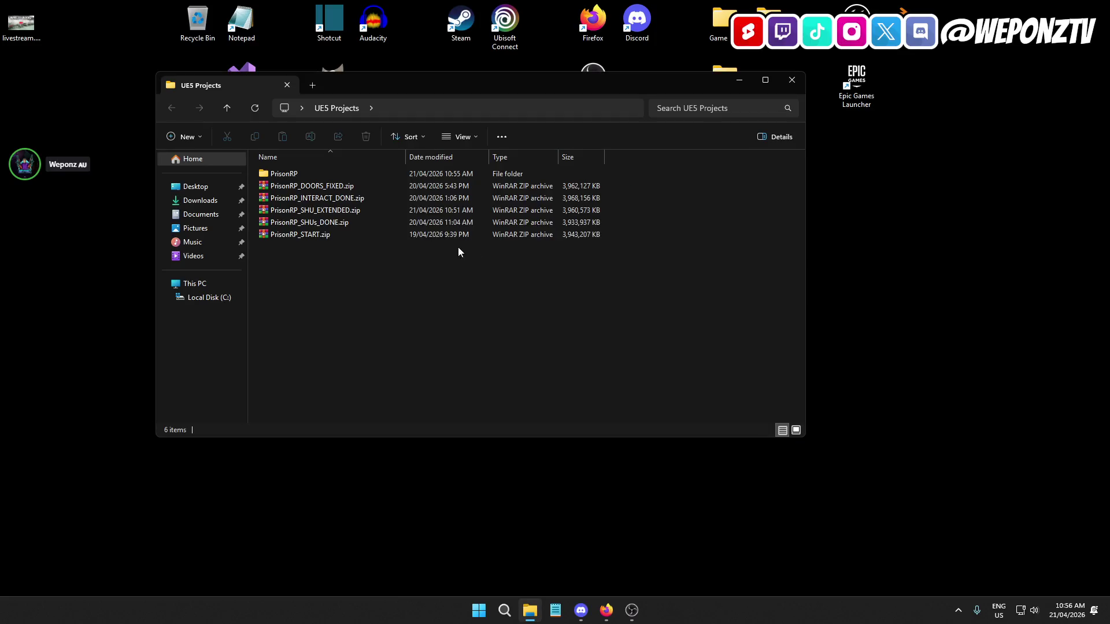
# Open the PrisonRP folder and launch PrisonRP.uproject in Unreal Editor
pyautogui.doubleClick(292, 175)
pyautogui.doubleClick(321, 262)
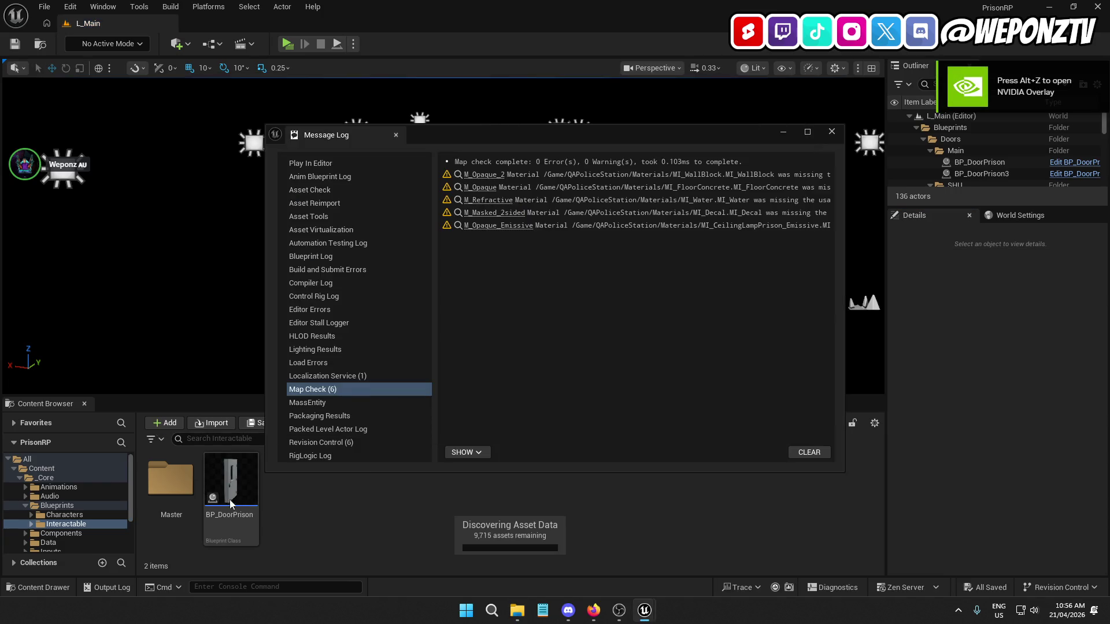
# Close the map check log and browse the Content Browser to Content > QAPoliceStation
pyautogui.click(830, 131)
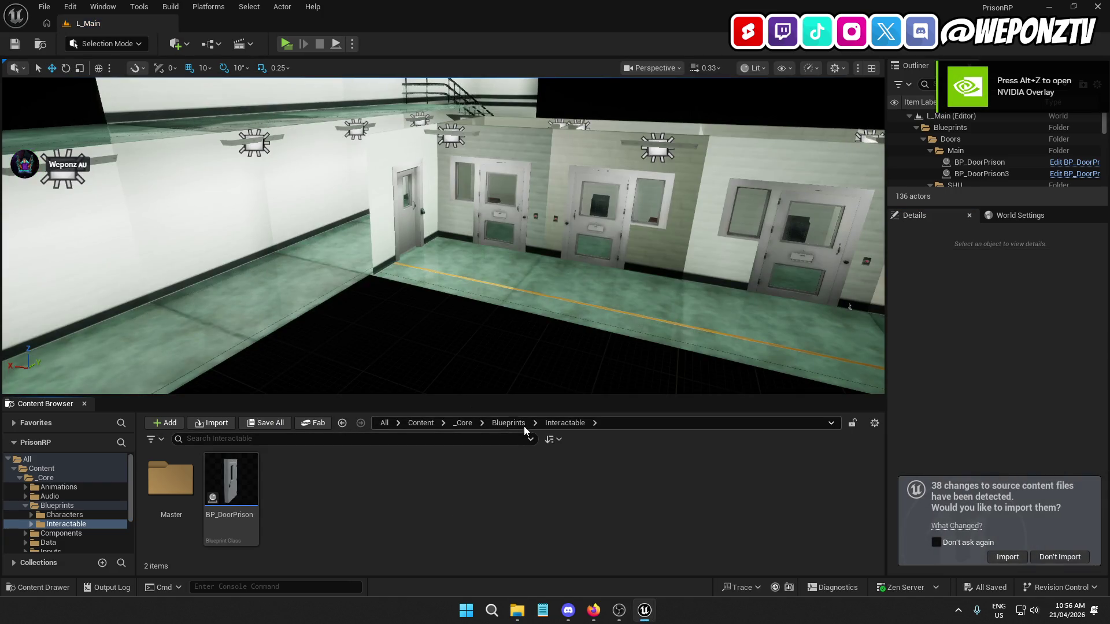
pyautogui.click(508, 422)
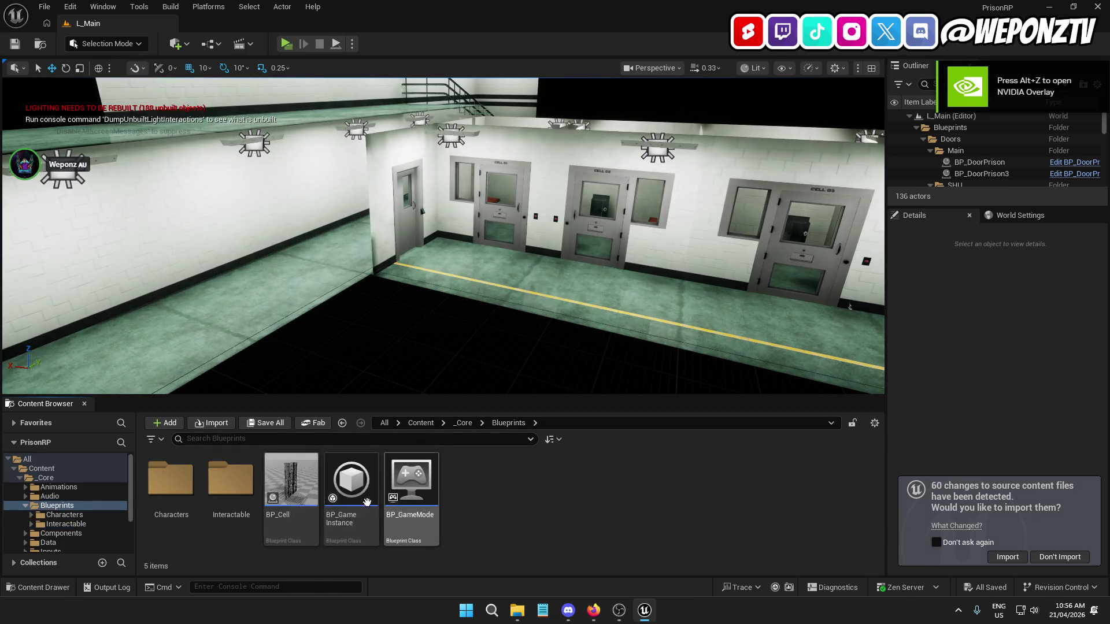
pyautogui.click(420, 423)
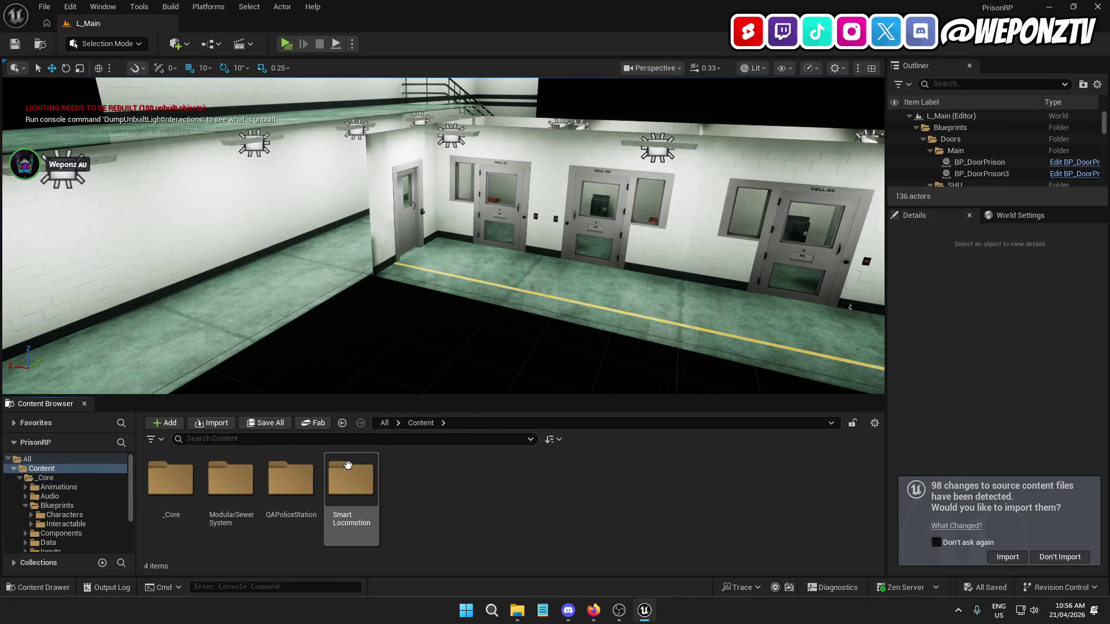
pyautogui.click(280, 480)
pyautogui.doubleClick(271, 487)
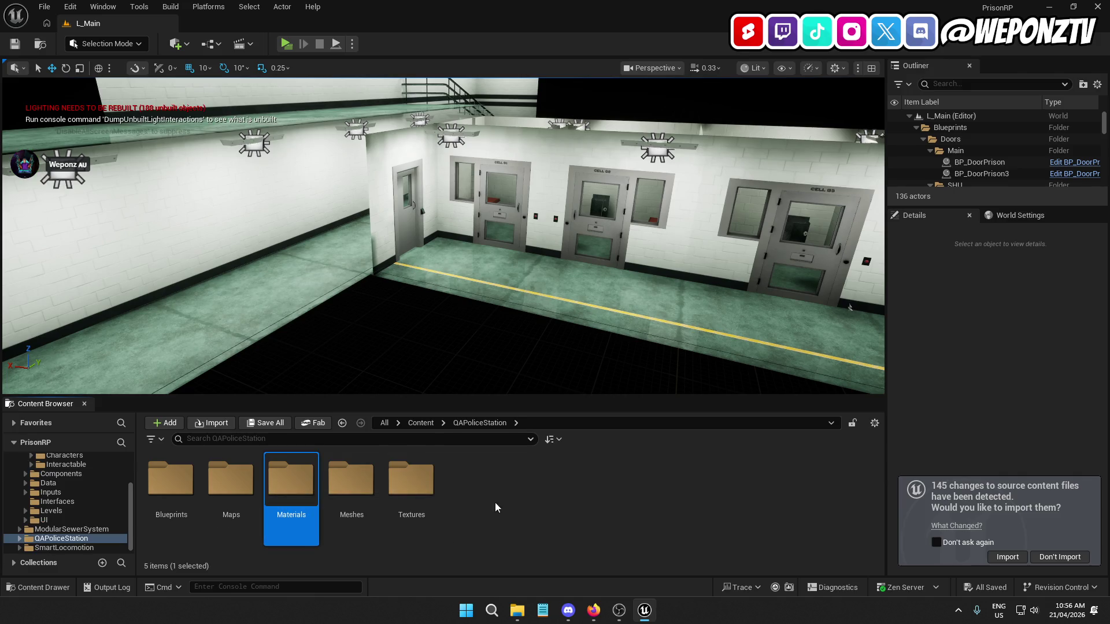
# Fly around the cell corridor, then open the 63-item QAPoliceStation Blueprints folder
pyautogui.press('Up')
pyautogui.press('Up')
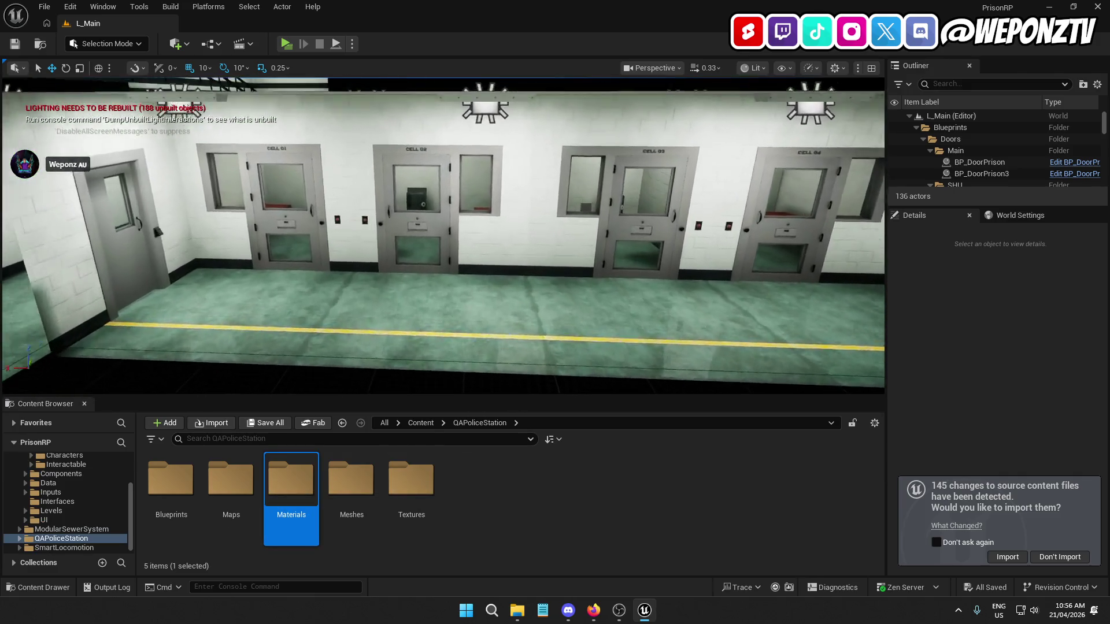
pyautogui.press('Up')
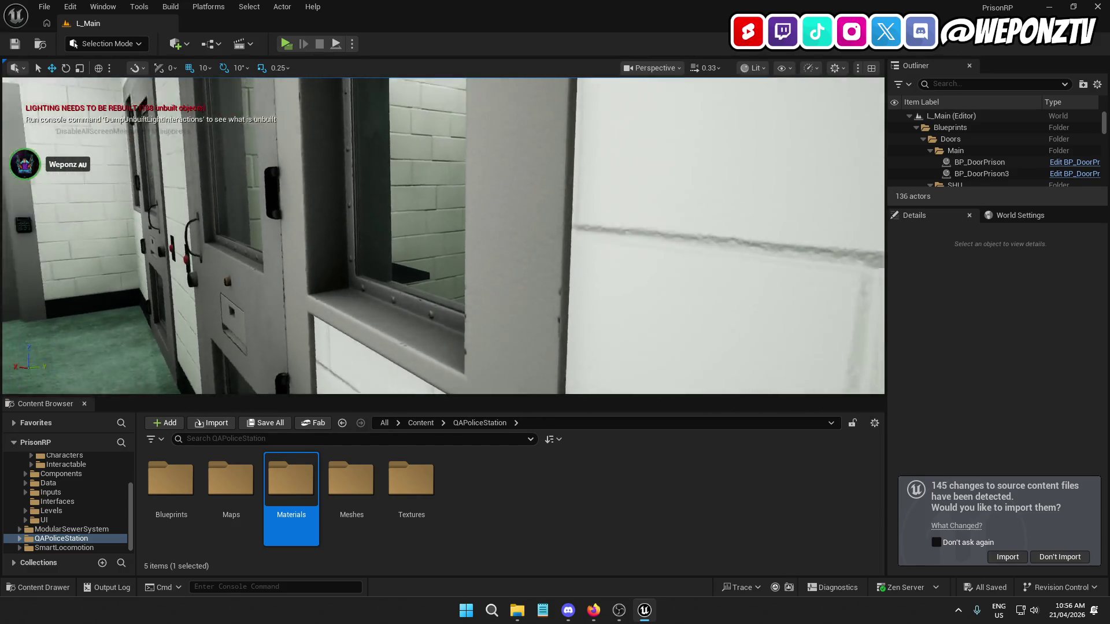
pyautogui.press('Up')
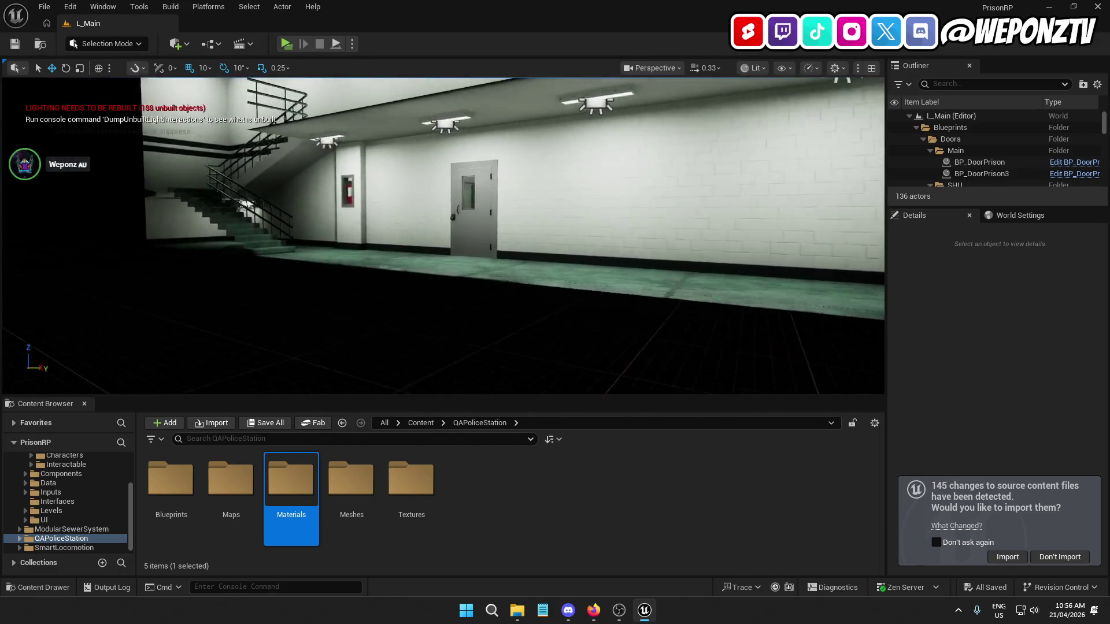
pyautogui.press('Up')
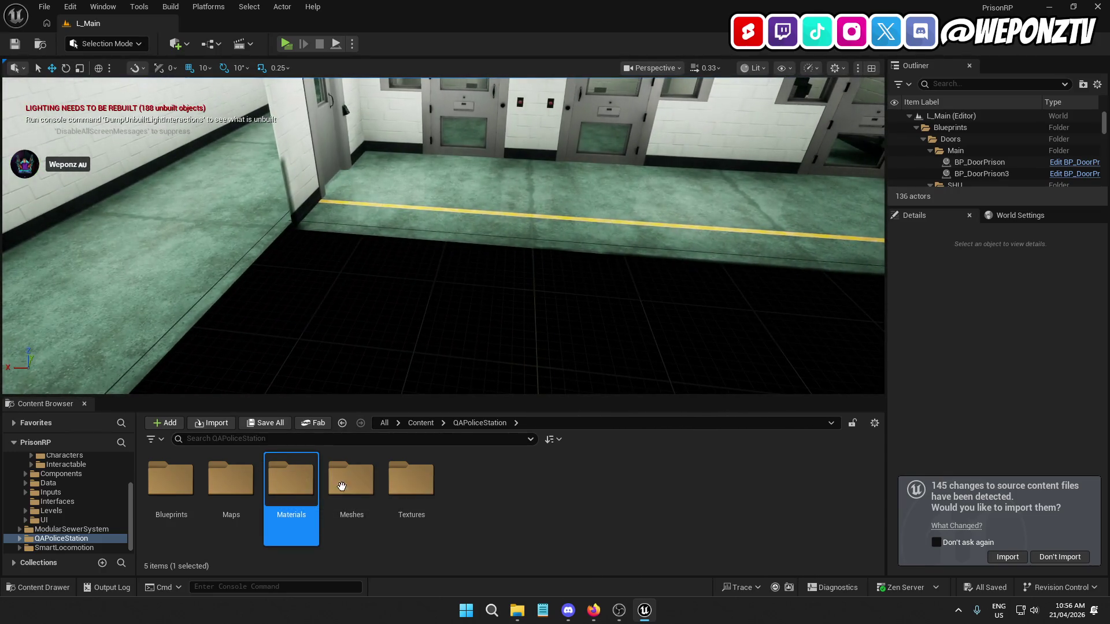
pyautogui.doubleClick(185, 484)
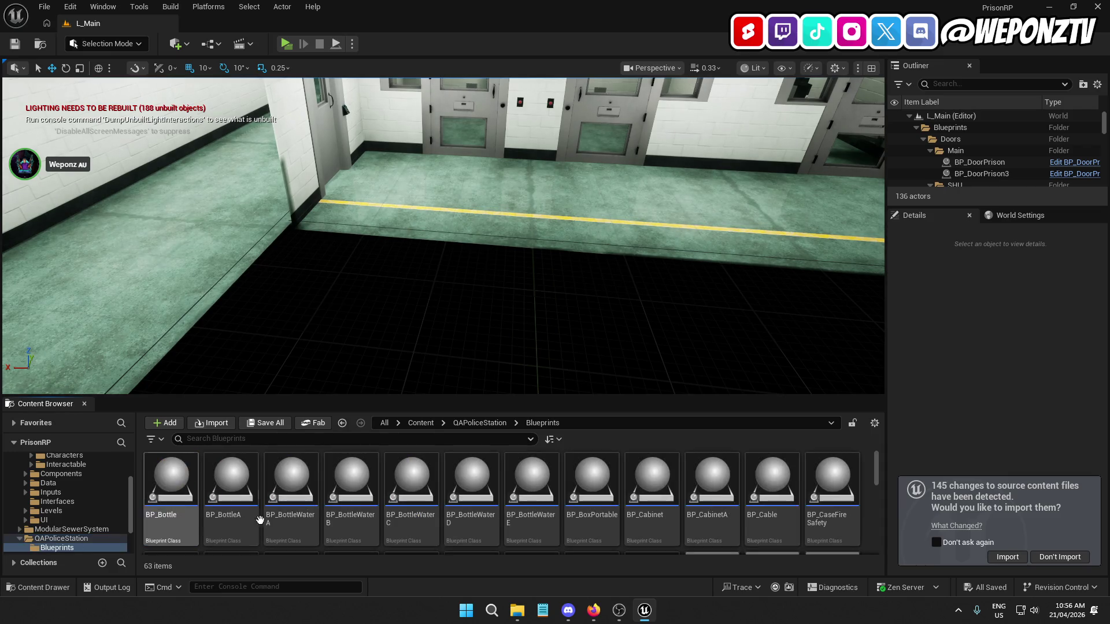
# Select the QAPoliceStation BP_Cell blueprint and delete it, after one cancelled attempt
pyautogui.scroll(-1, 610, 500)
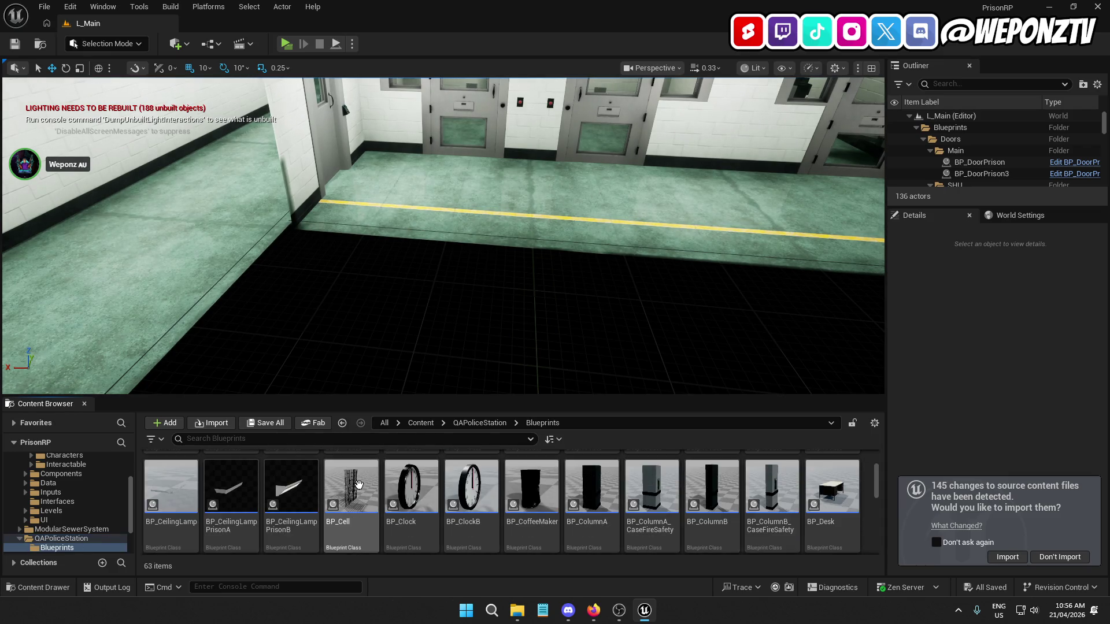
pyautogui.click(351, 491)
pyautogui.rightClick(353, 492)
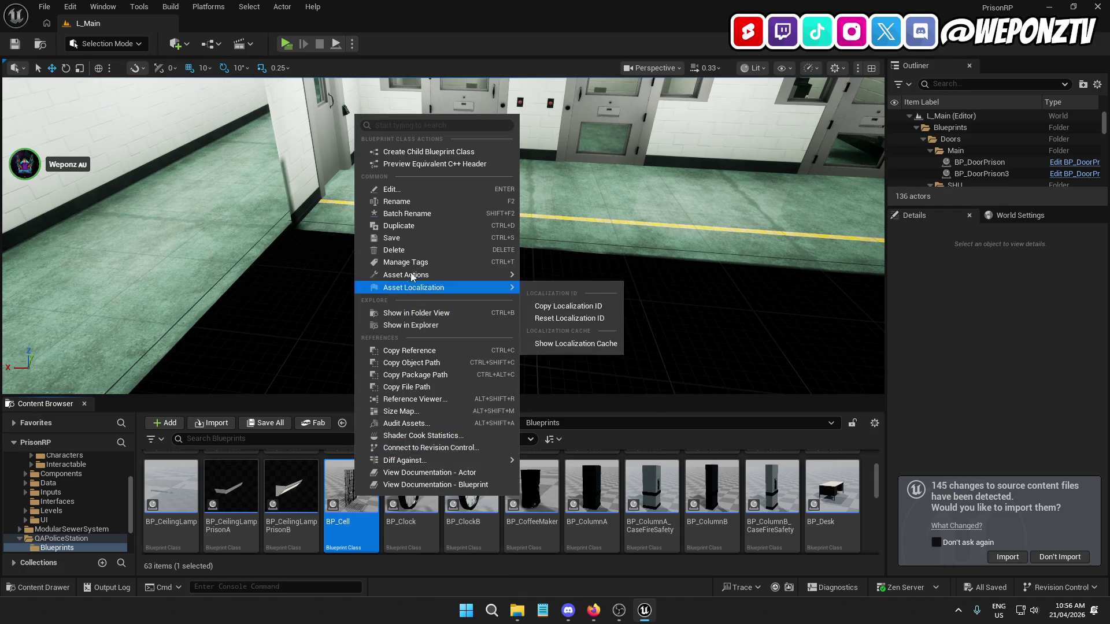
pyautogui.click(412, 249)
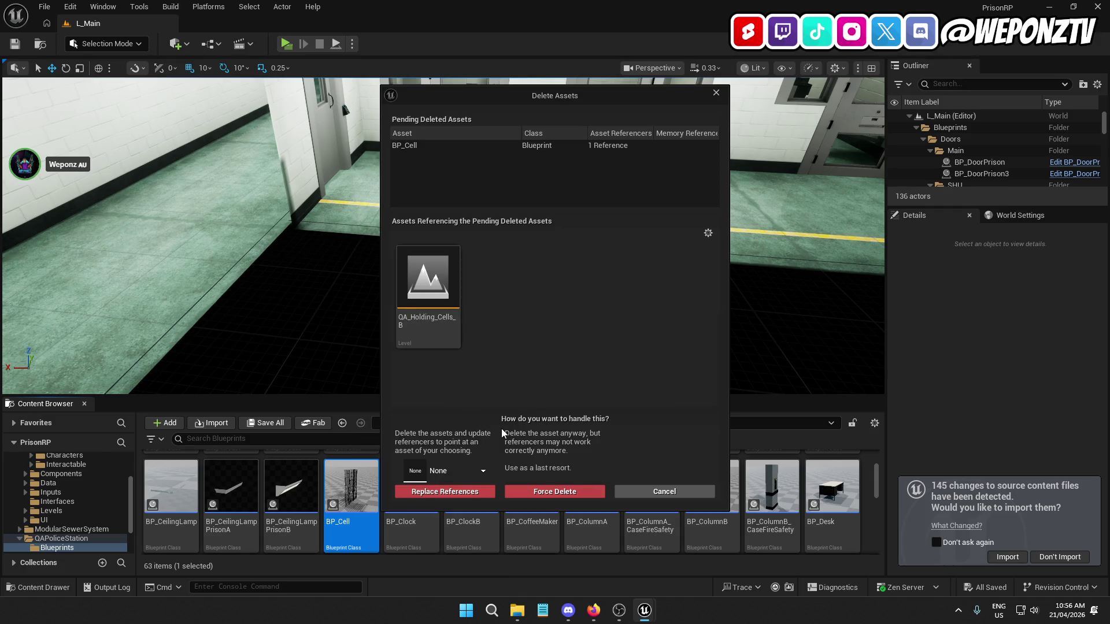
pyautogui.click(664, 492)
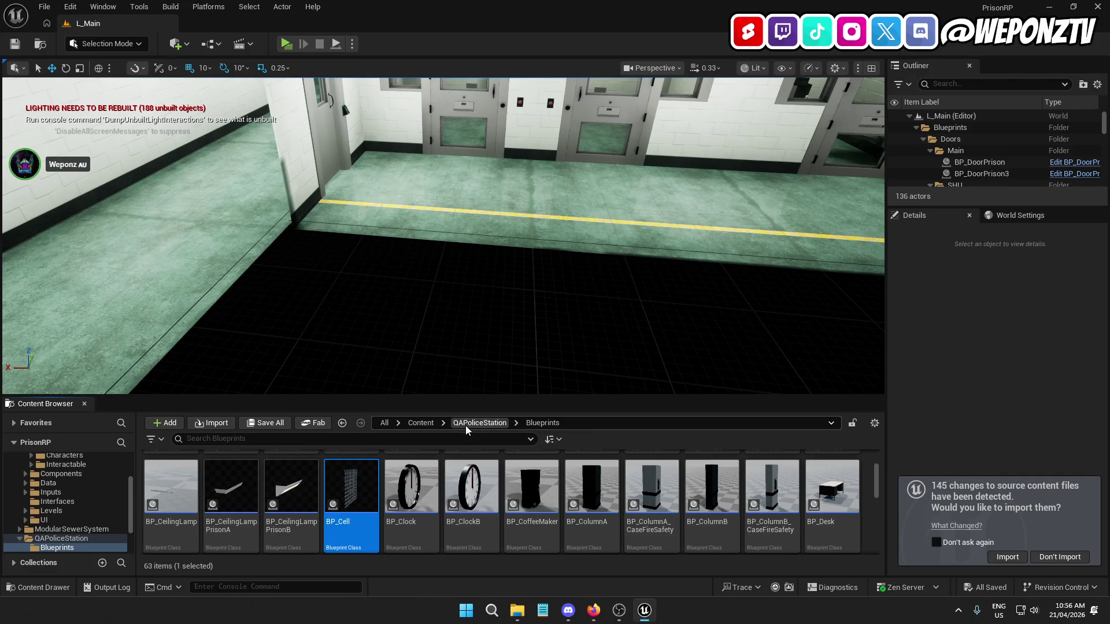
pyautogui.rightClick(349, 492)
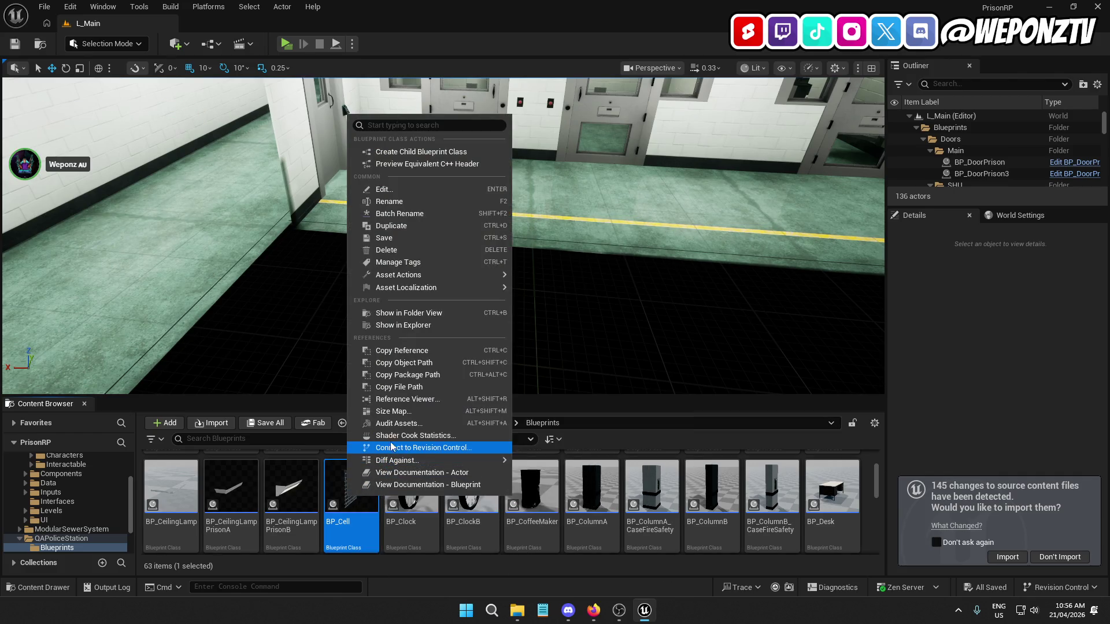
pyautogui.click(411, 251)
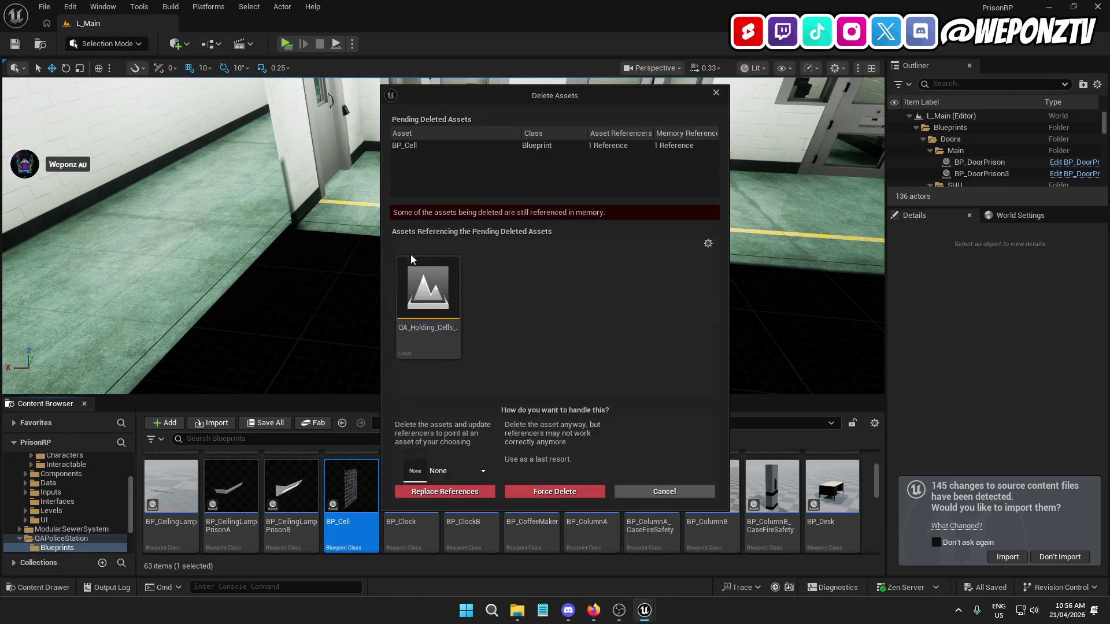
# Replace BP_Cell references with the _Core BP_Cell, confirm, and save the asset
pyautogui.click(445, 471)
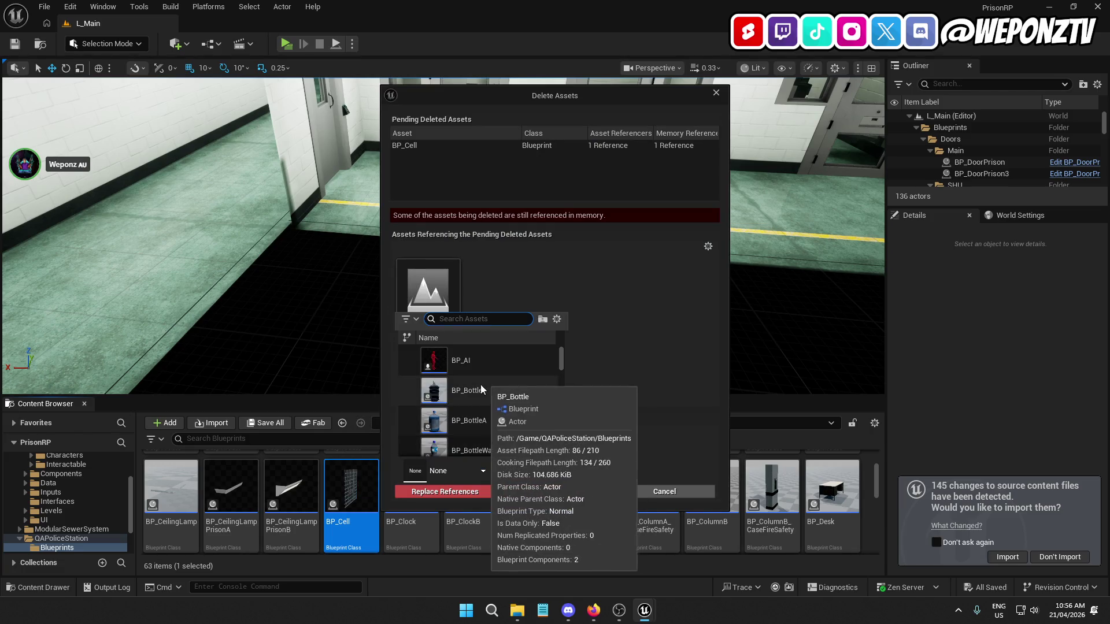
pyautogui.write('bp_c')
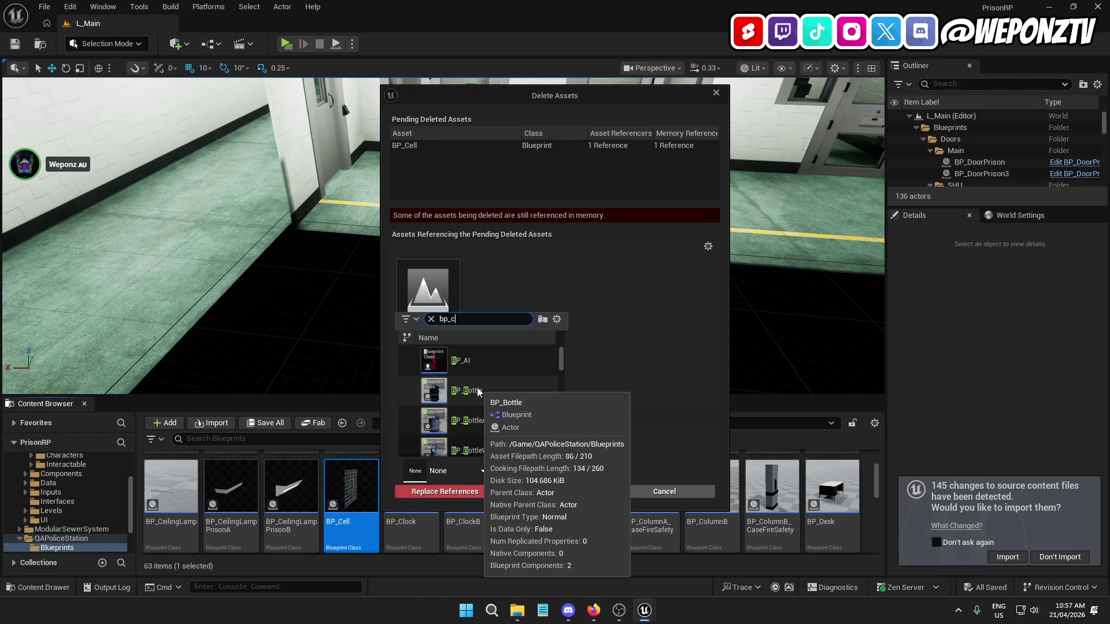
pyautogui.write('ell')
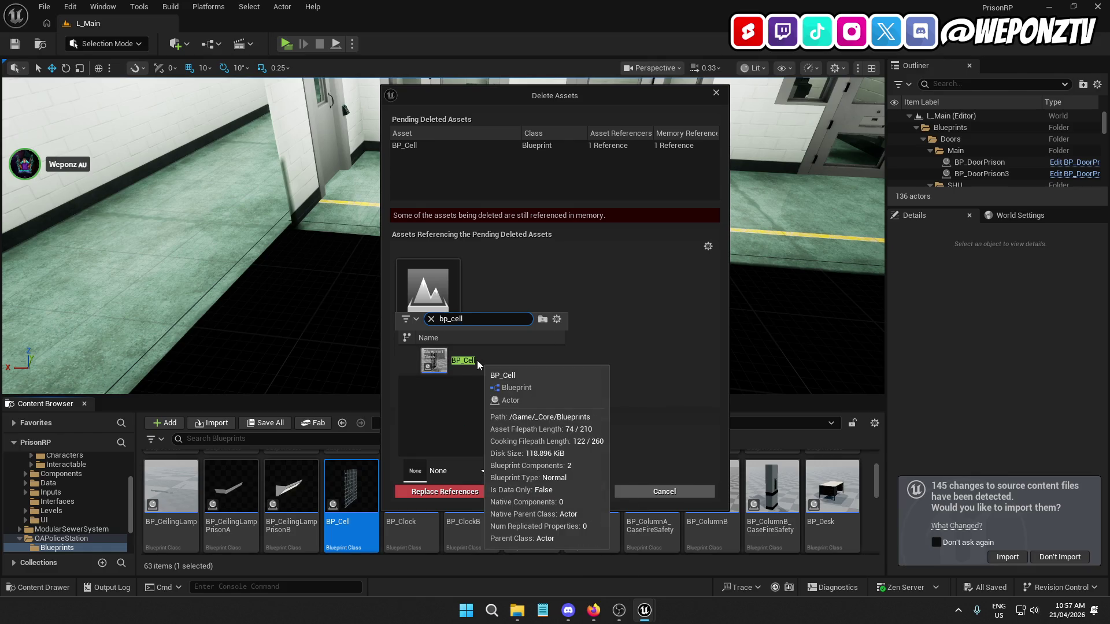
pyautogui.click(477, 360)
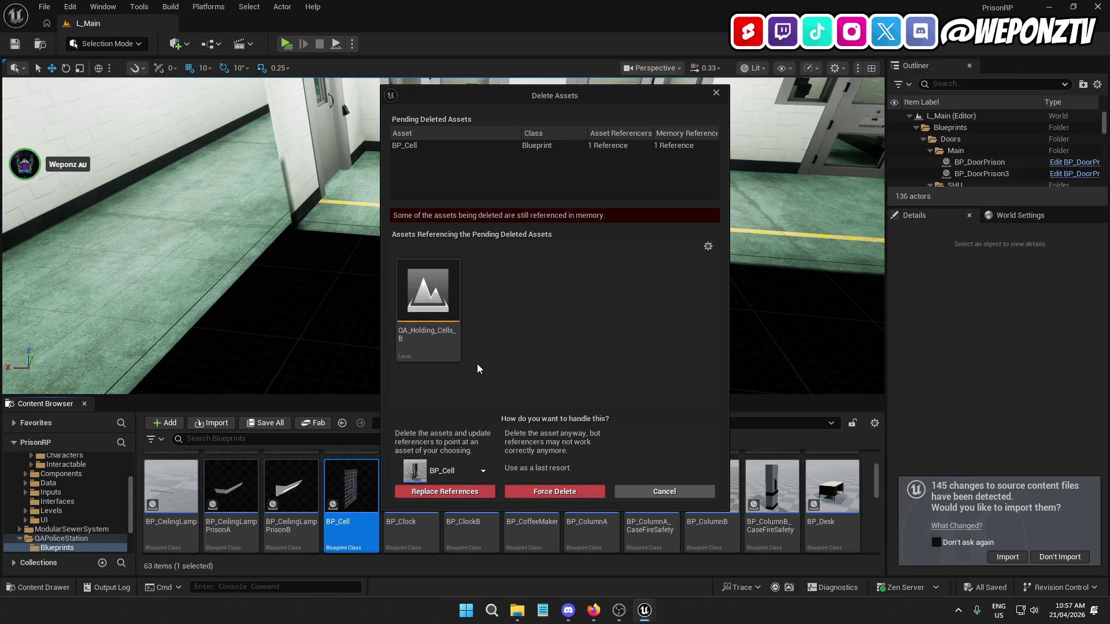
pyautogui.click(453, 492)
pyautogui.click(654, 334)
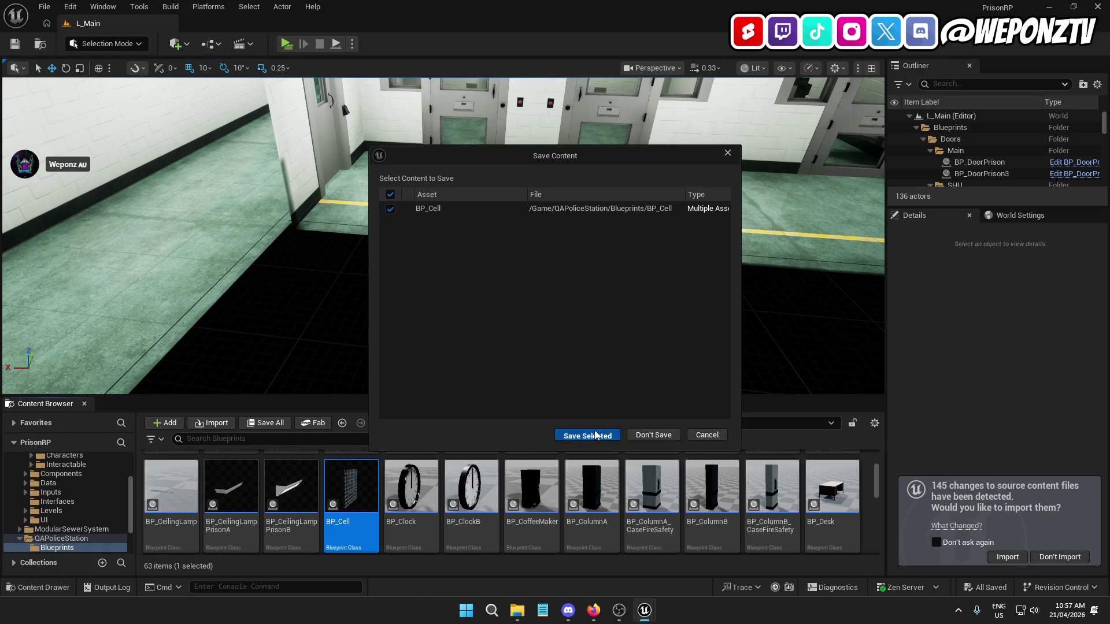
pyautogui.click(601, 436)
# Scroll to the QAPoliceStation BP_DoorPrison blueprint and delete it
pyautogui.scroll(-1, 535, 485)
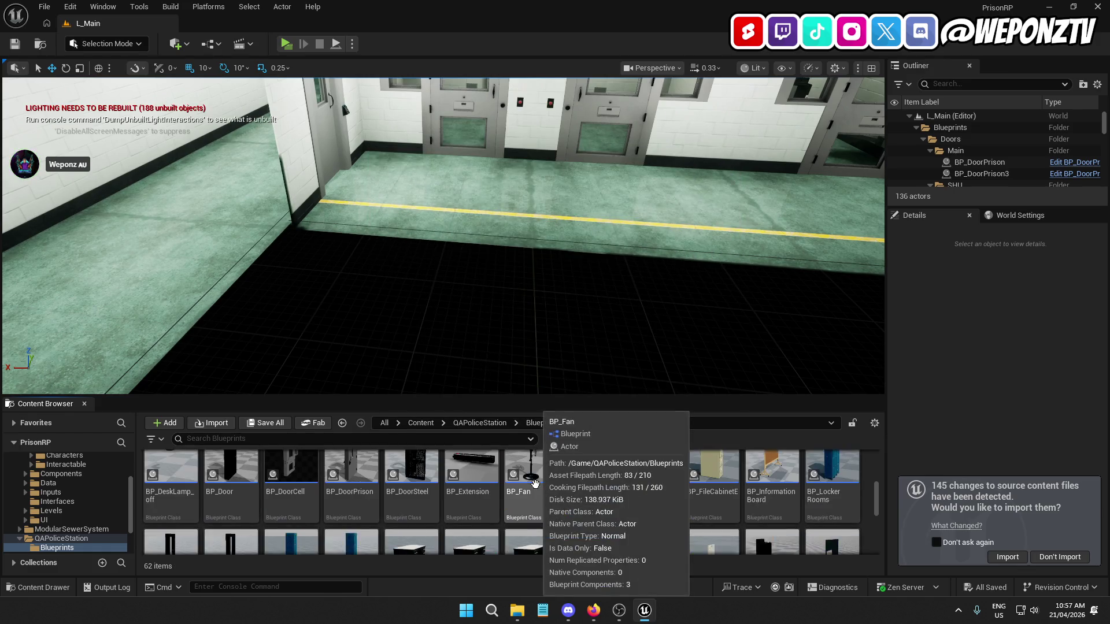
pyautogui.scroll(-3, 535, 485)
pyautogui.scroll(4, 565, 475)
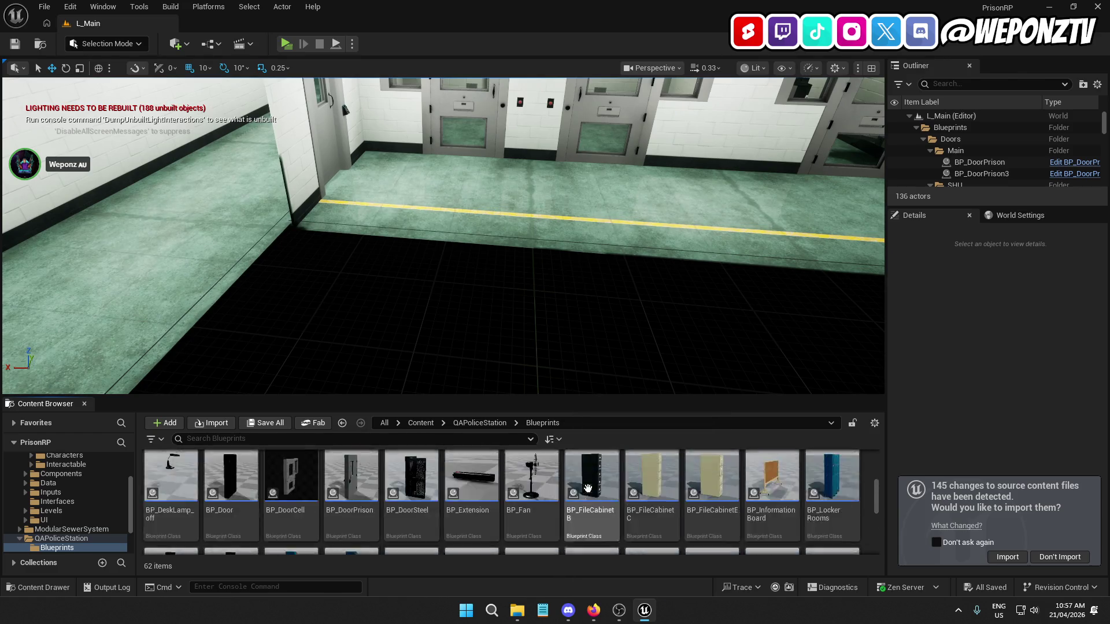
pyautogui.scroll(-1, 635, 507)
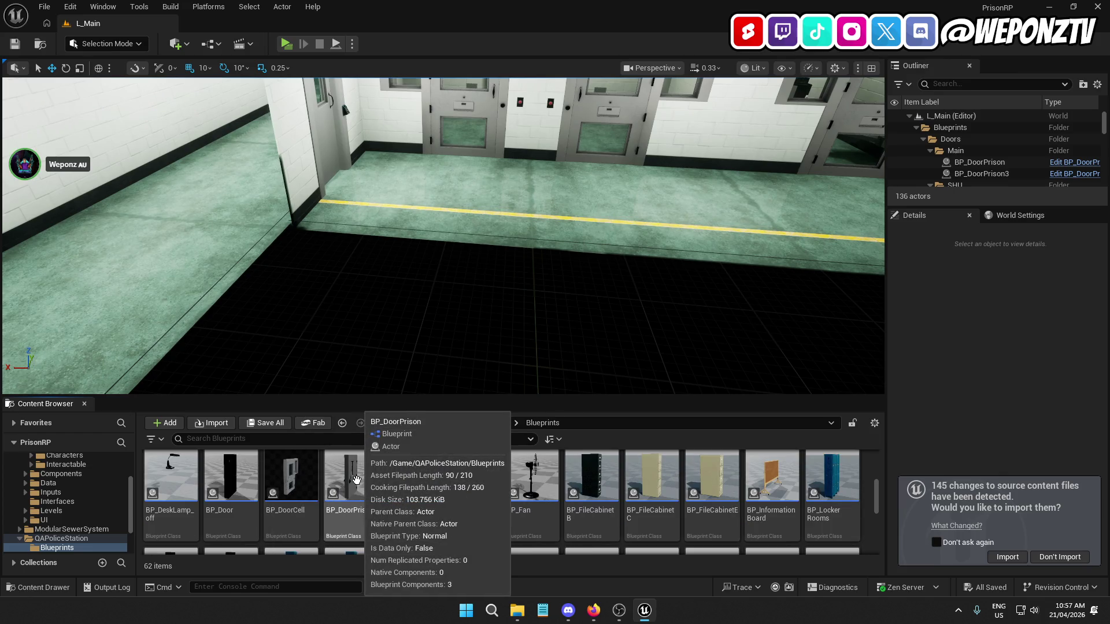
pyautogui.rightClick(353, 519)
pyautogui.moveTo(430, 271)
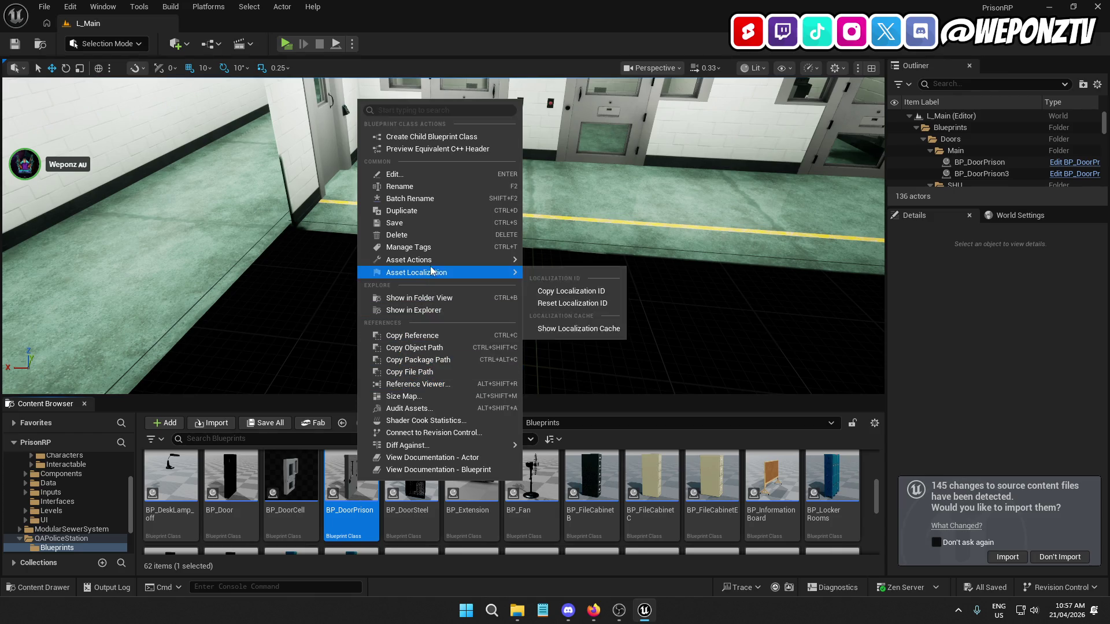
pyautogui.click(430, 235)
# Replace BP_DoorPrison references with the _Core BP_DoorPrison, confirm, and save
pyautogui.click(455, 460)
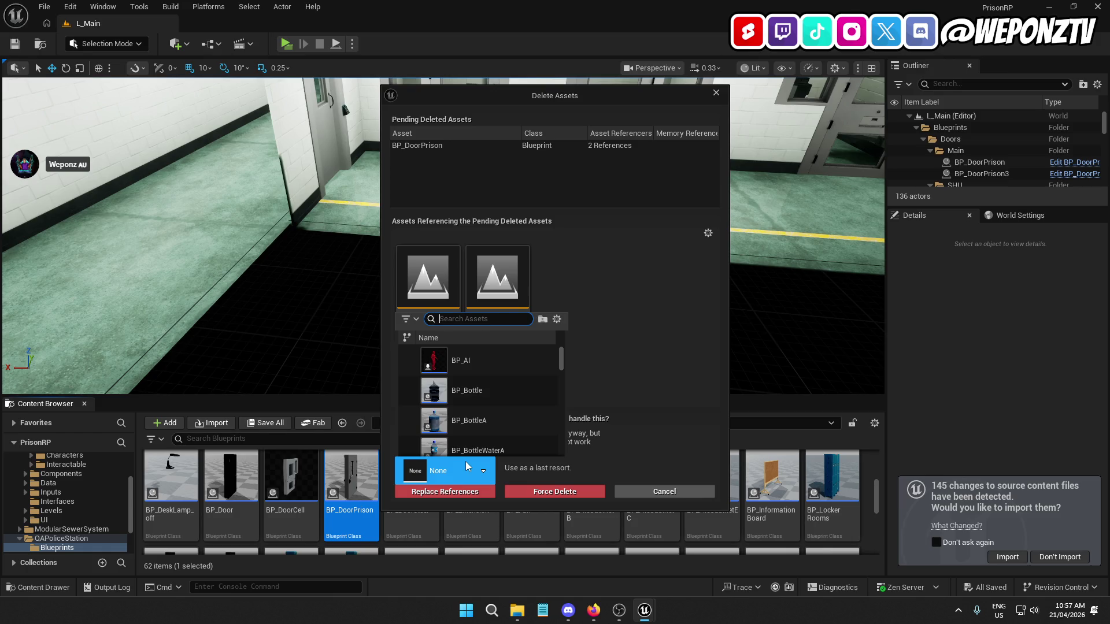
pyautogui.write('doorpr')
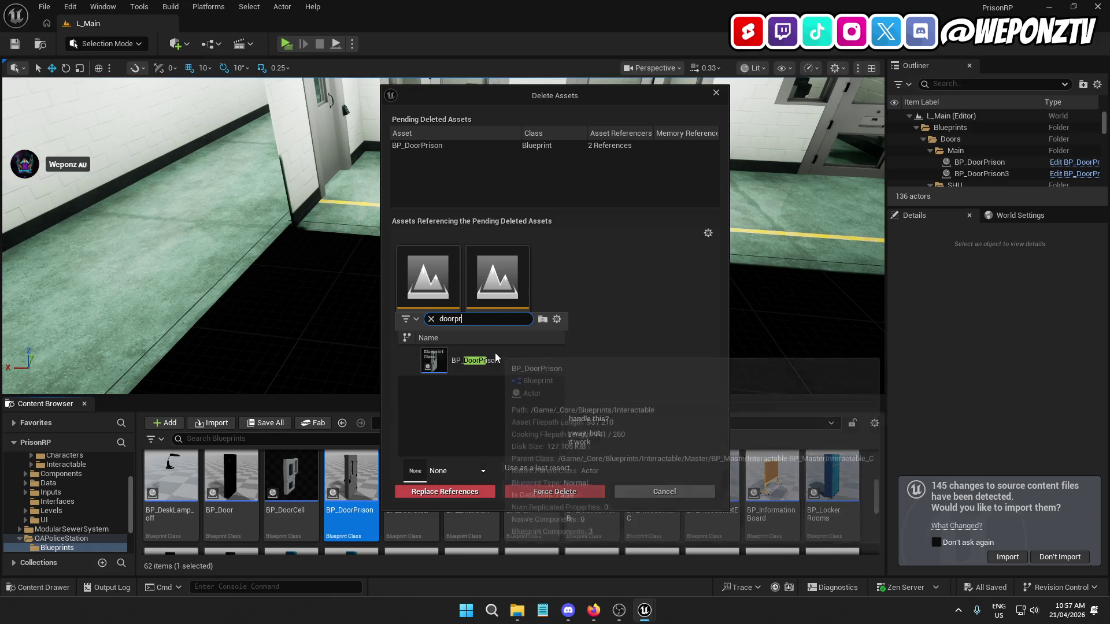
pyautogui.click(495, 354)
pyautogui.click(453, 492)
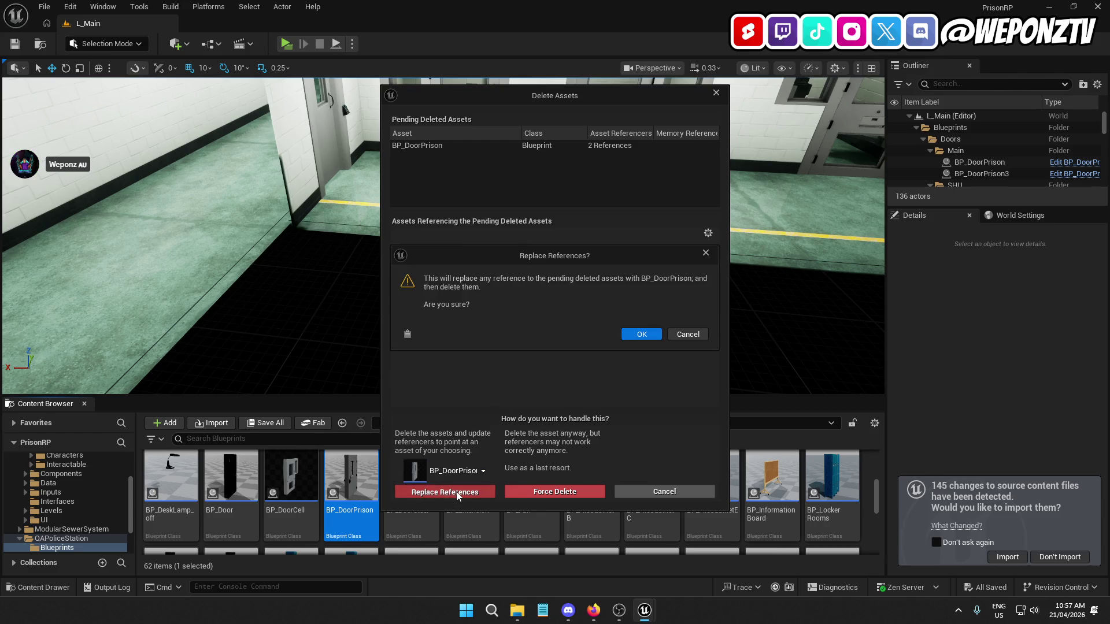
pyautogui.click(642, 338)
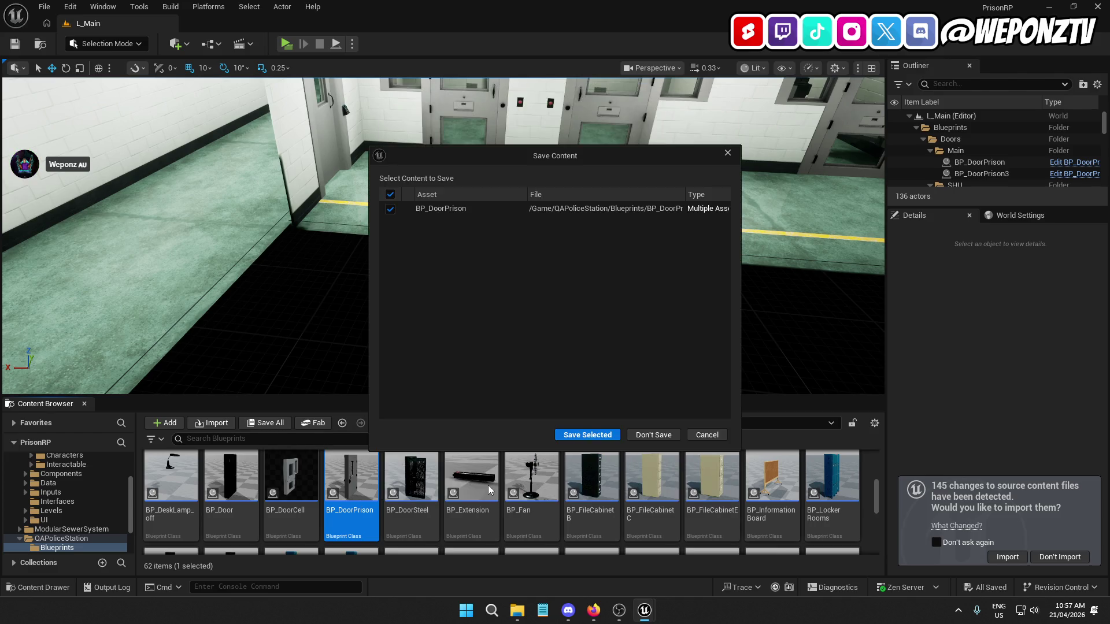
pyautogui.click(579, 434)
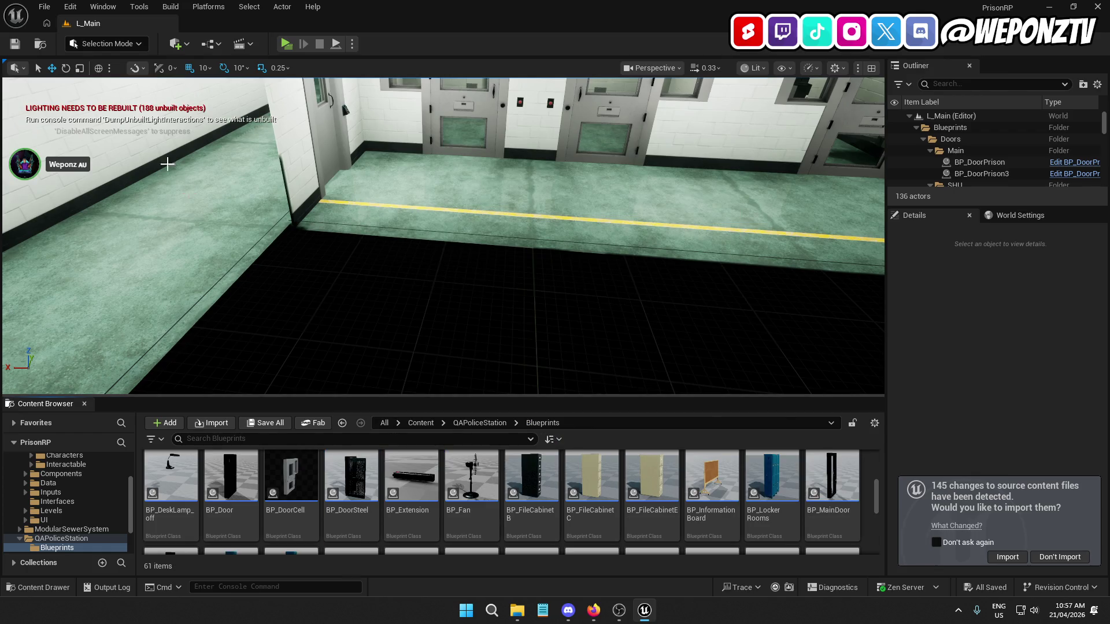
# Glance at the File menu without choosing anything, then close the Unreal editor
pyautogui.click(44, 6)
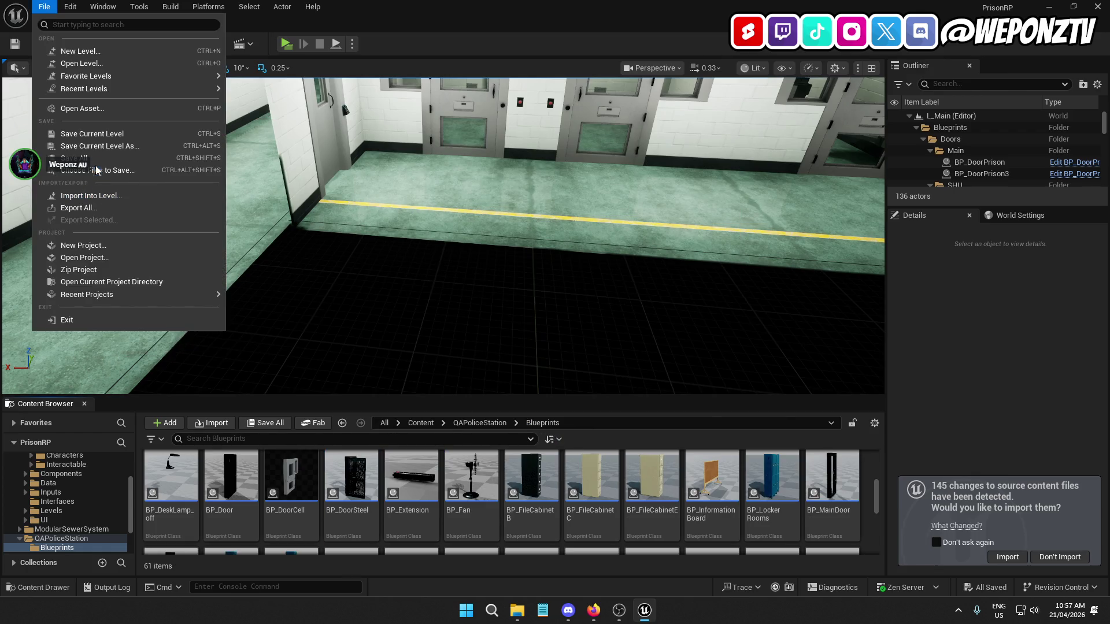
pyautogui.click(89, 152)
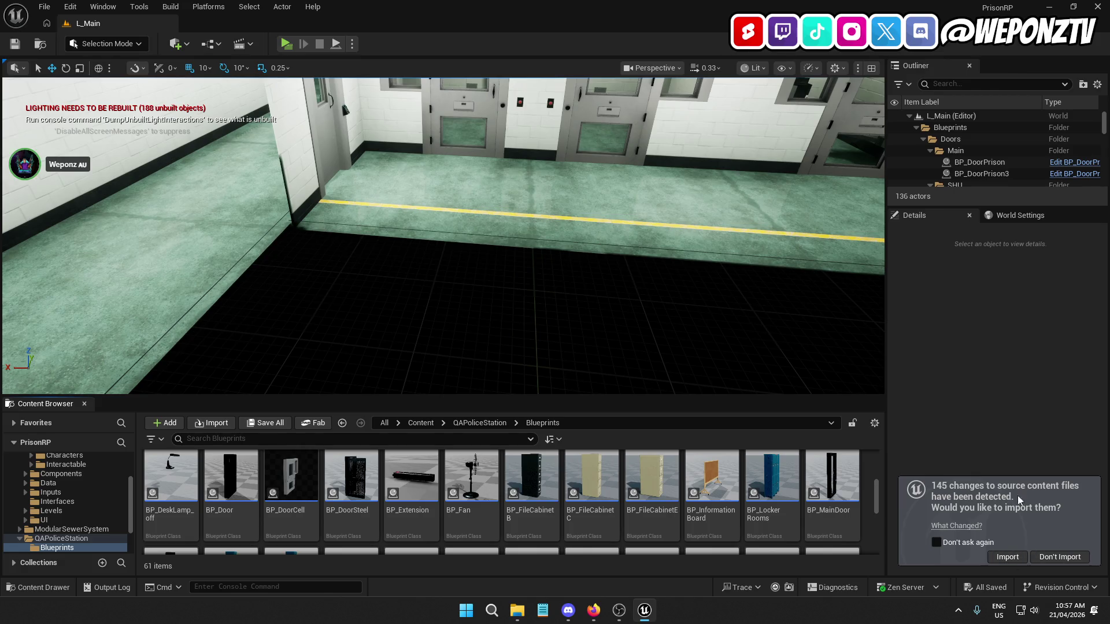
pyautogui.click(1008, 456)
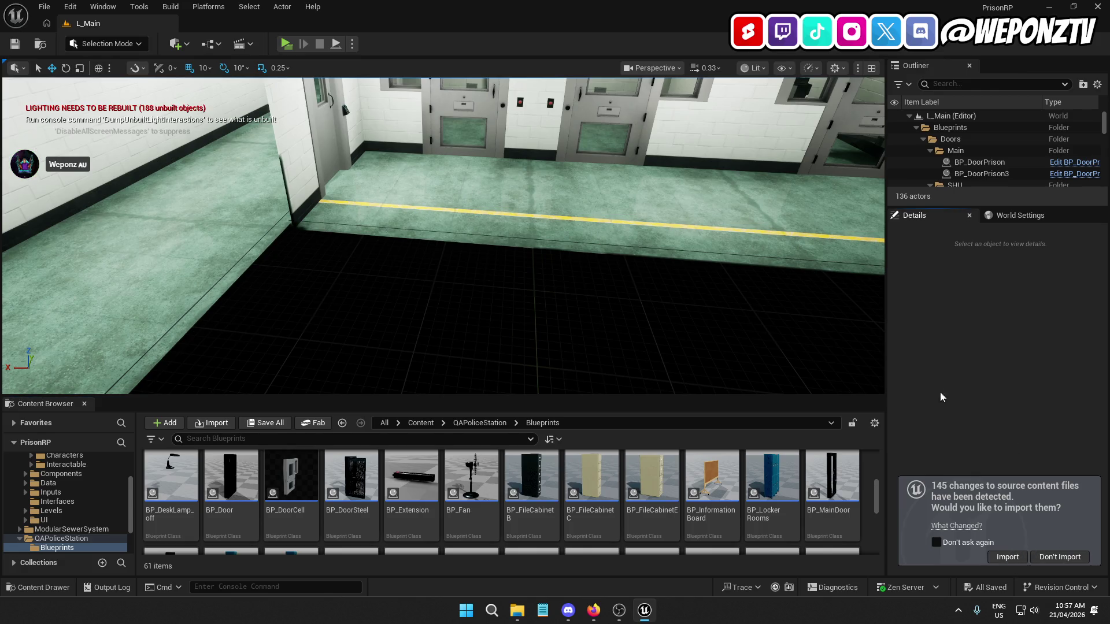
pyautogui.click(1097, 7)
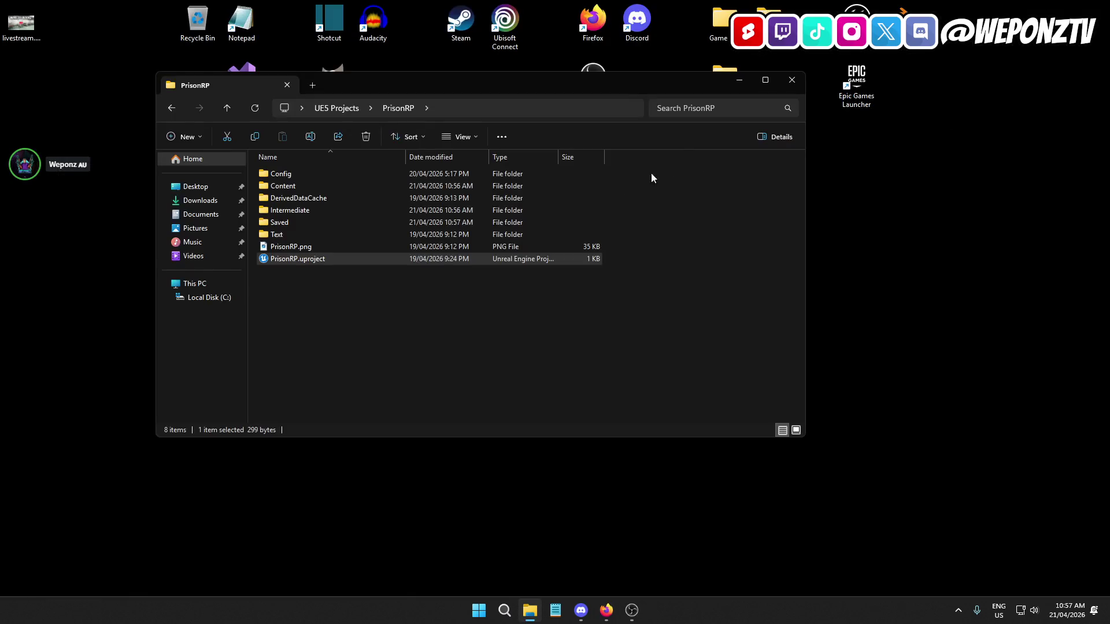
# Delete the old PrisonRP_SHU_EXTENDED.zip backup from UE5 Projects
pyautogui.click(333, 113)
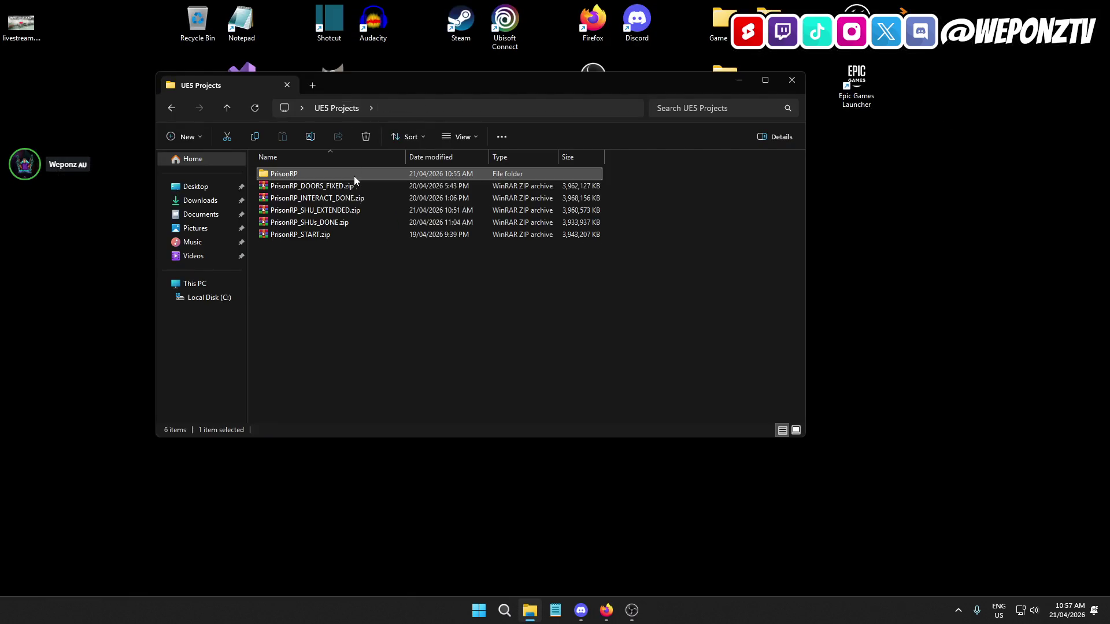
pyautogui.click(339, 211)
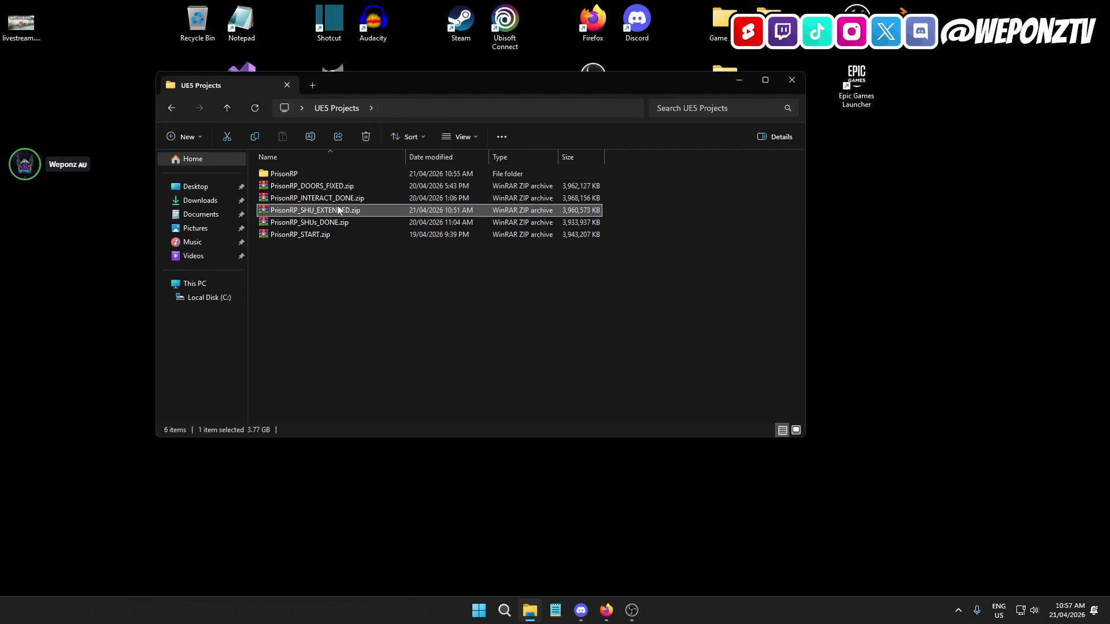
pyautogui.click(367, 137)
# Choose WinRAR's Add to archive for the PrisonRP folder
pyautogui.rightClick(300, 171)
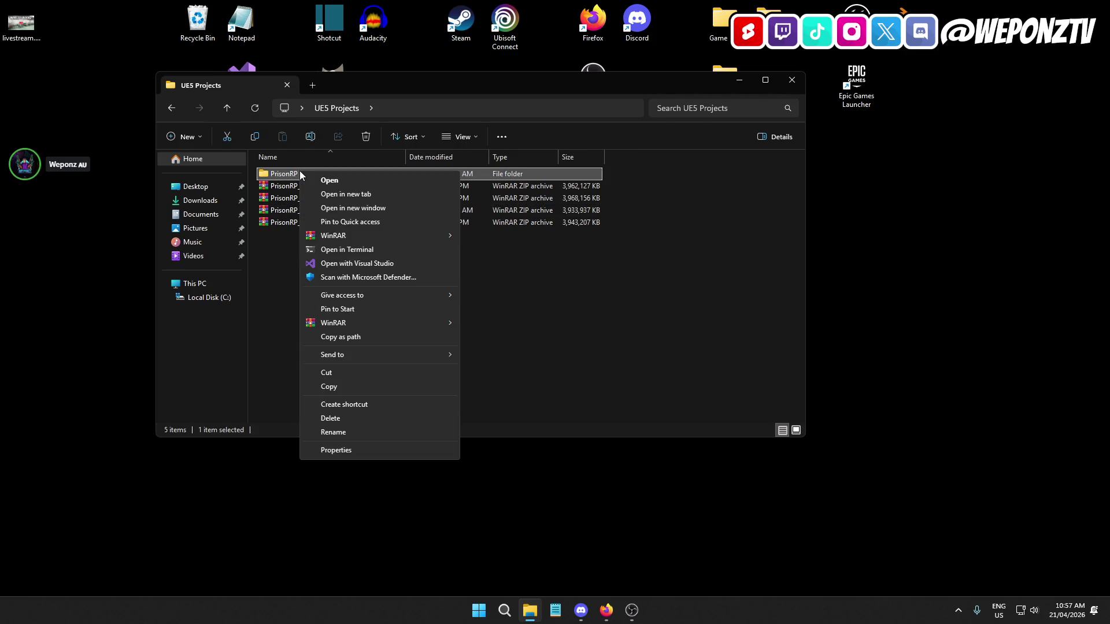
pyautogui.moveTo(400, 324)
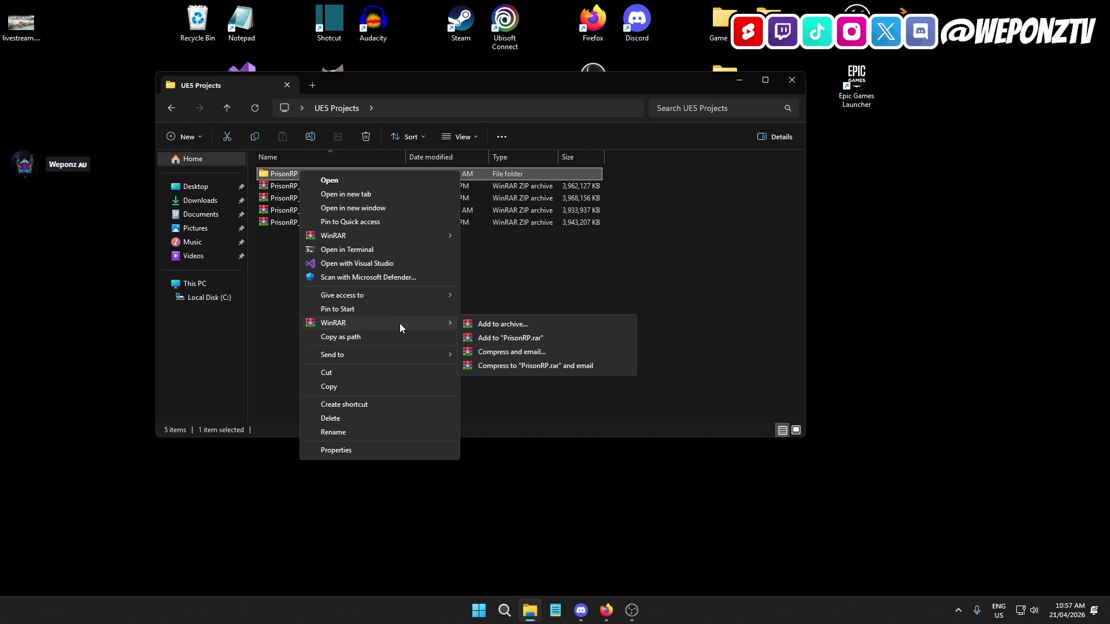
pyautogui.click(485, 324)
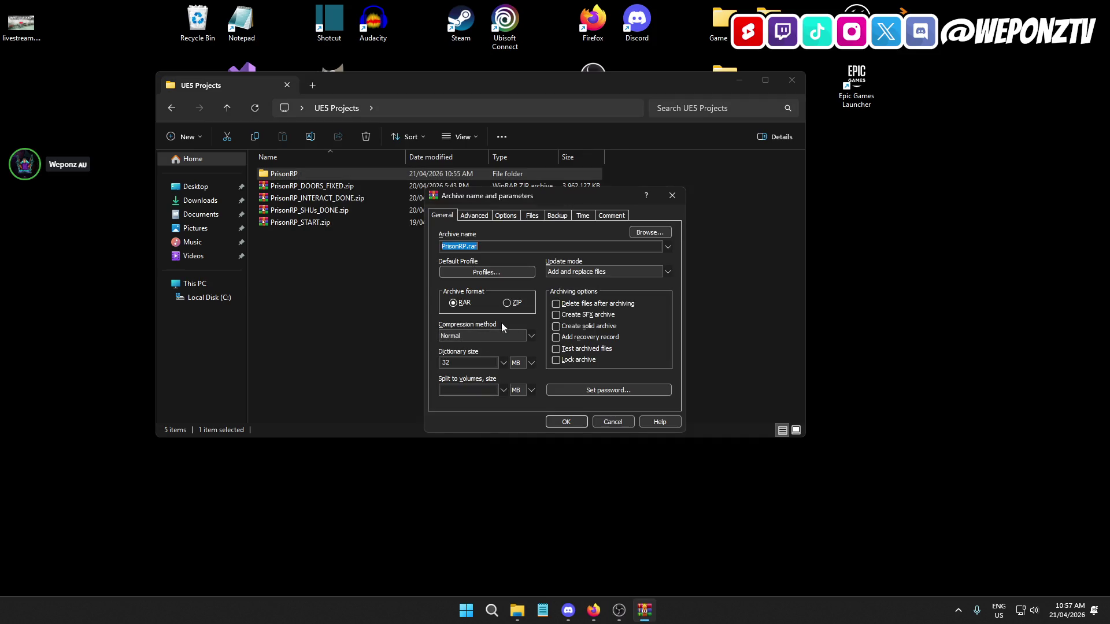
# Choose ZIP format, name the archive PrisonRP_SHU_EXTENDED.zip, and create it
pyautogui.click(507, 303)
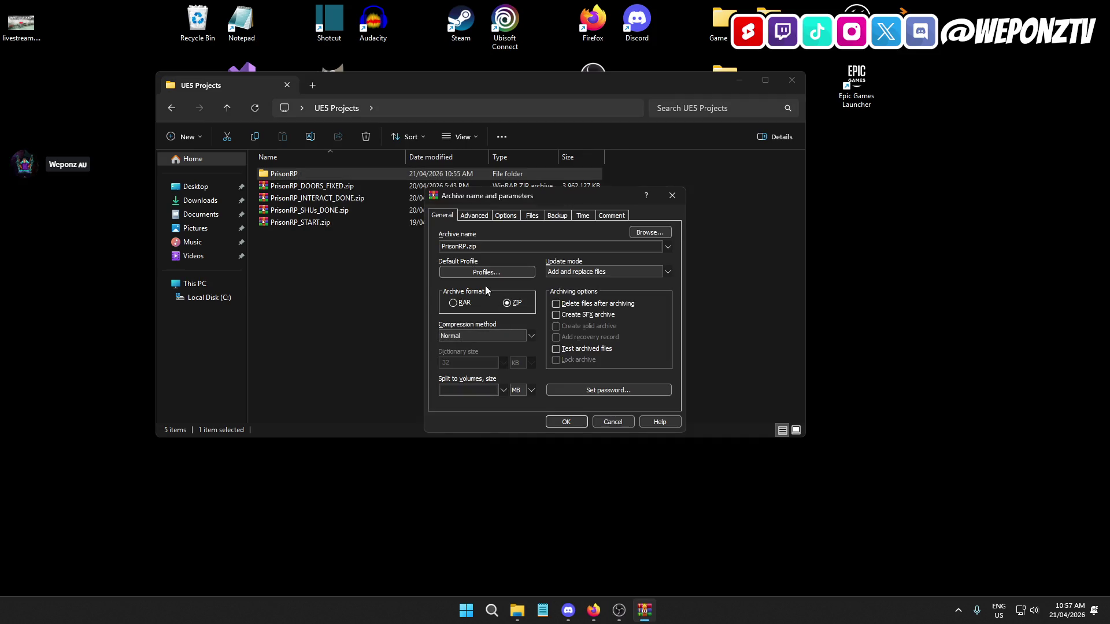
pyautogui.click(468, 247)
pyautogui.write('SHU_EXTENDED')
pyautogui.click(581, 421)
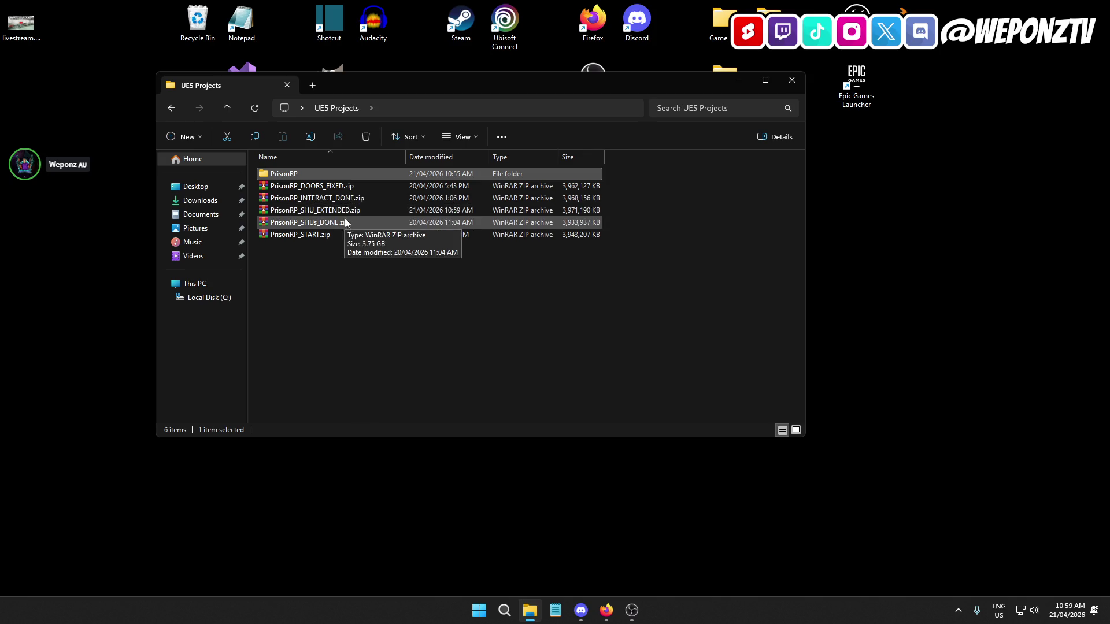
# Launch PrisonRP.uproject from its project folder and close the Explorer window
pyautogui.doubleClick(315, 174)
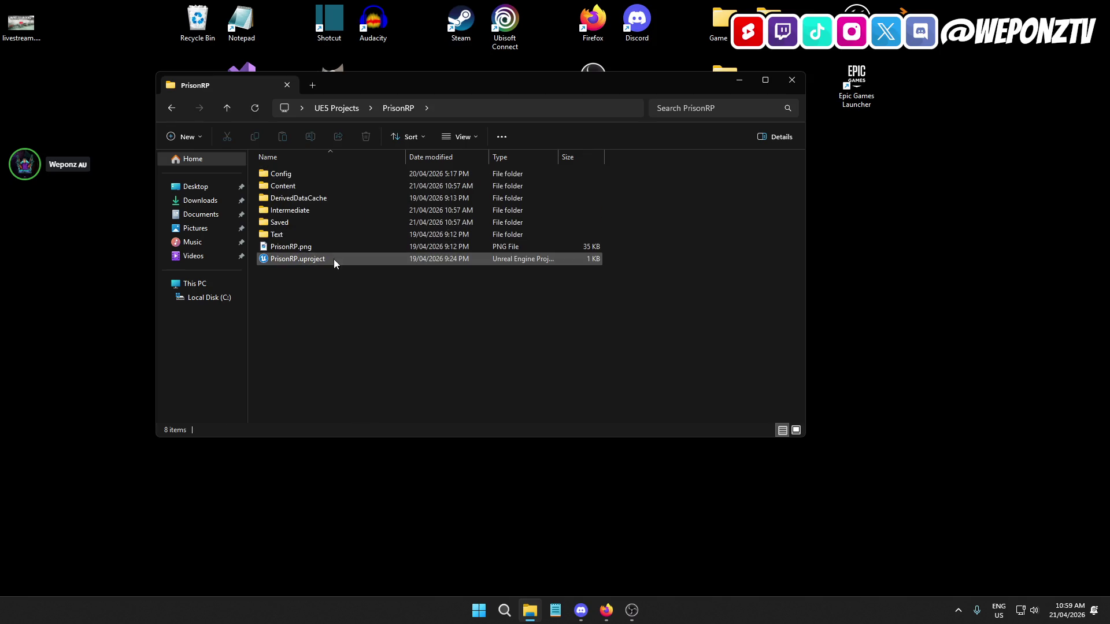
pyautogui.doubleClick(335, 259)
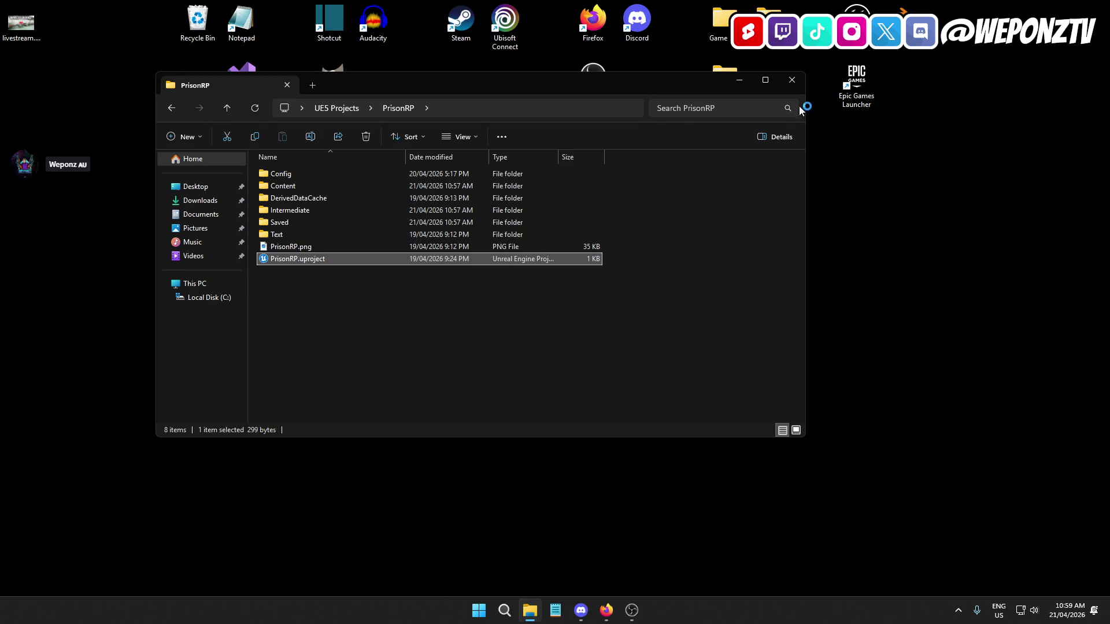
pyautogui.click(792, 82)
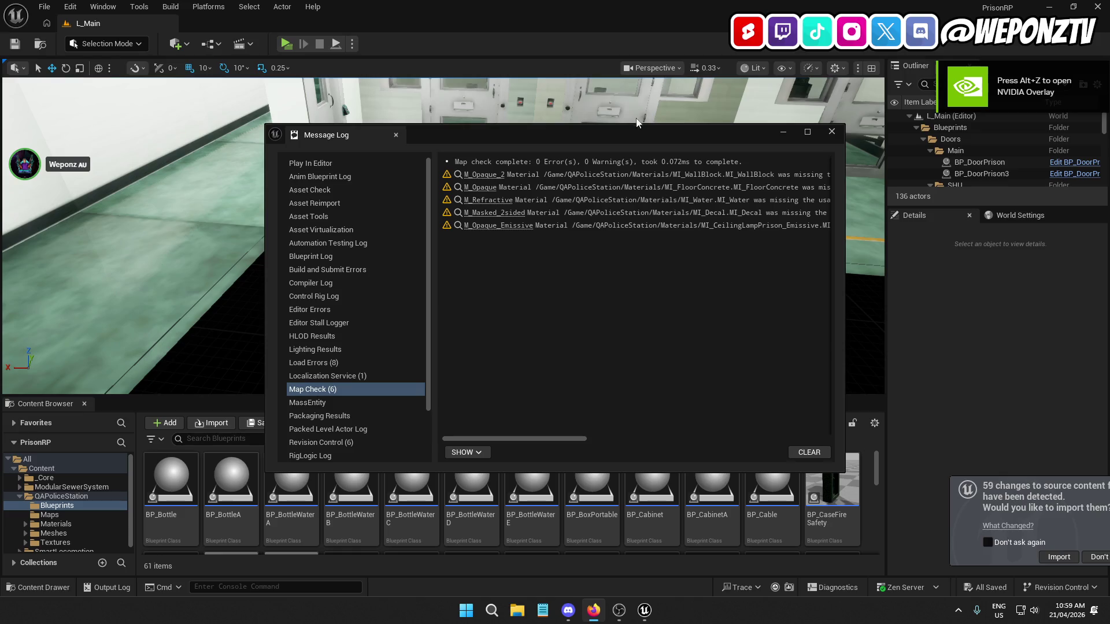
# Open, apply and save the flagged M_Opaque_2, M_Opaque and M_Refractive materials
pyautogui.click(483, 175)
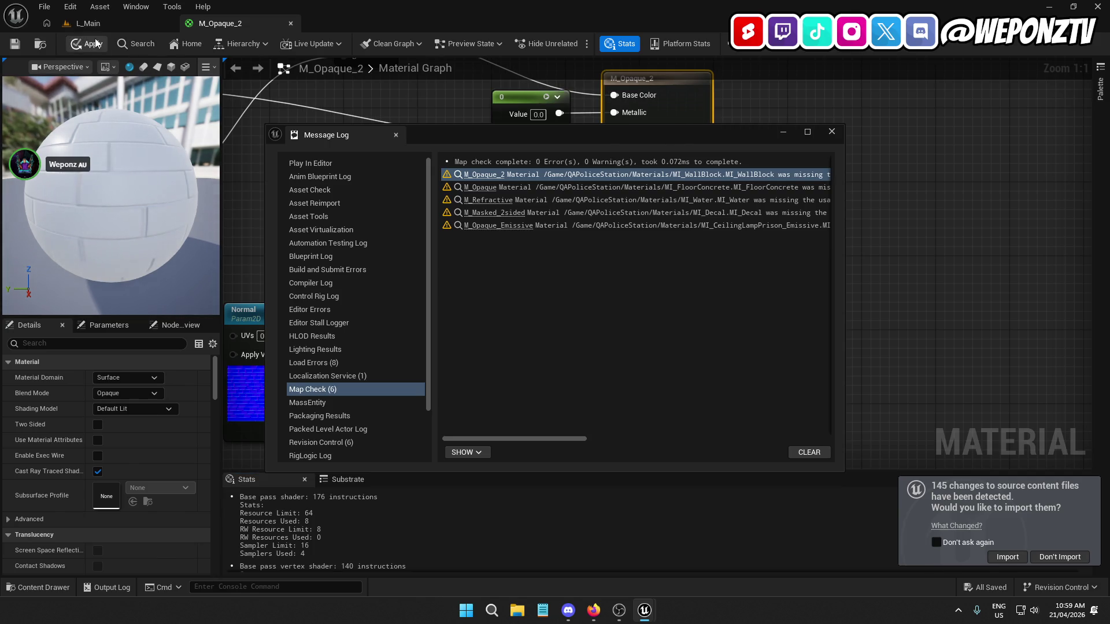
pyautogui.click(88, 44)
pyautogui.click(14, 44)
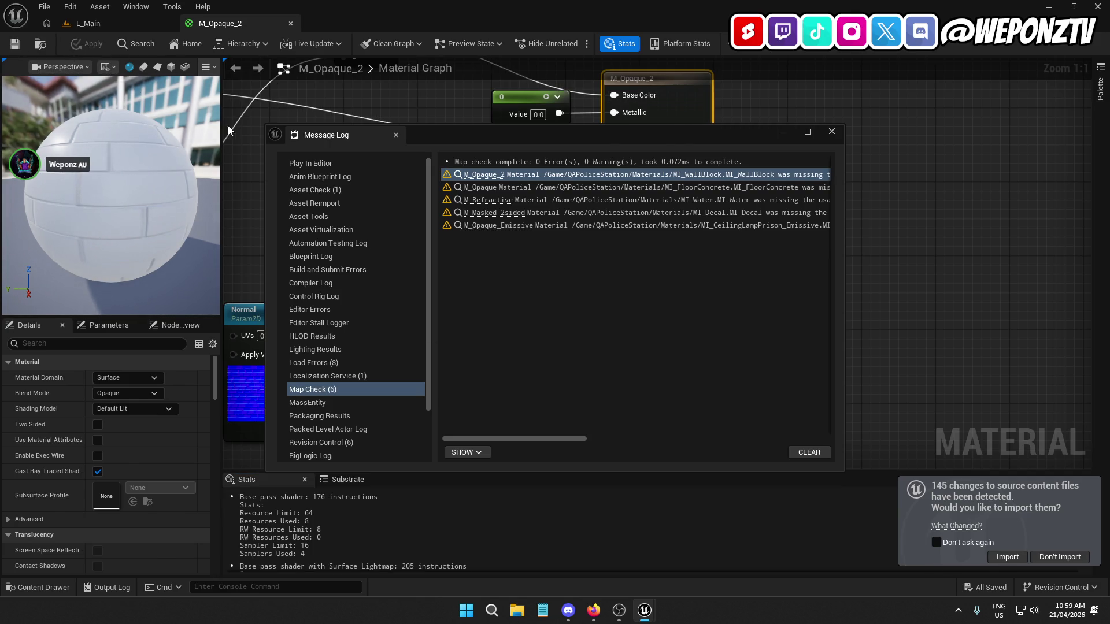
pyautogui.click(488, 191)
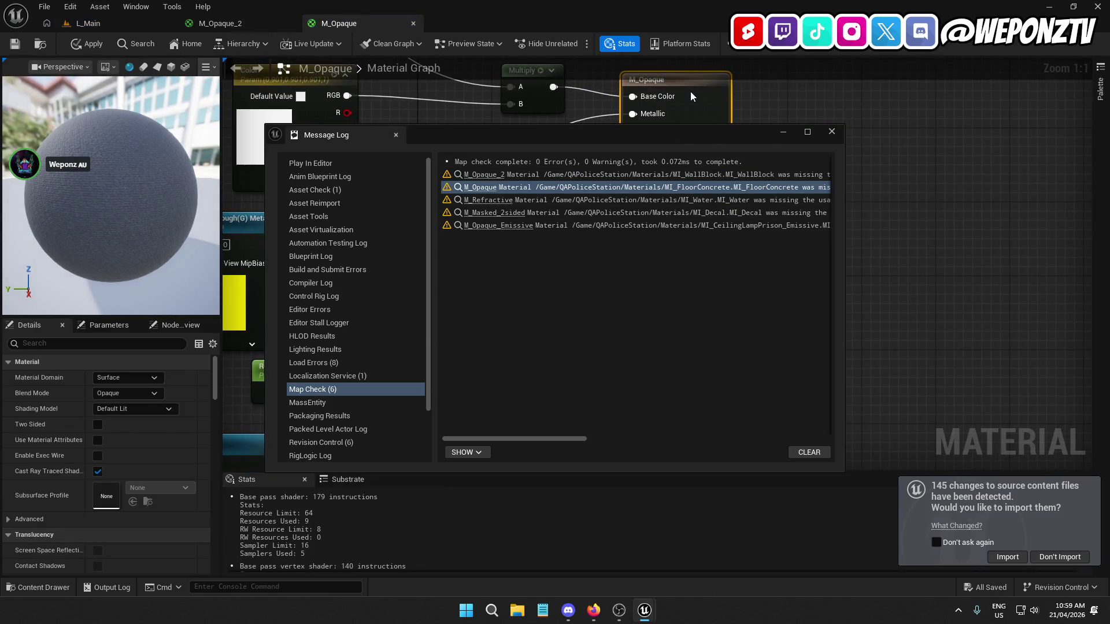
pyautogui.click(87, 44)
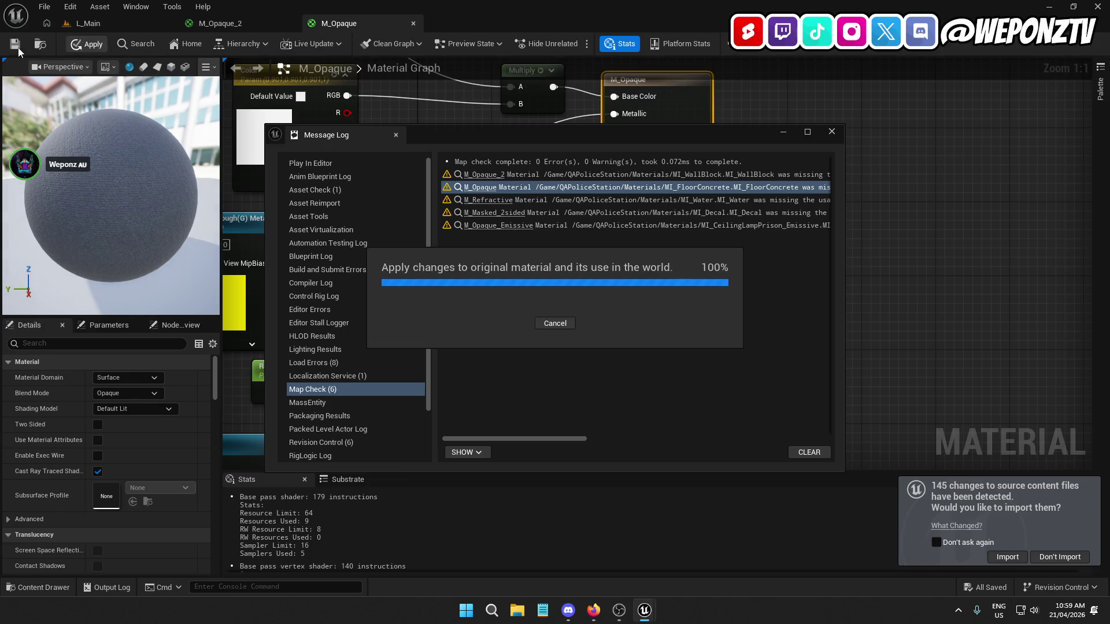
pyautogui.click(493, 201)
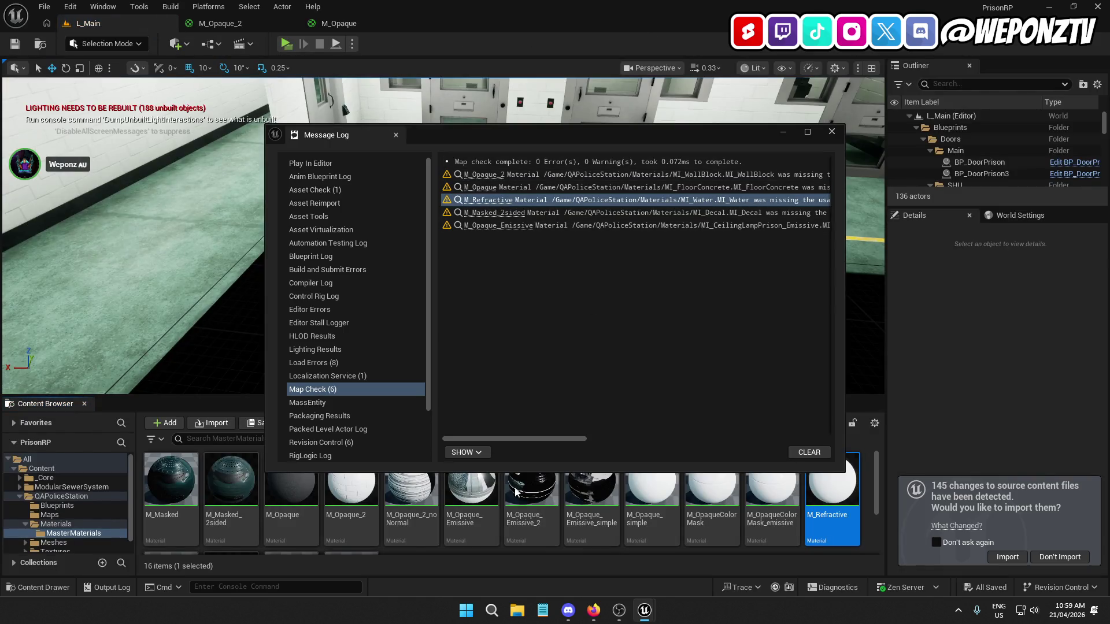
pyautogui.doubleClick(837, 499)
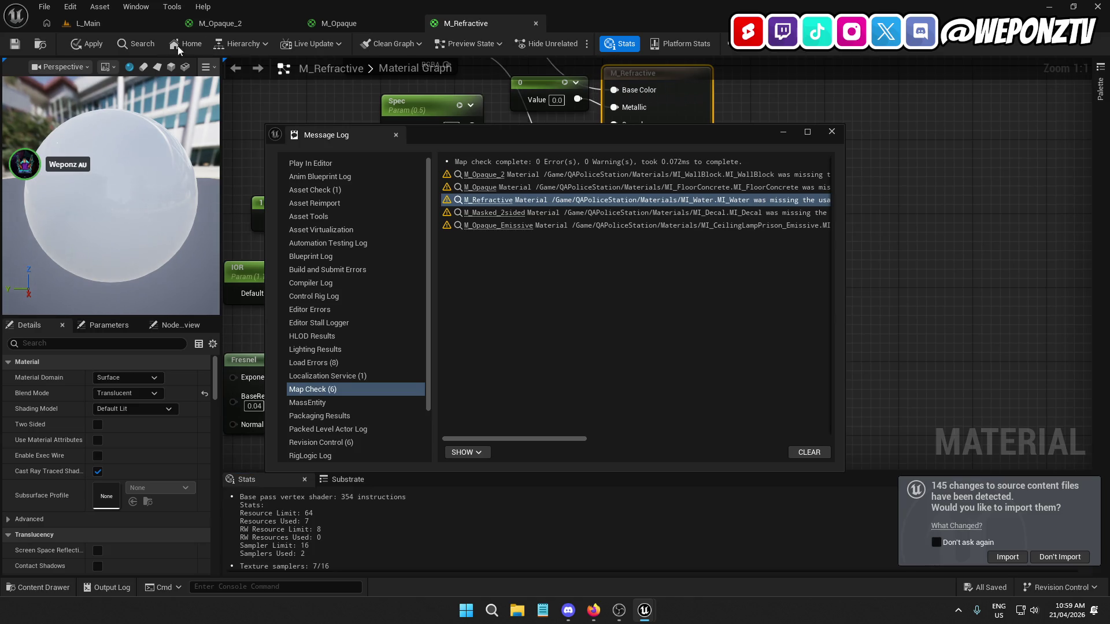
pyautogui.click(87, 44)
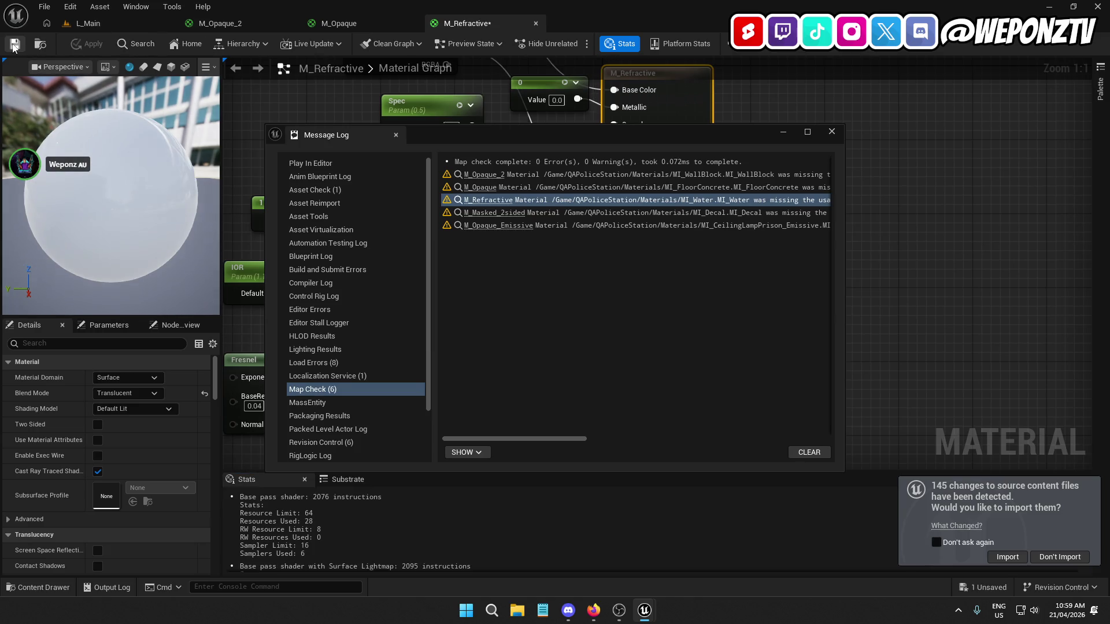
pyautogui.click(14, 45)
# Open, apply and save the flagged M_Masked_2sided and M_Opaque_Emissive materials
pyautogui.click(497, 213)
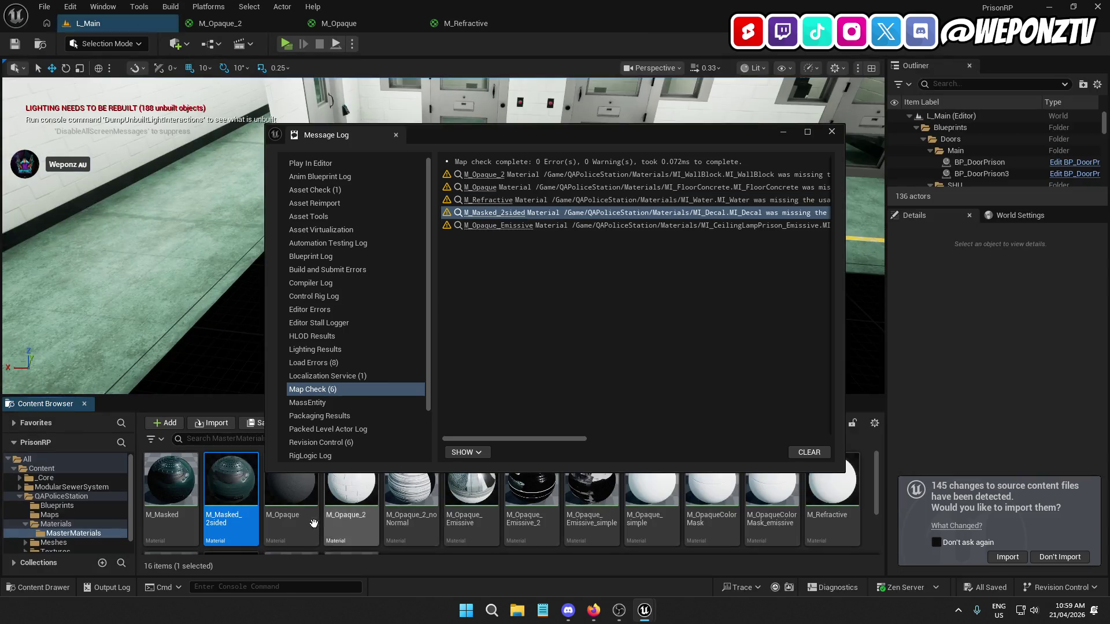
pyautogui.doubleClick(237, 520)
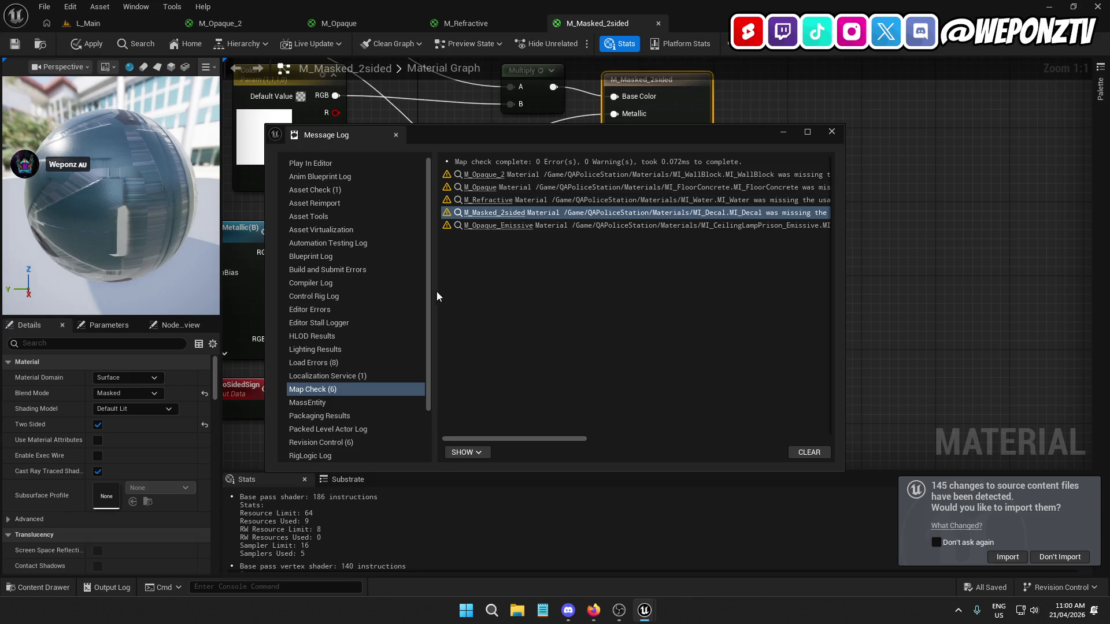
pyautogui.click(86, 44)
pyautogui.click(15, 46)
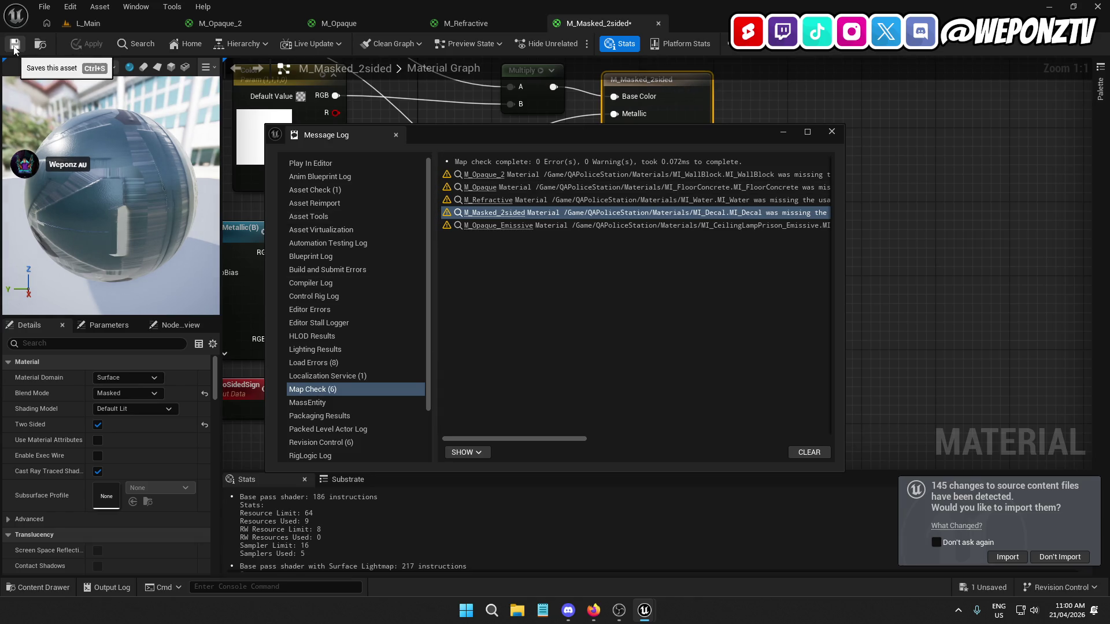
pyautogui.click(488, 226)
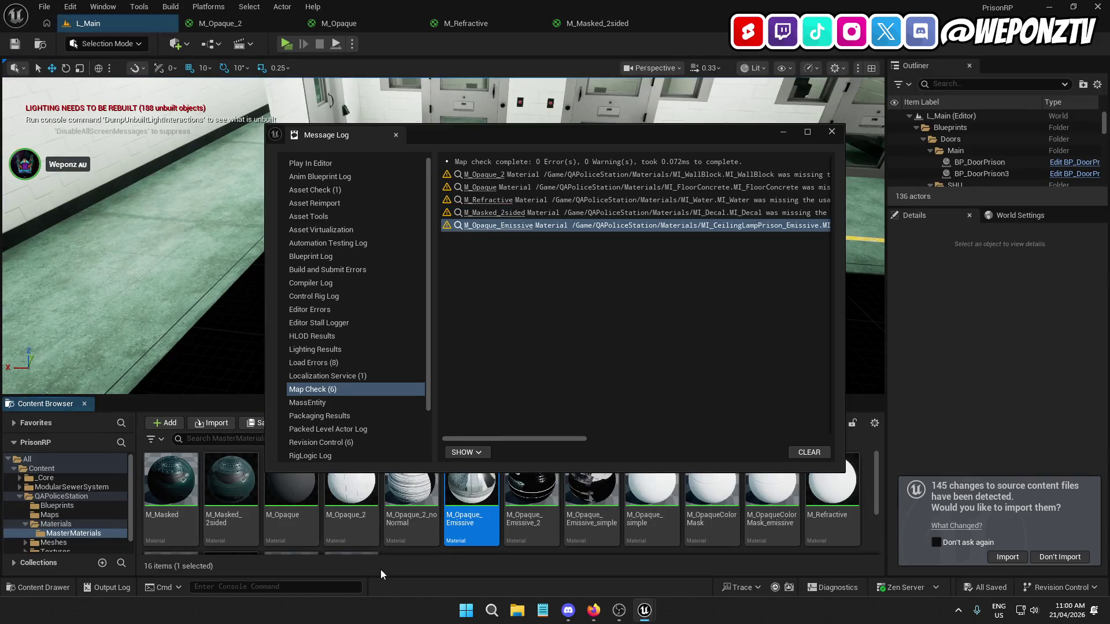
pyautogui.doubleClick(487, 519)
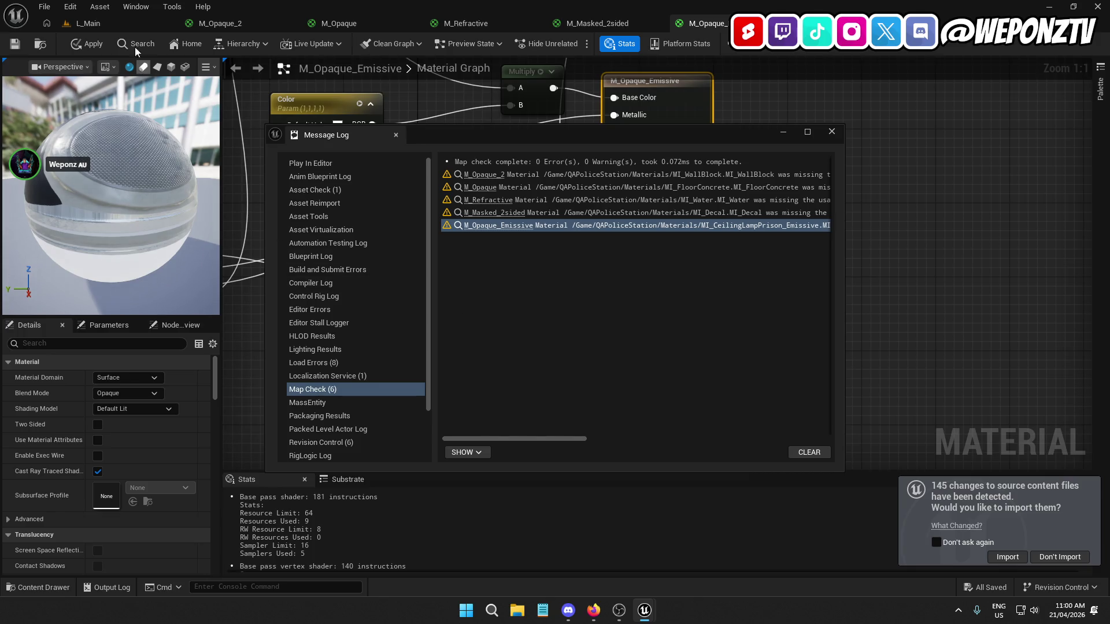
pyautogui.click(87, 43)
pyautogui.click(15, 49)
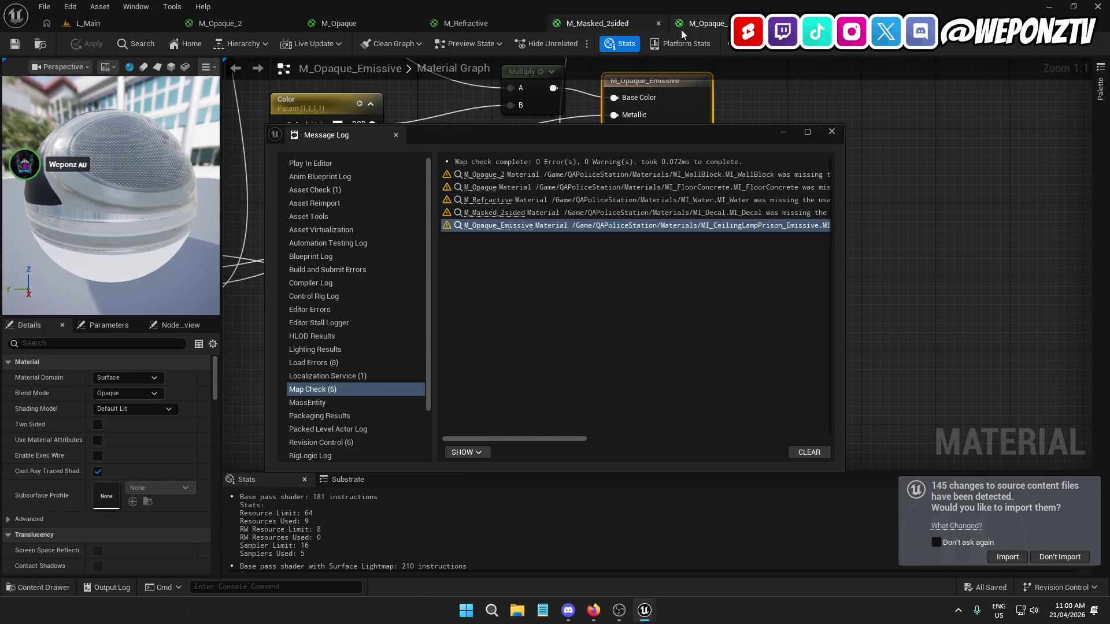
# Close the Map Check log, all five material editors, and the import prompt
pyautogui.click(830, 132)
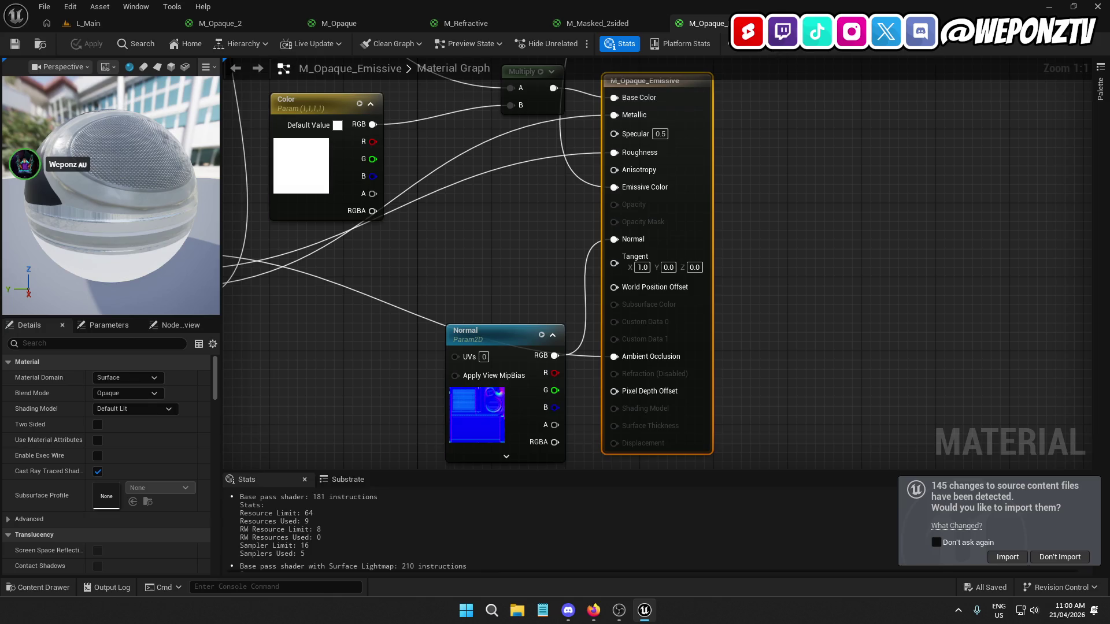
pyautogui.click(780, 23)
pyautogui.click(657, 23)
pyautogui.click(535, 23)
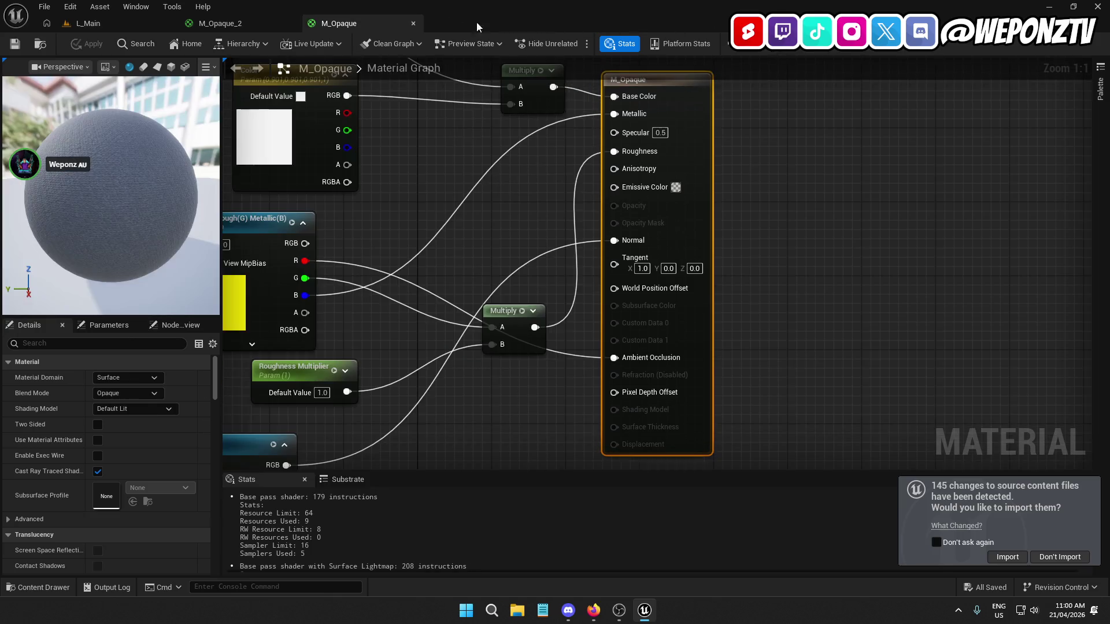
pyautogui.click(413, 24)
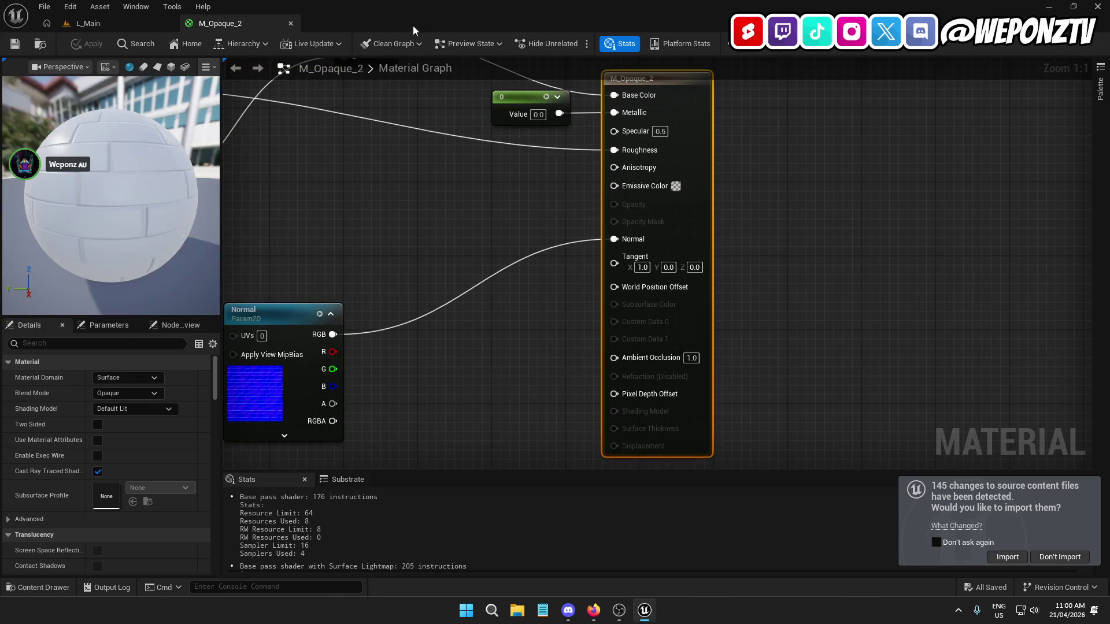
pyautogui.click(290, 24)
pyautogui.click(1060, 556)
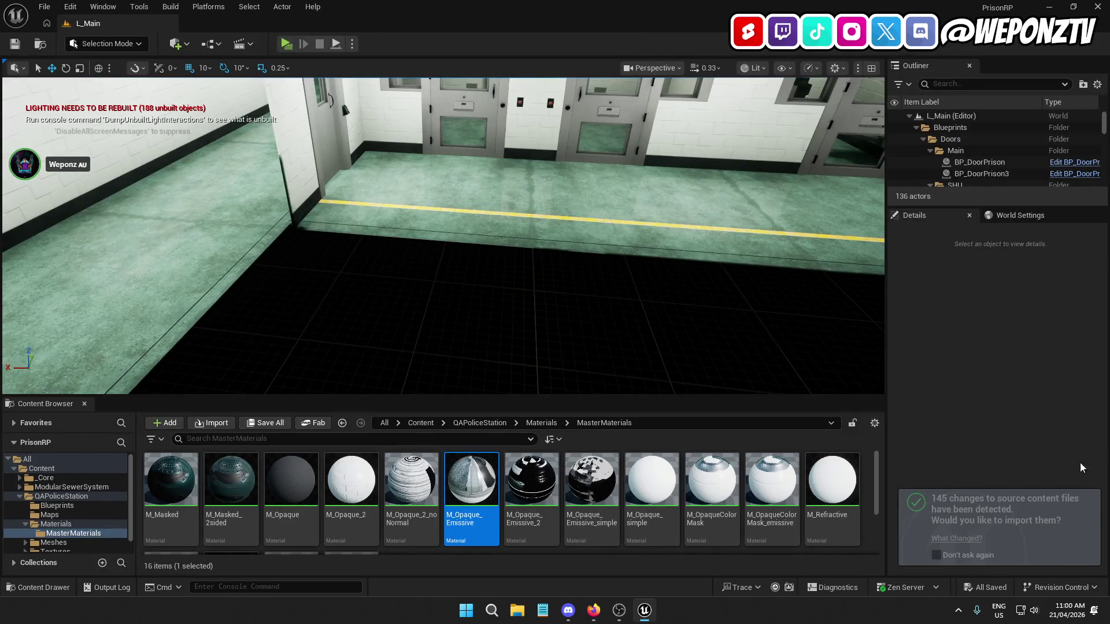
# Close Unreal, relaunch PrisonRP.uproject from UE5 Projects > PrisonRP, and close Explorer
pyautogui.click(1097, 6)
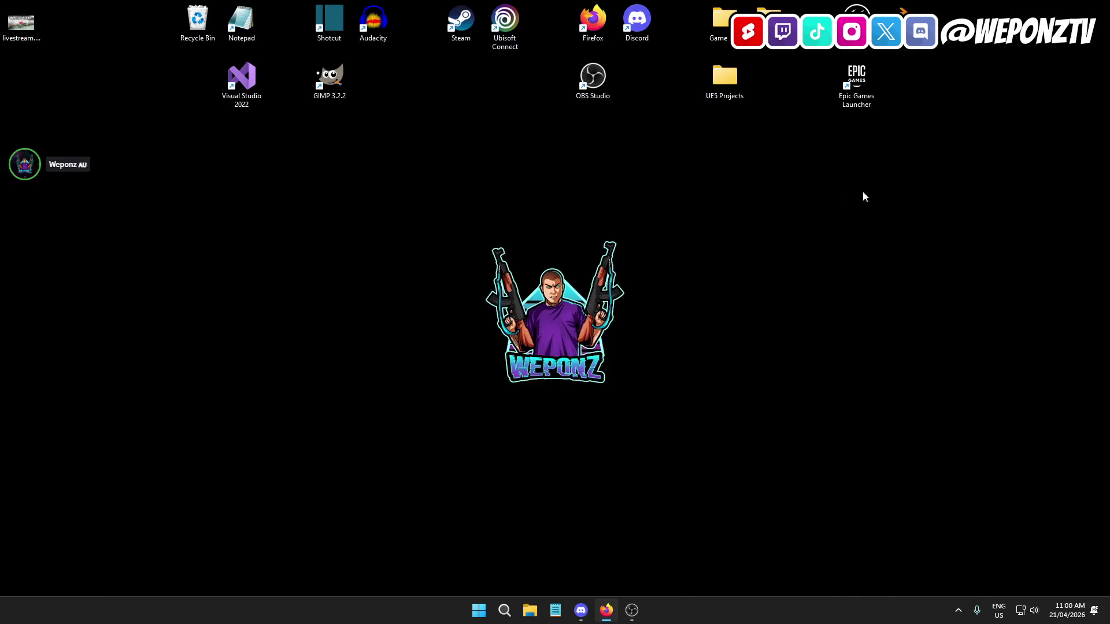
pyautogui.doubleClick(726, 78)
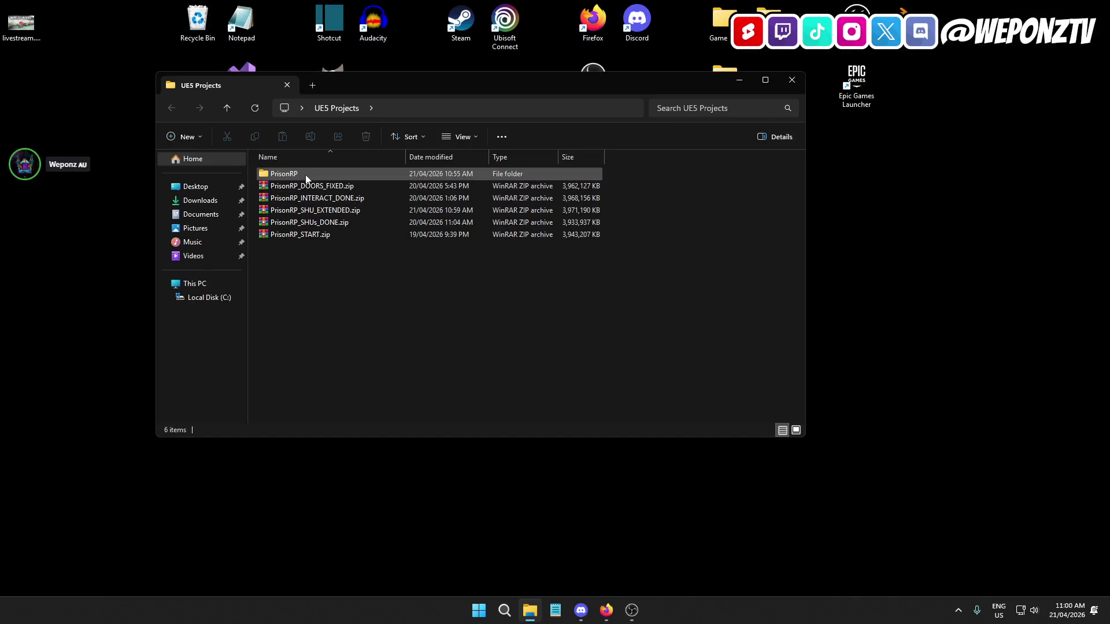
pyautogui.doubleClick(305, 174)
pyautogui.doubleClick(335, 260)
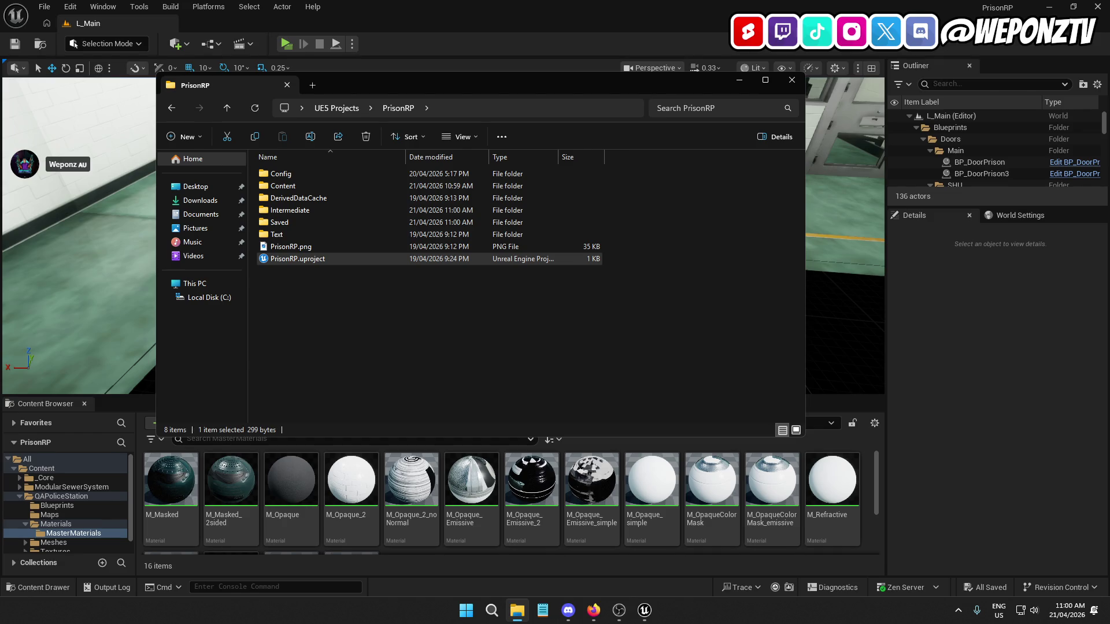
pyautogui.click(538, 332)
pyautogui.click(792, 80)
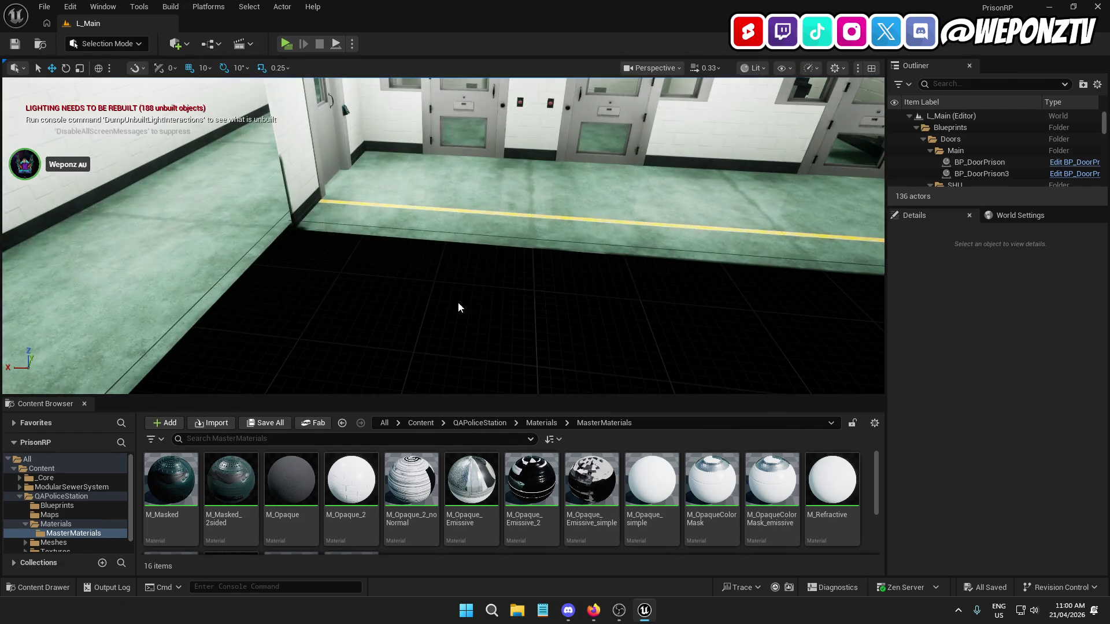
# Start Build > Build All Levels lighting and close the map check log
pyautogui.moveTo(509, 294); pyautogui.dragTo(509, 295)
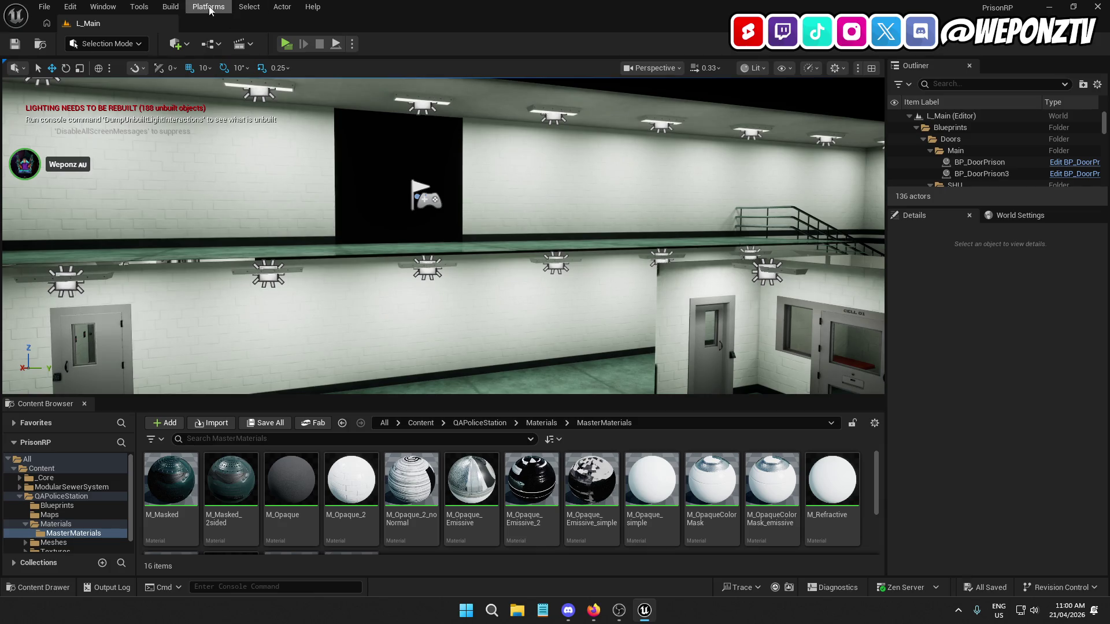
pyautogui.click(177, 11)
pyautogui.click(233, 50)
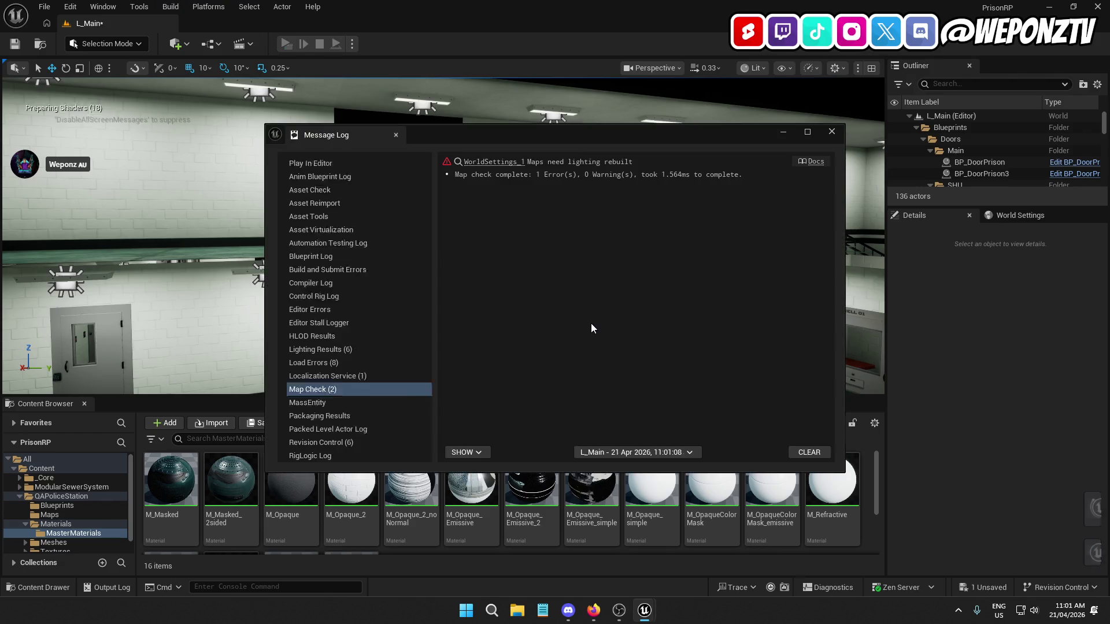
pyautogui.click(831, 131)
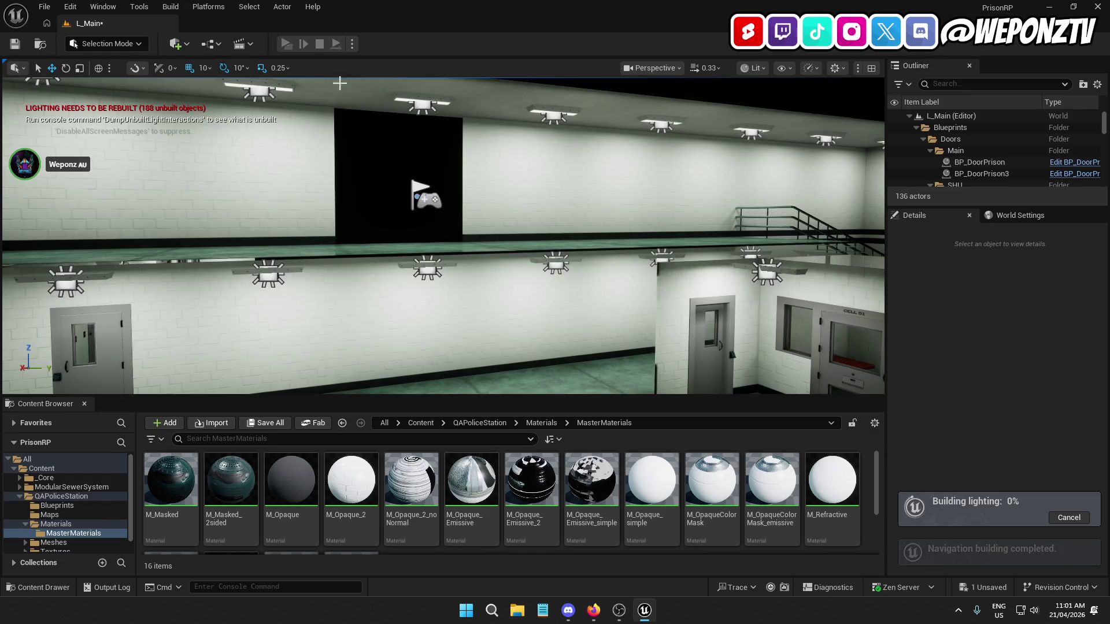
# Try saving the level, retry and acknowledge the failed save, then close the log
pyautogui.click(23, 43)
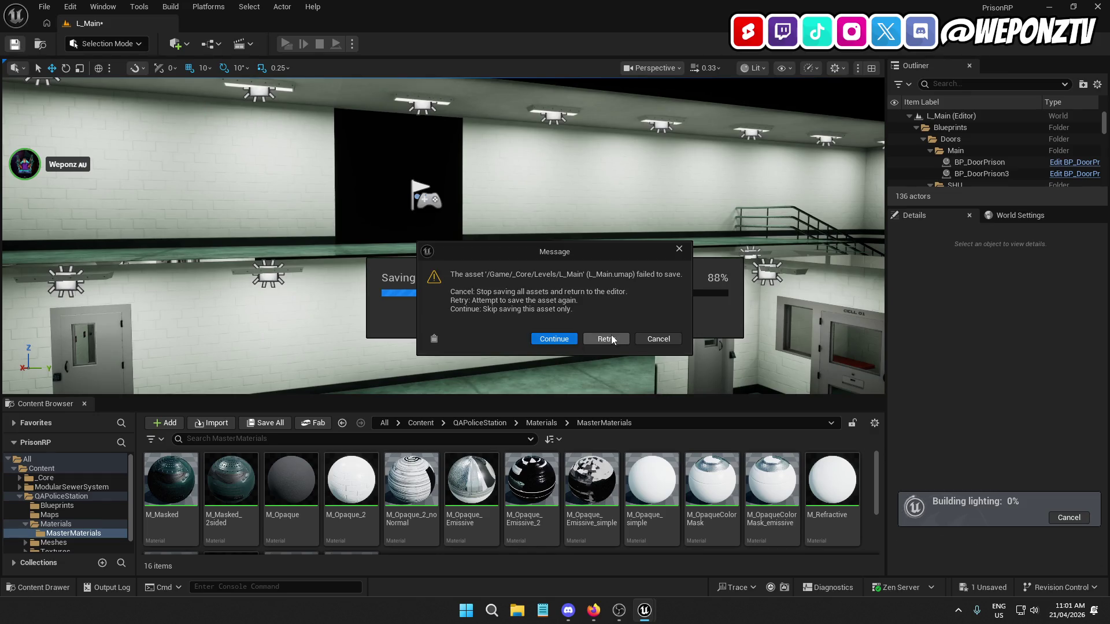
pyautogui.click(639, 338)
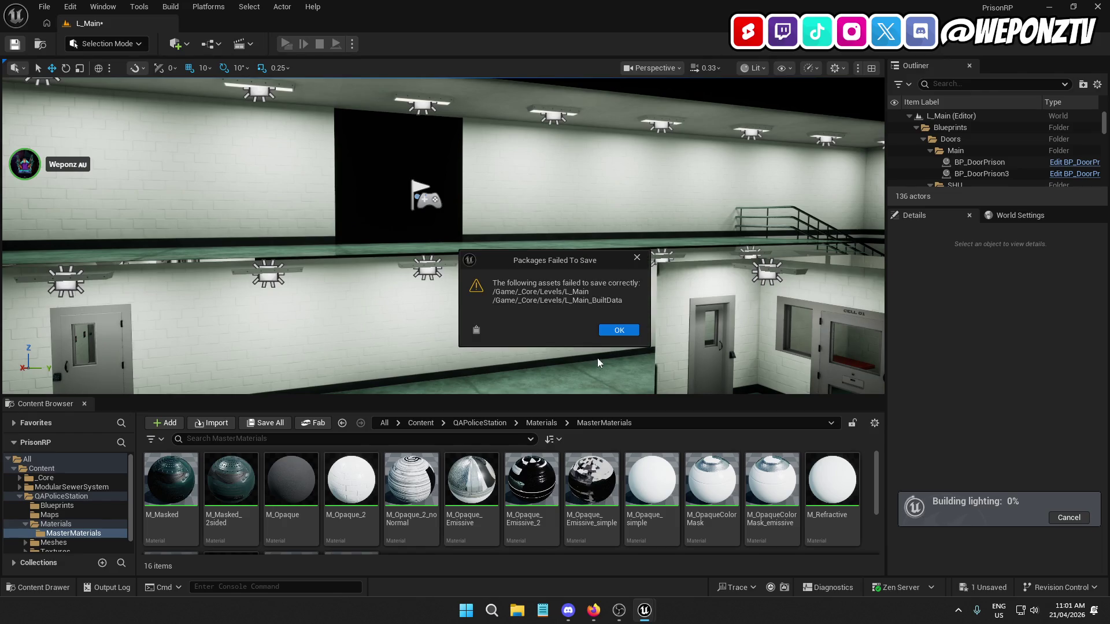
pyautogui.click(639, 334)
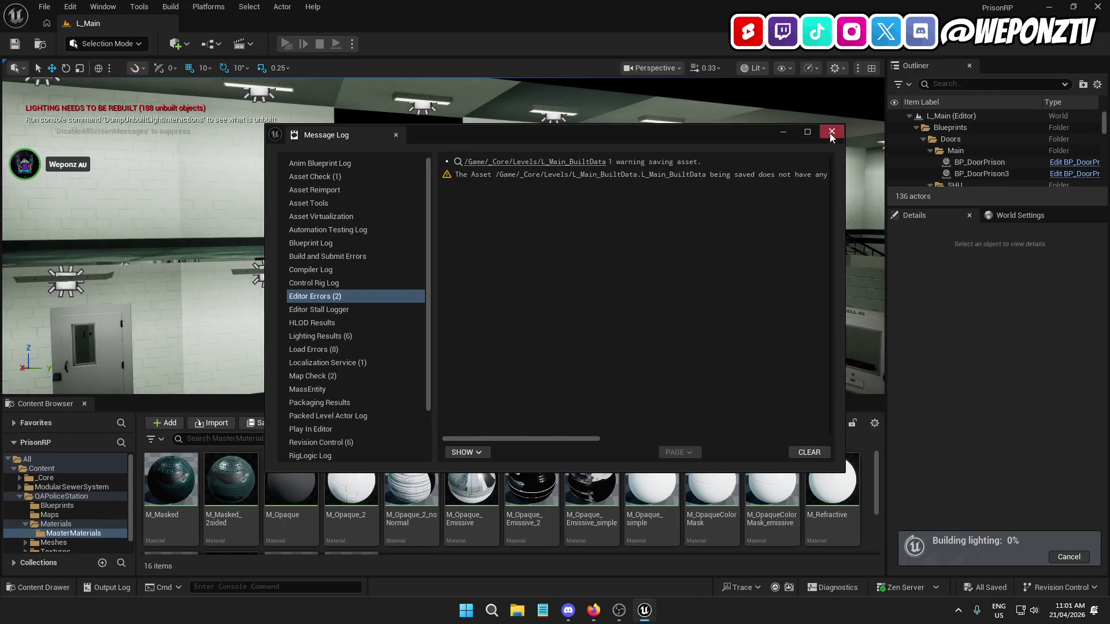
pyautogui.click(831, 132)
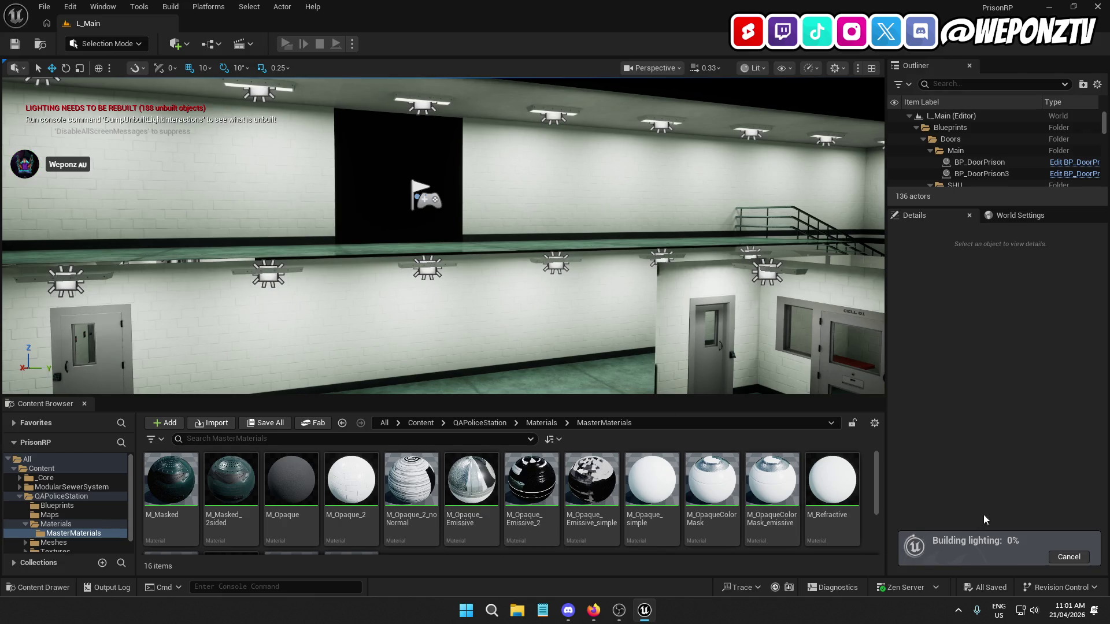
pyautogui.moveTo(586, 283)
pyautogui.mouseDown()
pyautogui.moveTo(555, 289)
pyautogui.moveTo(521, 270)
pyautogui.moveTo(497, 275)
pyautogui.moveTo(532, 277)
pyautogui.moveTo(480, 270)
pyautogui.mouseUp()
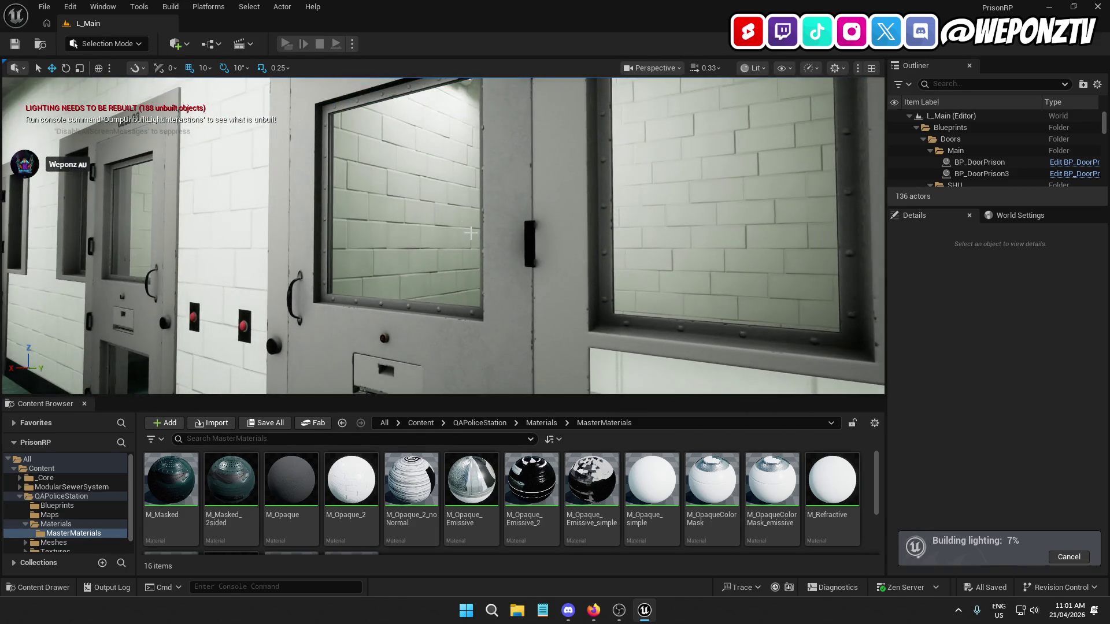
# Close the Lighting Results log, save the level with rebuilt lighting, and start a play test
pyautogui.click(470, 233)
pyautogui.moveTo(470, 233); pyautogui.dragTo(457, 231)
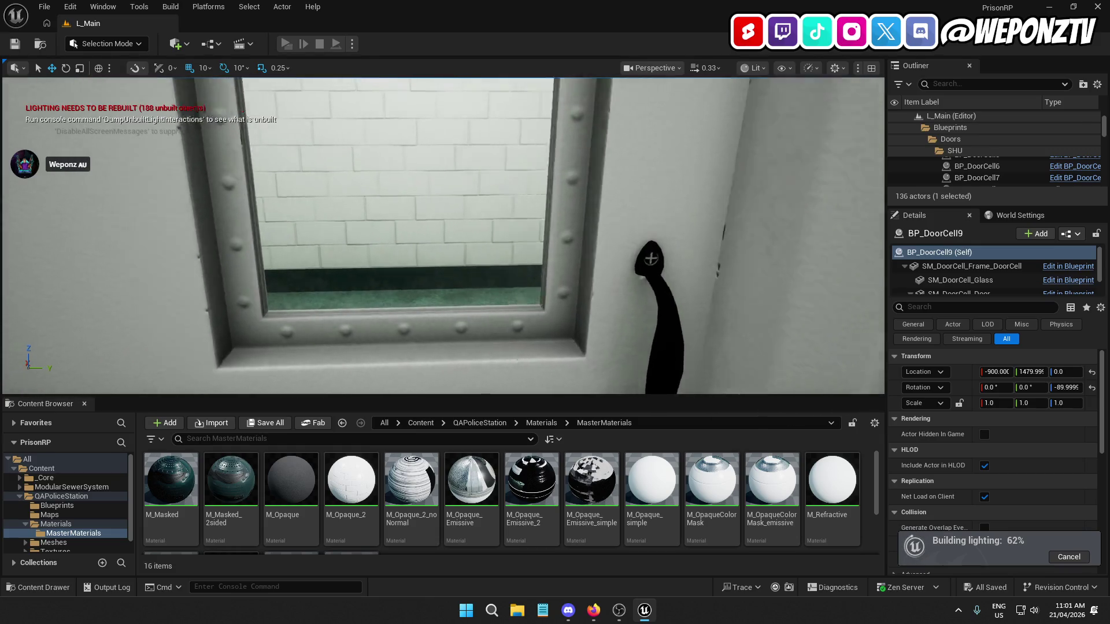
pyautogui.moveTo(443, 235)
pyautogui.mouseDown()
pyautogui.moveTo(443, 300)
pyautogui.moveTo(382, 344)
pyautogui.moveTo(462, 258)
pyautogui.mouseUp()
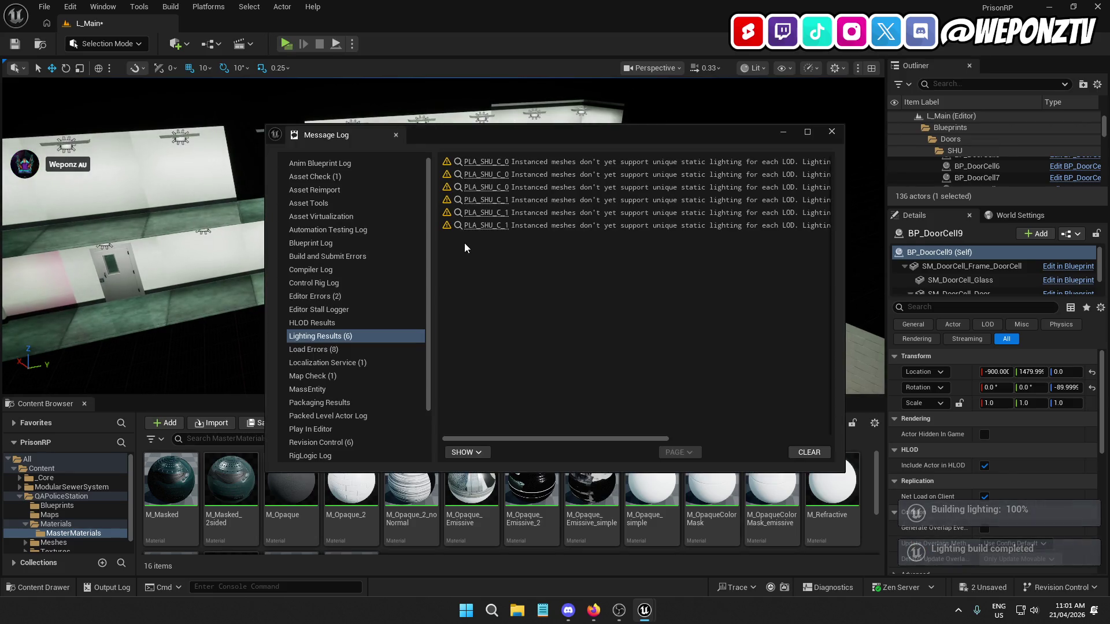
pyautogui.click(178, 51)
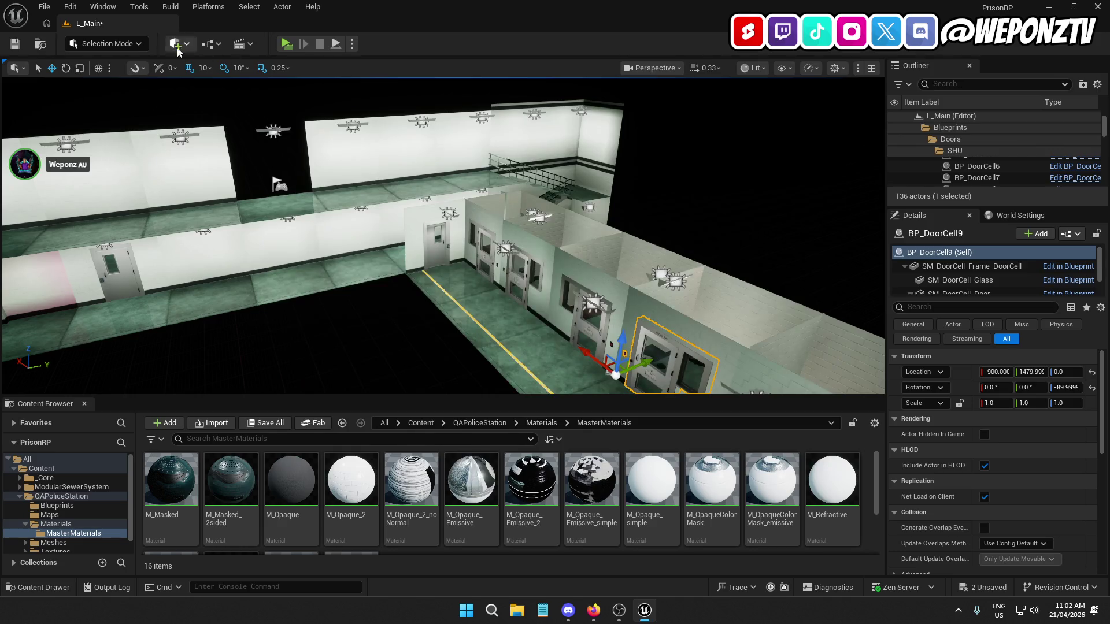
pyautogui.click(16, 44)
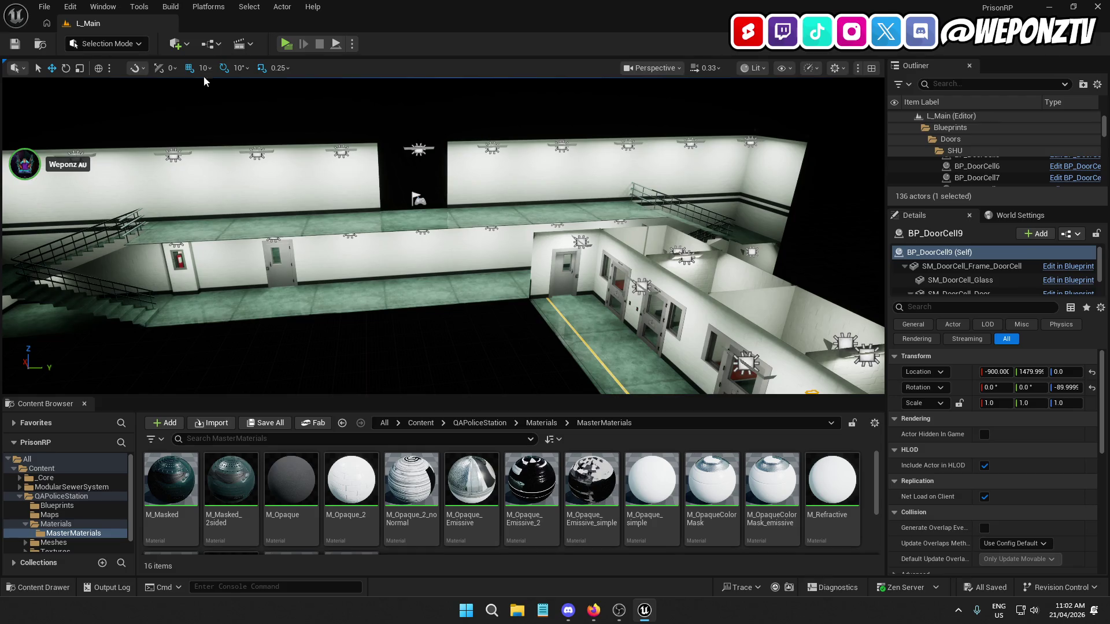
pyautogui.click(285, 45)
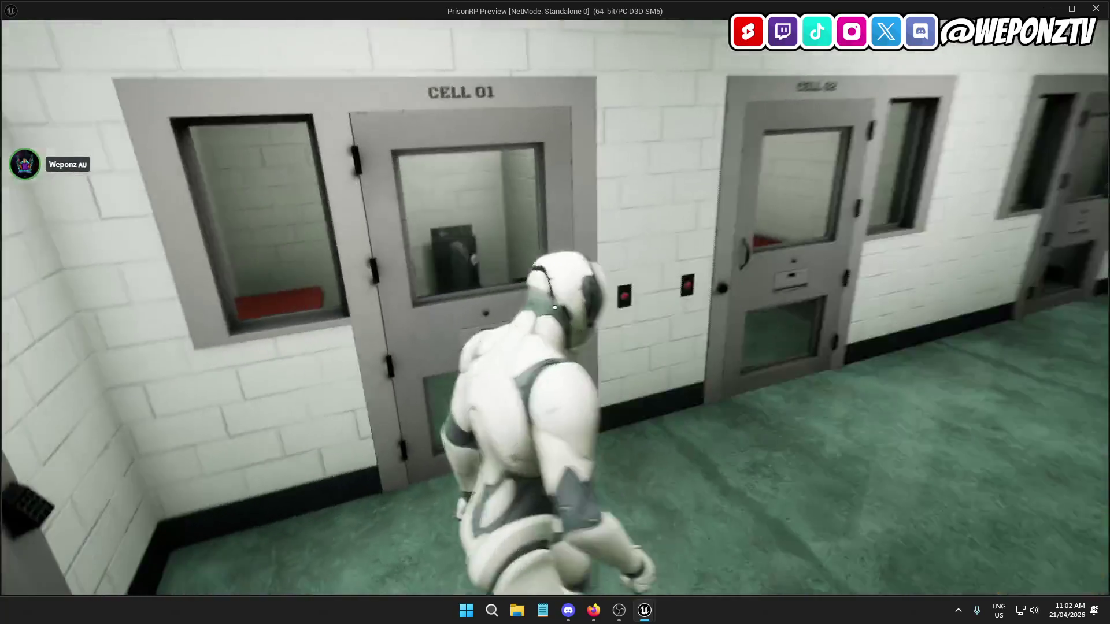
pyautogui.press('w')
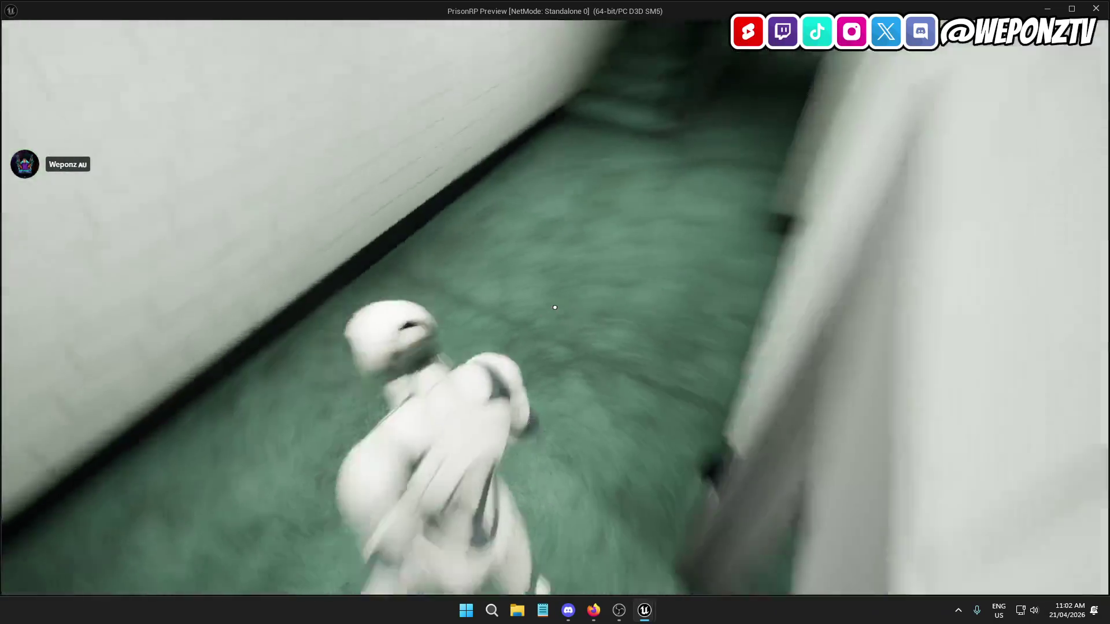
pyautogui.press('w')
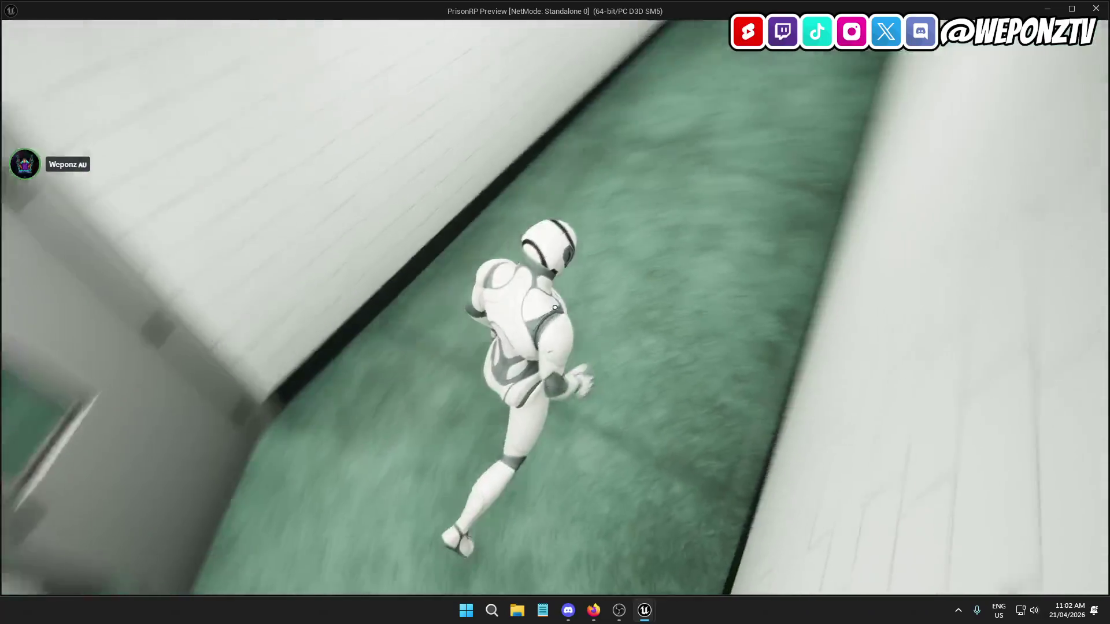
pyautogui.press('w')
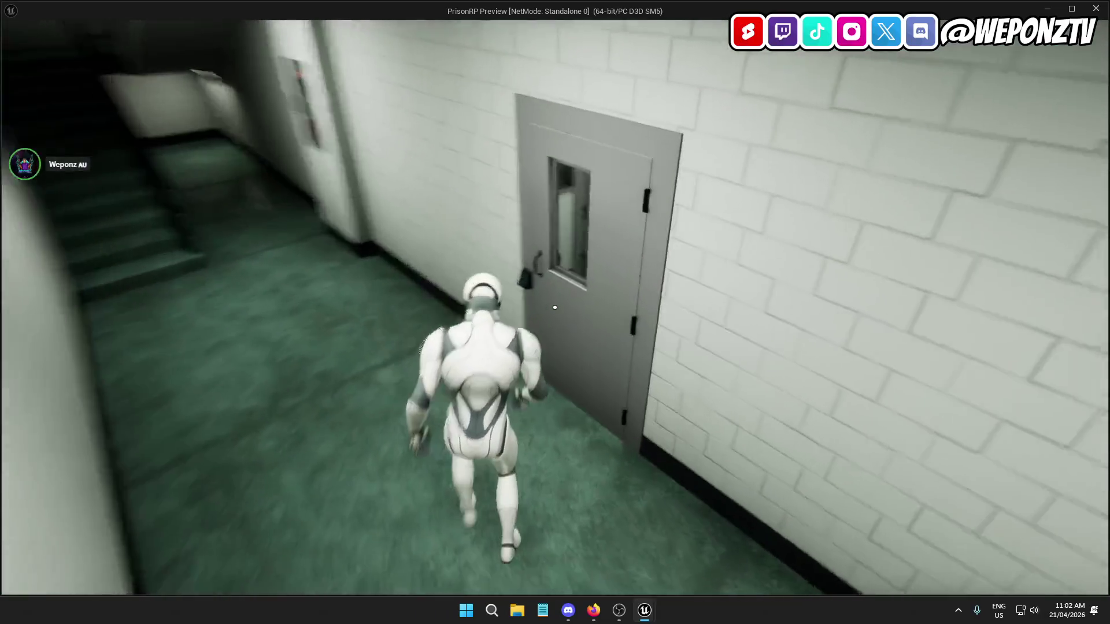
pyautogui.press('e')
pyautogui.press('w')
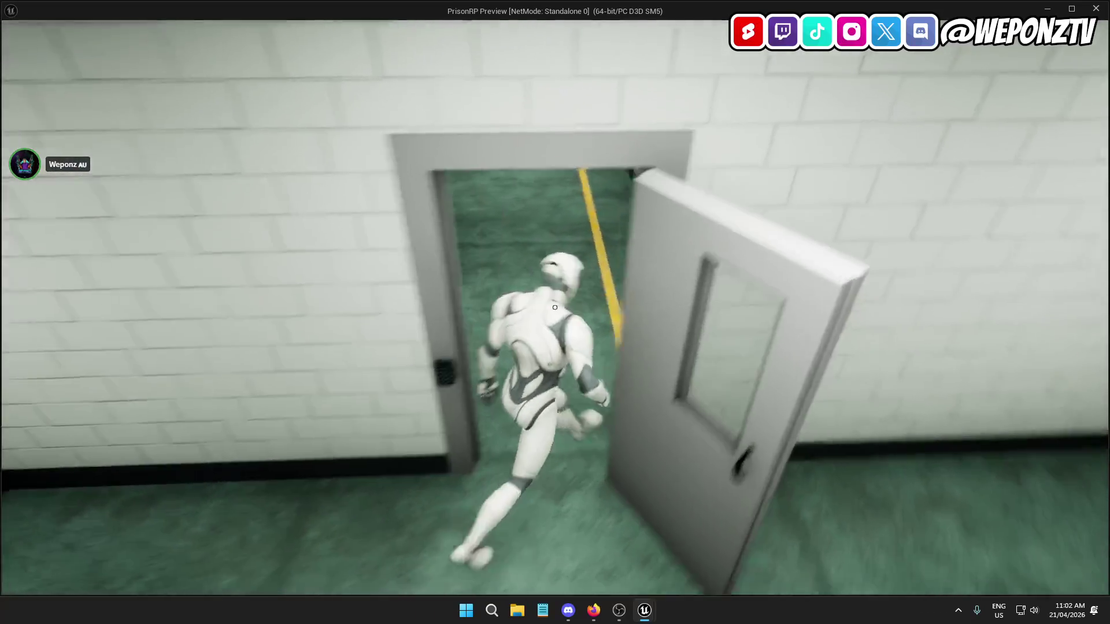
pyautogui.press('w')
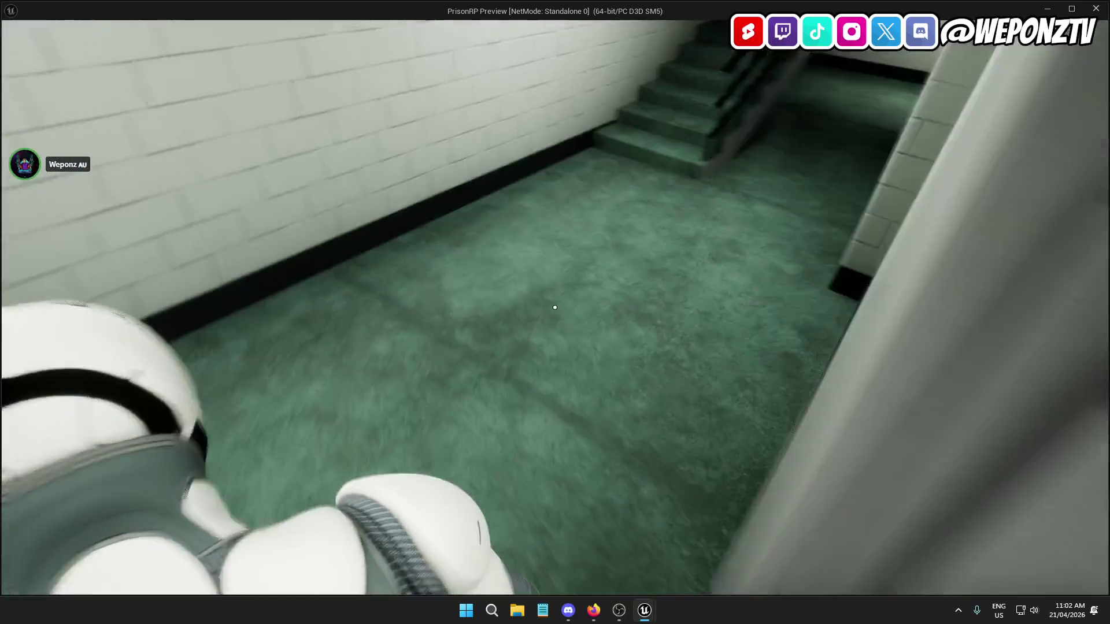
pyautogui.press('w')
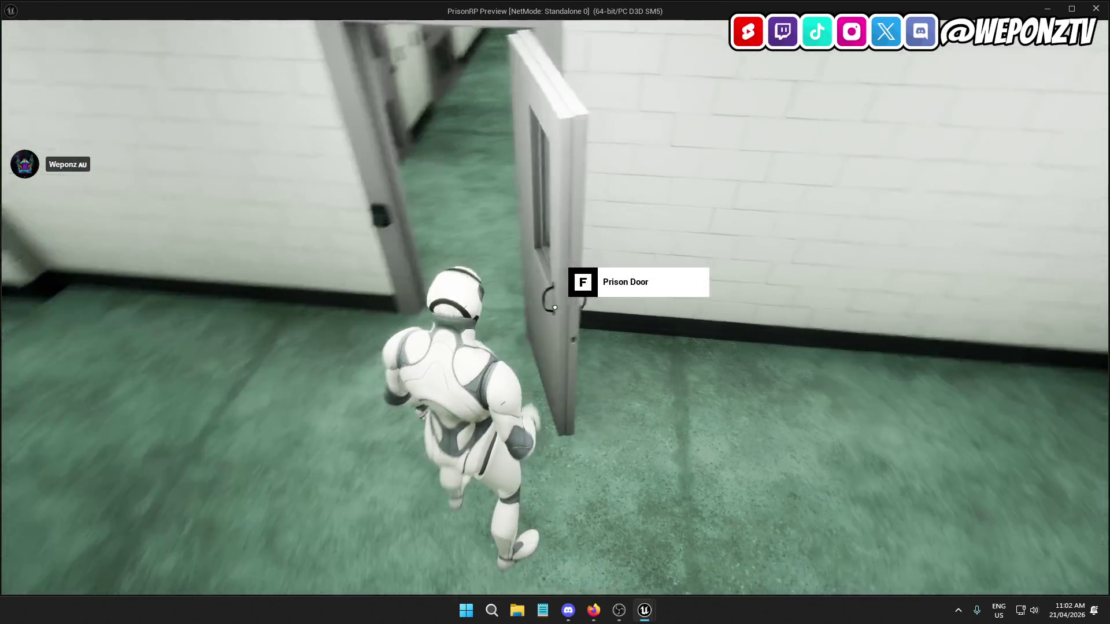
pyautogui.press('w')
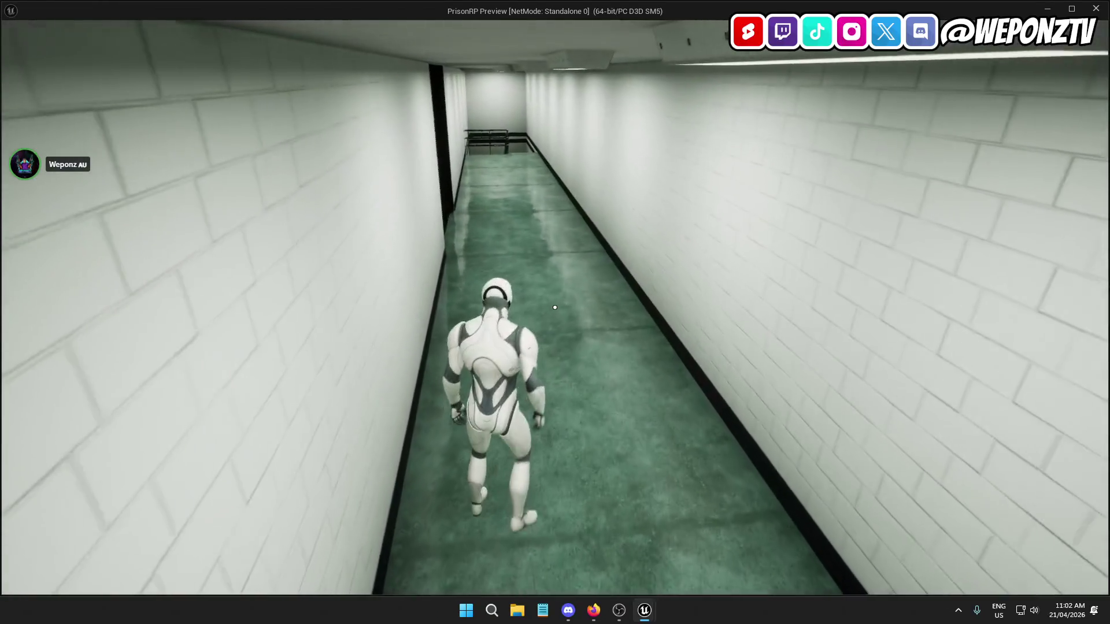
pyautogui.press('Escape')
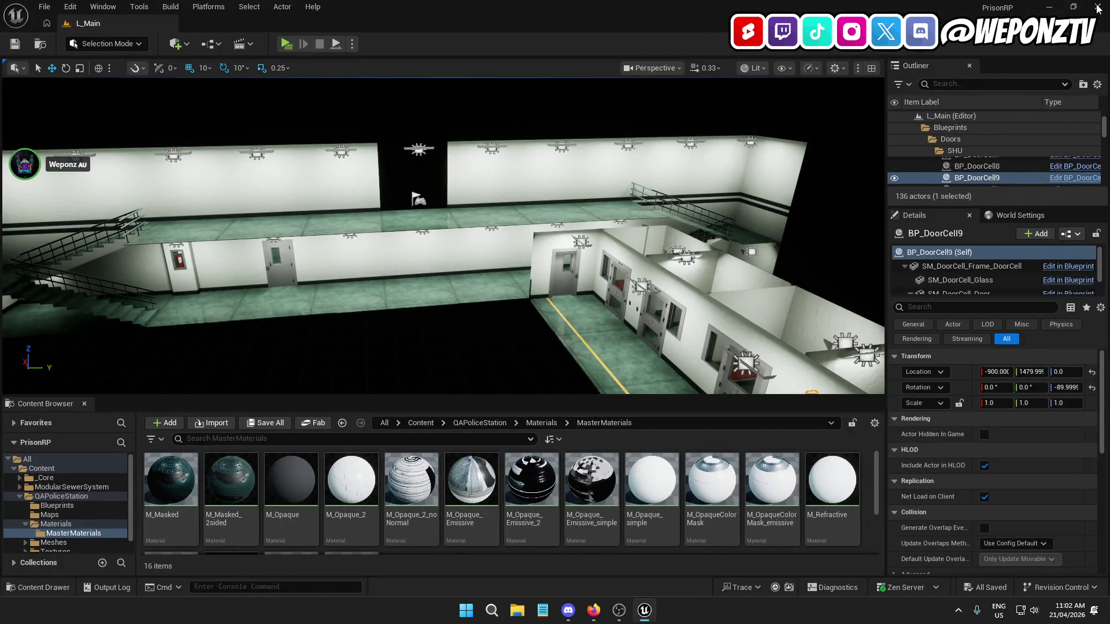
# Close the Unreal editor and delete the old PrisonRP_SHU_EXTENDED.zip from UE5 Projects
pyautogui.click(1097, 7)
pyautogui.doubleClick(727, 79)
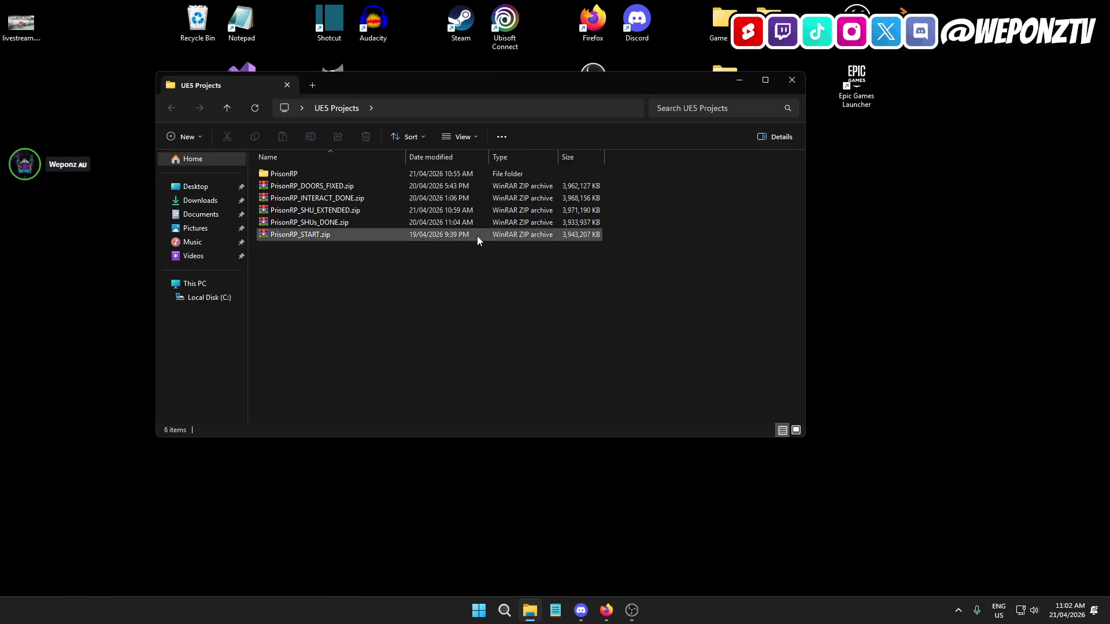
pyautogui.click(345, 213)
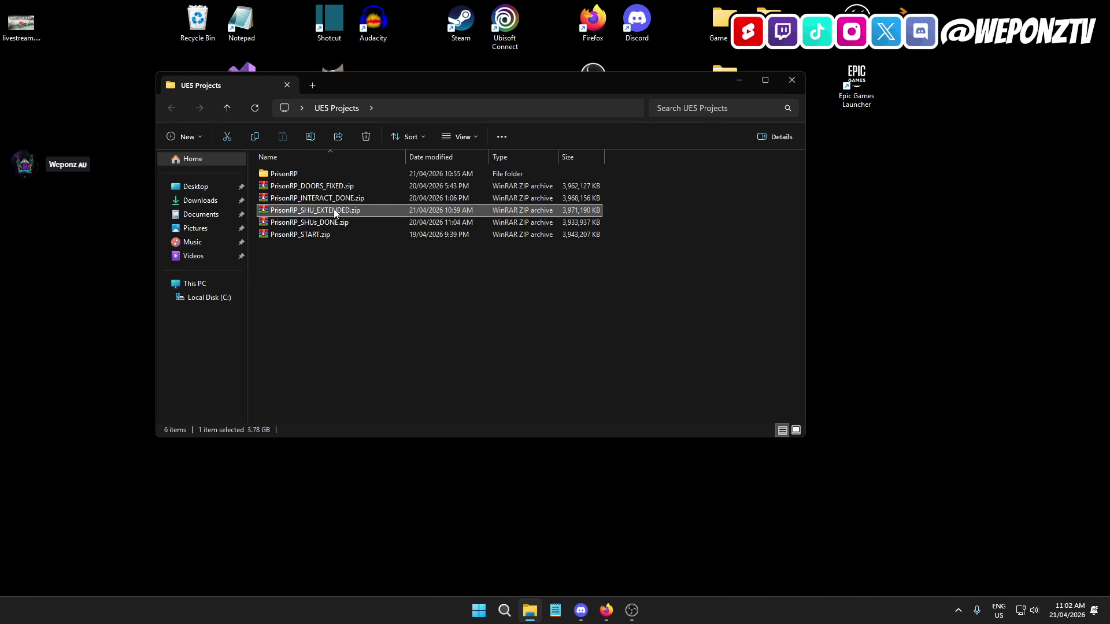
pyautogui.click(335, 211)
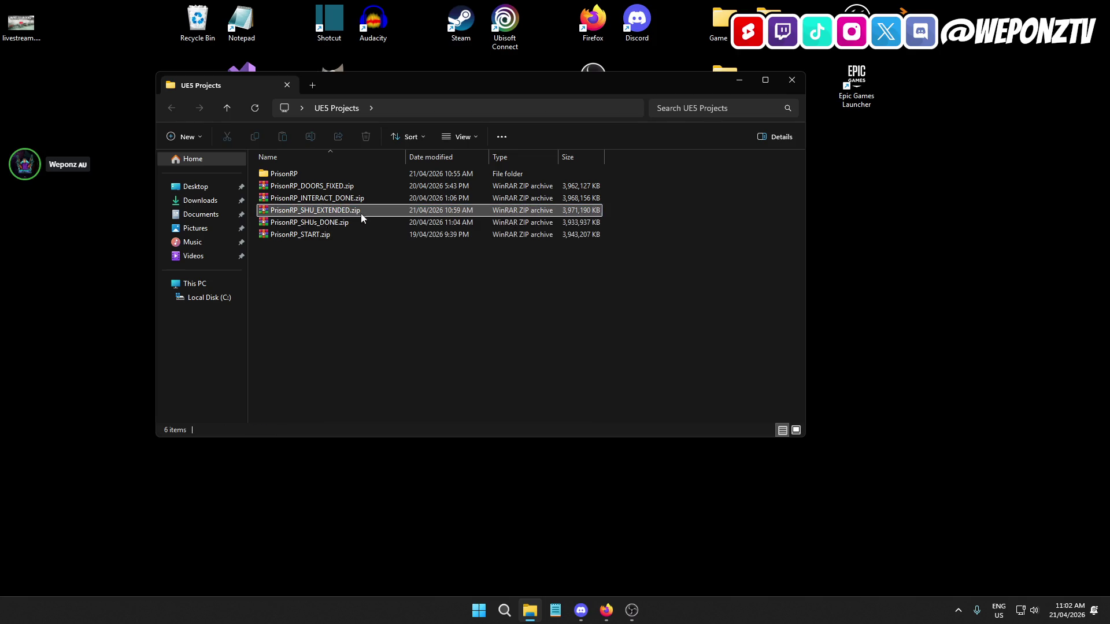
pyautogui.click(366, 138)
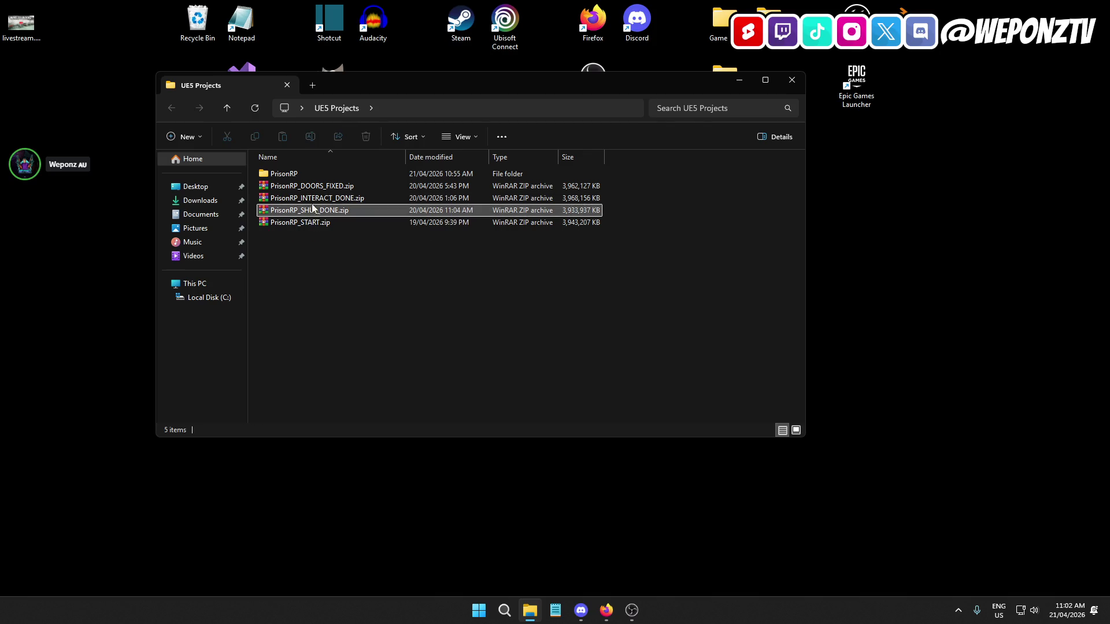
# Archive the PrisonRP folder with WinRAR as a ZIP named PrisonRP_SHU_EXTENDED.zip
pyautogui.rightClick(306, 171)
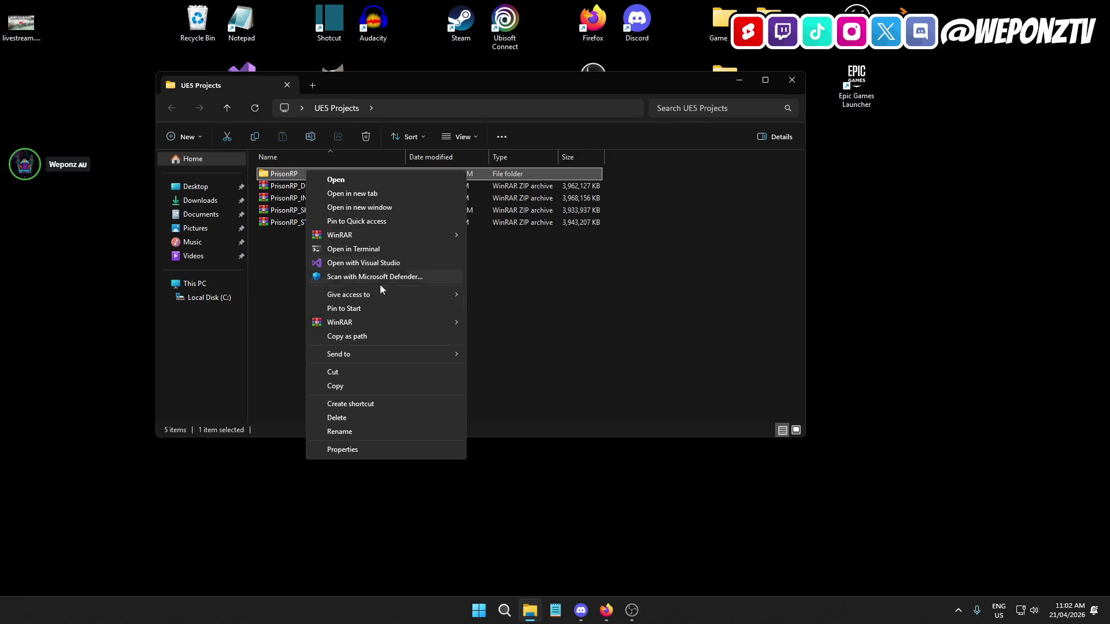
pyautogui.moveTo(463, 325)
pyautogui.click(508, 324)
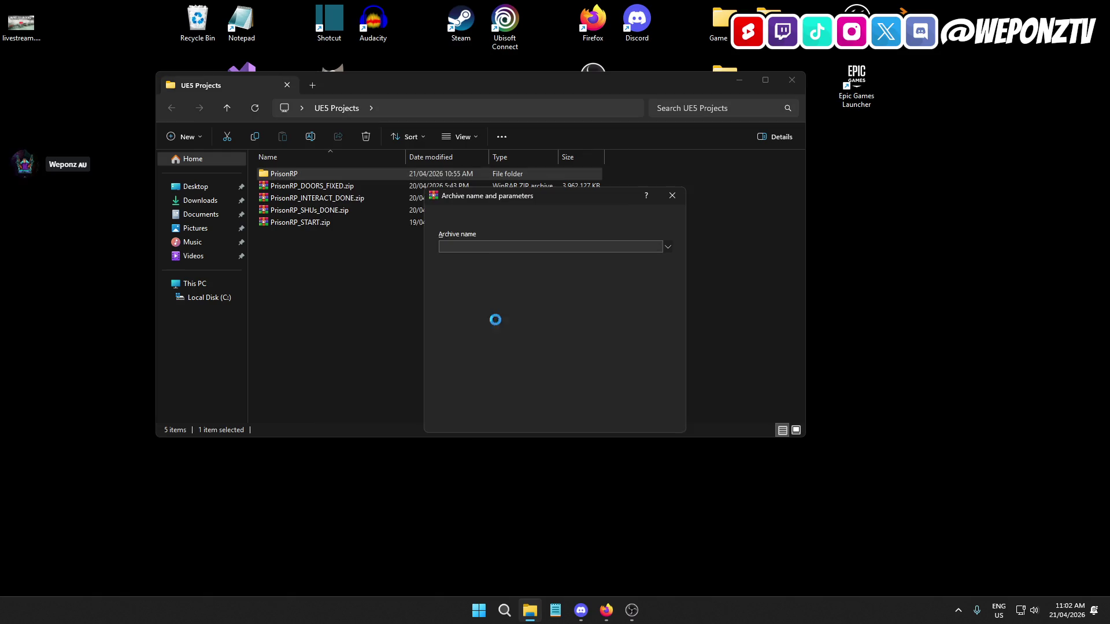
pyautogui.click(508, 303)
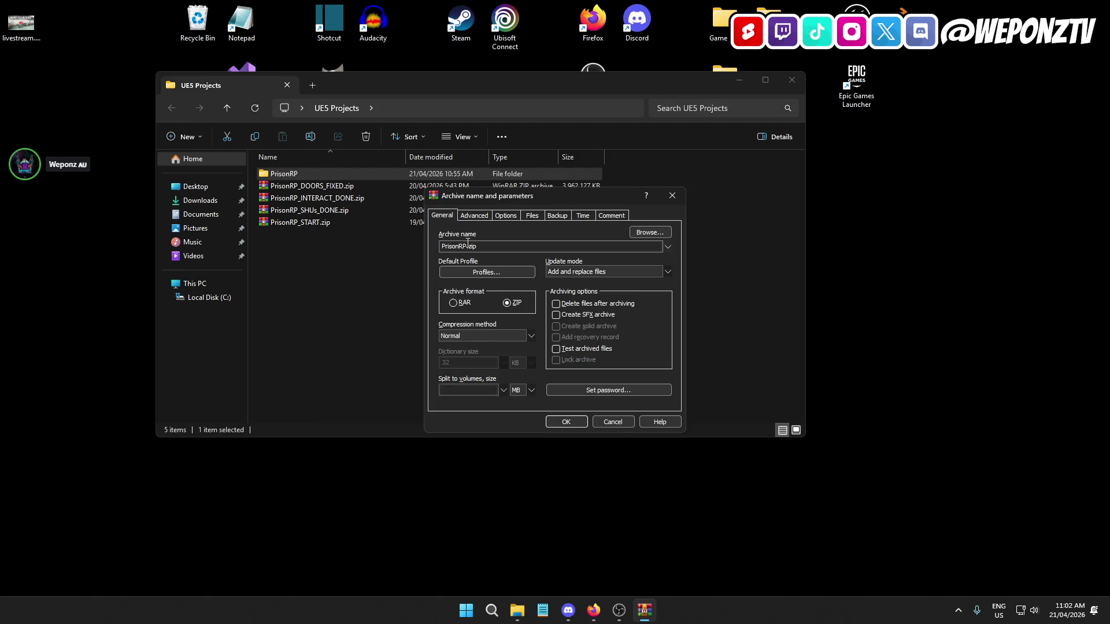
pyautogui.doubleClick(474, 248)
pyautogui.write('PrisonRP_SHU_EXTENDED.zip')
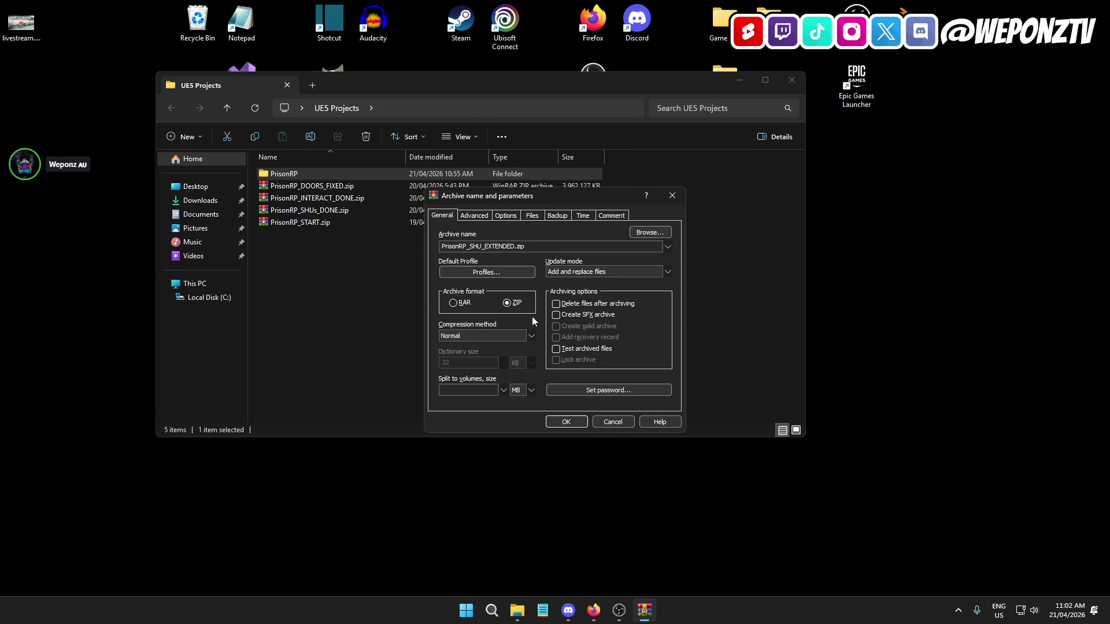
pyautogui.click(566, 422)
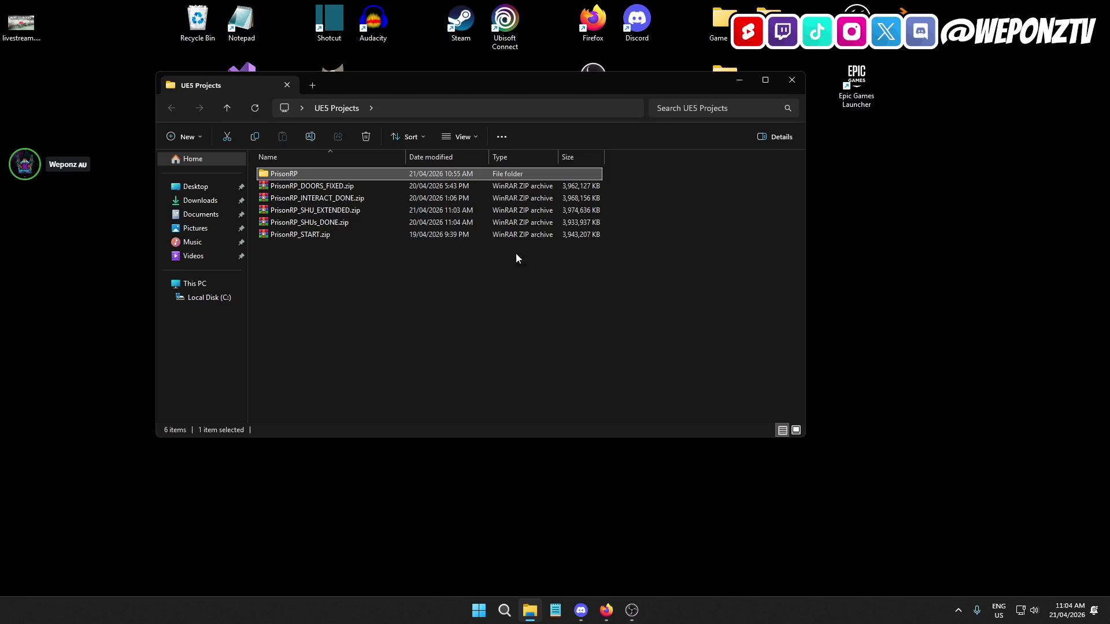
# After WinRAR finishes compressing, open the PrisonRP project folder
pyautogui.moveTo(320, 173)
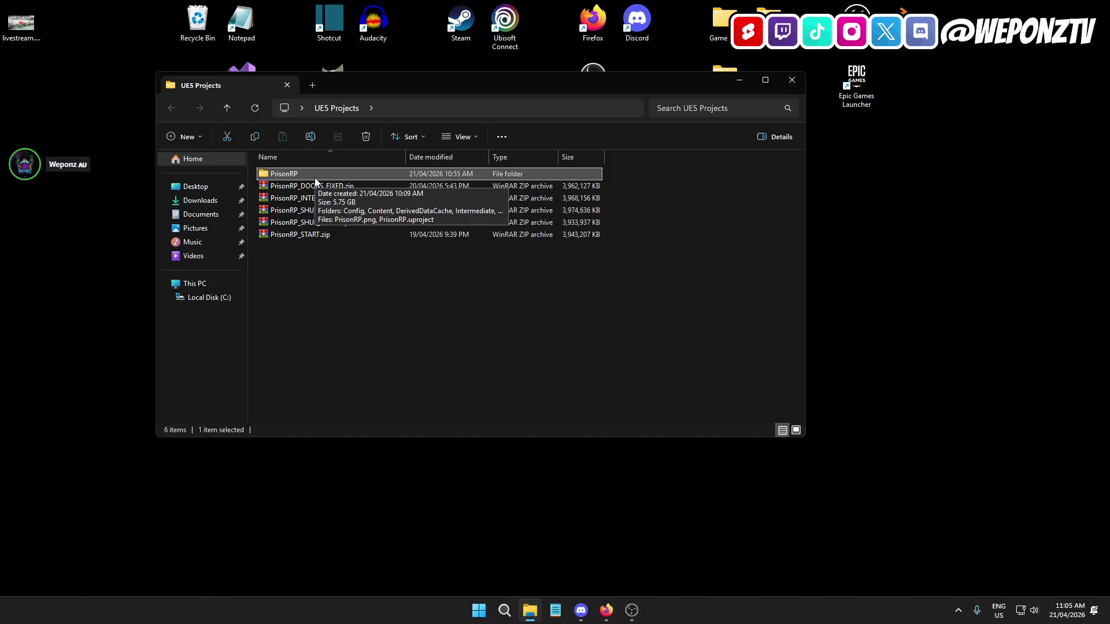
pyautogui.doubleClick(315, 175)
# Launch PrisonRP.uproject in Unreal and minimize the project folder window
pyautogui.doubleClick(352, 260)
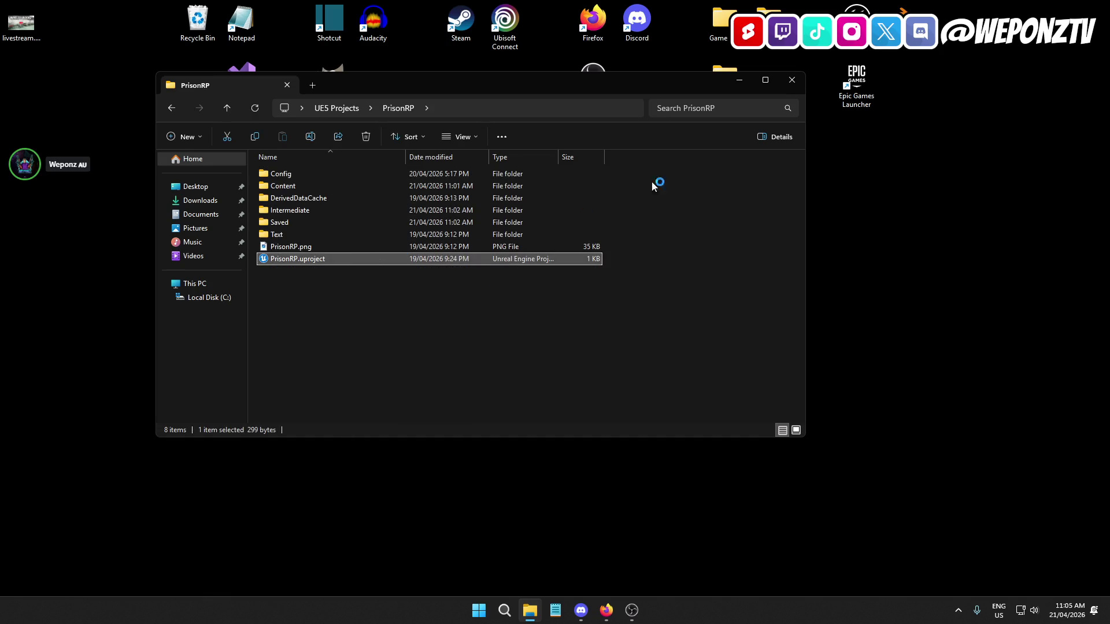
pyautogui.click(739, 79)
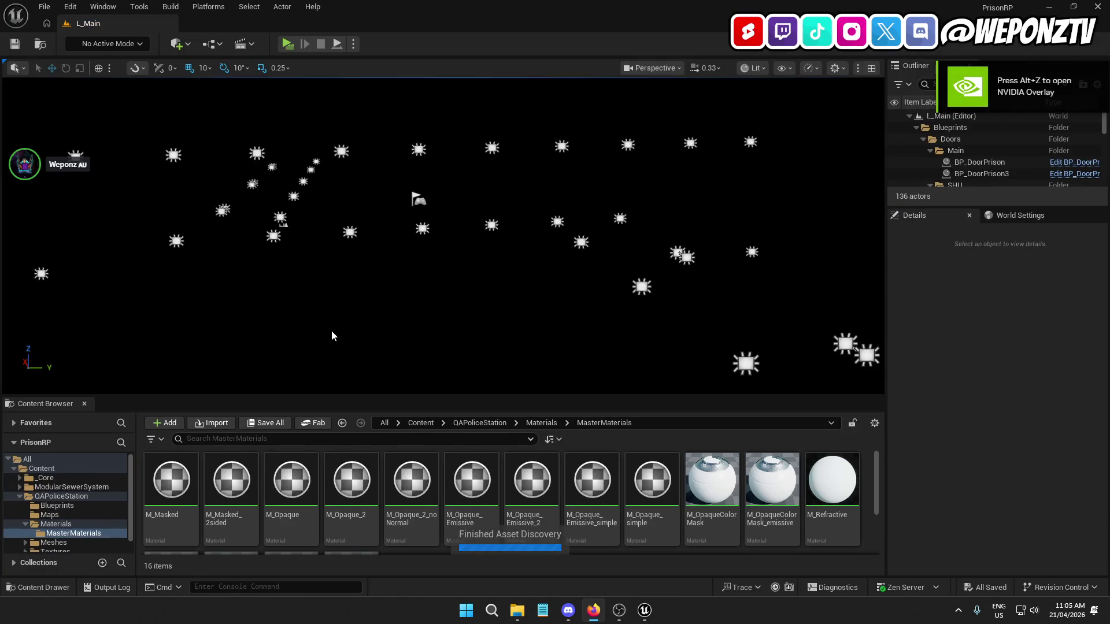
# Fly the viewport camera through the prison level to cells 01–03, then minimize the editor
pyautogui.press('Right')
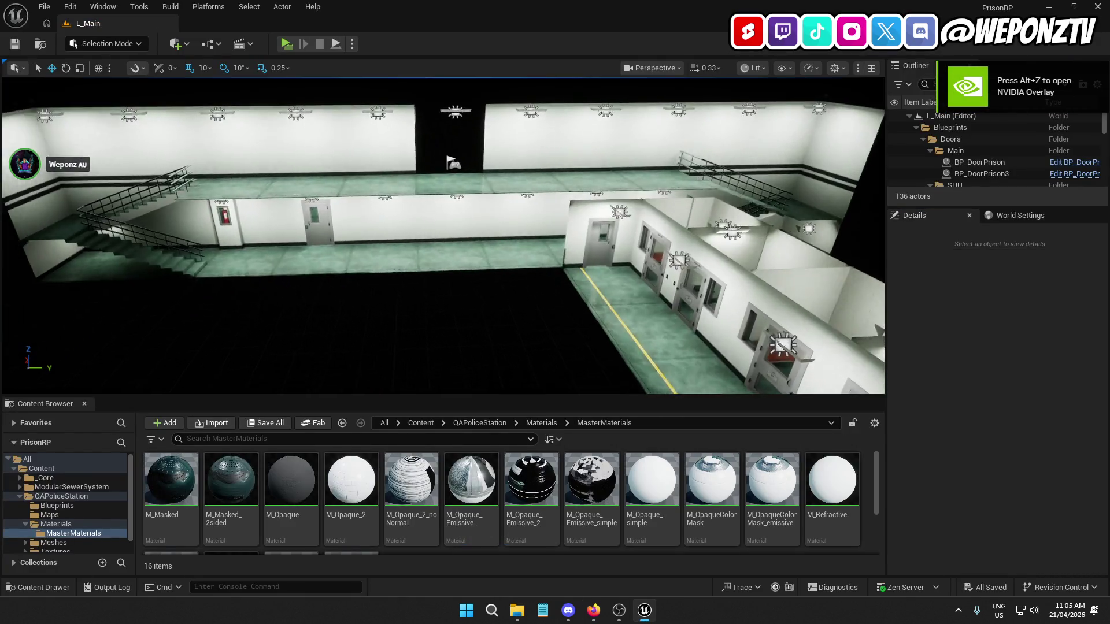
pyautogui.press('Right')
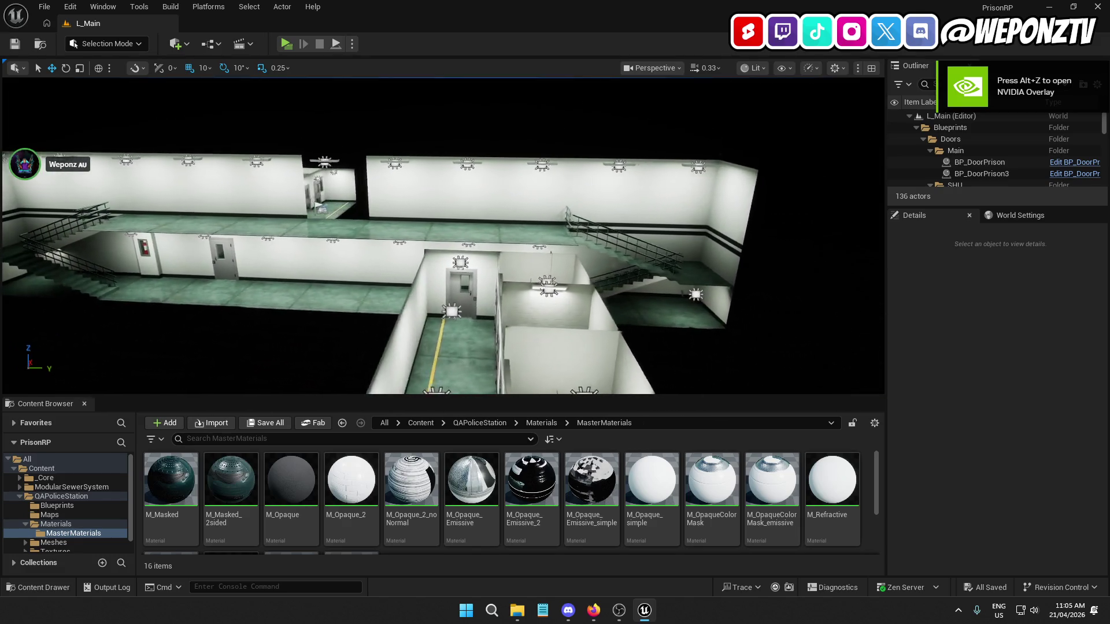
pyautogui.press('w')
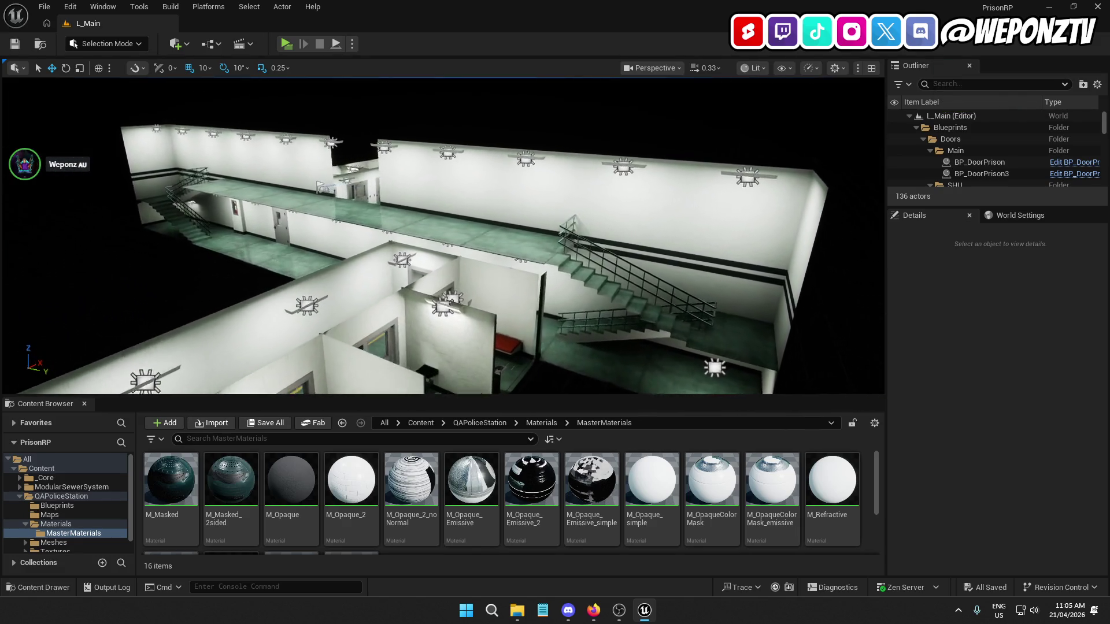
pyautogui.press('s')
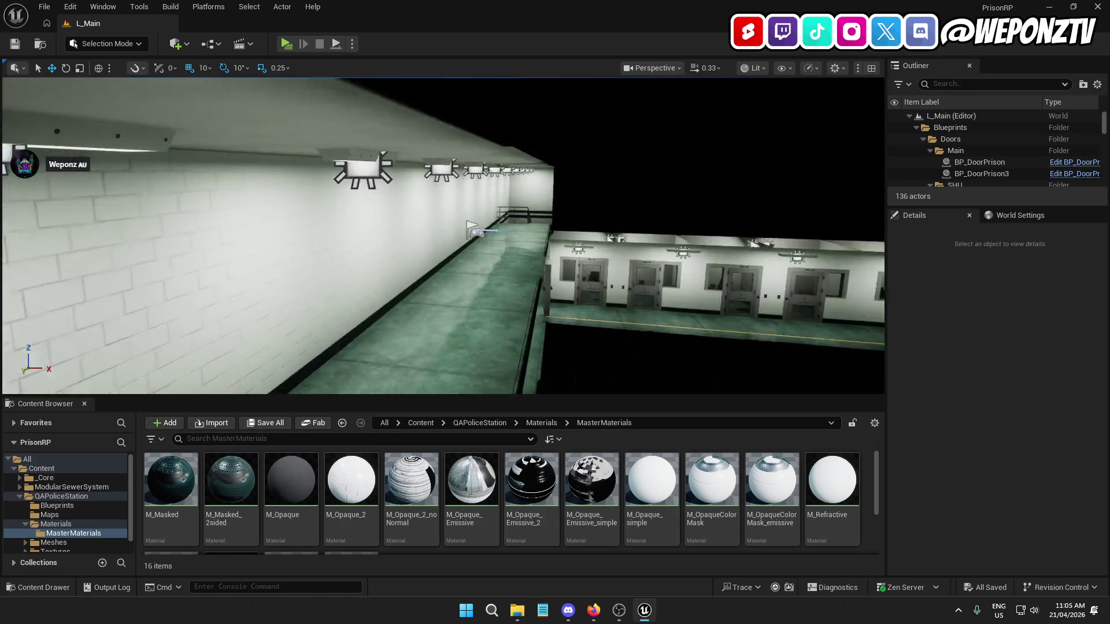
pyautogui.press('w')
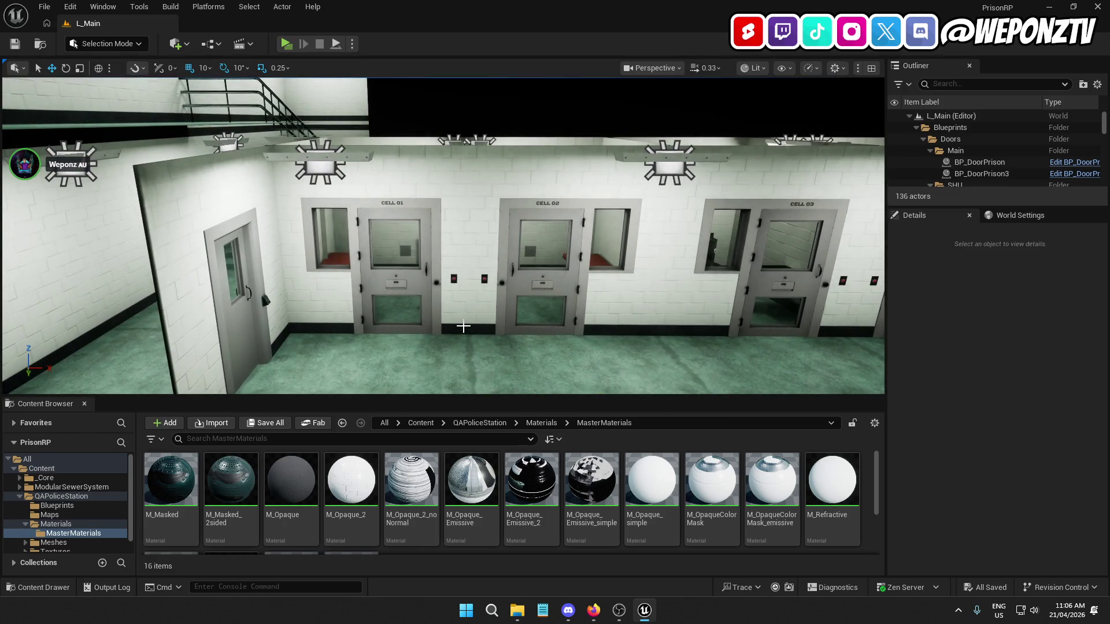
pyautogui.click(1050, 7)
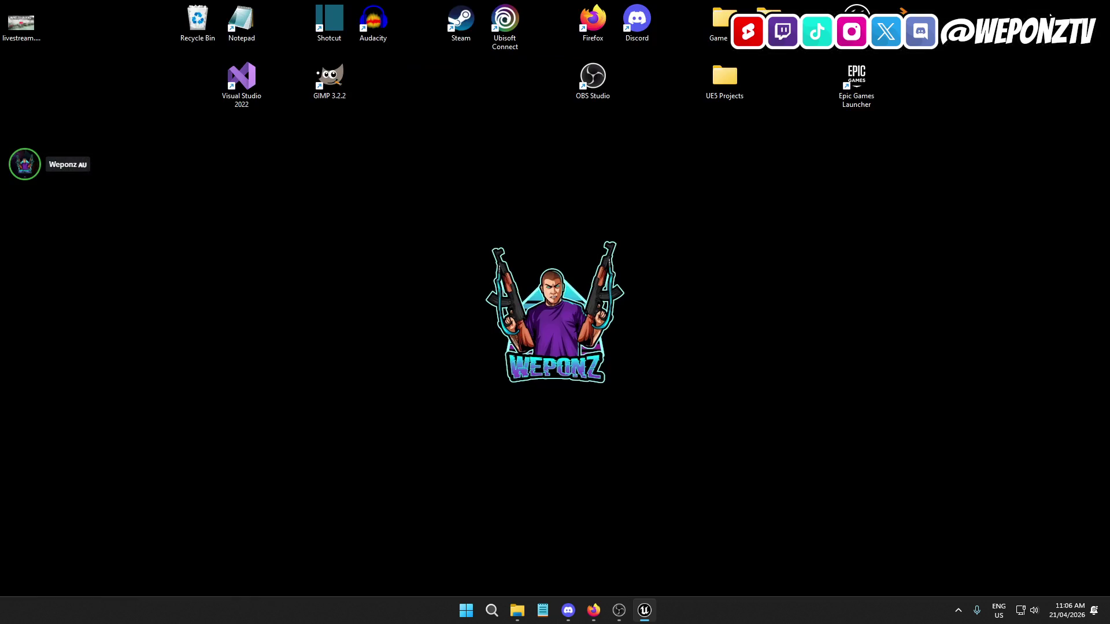
# Launch the Epic Games Launcher, scroll the Library to Fab Library, then return to the PrisonRP editor
pyautogui.doubleClick(858, 81)
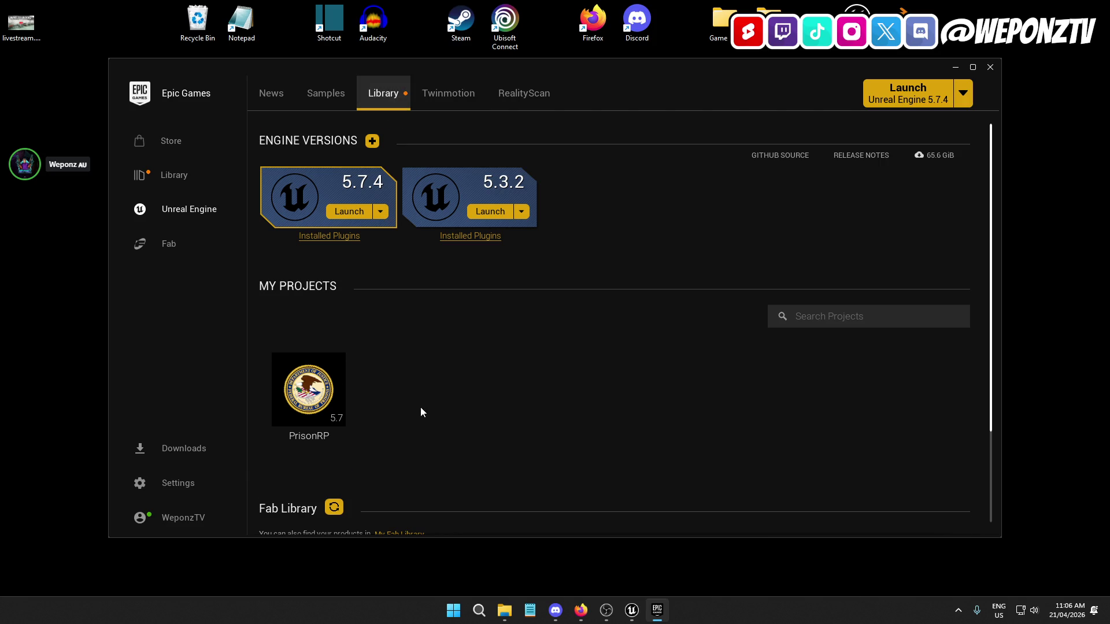
pyautogui.scroll(-2, 457, 419)
pyautogui.scroll(-2, 503, 427)
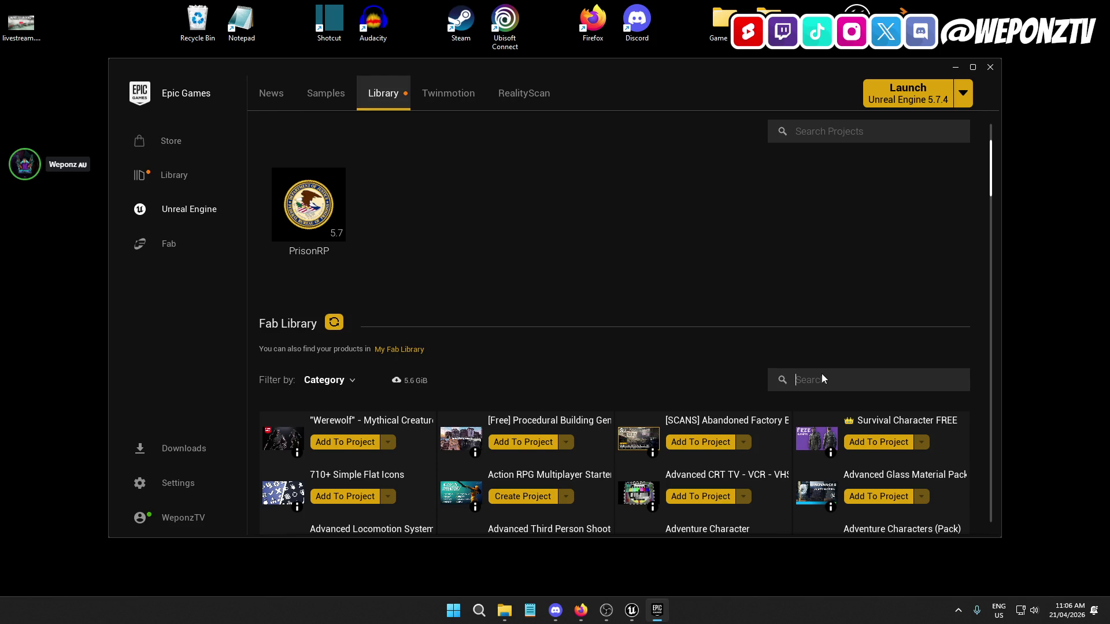
pyautogui.click(632, 609)
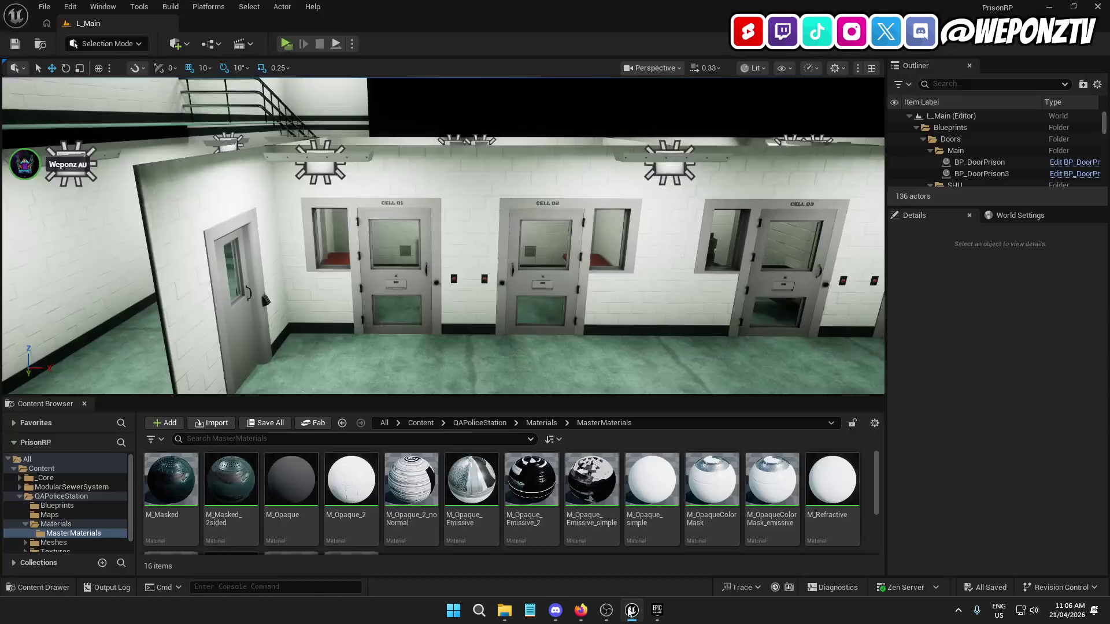
# Browse to ModularSewerSystem > Materials > LevelStructure and open MI_ConcreteBare
pyautogui.click(420, 423)
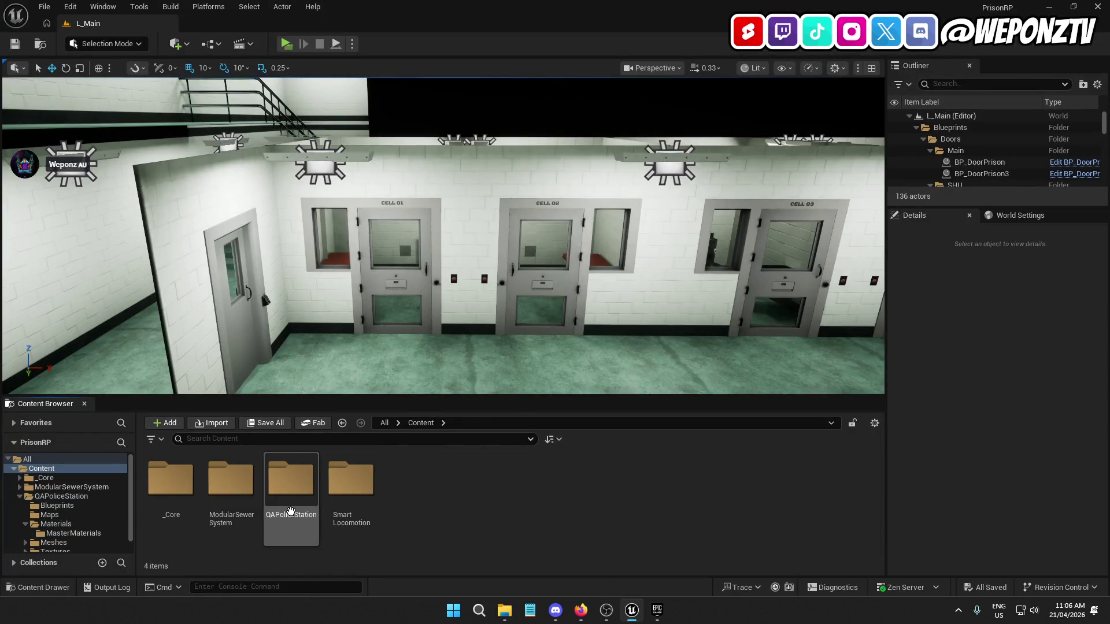
pyautogui.doubleClick(238, 499)
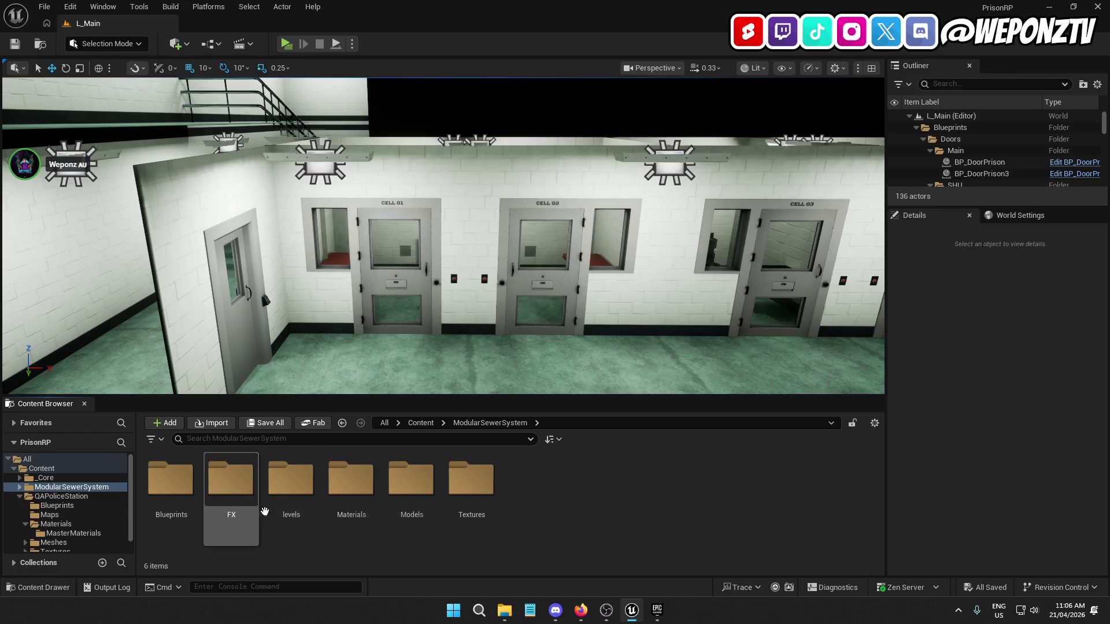
pyautogui.doubleClick(363, 488)
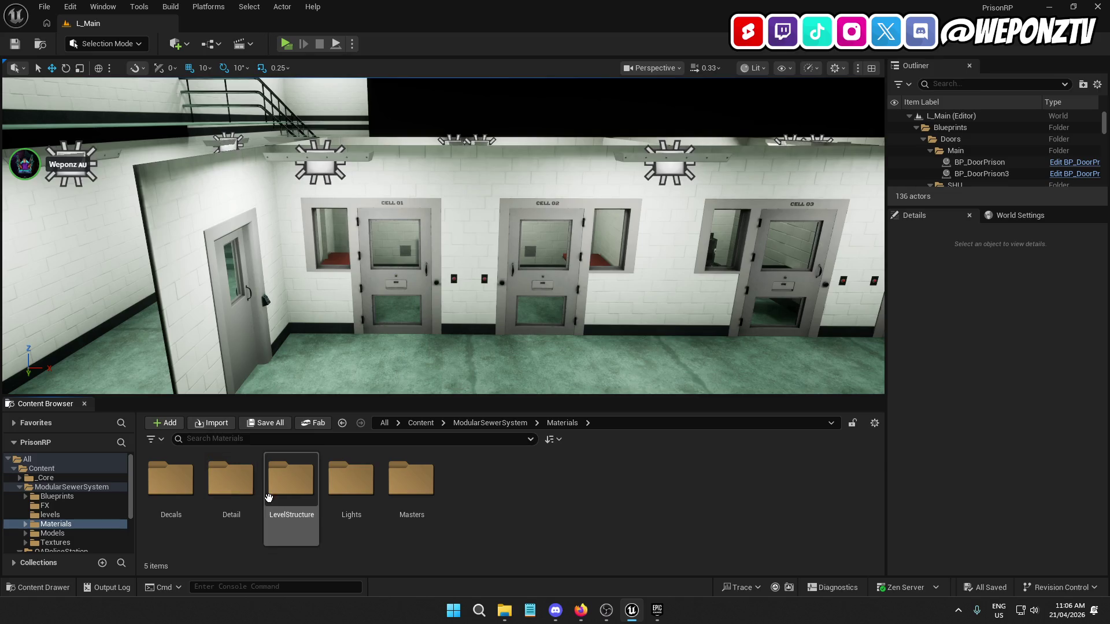
pyautogui.doubleClick(292, 489)
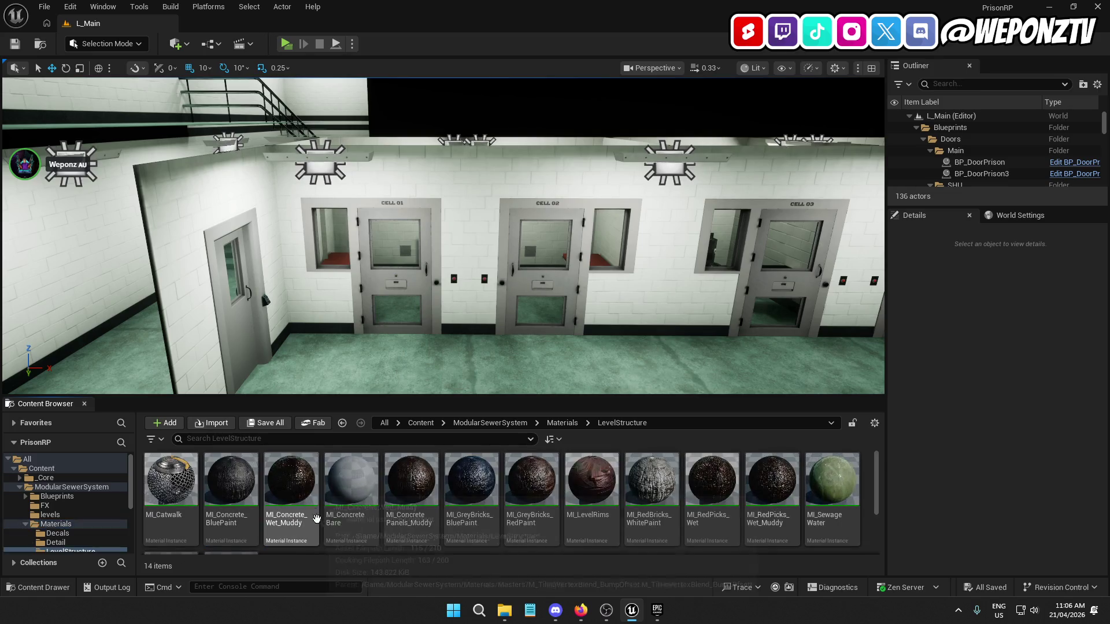
pyautogui.scroll(-1, 477, 532)
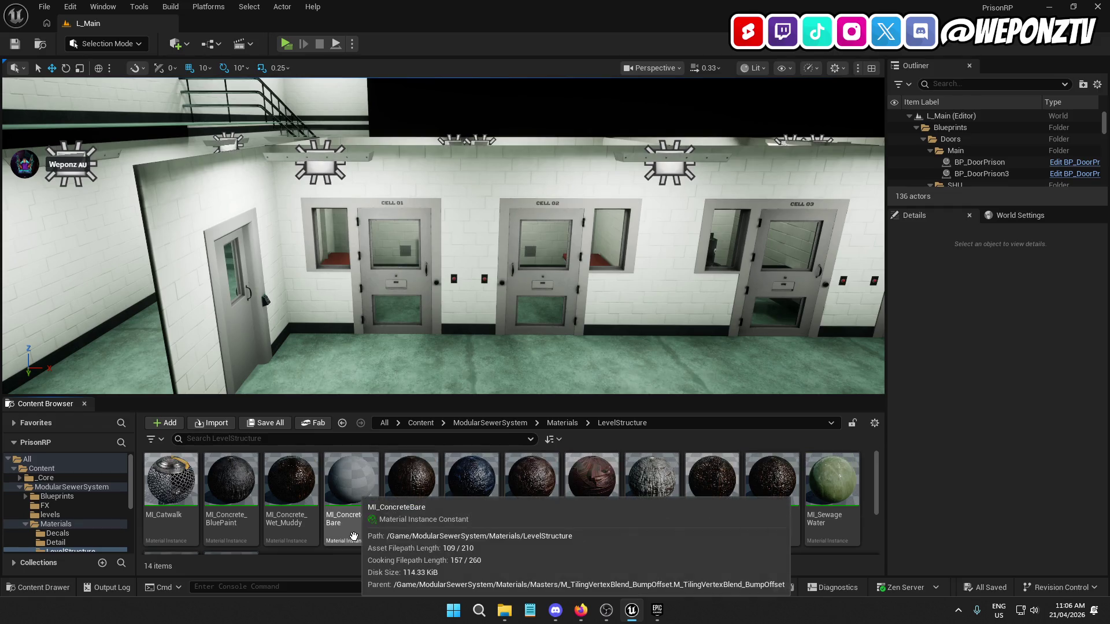
pyautogui.scroll(-2, 355, 537)
pyautogui.scroll(3, 362, 538)
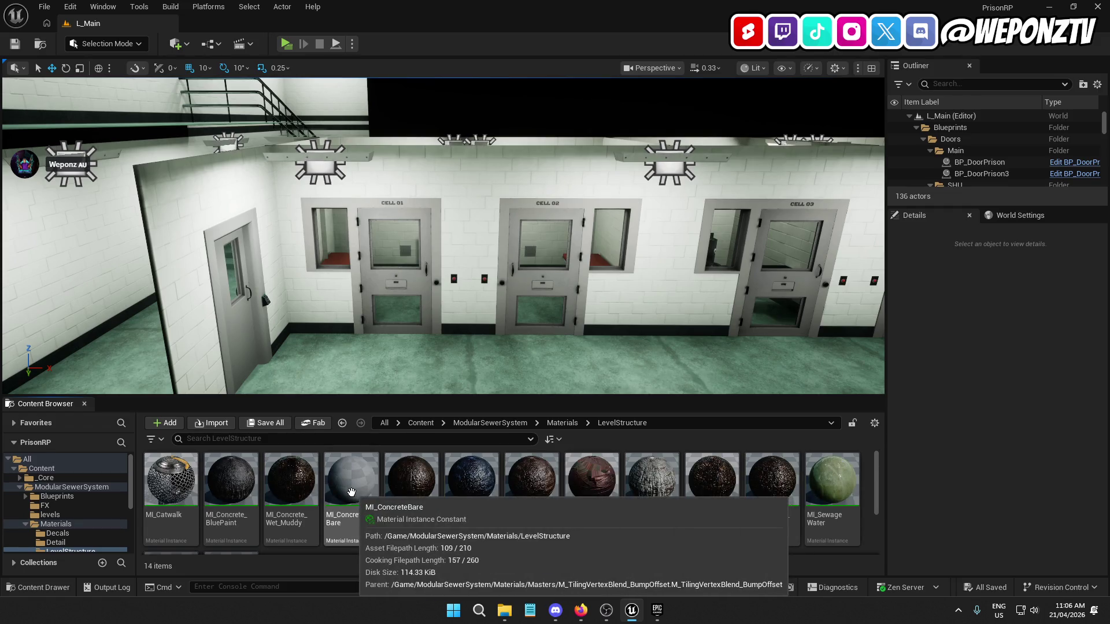
pyautogui.doubleClick(352, 493)
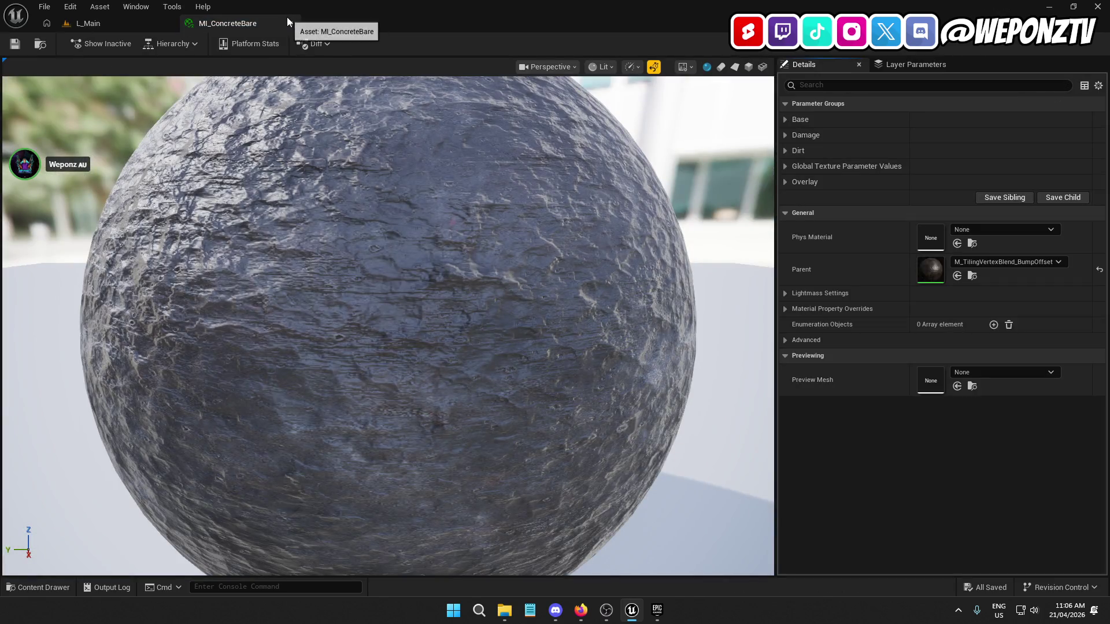
# Close the MI_ConcreteBare editor, return to the Content folder and minimize Unreal
pyautogui.click(291, 24)
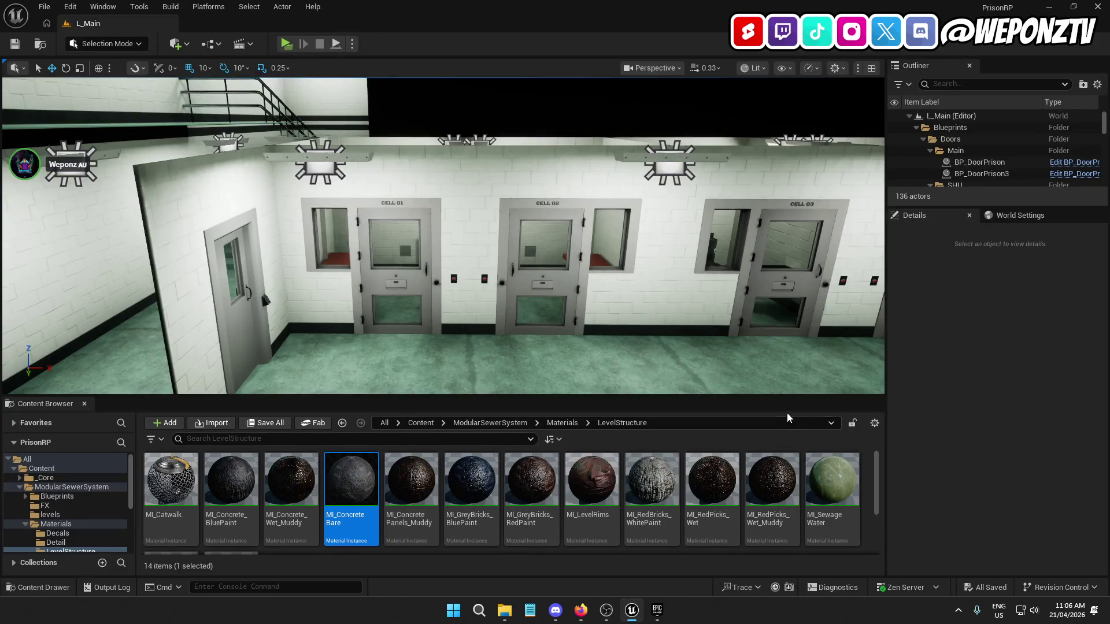
pyautogui.click(422, 425)
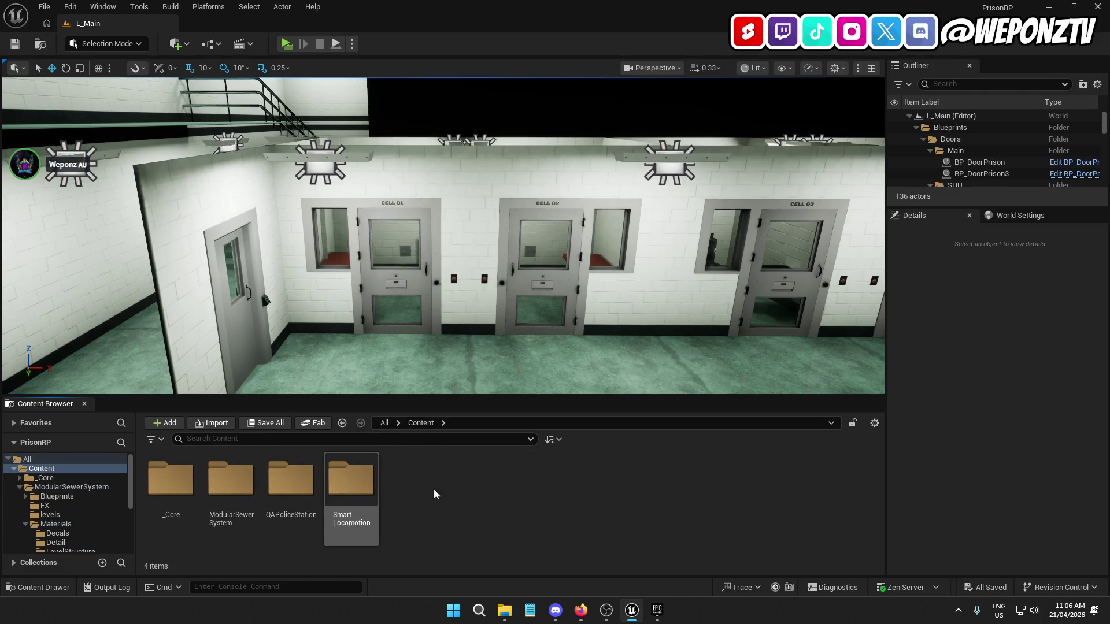
pyautogui.click(1049, 6)
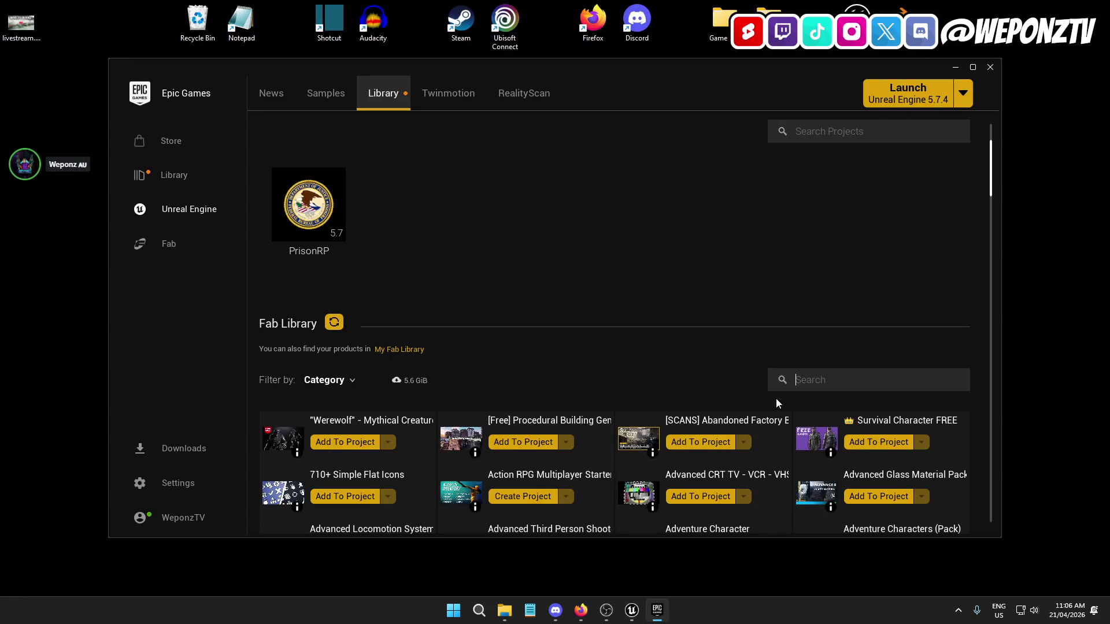
# Search 'police' and add Police Department version 5.6 to PrisonRP, then minimize the launcher
pyautogui.write('police')
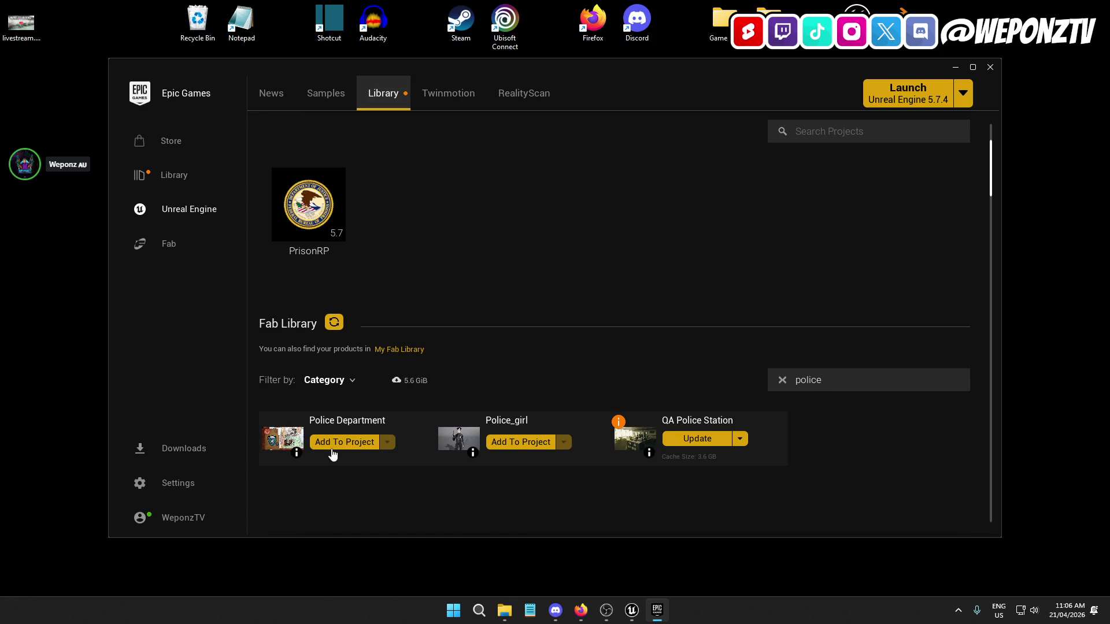
pyautogui.click(345, 442)
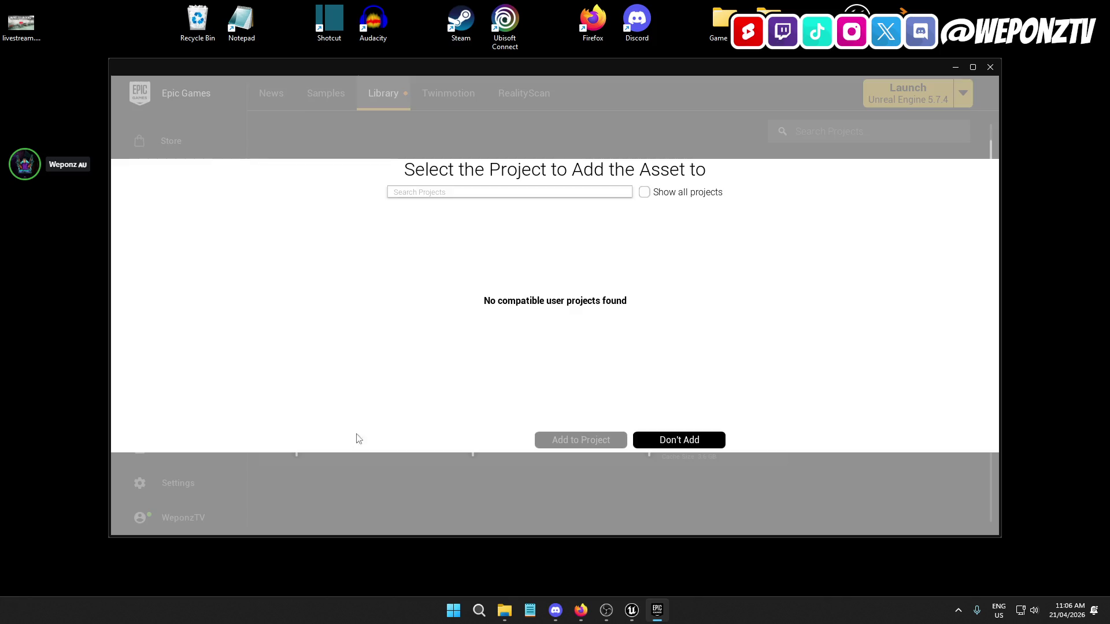
pyautogui.click(643, 192)
pyautogui.click(428, 271)
pyautogui.click(465, 418)
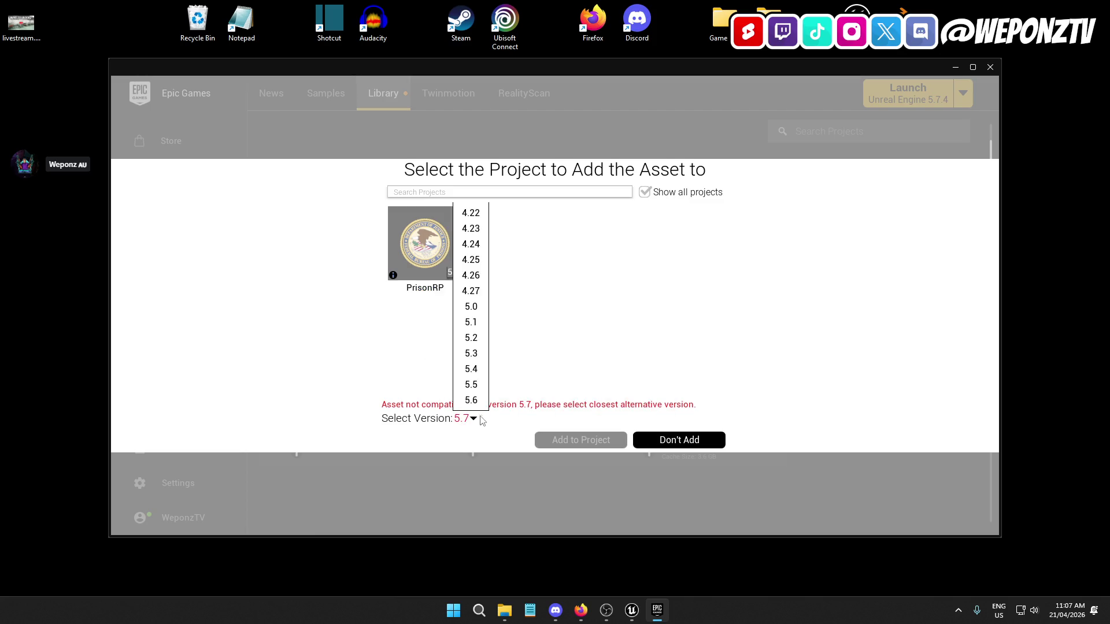
pyautogui.click(475, 400)
pyautogui.click(588, 443)
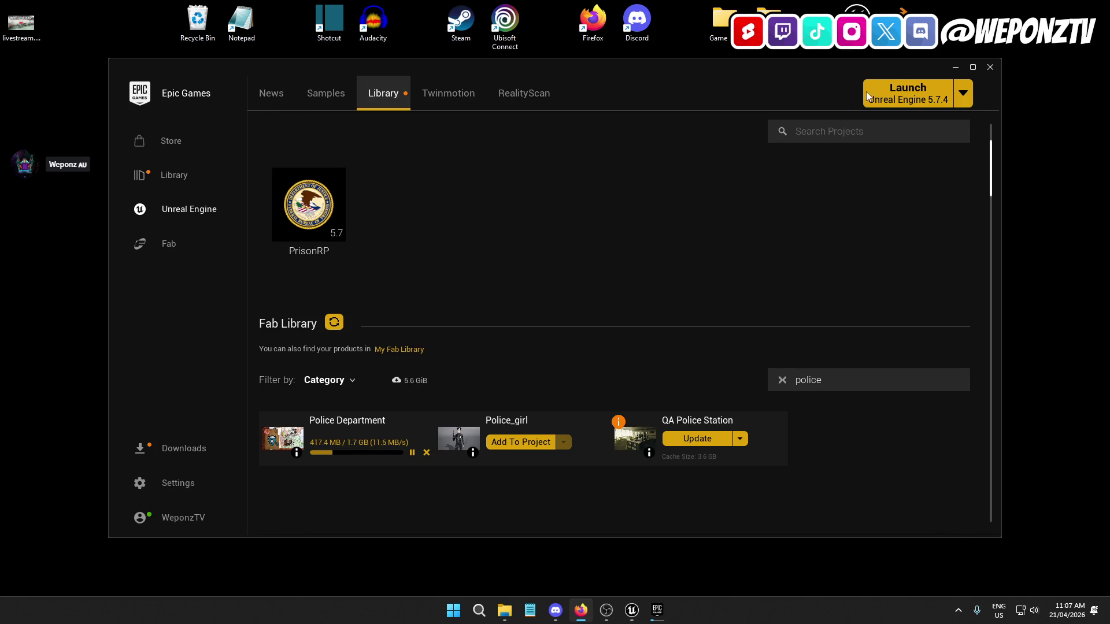
pyautogui.click(953, 68)
# Open Assets.txt from UE5 Projects > PrisonRP in Notepad
pyautogui.doubleClick(724, 76)
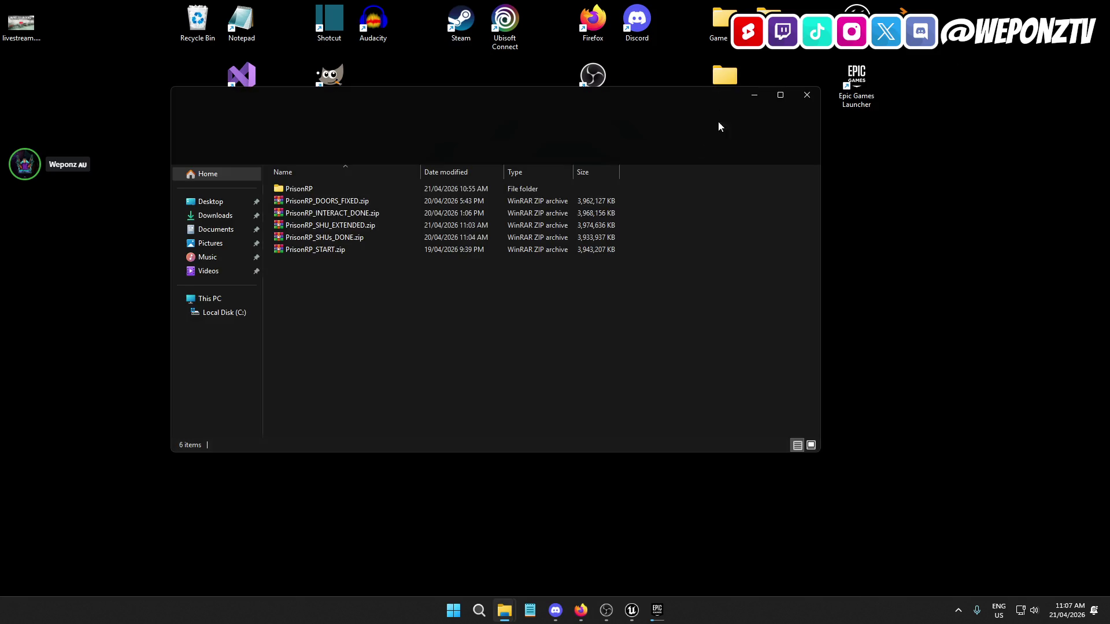
pyautogui.doubleClick(313, 187)
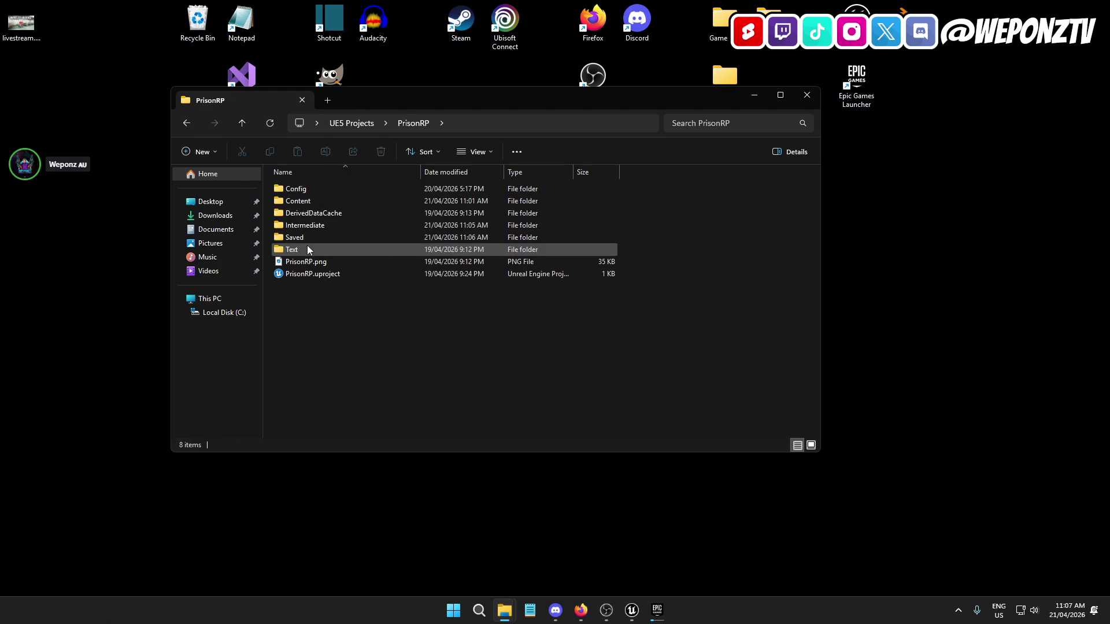
pyautogui.doubleClick(314, 191)
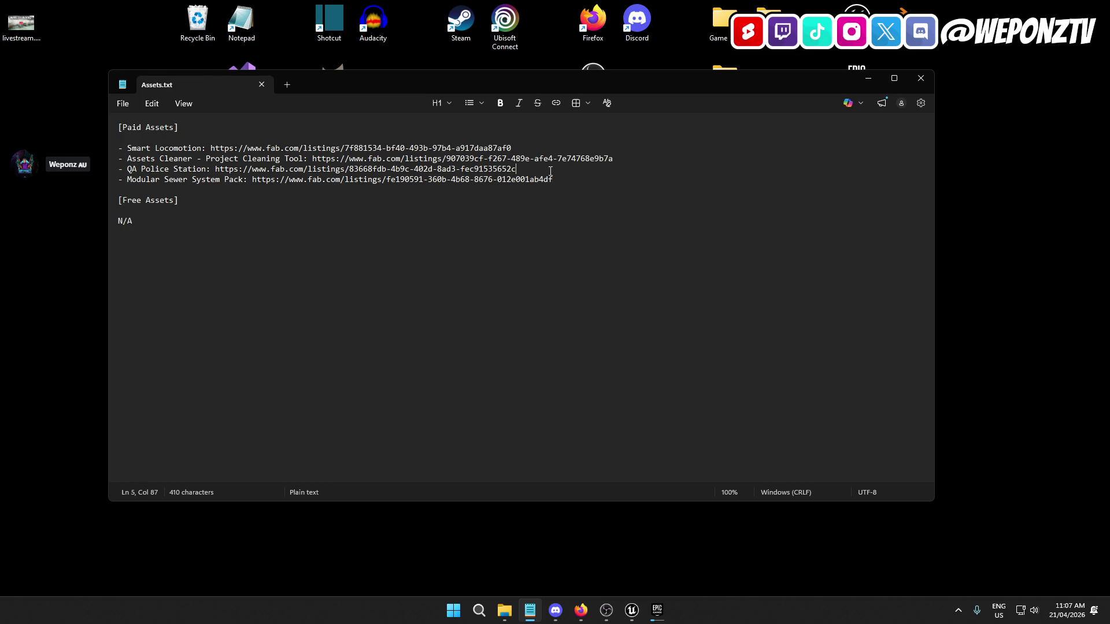
# Add a '- Pce De:' line with the pasted Police Department link below QA Police Station, saving on close
pyautogui.press('Return')
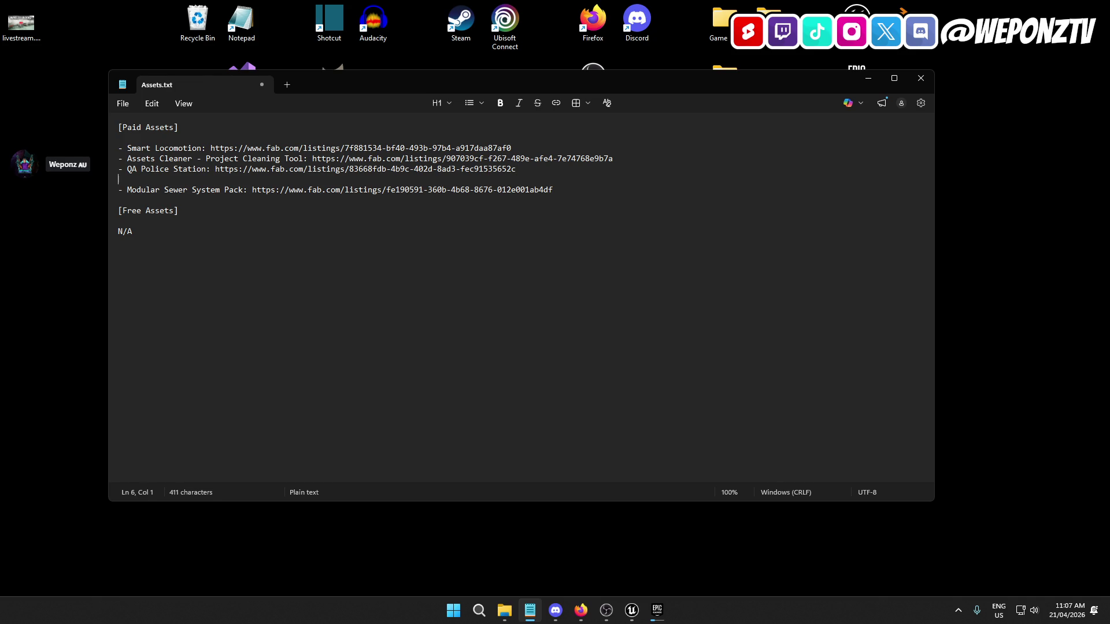
pyautogui.write('- Police Department')
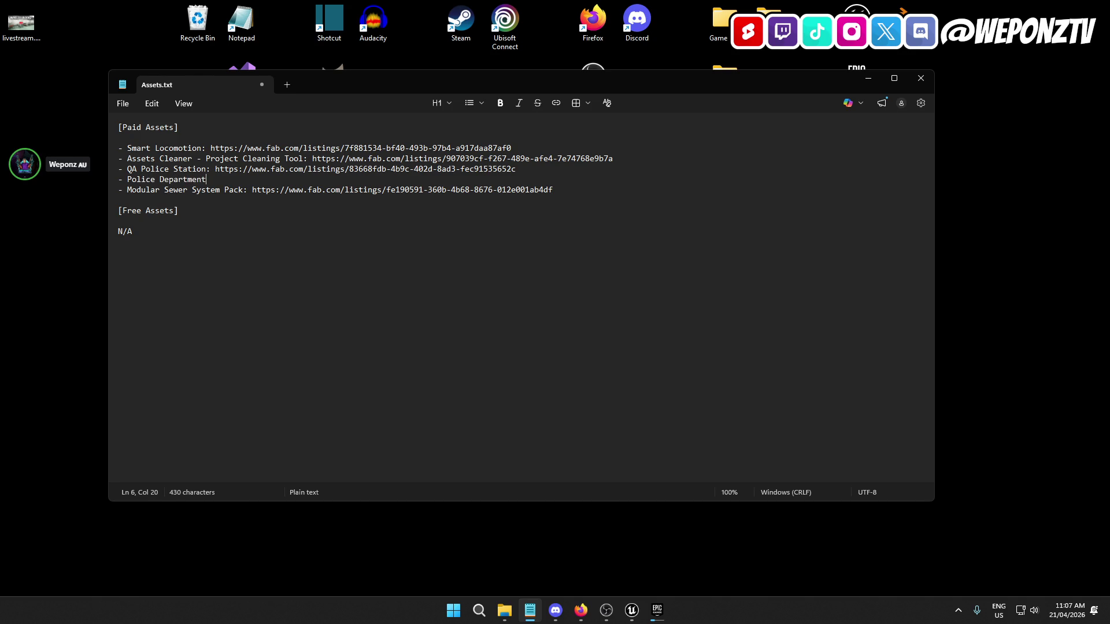
pyautogui.write(':')
pyautogui.write('https://www.fab.com/listings/4b3f47d3-f5c0-471e-8588-75381c7aface')
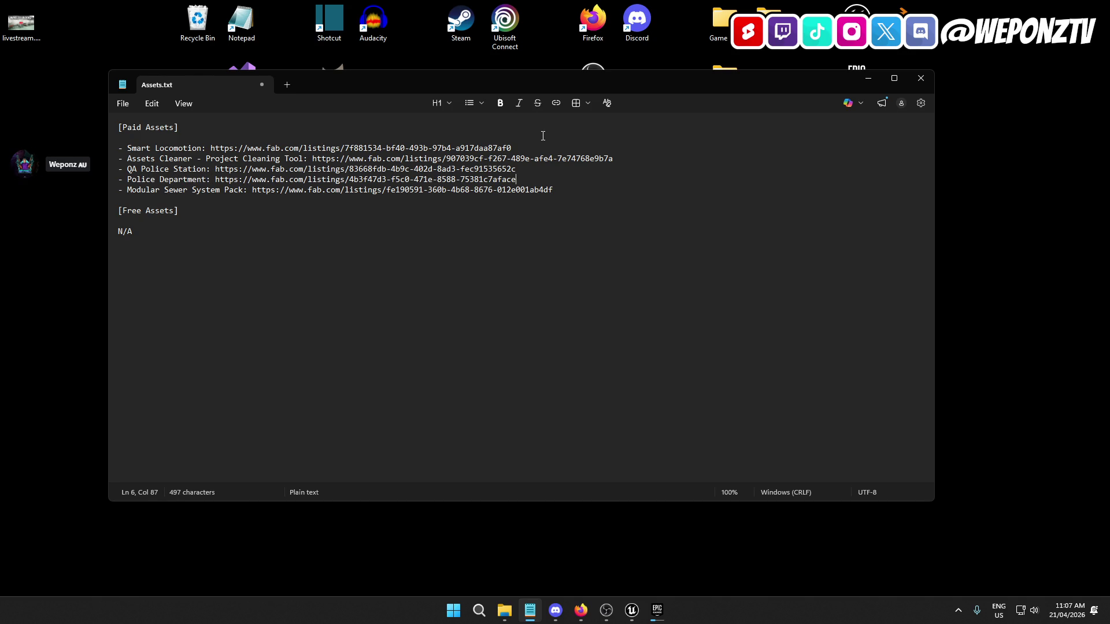
pyautogui.click(922, 83)
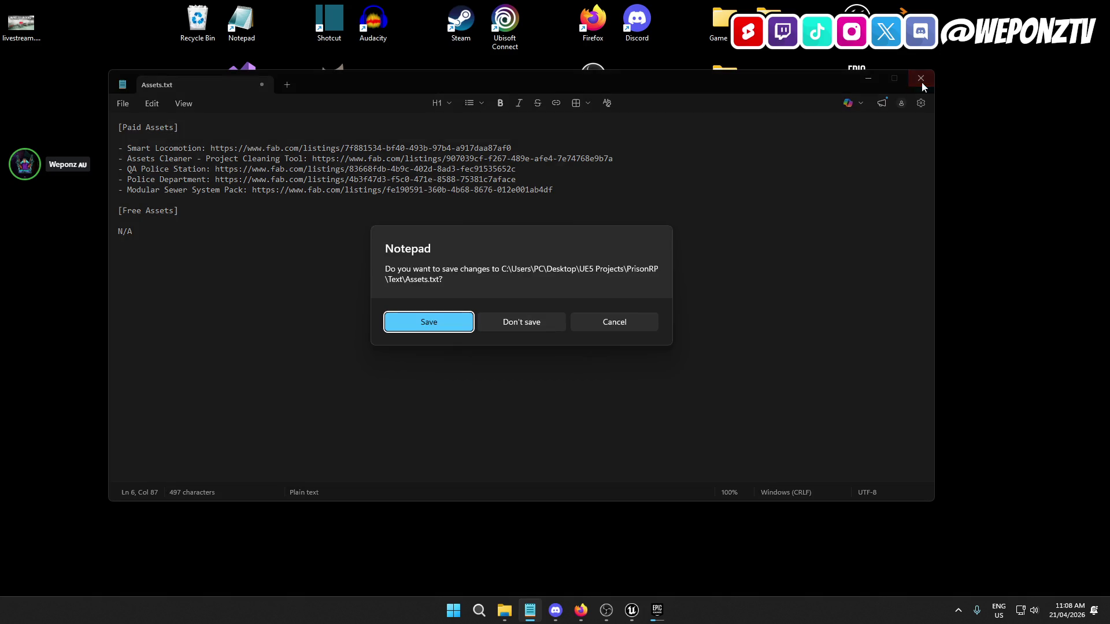
pyautogui.click(450, 326)
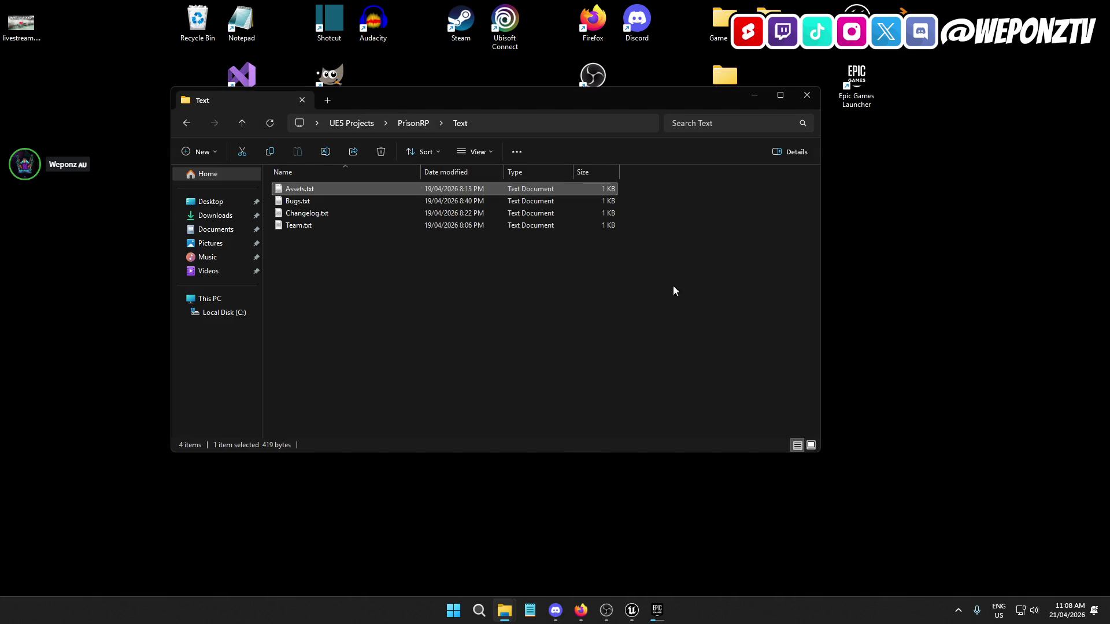
# In Epic Games Launcher, replace the Fab Library search 'police' with 'priso'
pyautogui.click(662, 618)
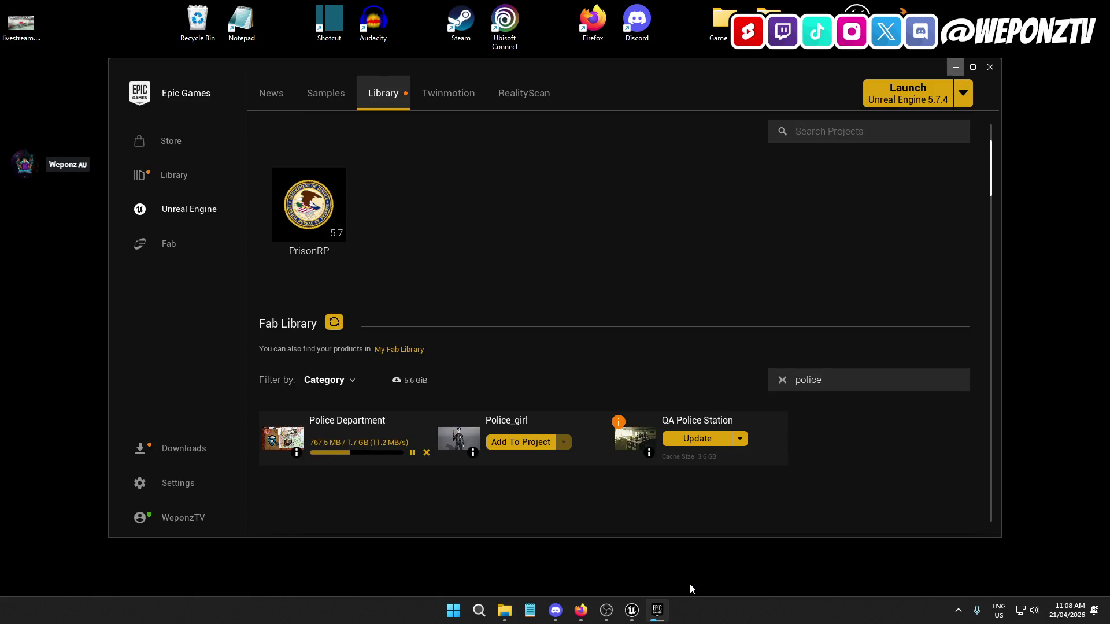
pyautogui.click(861, 384)
pyautogui.moveTo(861, 384); pyautogui.dragTo(687, 384)
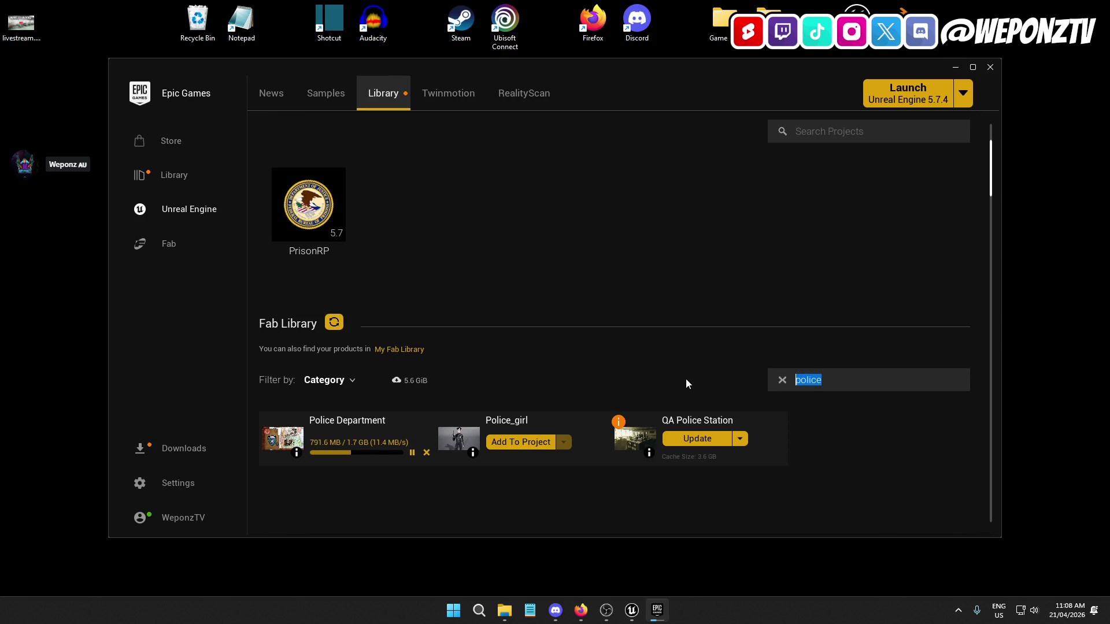
pyautogui.write('priso')
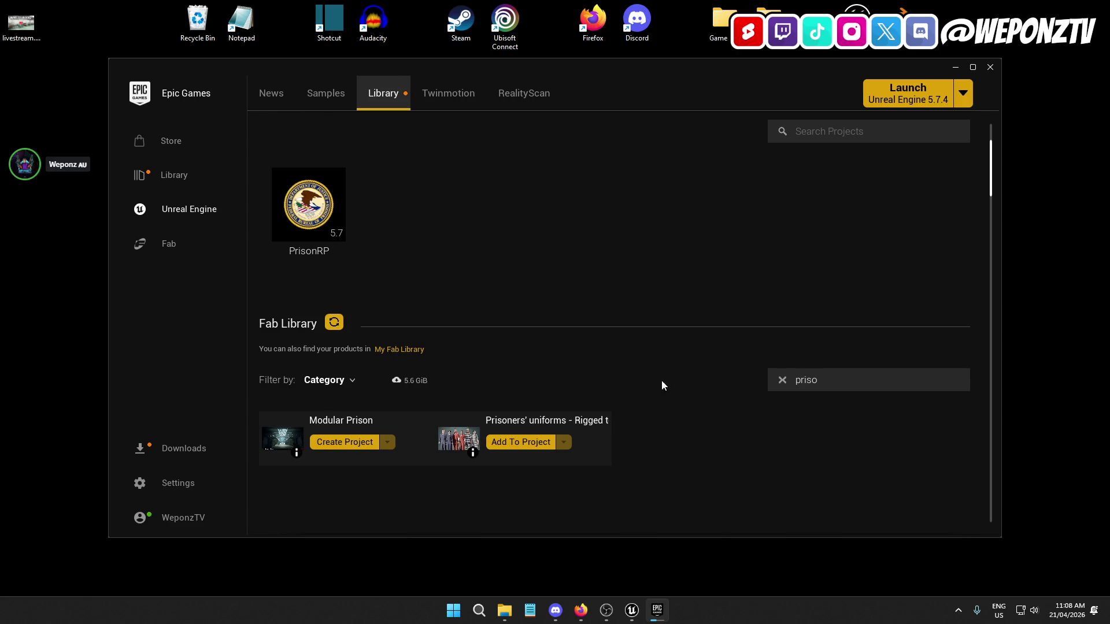
# Create a ModularPrison project from Modular Prison in the Desktop\UE5 Projects folder
pyautogui.click(354, 443)
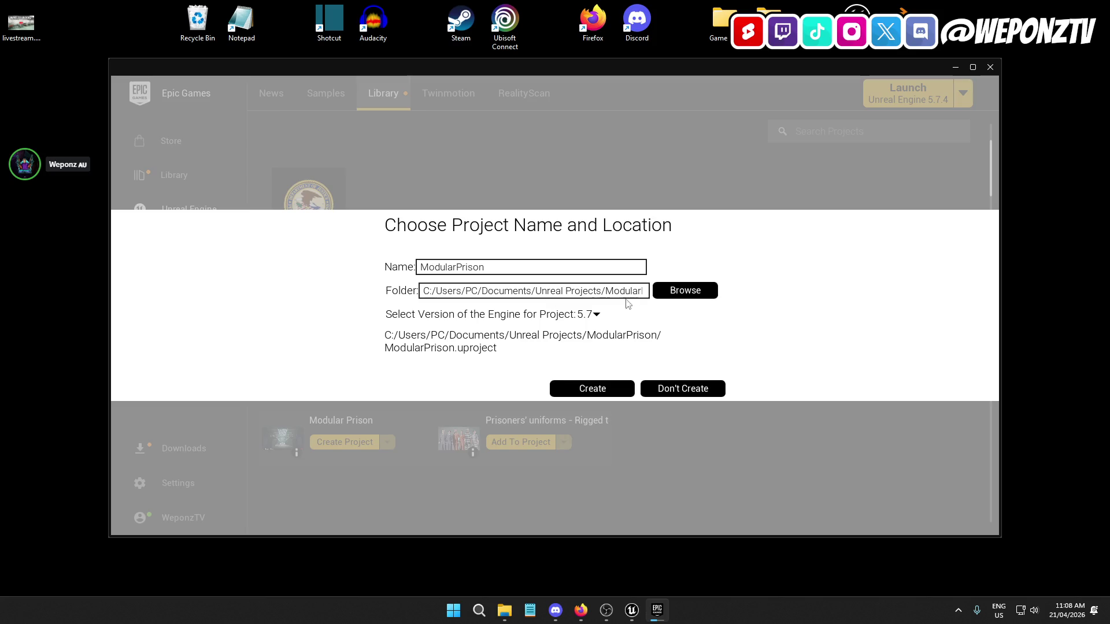
pyautogui.click(682, 292)
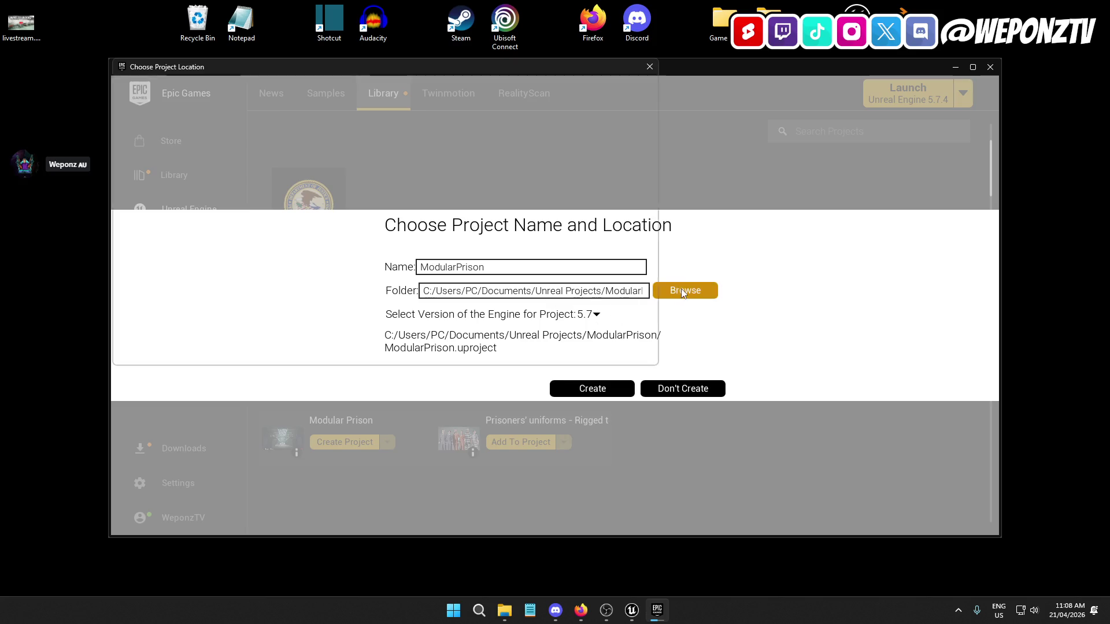
pyautogui.click(153, 162)
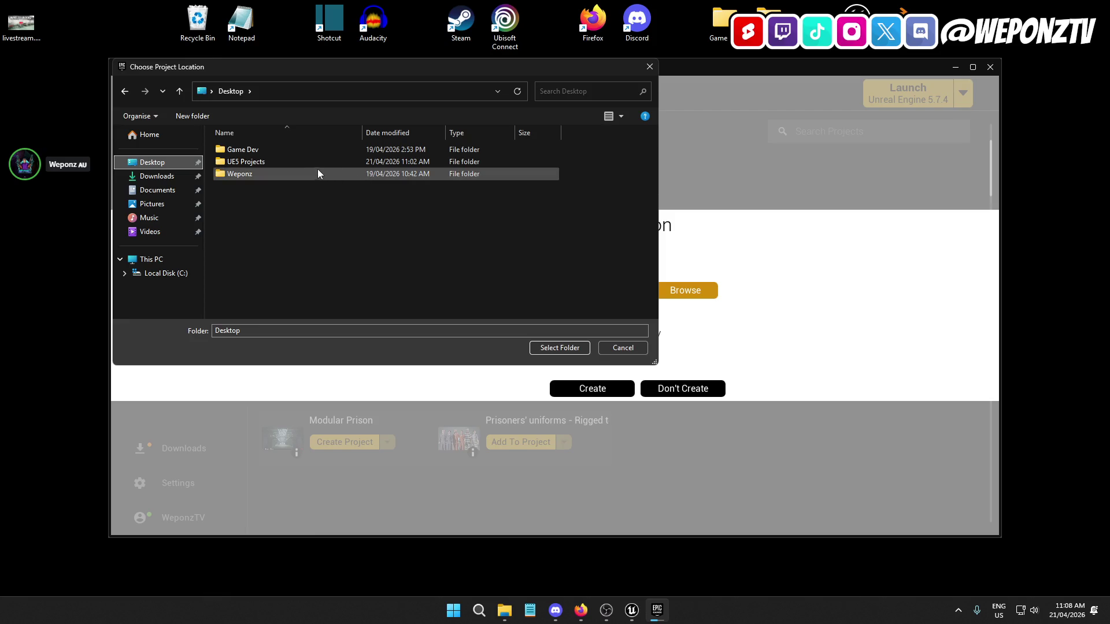
pyautogui.doubleClick(291, 163)
pyautogui.click(556, 353)
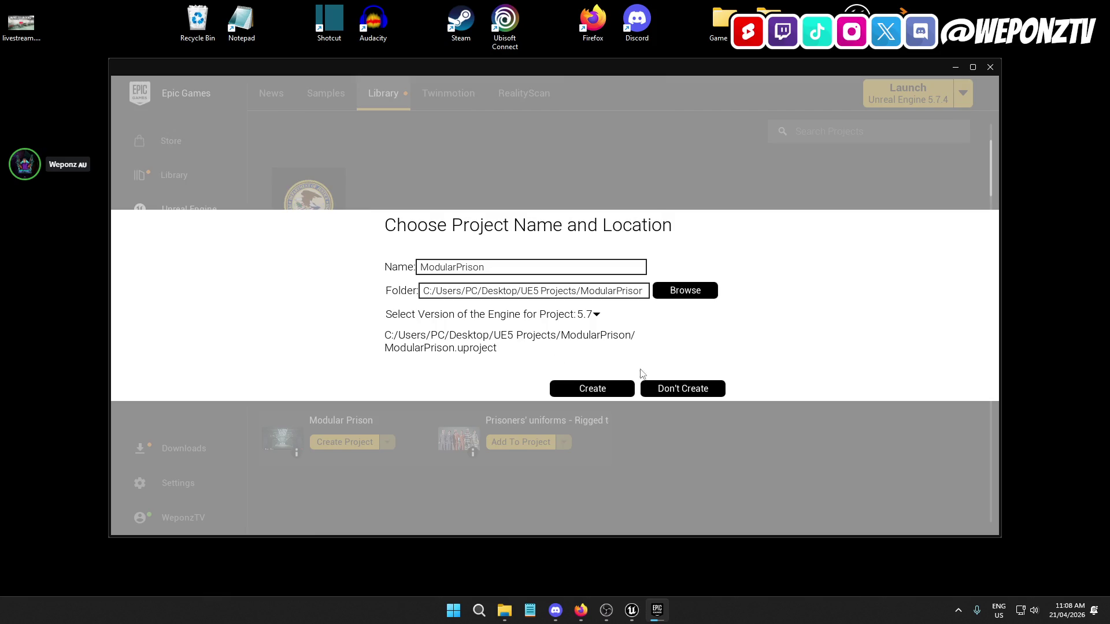
pyautogui.click(598, 390)
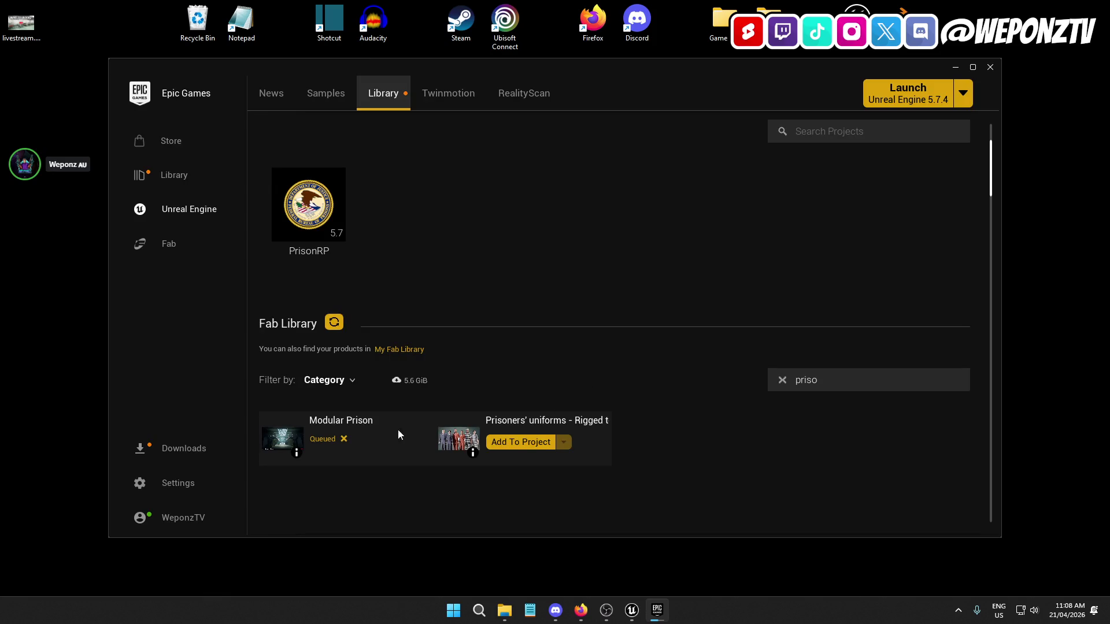
pyautogui.click(632, 610)
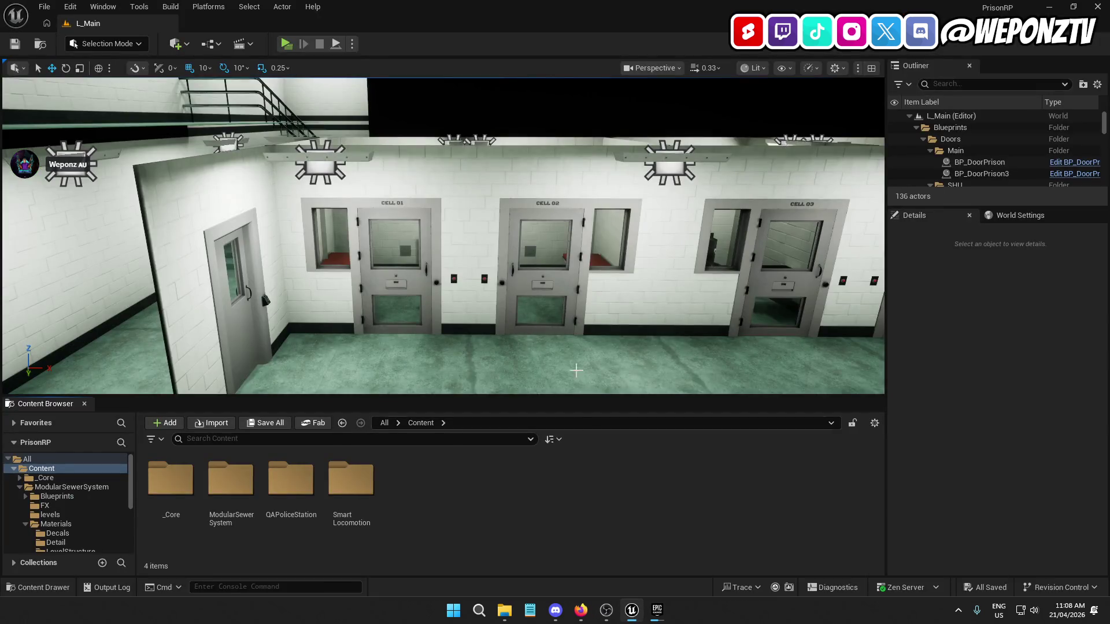
pyautogui.moveTo(404, 306); pyautogui.dragTo(468, 376)
pyautogui.moveTo(399, 151)
pyautogui.mouseDown()
pyautogui.moveTo(416, 145)
pyautogui.moveTo(399, 133)
pyautogui.moveTo(404, 173)
pyautogui.moveTo(399, 151)
pyautogui.moveTo(416, 116)
pyautogui.moveTo(456, 166)
pyautogui.moveTo(416, 173)
pyautogui.moveTo(266, 249)
pyautogui.mouseUp()
pyautogui.click(399, 152)
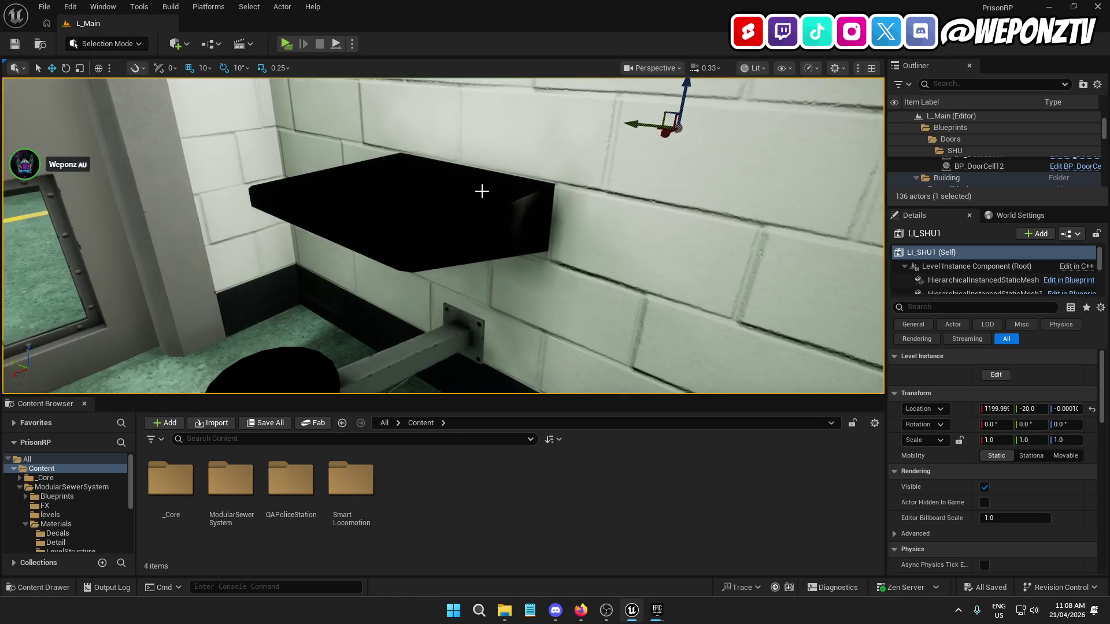
pyautogui.click(508, 222)
pyautogui.moveTo(528, 231); pyautogui.dragTo(518, 237)
pyautogui.press('f')
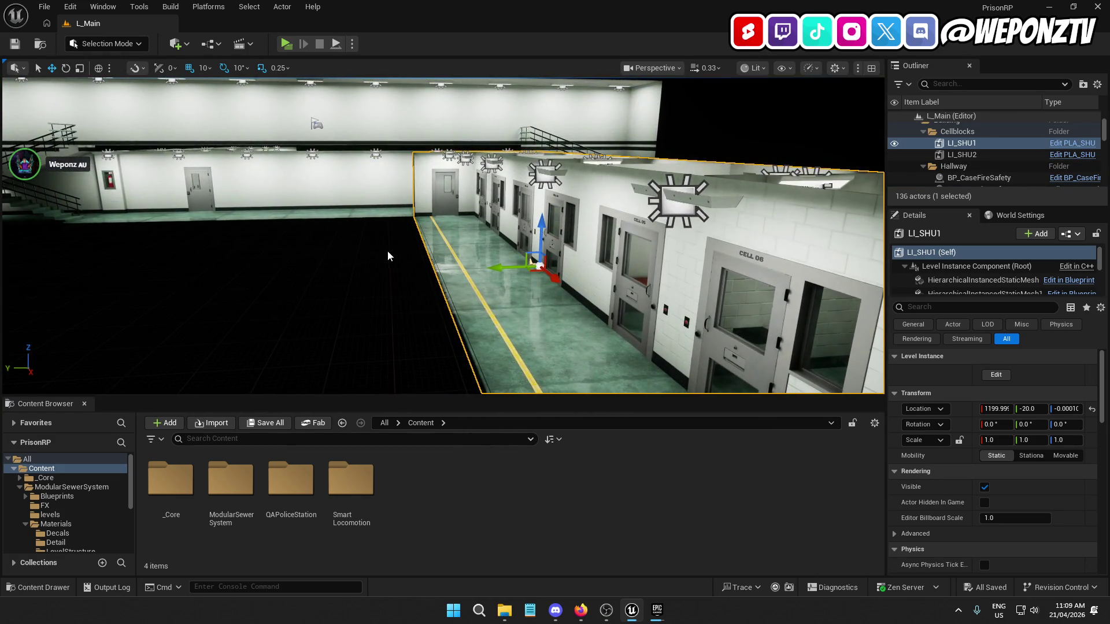
pyautogui.click(364, 281)
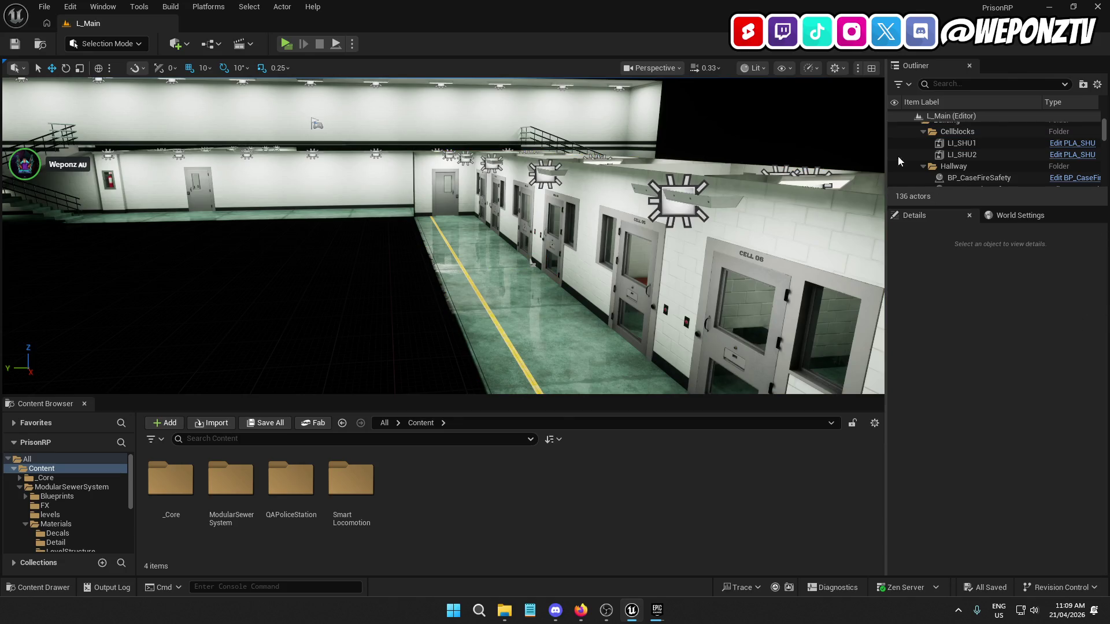
# Collapse the Cellblocks, Hallway, Blueprints, Building, Lighting and Spawns folders in the Outliner
pyautogui.click(191, 47)
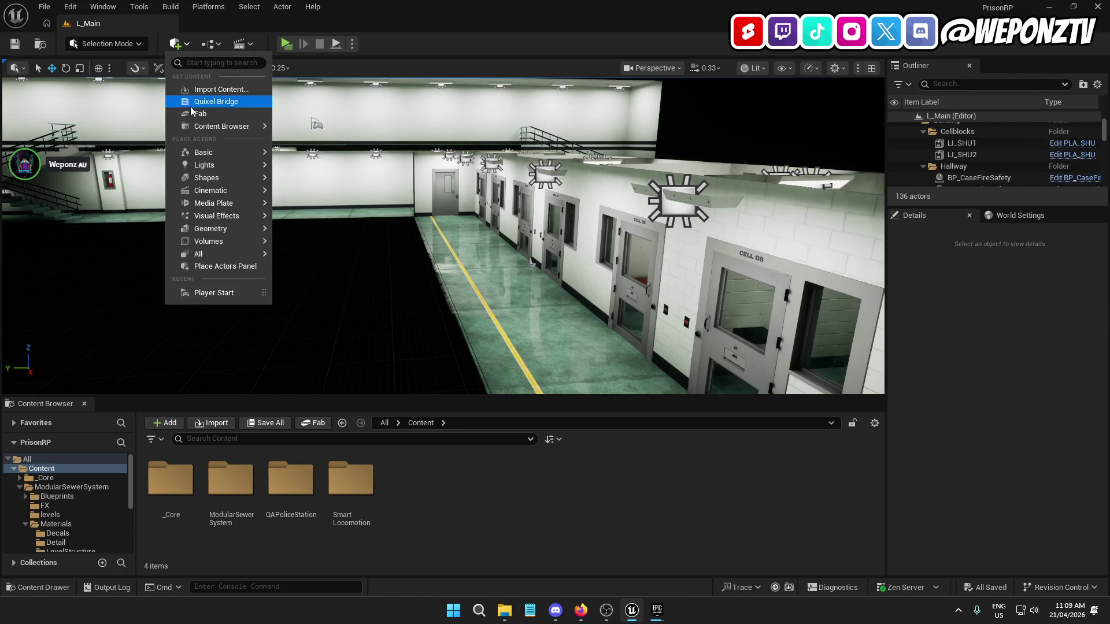
pyautogui.moveTo(224, 153)
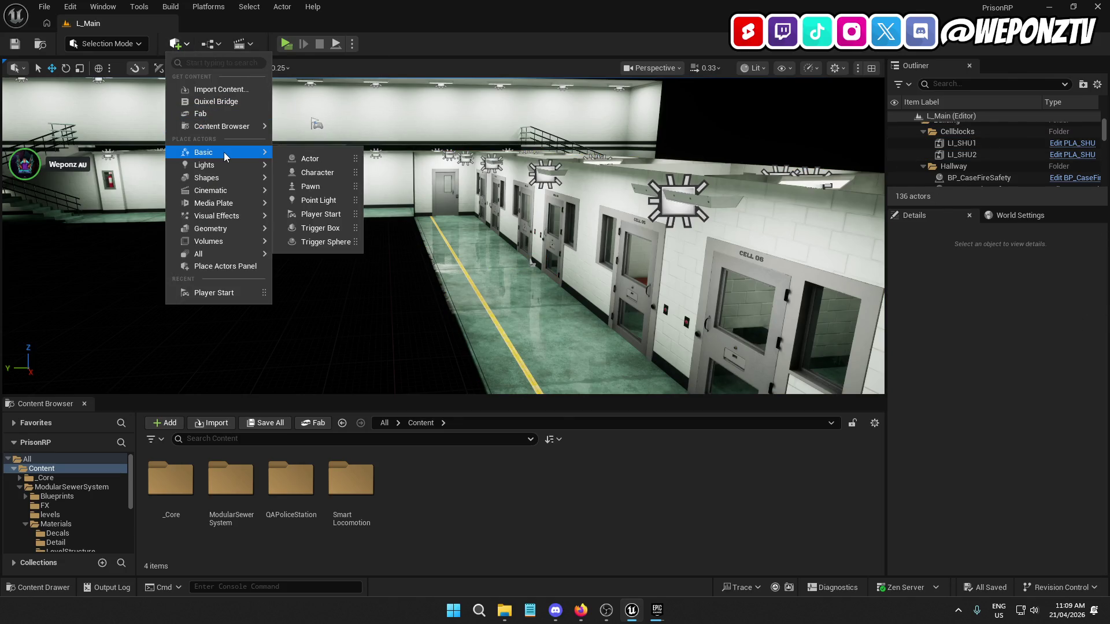
pyautogui.click(923, 133)
pyautogui.click(923, 143)
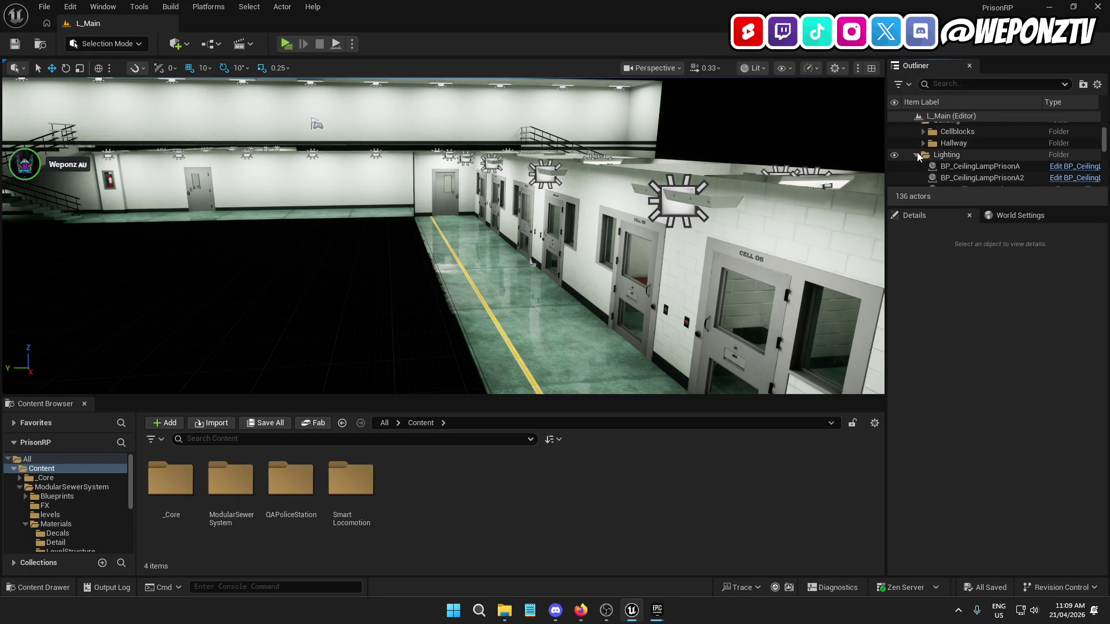
pyautogui.scroll(3, 922, 164)
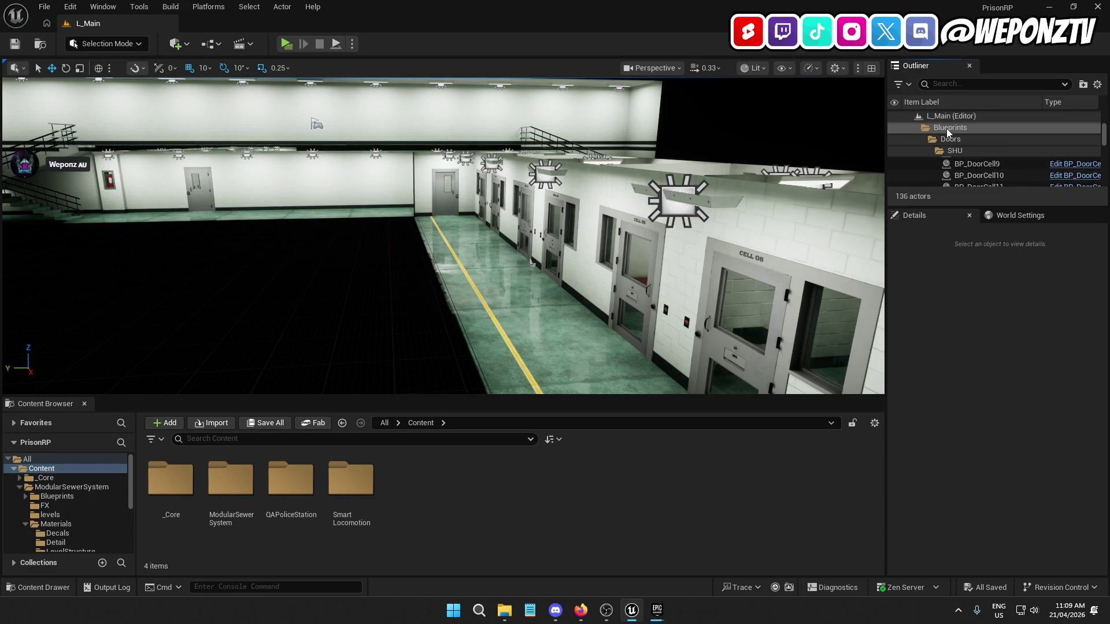
pyautogui.click(946, 128)
pyautogui.click(916, 127)
pyautogui.click(916, 139)
pyautogui.click(916, 150)
pyautogui.click(917, 161)
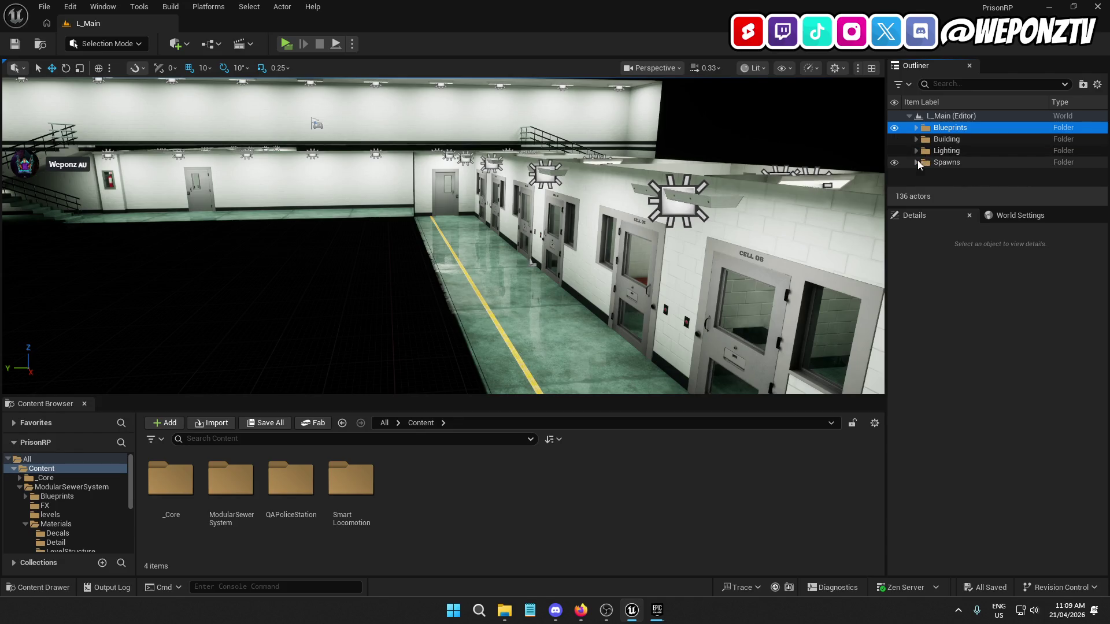
# Add a new folder named World under L_Main
pyautogui.click(956, 116)
pyautogui.click(1086, 84)
pyautogui.write('World')
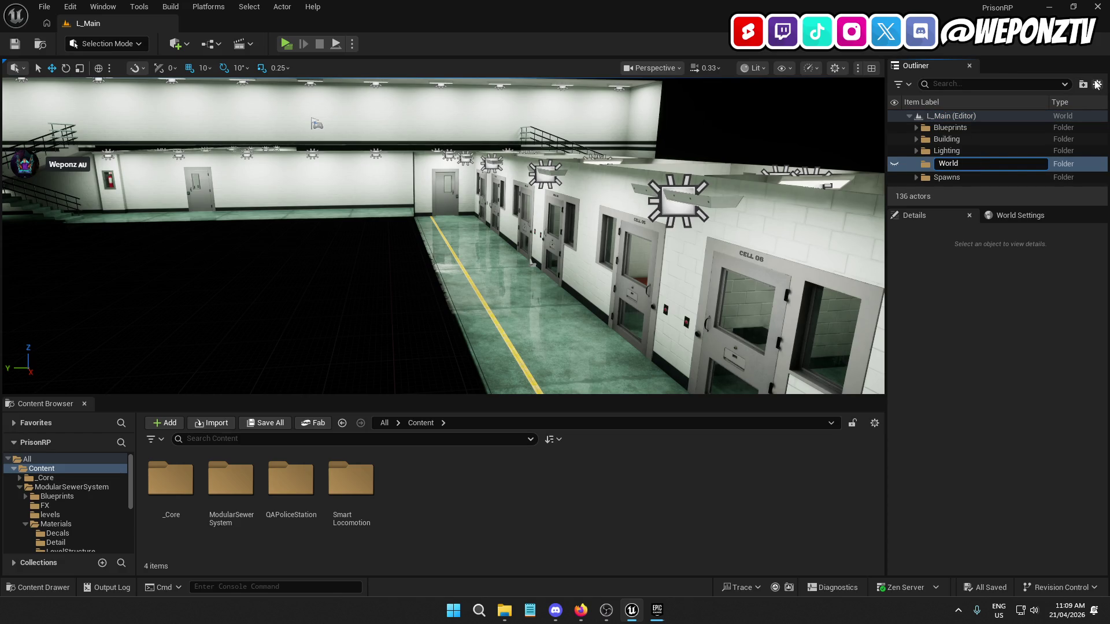
pyautogui.press('Return')
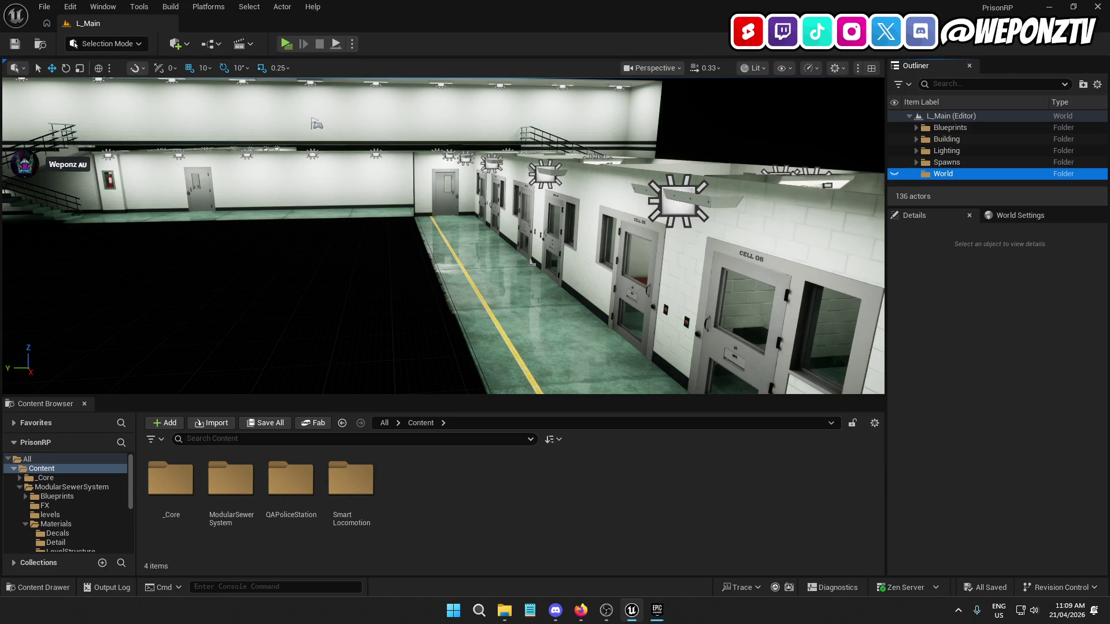
pyautogui.click(581, 609)
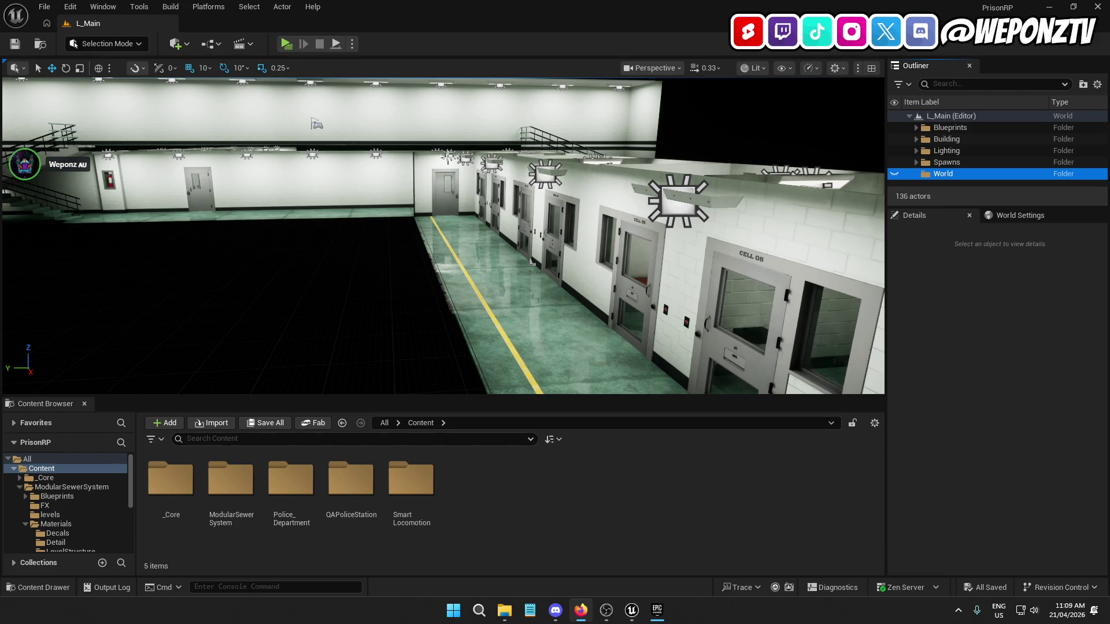
# Place a Post Process Volume at the origin with Z -500 and file it under World
pyautogui.click(184, 45)
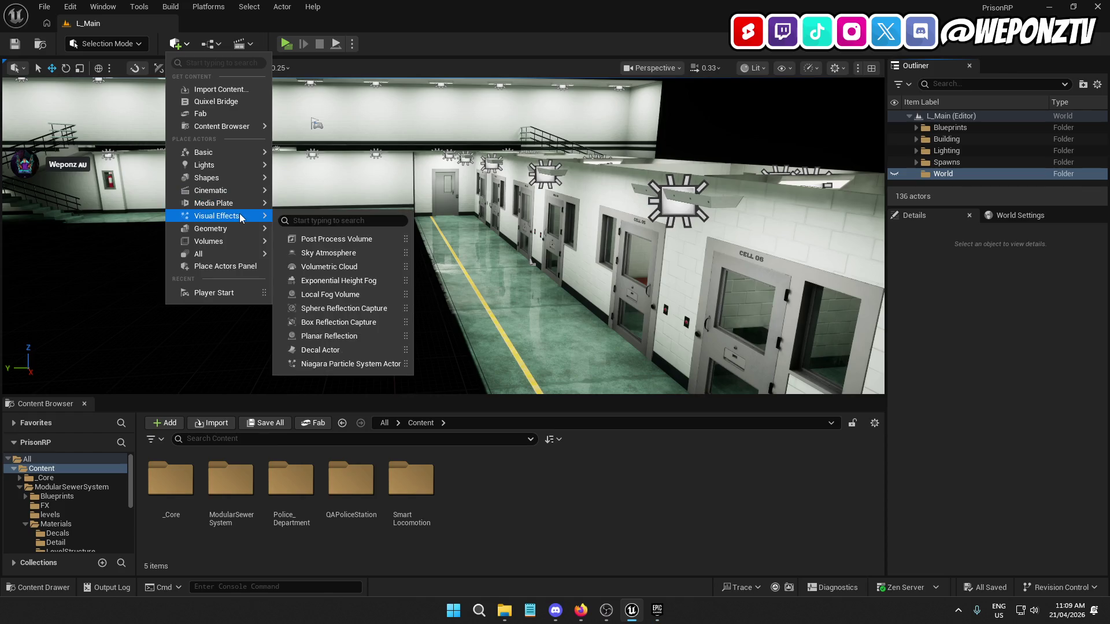
pyautogui.moveTo(239, 204)
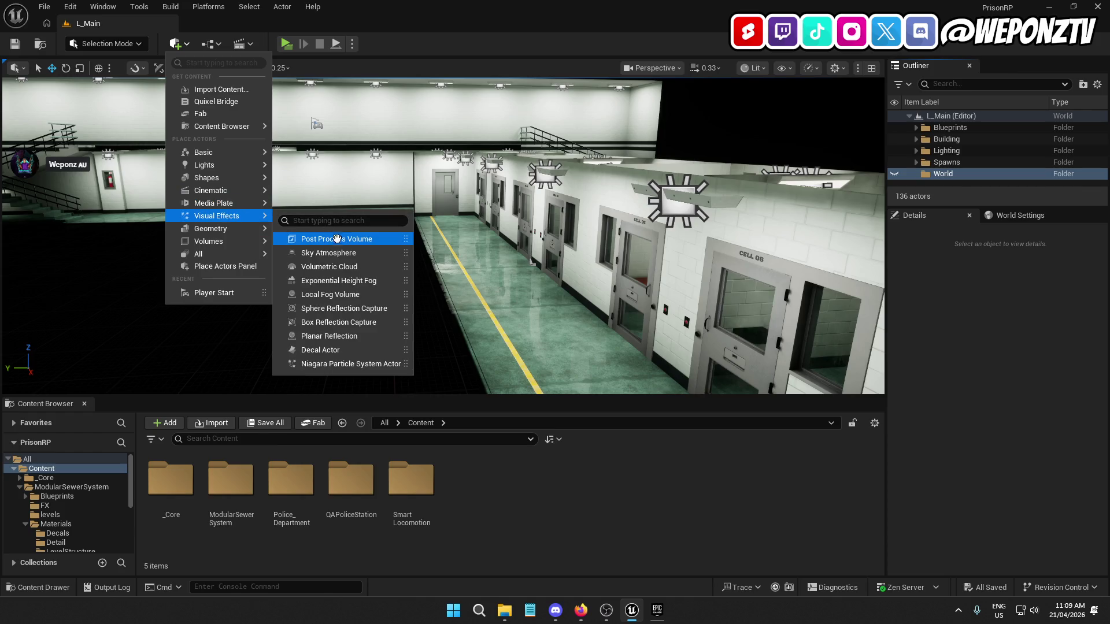
pyautogui.click(350, 240)
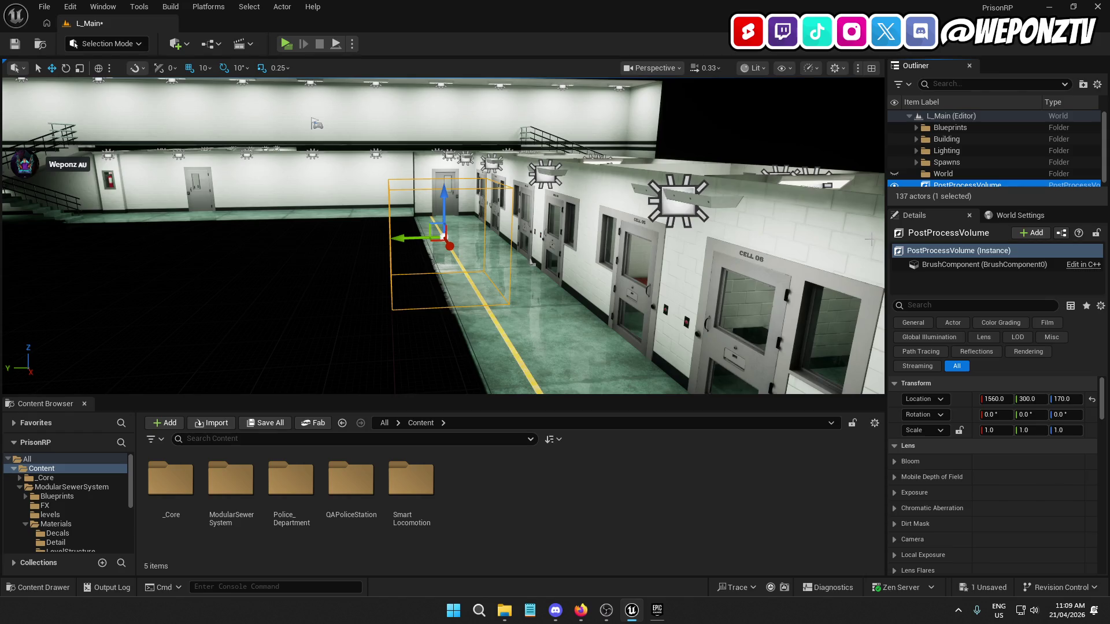
pyautogui.click(1091, 401)
pyautogui.write('-500')
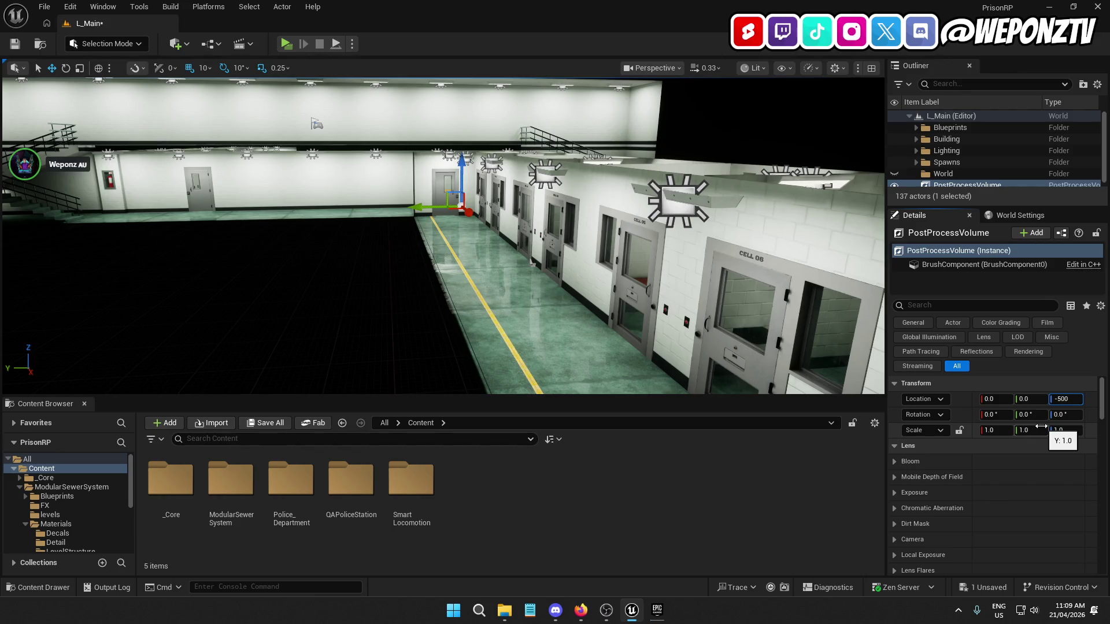
pyautogui.press('Return')
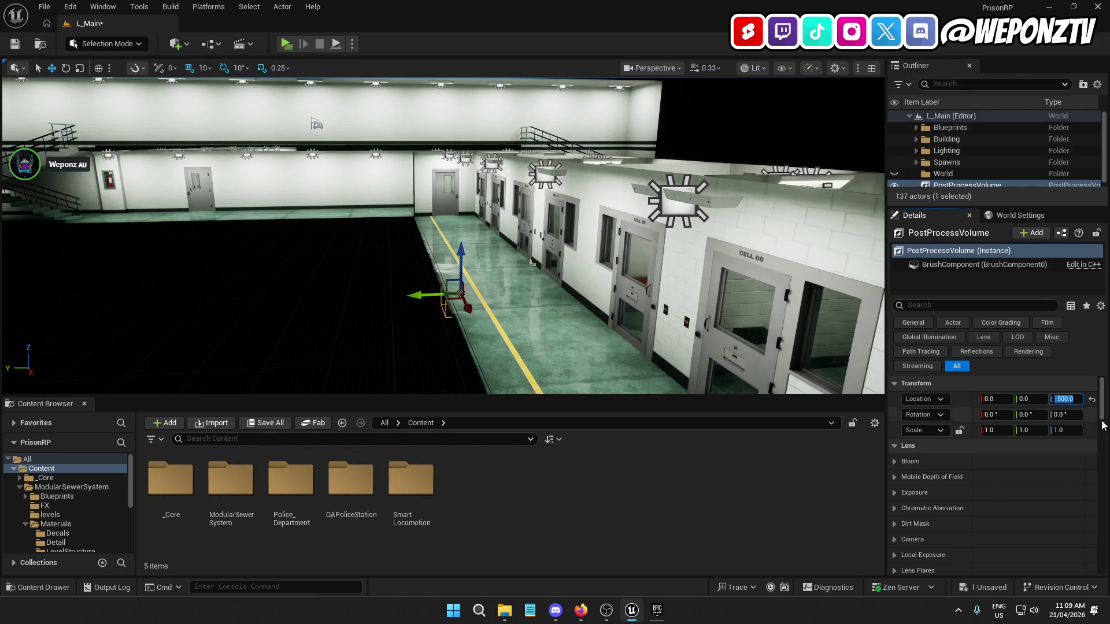
pyautogui.moveTo(961, 185); pyautogui.dragTo(948, 174)
# Override the volume's global illumination to Screen Space (Beta) and reflections to Screen Space
pyautogui.scroll(-10, 943, 510)
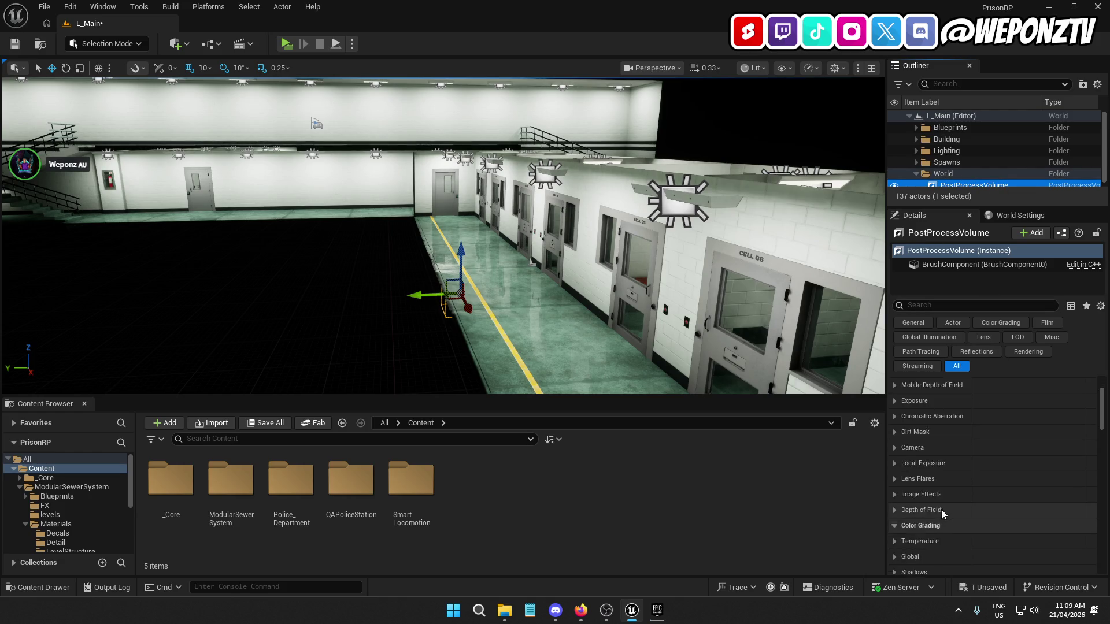
pyautogui.scroll(-3, 935, 454)
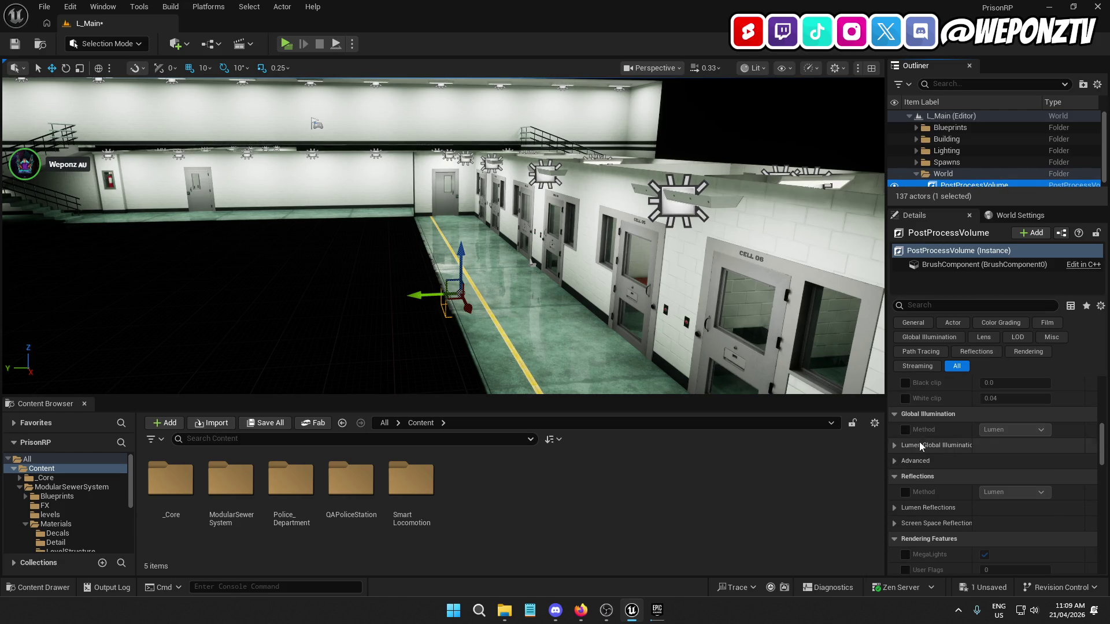
pyautogui.click(904, 431)
pyautogui.click(909, 496)
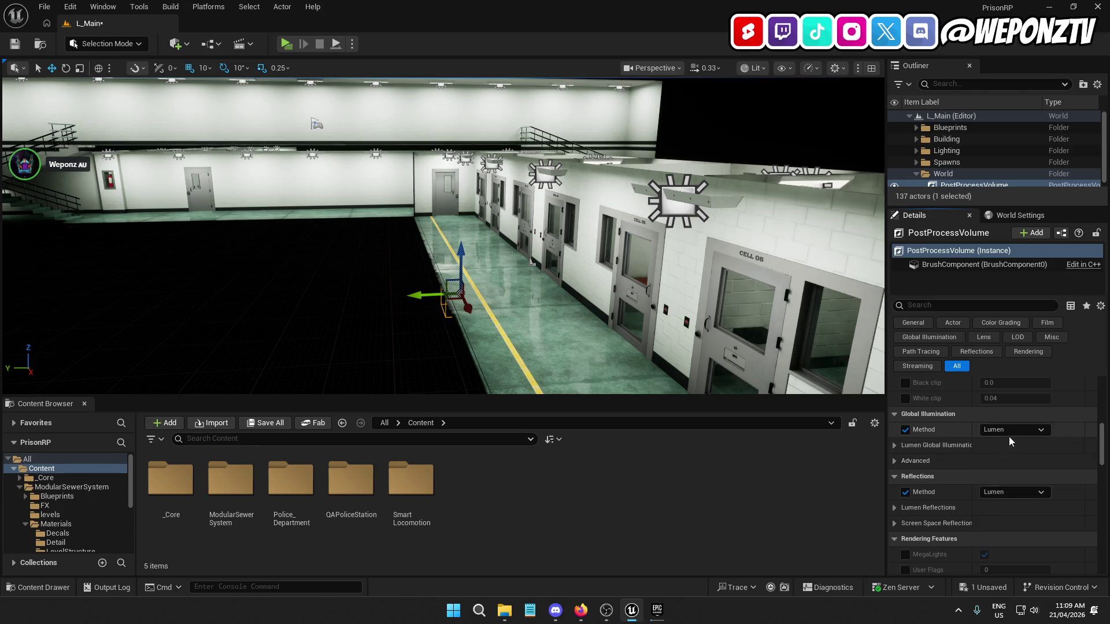
pyautogui.click(1013, 430)
pyautogui.click(1018, 463)
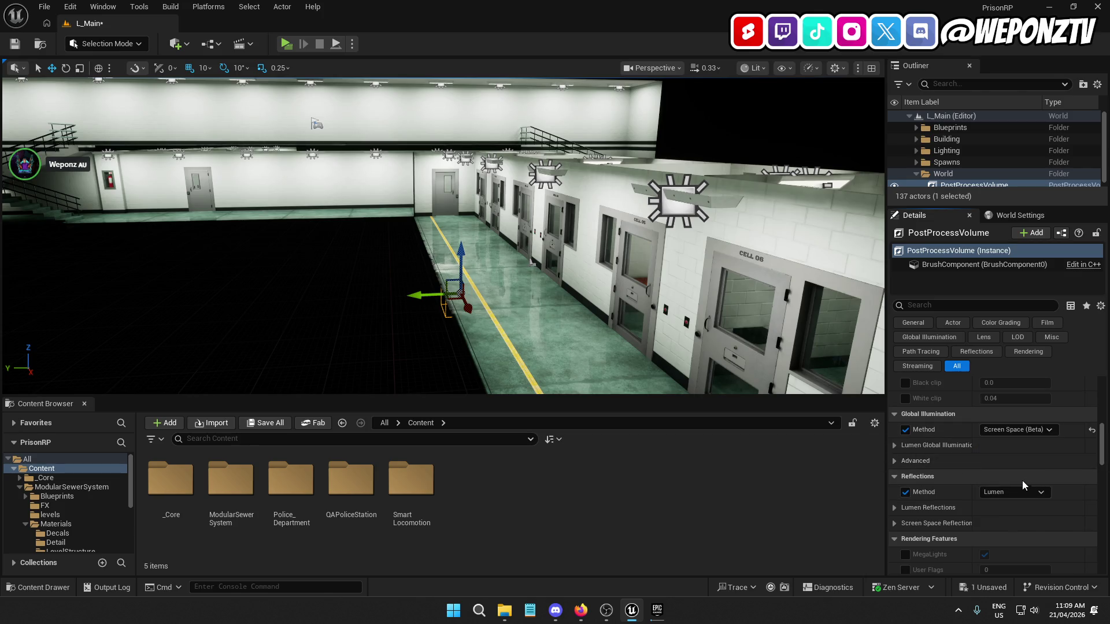
pyautogui.click(1014, 491)
pyautogui.click(1022, 525)
pyautogui.click(74, 7)
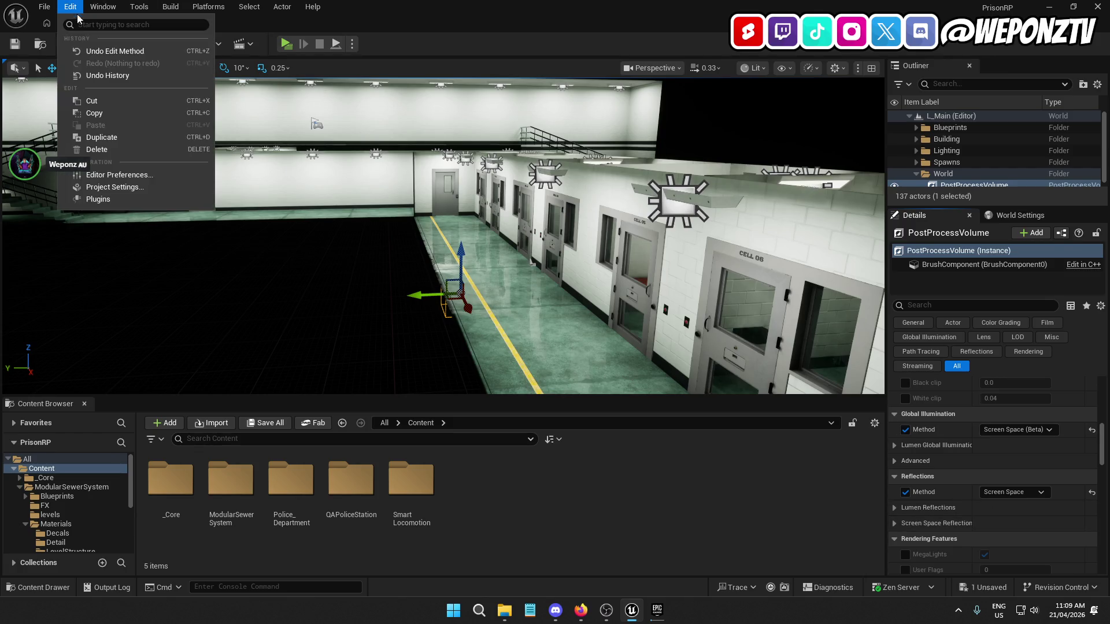
# Set the project's Dynamic Global Illumination Method to Screen Space (Beta) in Project Settings
pyautogui.click(115, 187)
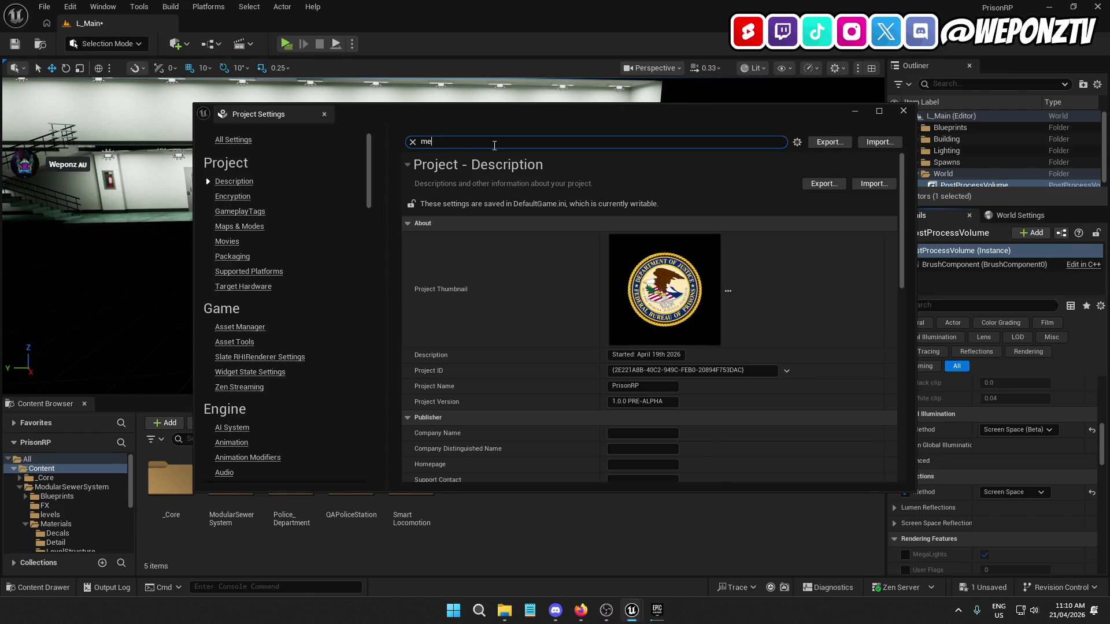
pyautogui.write('th')
pyautogui.scroll(-15, 588, 294)
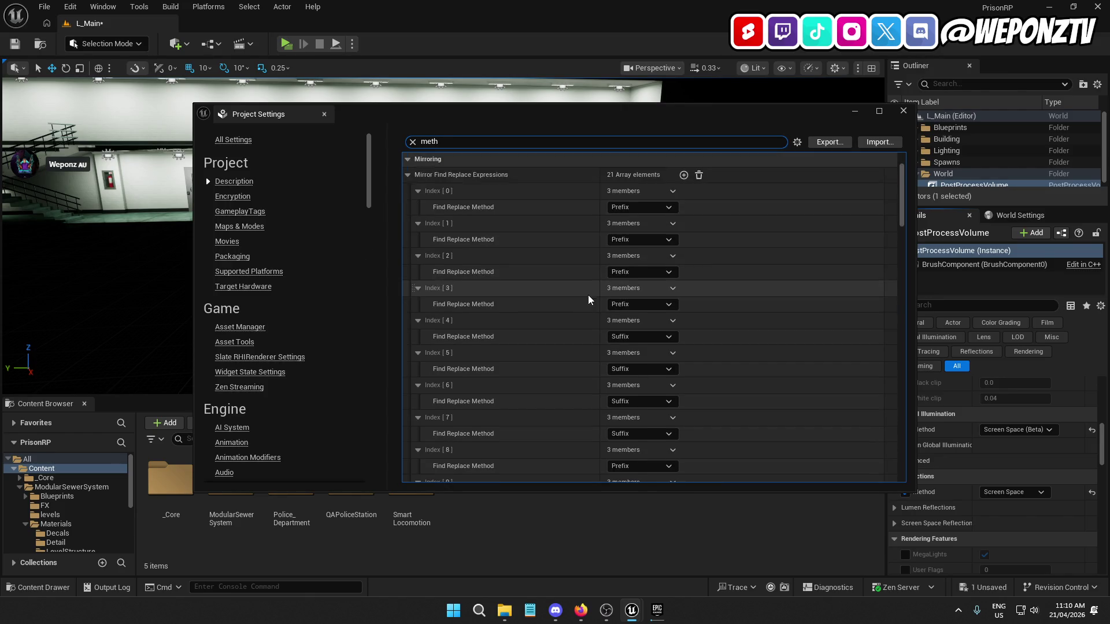
pyautogui.scroll(-15, 588, 299)
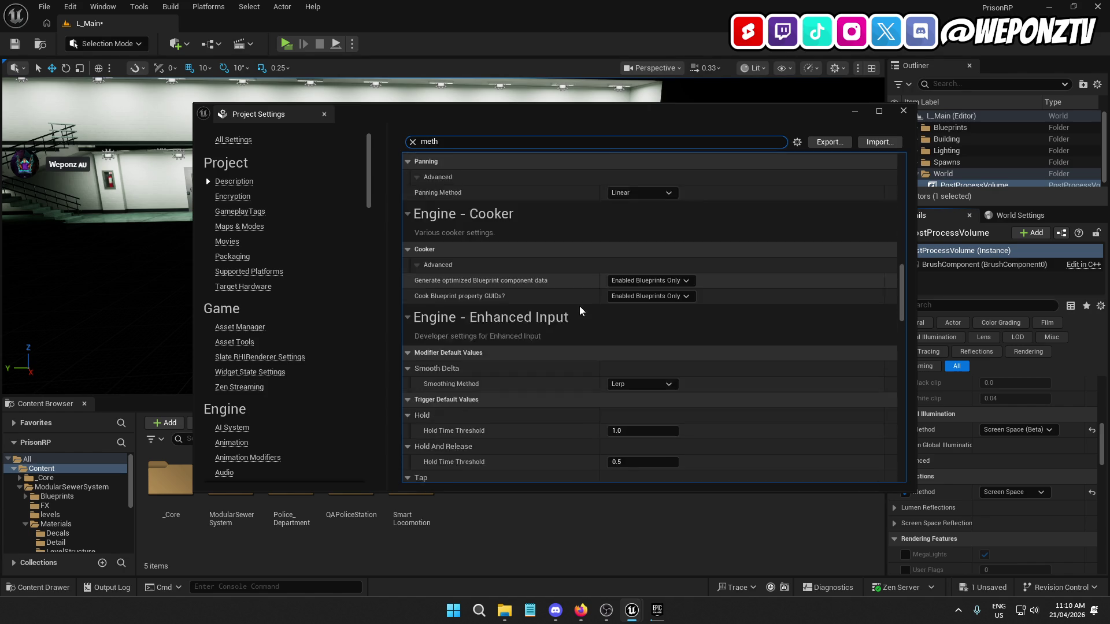
pyautogui.scroll(-15, 594, 300)
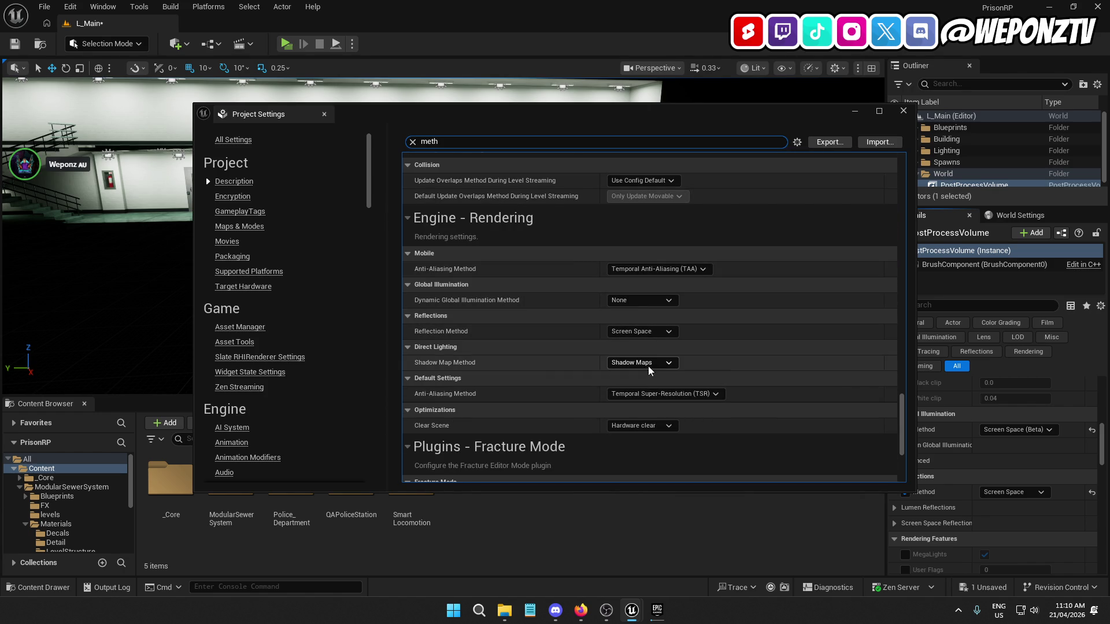
pyautogui.click(649, 301)
pyautogui.click(659, 335)
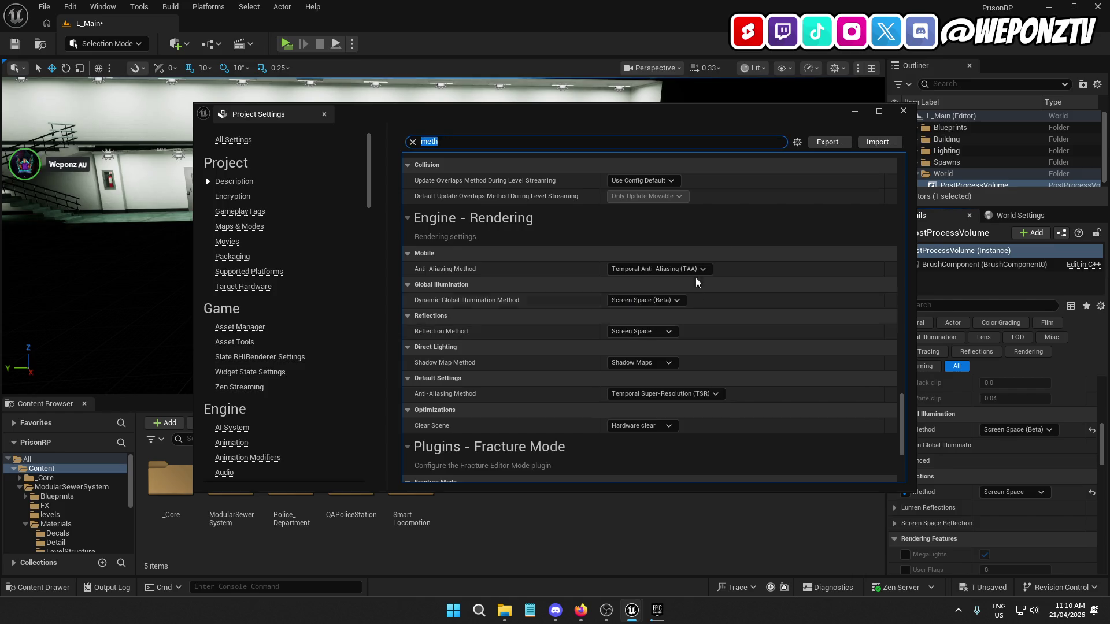
# Enable Infinite Extent (Unbound) on the PostProcessVolume
pyautogui.click(903, 110)
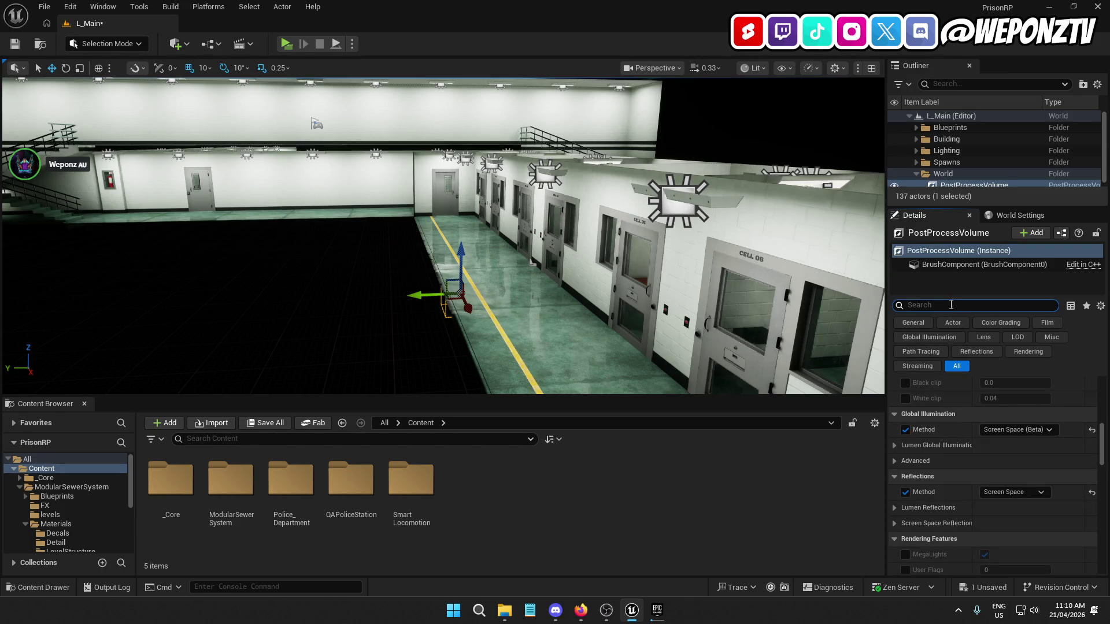
pyautogui.write('bound')
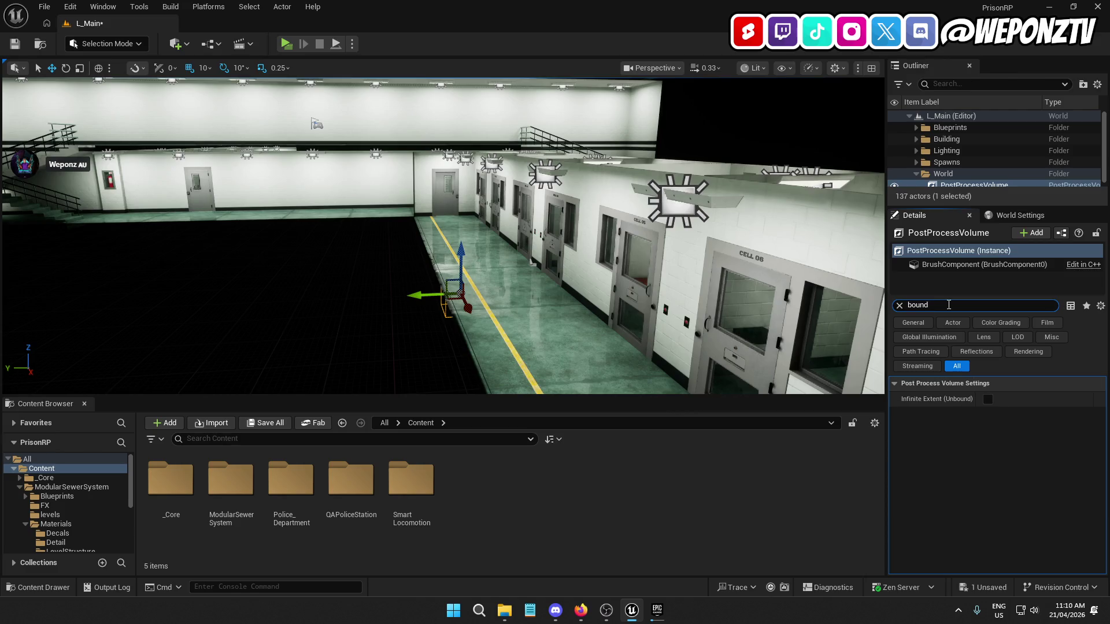
pyautogui.click(988, 399)
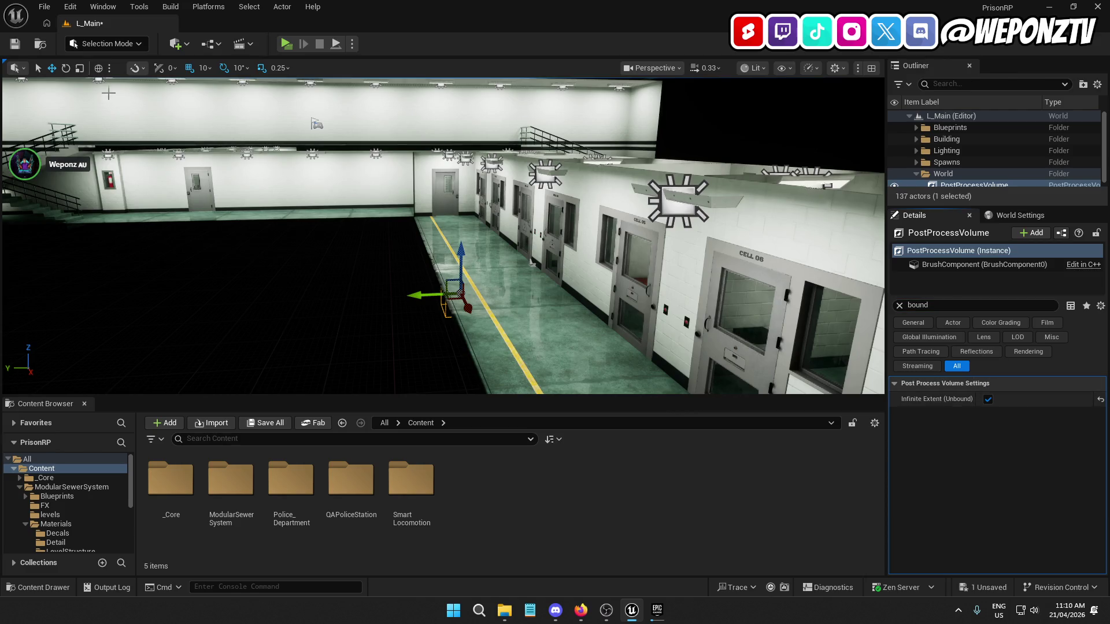
# Save L_Main, move the view into Cell 08, and bring up the Place Actor list
pyautogui.click(15, 43)
pyautogui.moveTo(323, 280)
pyautogui.mouseDown()
pyautogui.moveTo(146, 178)
pyautogui.moveTo(580, 278)
pyautogui.mouseUp()
pyautogui.click(959, 174)
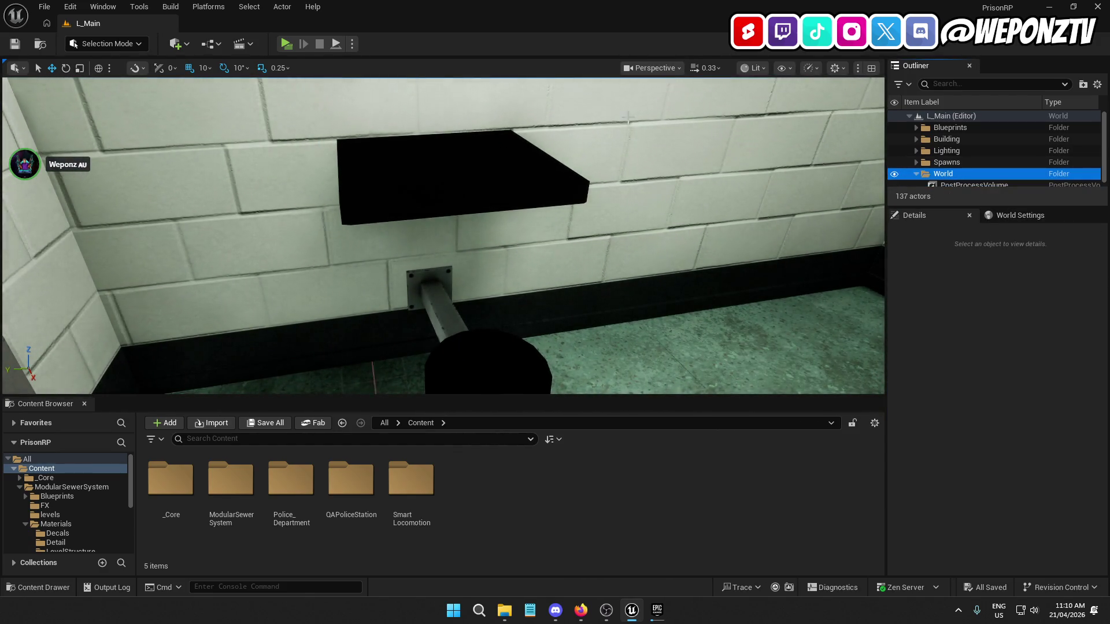
pyautogui.click(176, 44)
pyautogui.moveTo(230, 203)
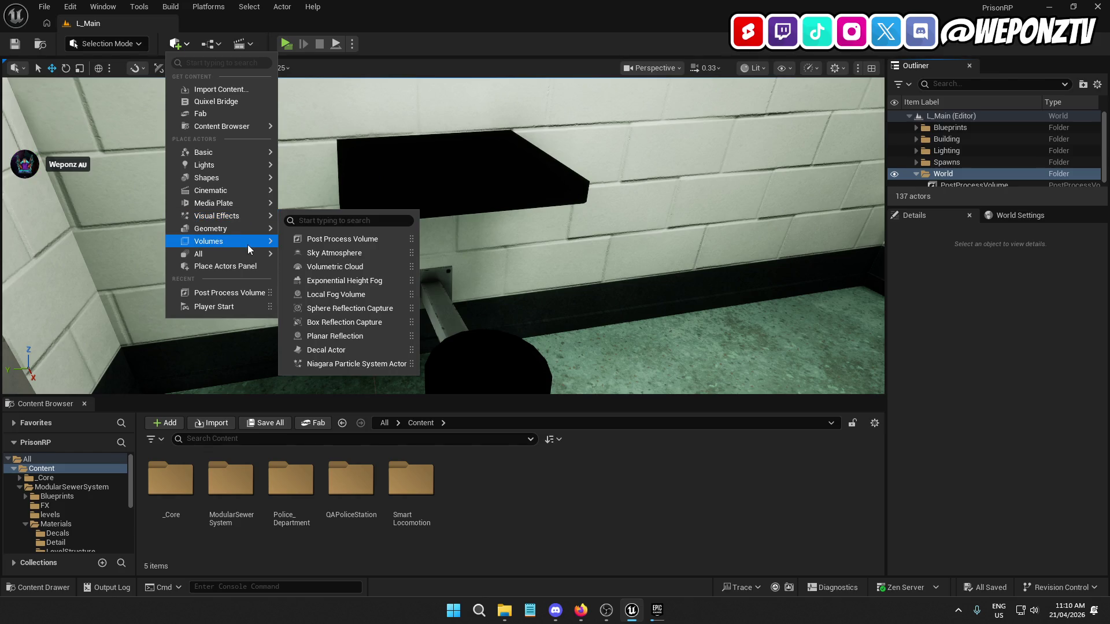
# Place a Box Reflection Capture from Visual Effects, then undo it
pyautogui.moveTo(245, 246)
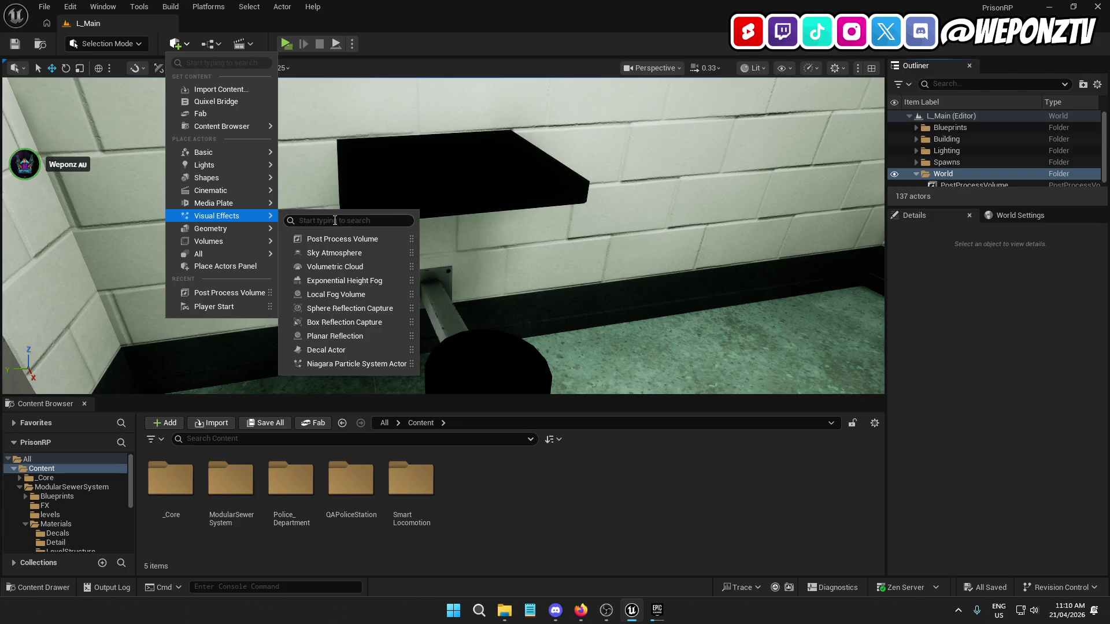
pyautogui.click(340, 323)
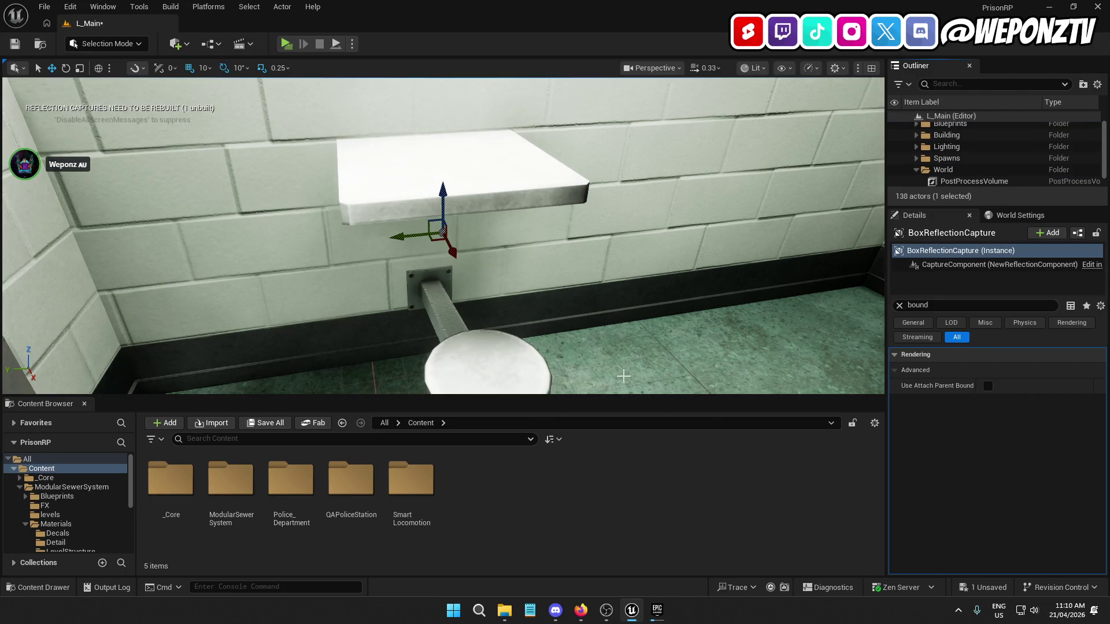
pyautogui.scroll(-10, 778, 287)
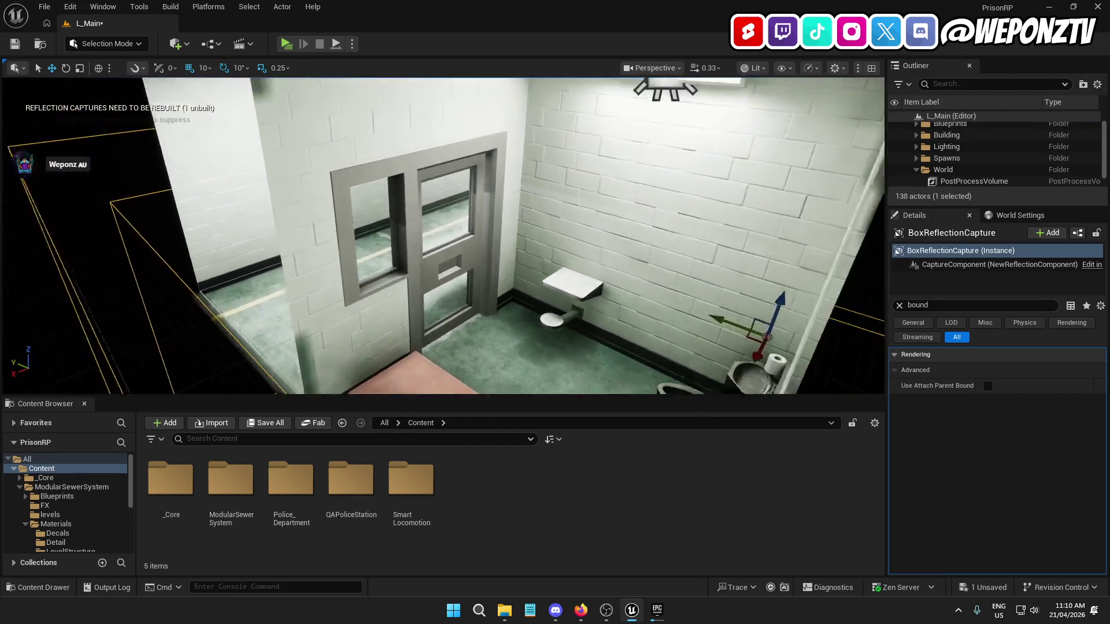
pyautogui.scroll(10, 443, 235)
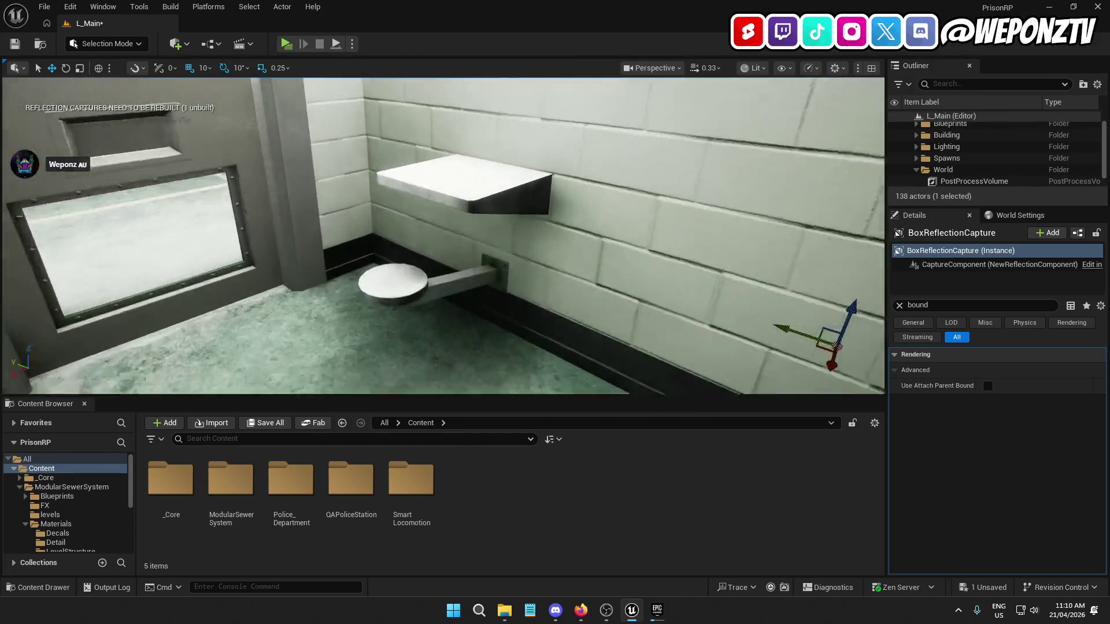
pyautogui.scroll(-5, 444, 235)
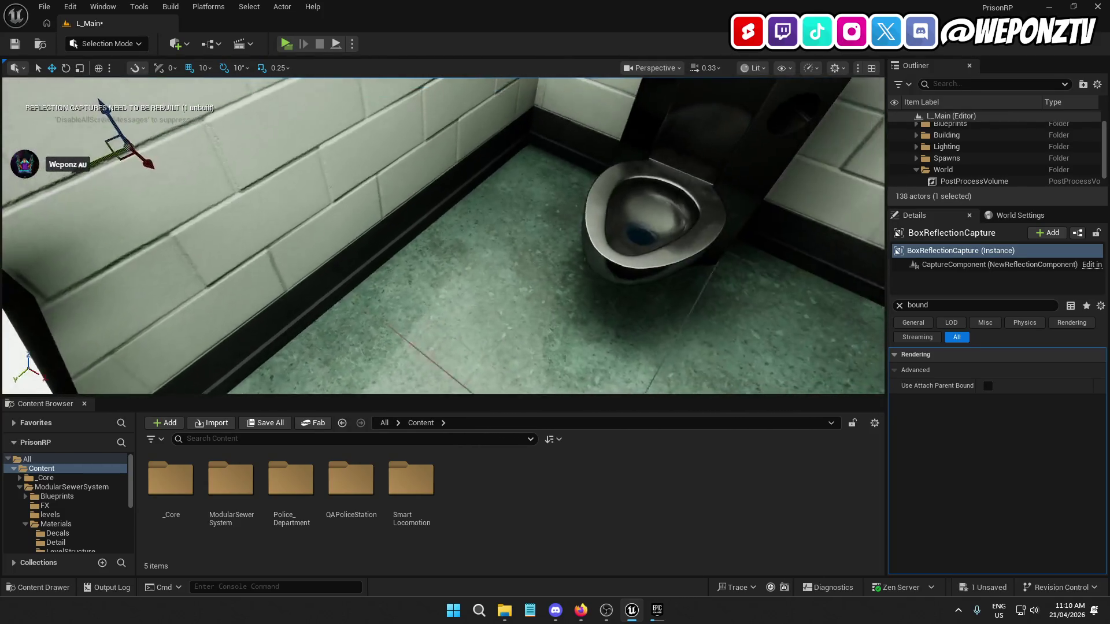
pyautogui.press('d')
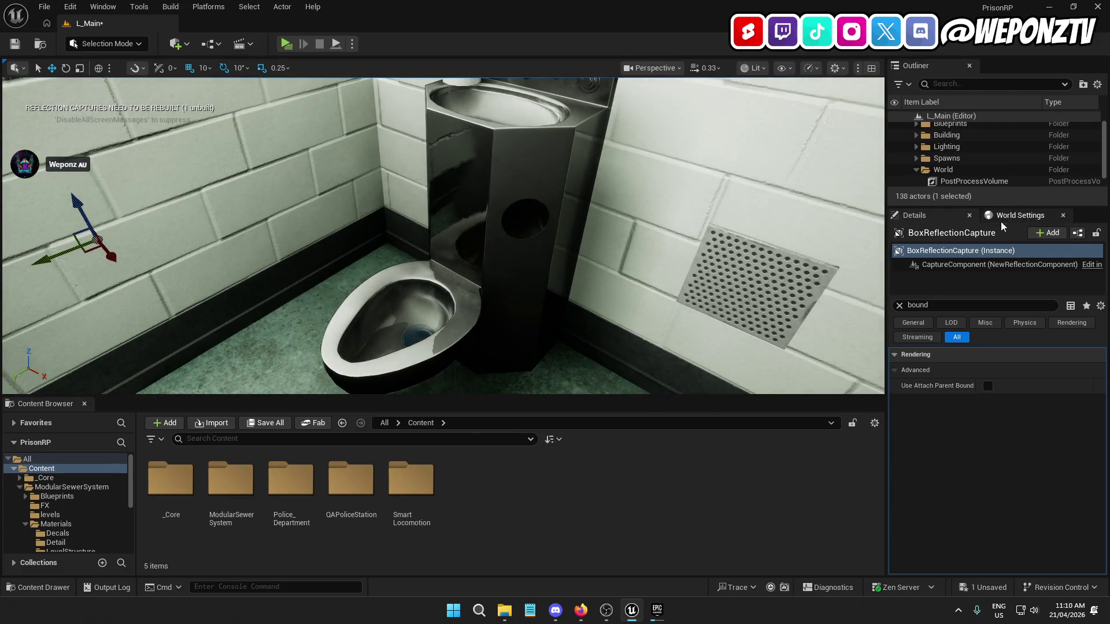
pyautogui.hotkey('ctrl', 'z')
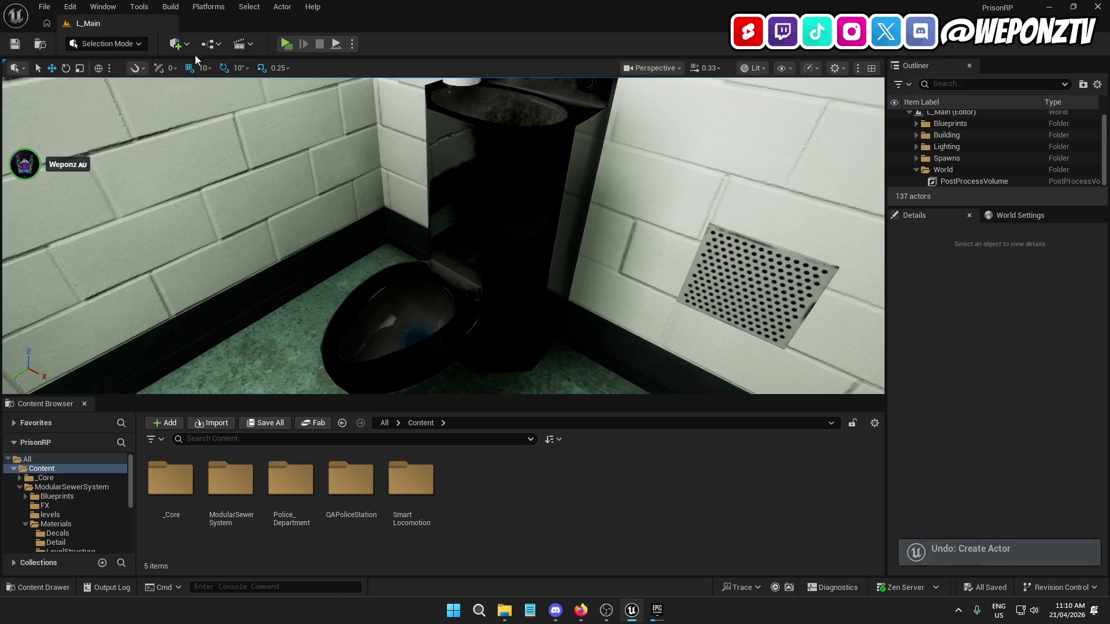
# Re-add the Box Reflection Capture and clear the Details property filter
pyautogui.click(178, 44)
pyautogui.moveTo(252, 218)
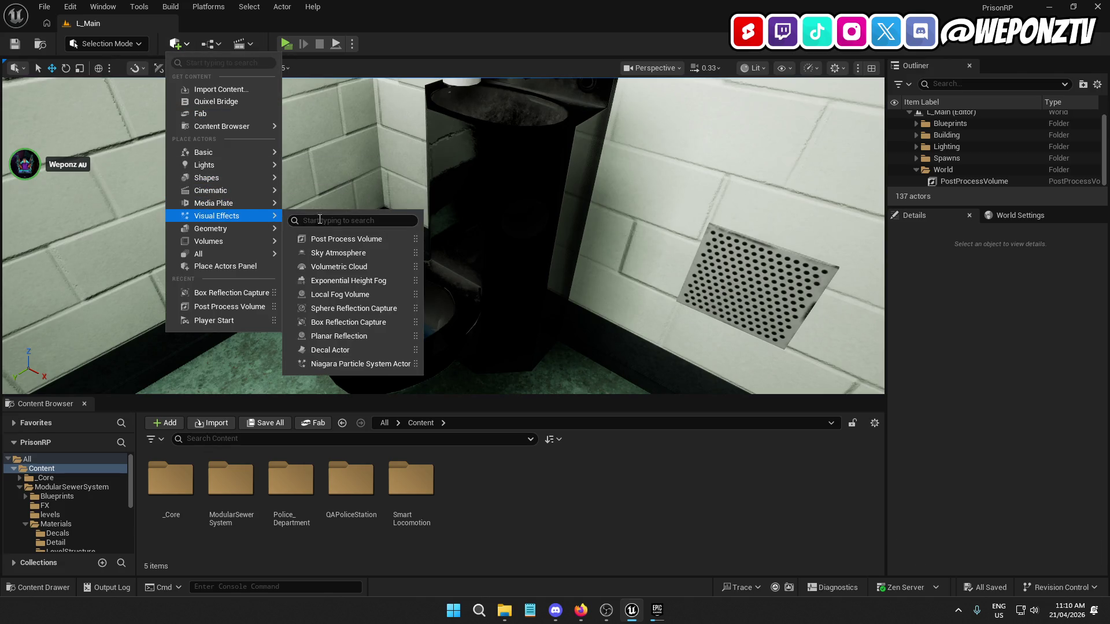
pyautogui.click(348, 322)
pyautogui.scroll(-10, 593, 298)
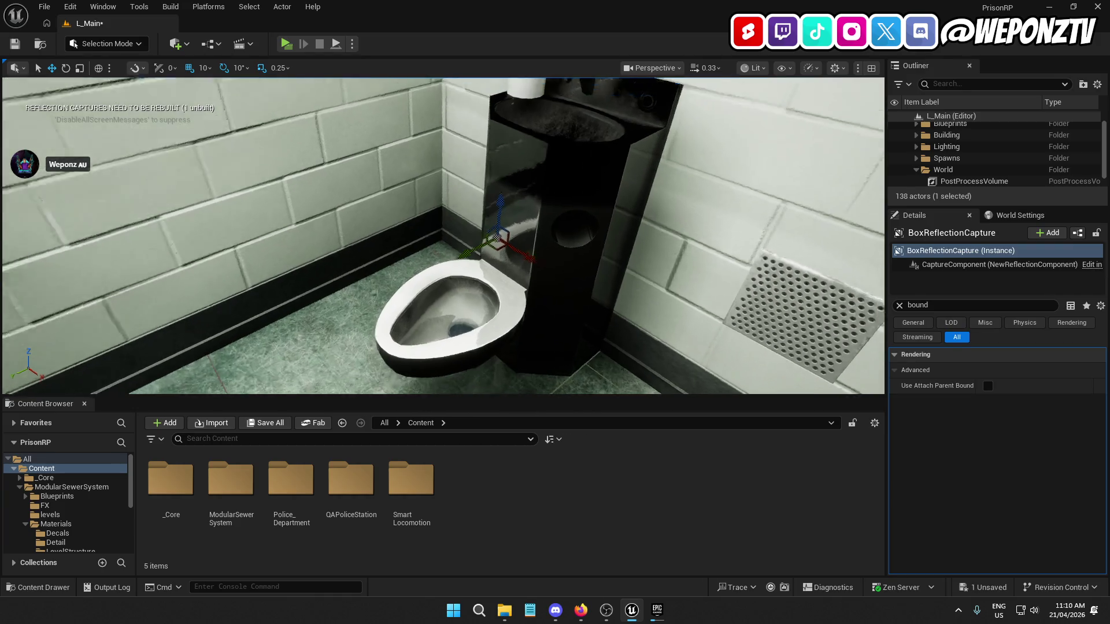
pyautogui.scroll(-6, 443, 236)
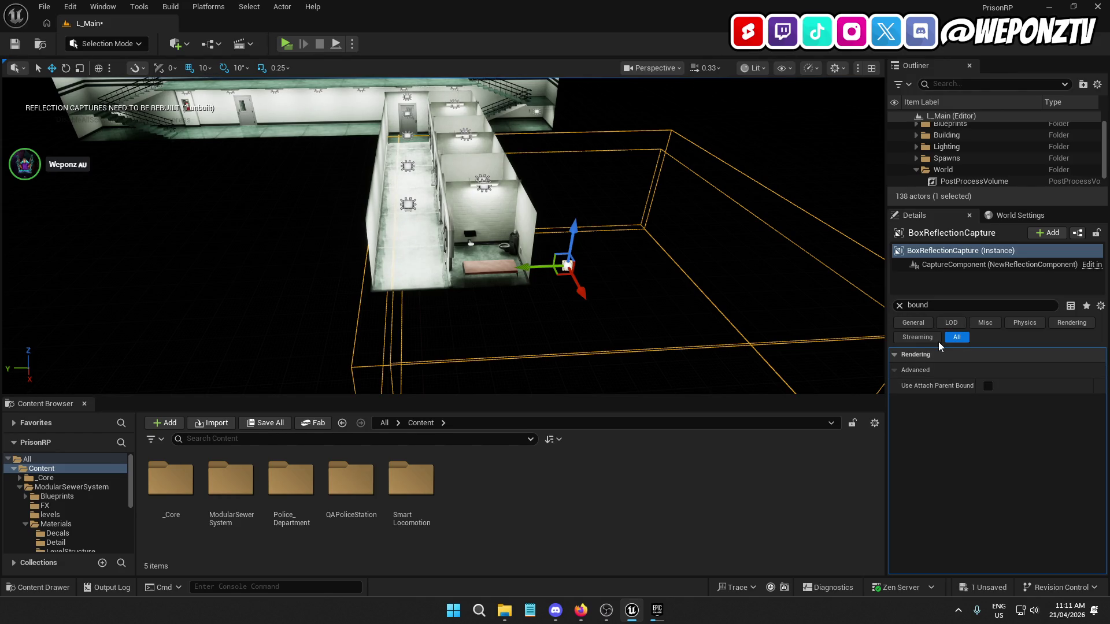
pyautogui.click(899, 306)
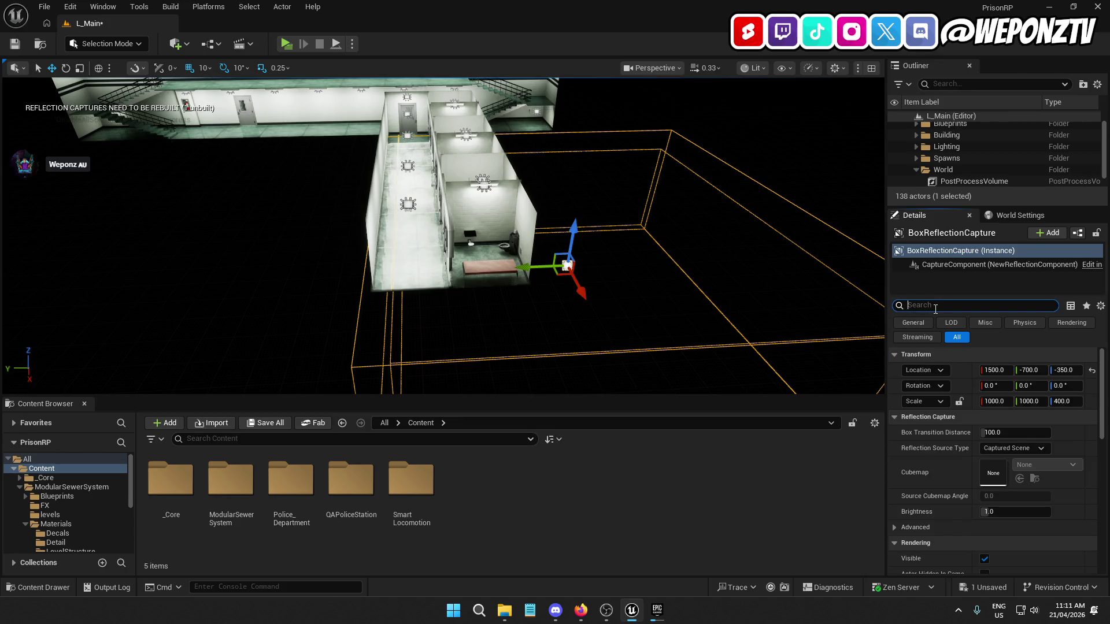
# Reset the BoxReflectionCapture to the origin and scale it to 10000 × 10000 × 5000
pyautogui.click(1092, 370)
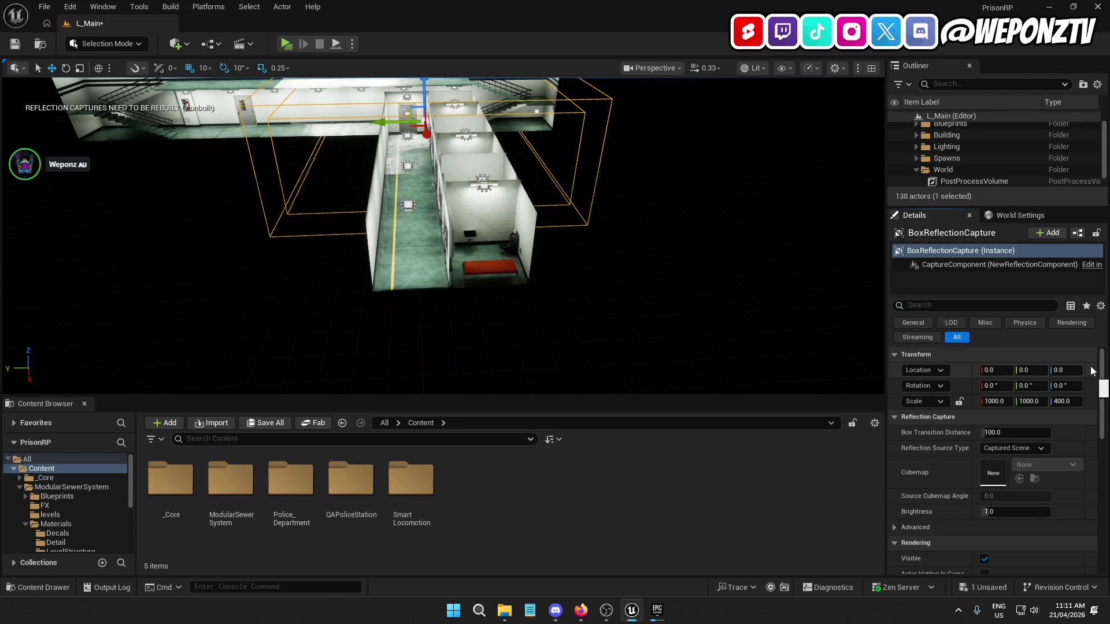
pyautogui.press('f')
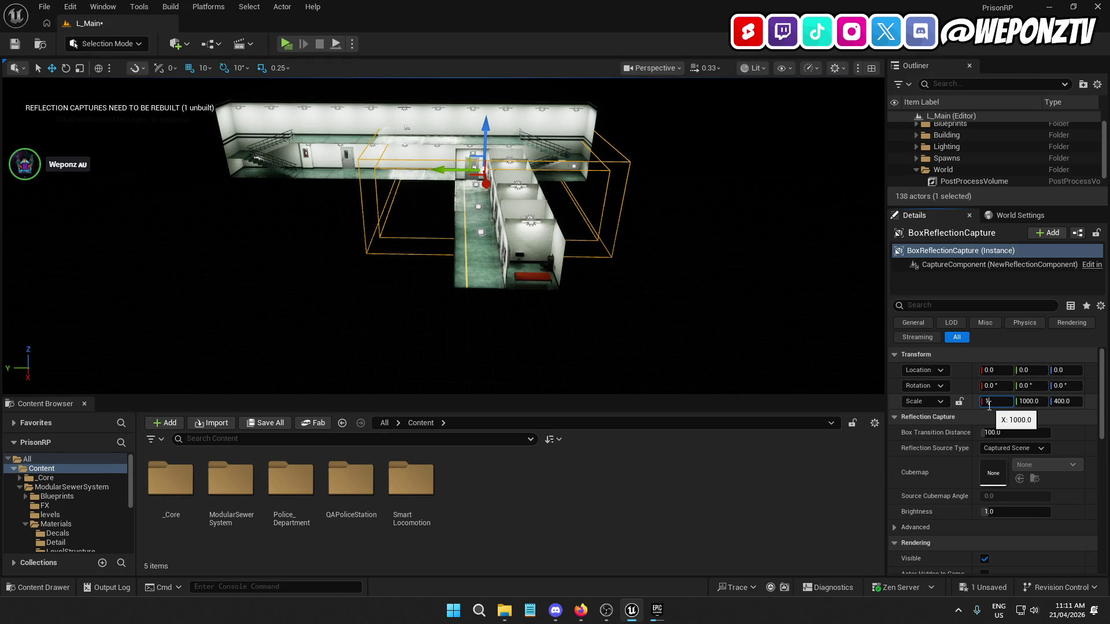
pyautogui.write('800')
pyautogui.write('10000')
pyautogui.press('Return')
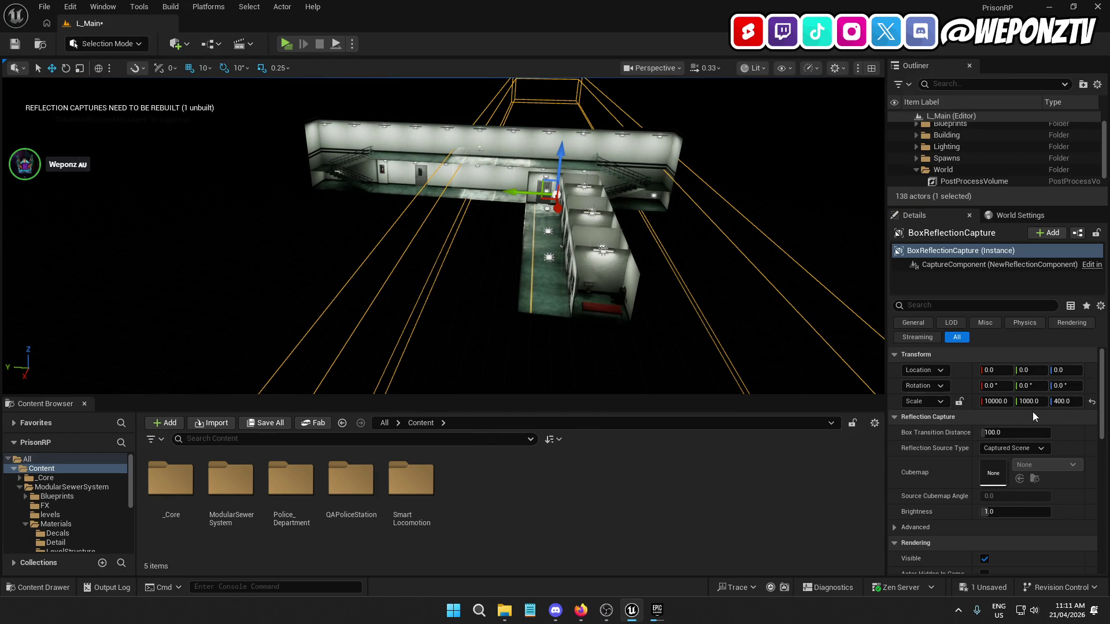
pyautogui.click(1018, 401)
pyautogui.write('1')
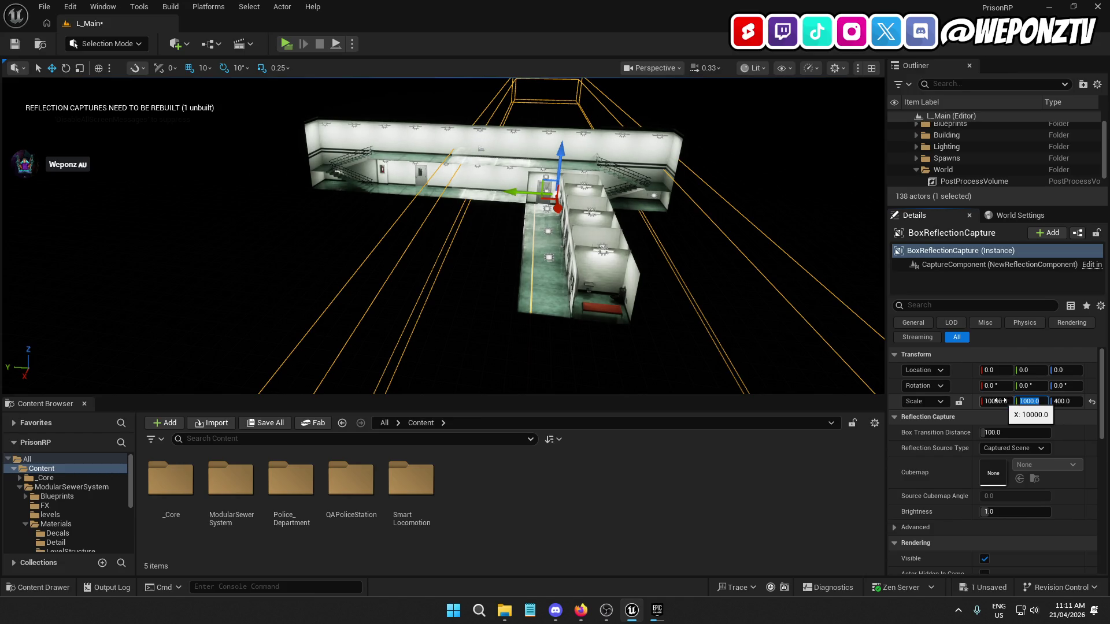
pyautogui.click(1030, 401)
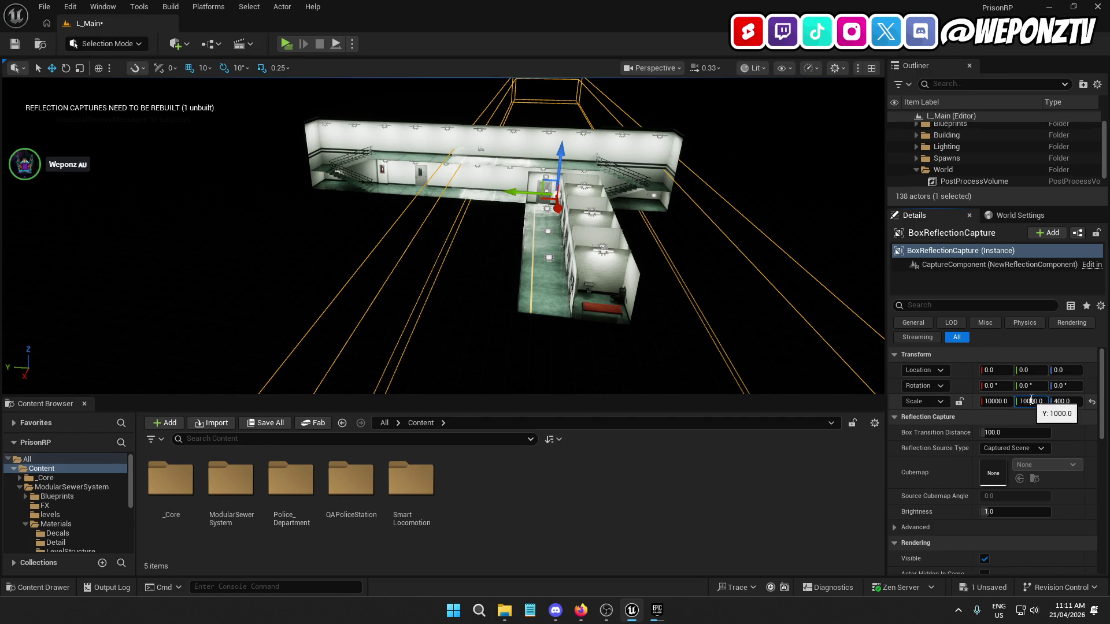
pyautogui.press('Return')
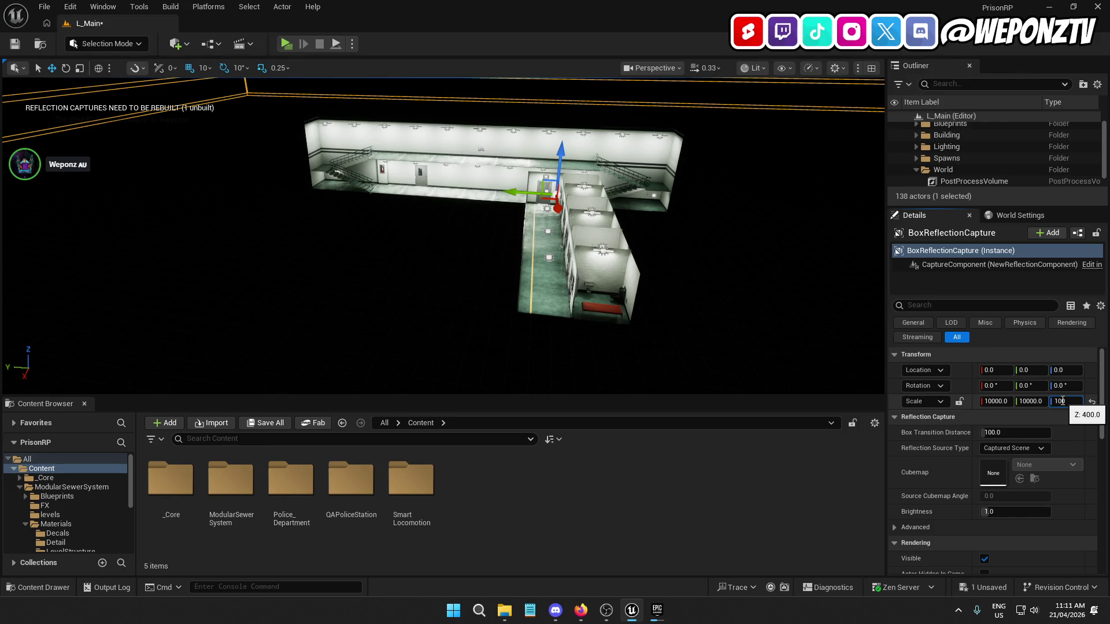
pyautogui.press('Return')
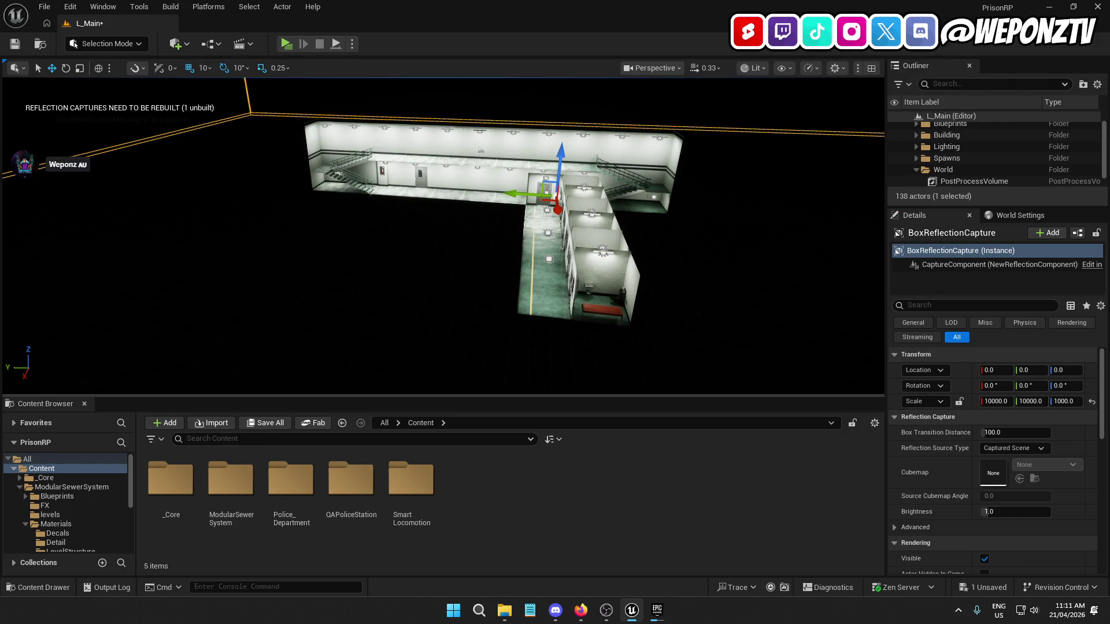
pyautogui.click(1065, 400)
pyautogui.write('5000')
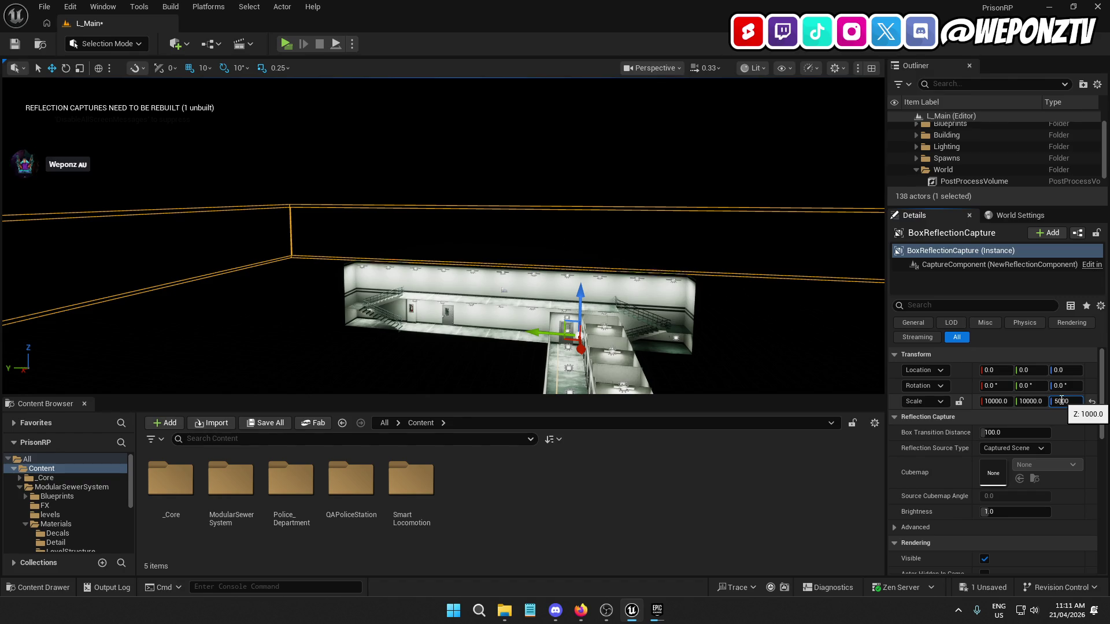
pyautogui.press('Return')
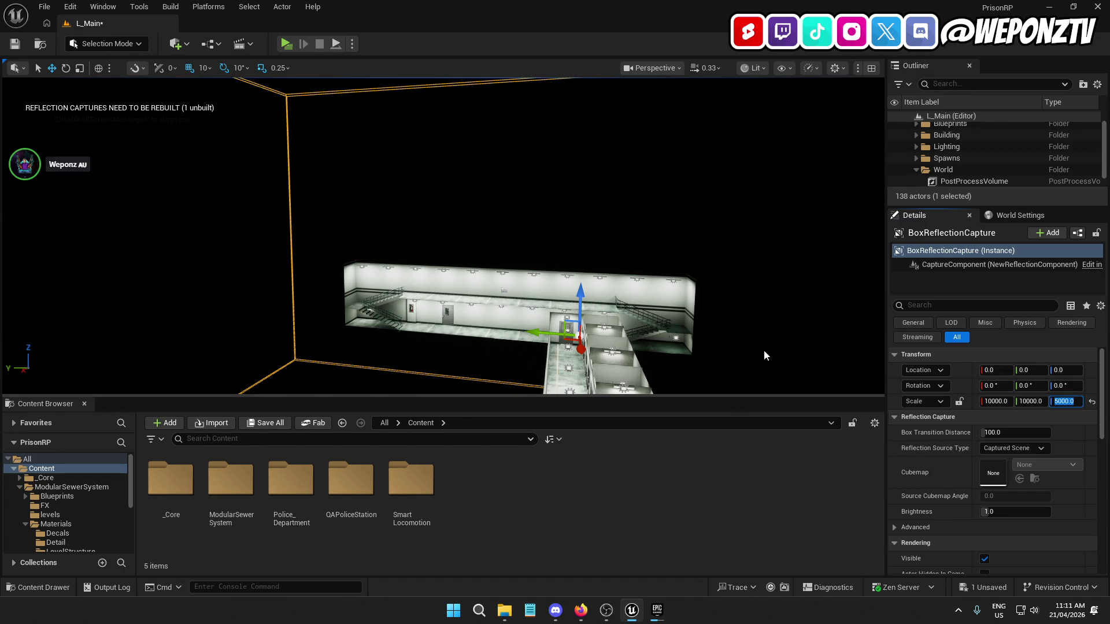
# Fly through the prison corridor and a cell to inspect the reflections
pyautogui.press('w')
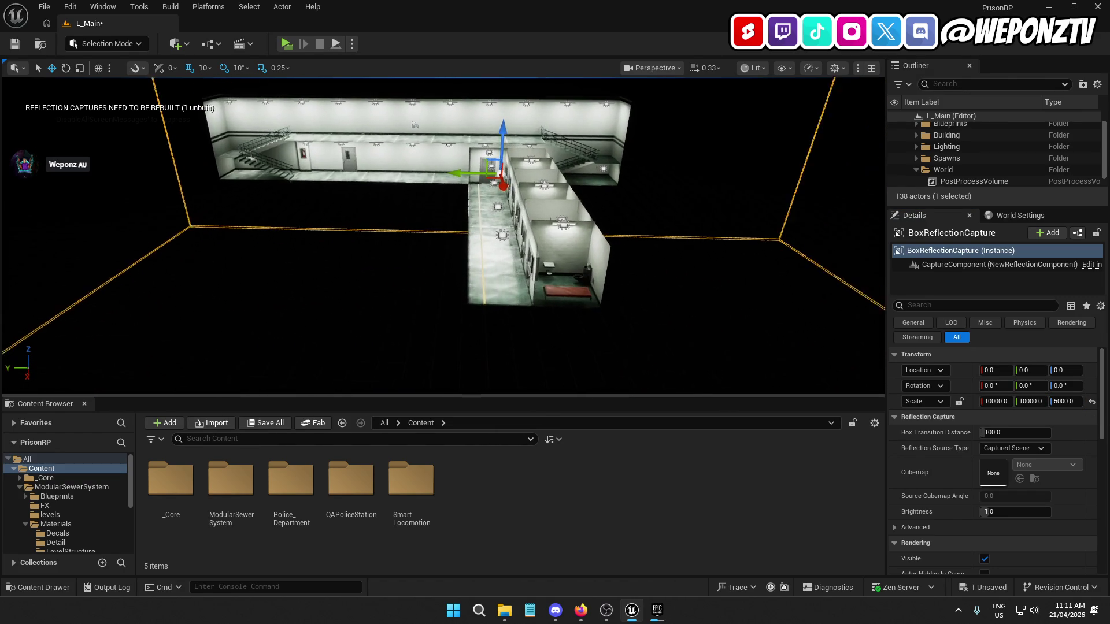
pyautogui.press('w')
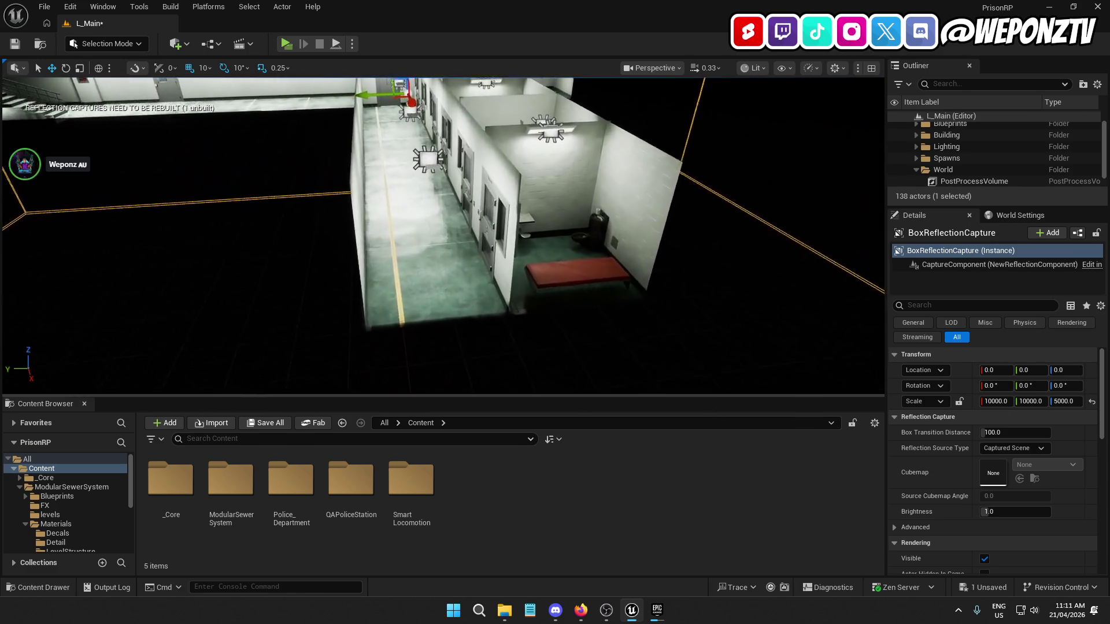
pyautogui.press('w')
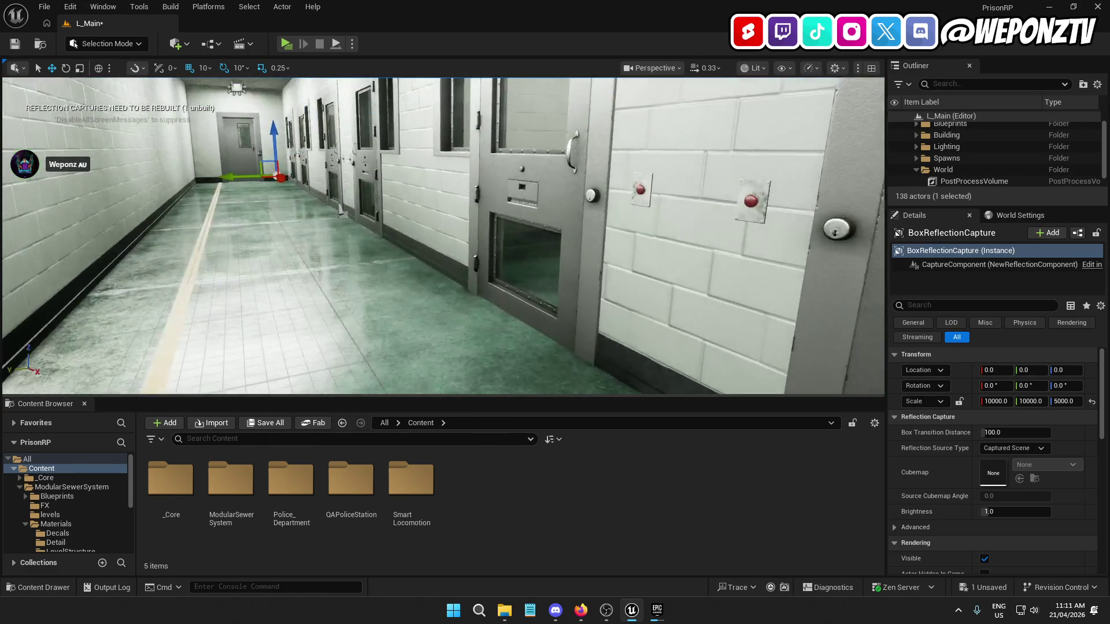
pyautogui.press('w')
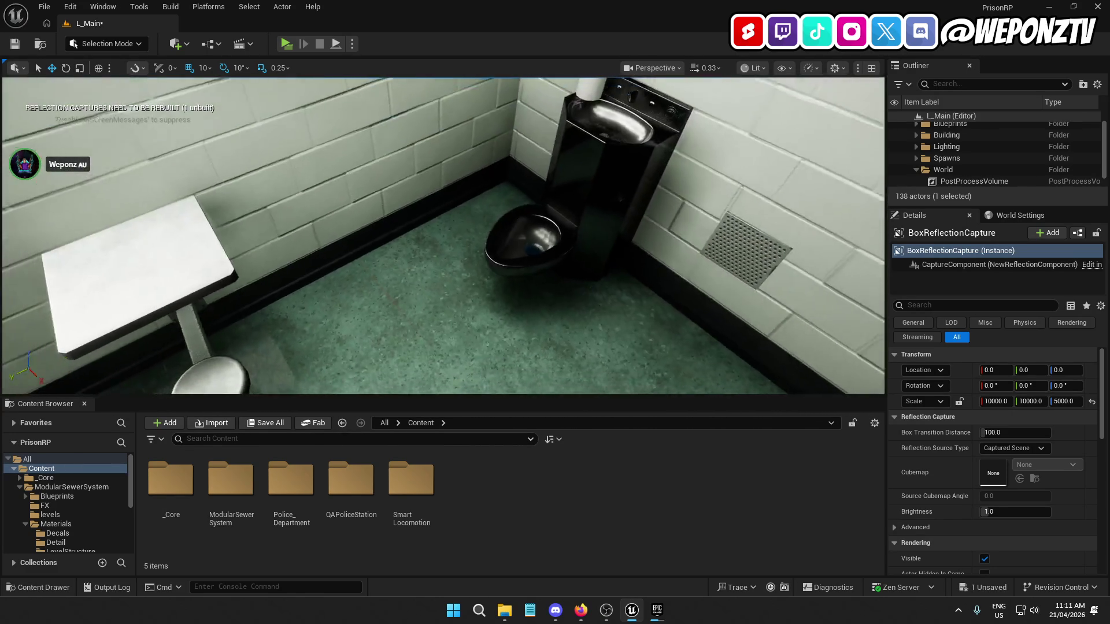
pyautogui.press('w')
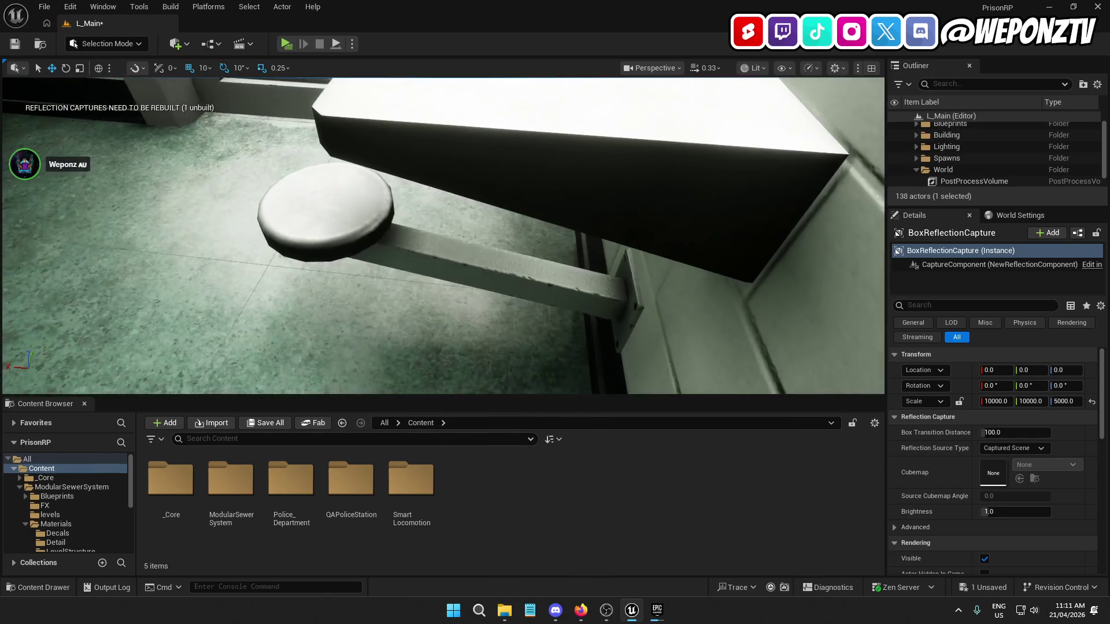
pyautogui.press('w')
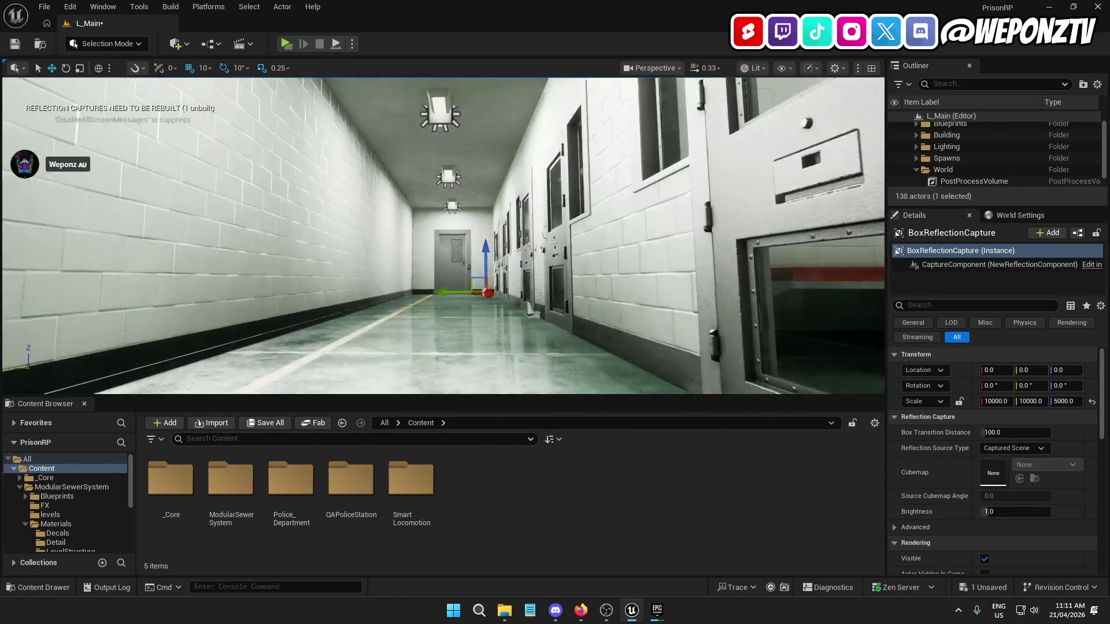
pyautogui.press('w')
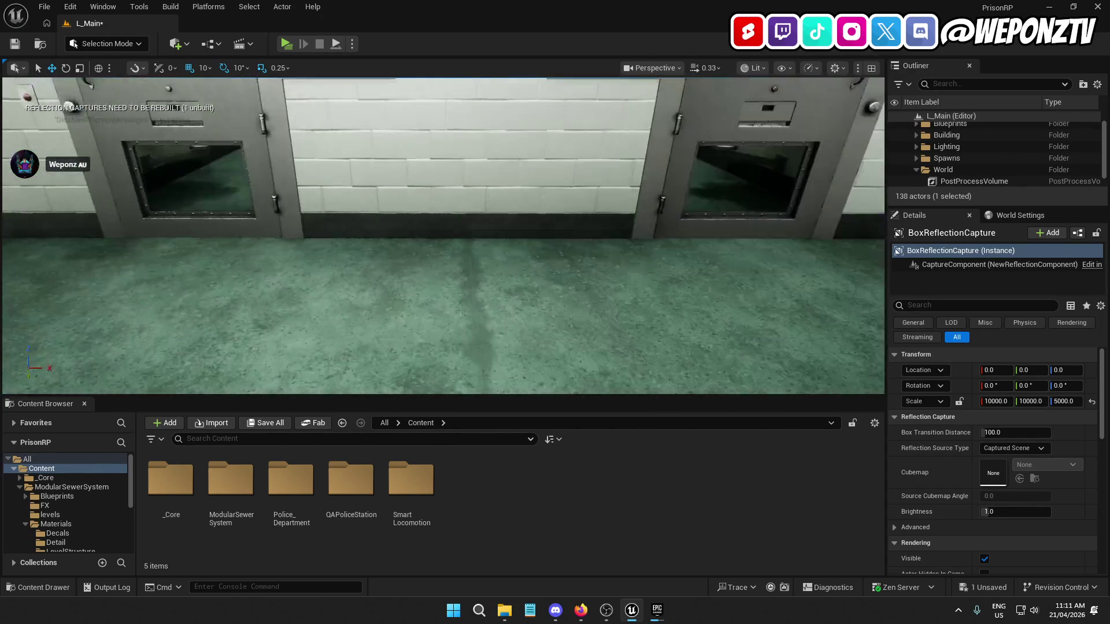
# File the BoxReflectionCapture under the World folder and save L_Main
pyautogui.press('f')
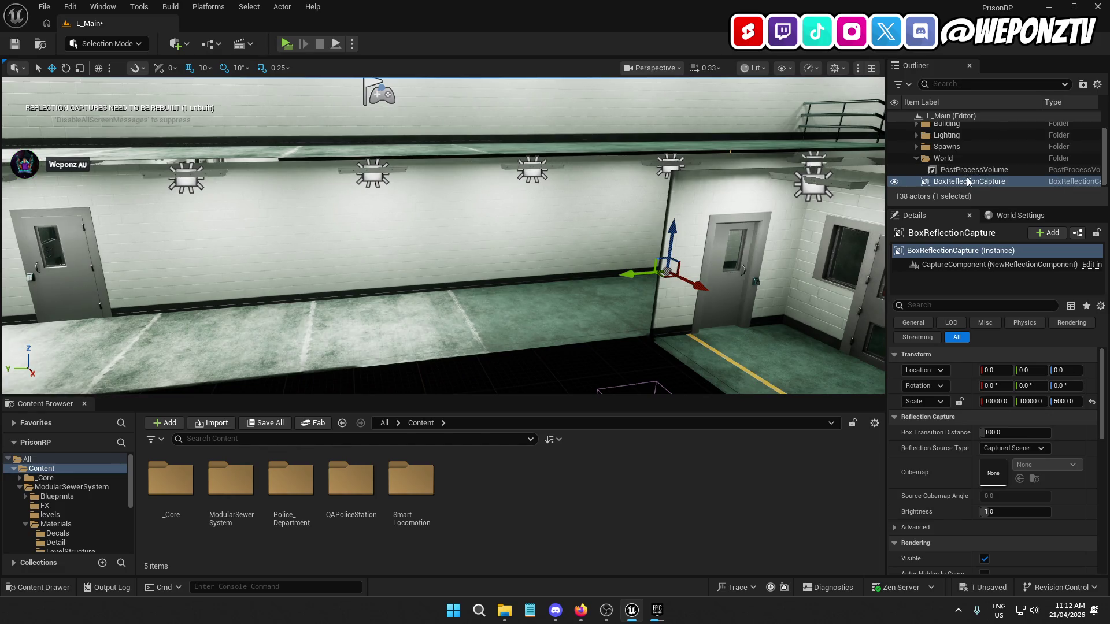
pyautogui.moveTo(977, 181); pyautogui.dragTo(940, 162)
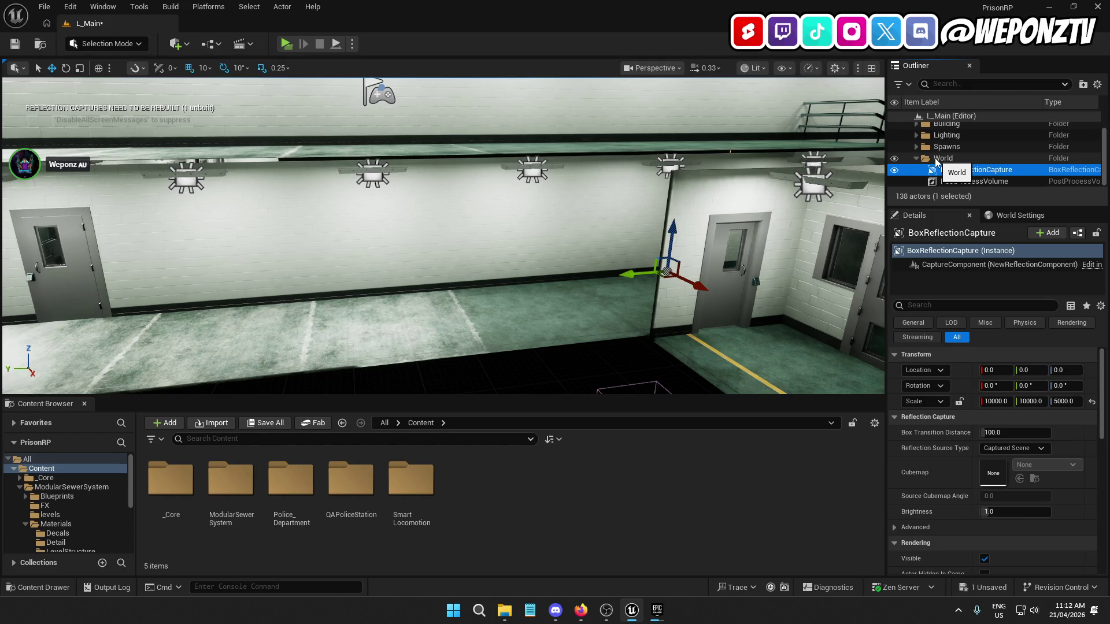
pyautogui.click(18, 44)
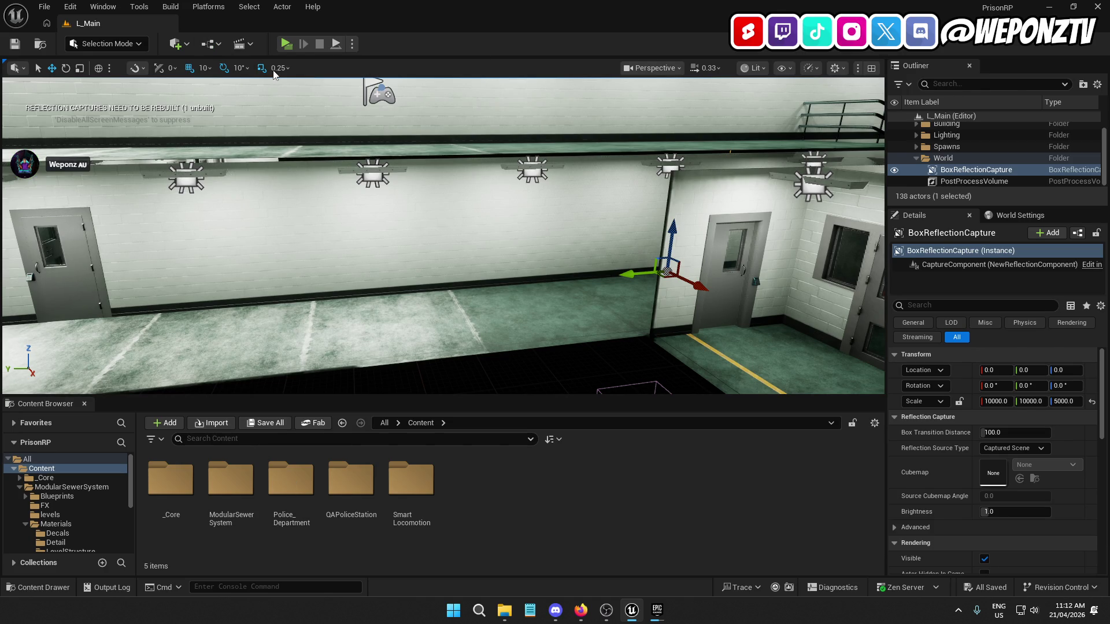
# Place a Cull Distance Volume, set its first entry Size to 1.0 and delete the second
pyautogui.click(184, 46)
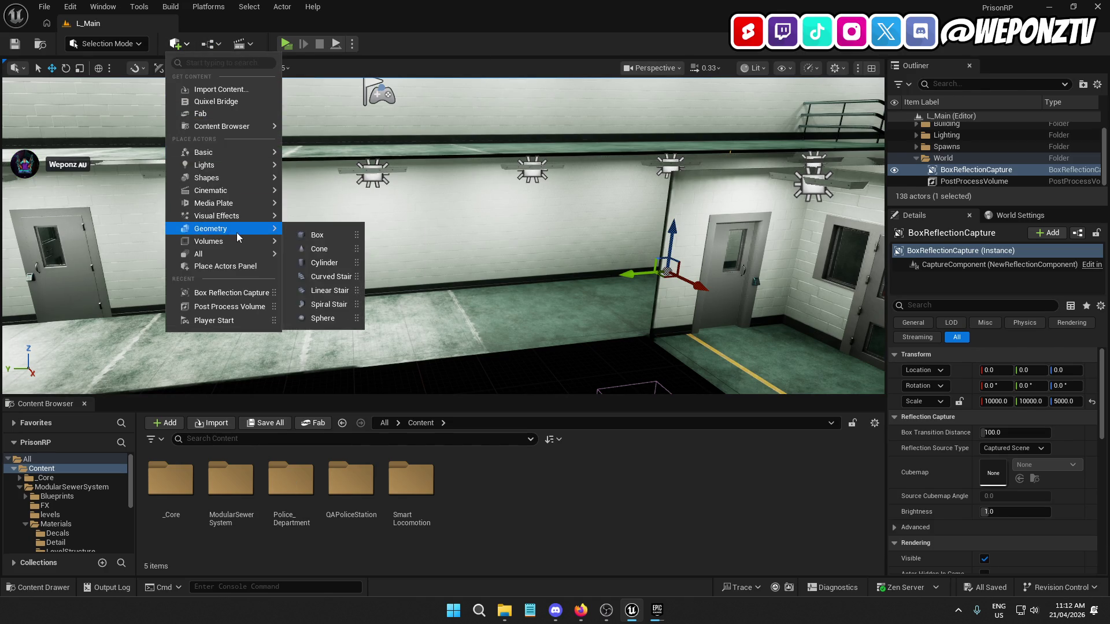
pyautogui.moveTo(246, 242)
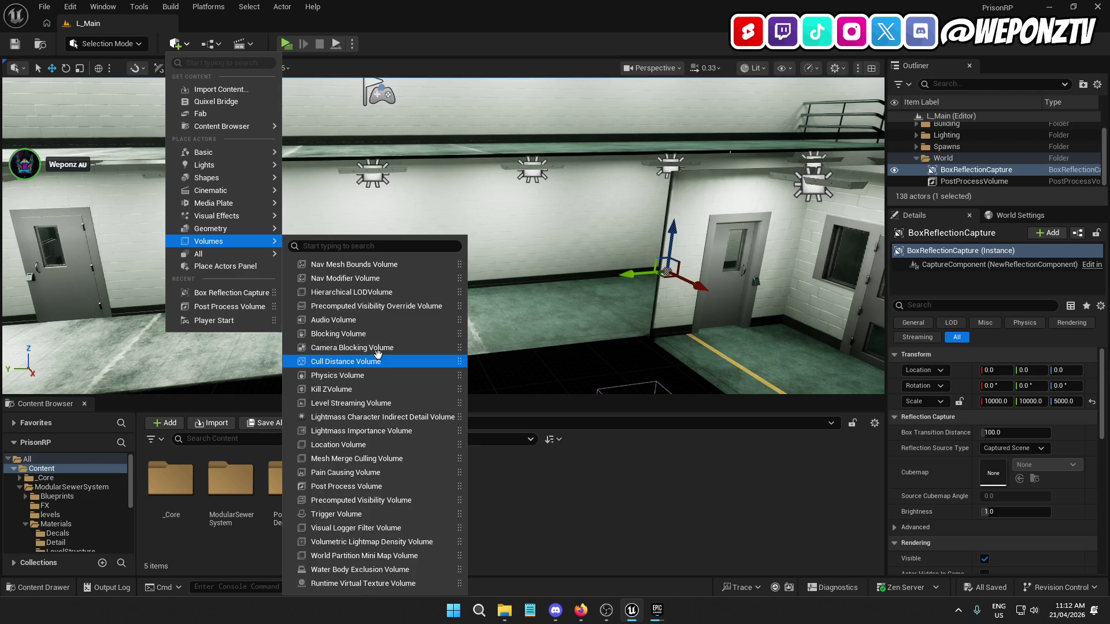
pyautogui.click(384, 362)
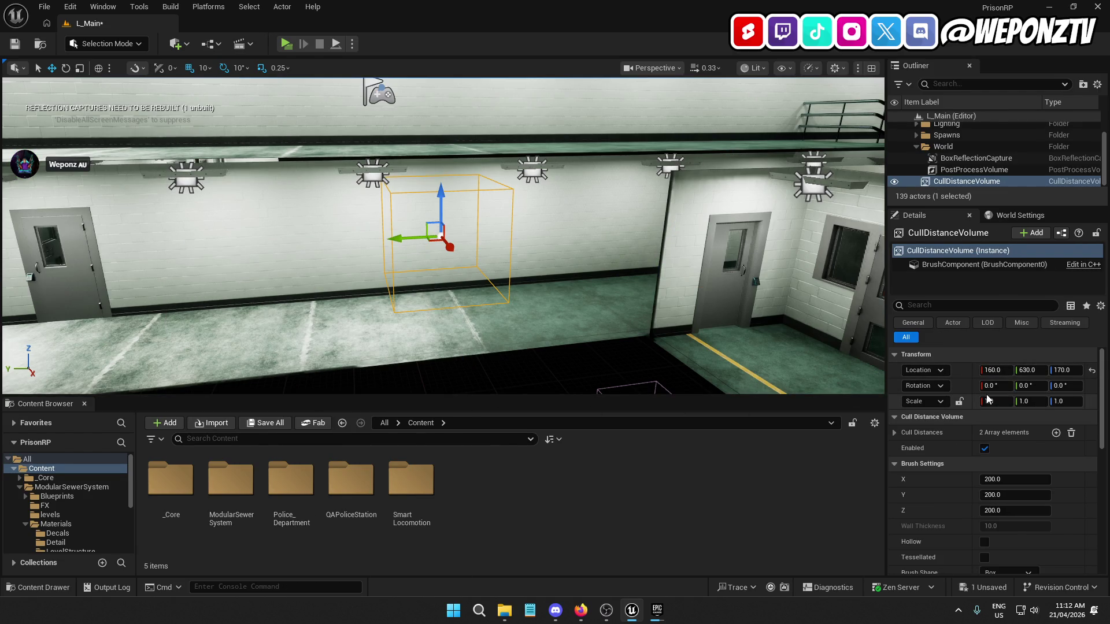
pyautogui.click(895, 432)
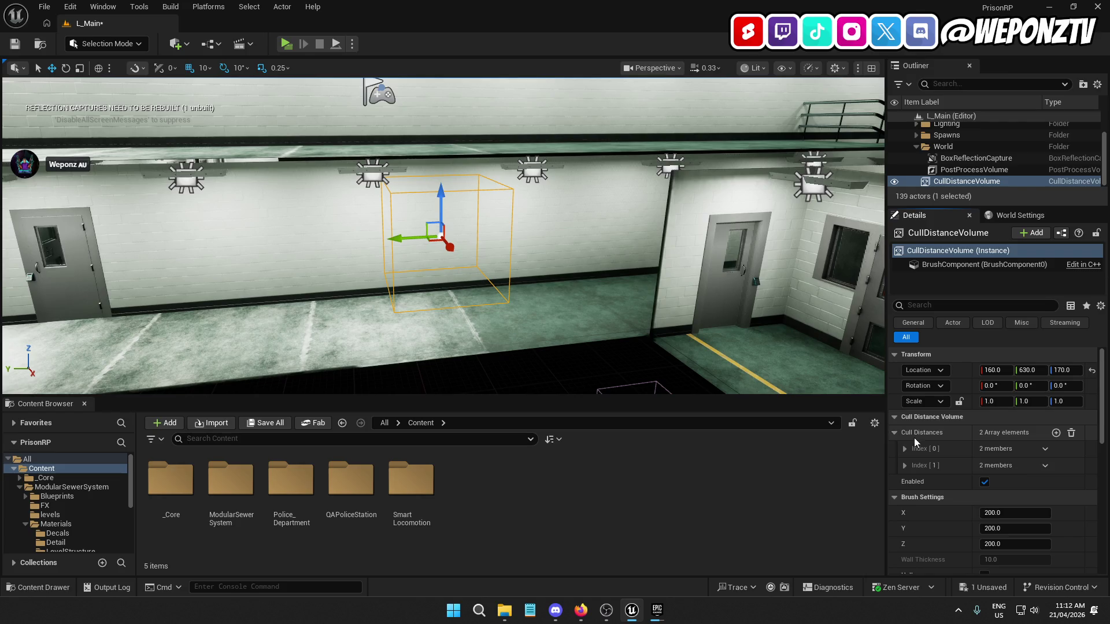
pyautogui.click(907, 449)
pyautogui.click(909, 497)
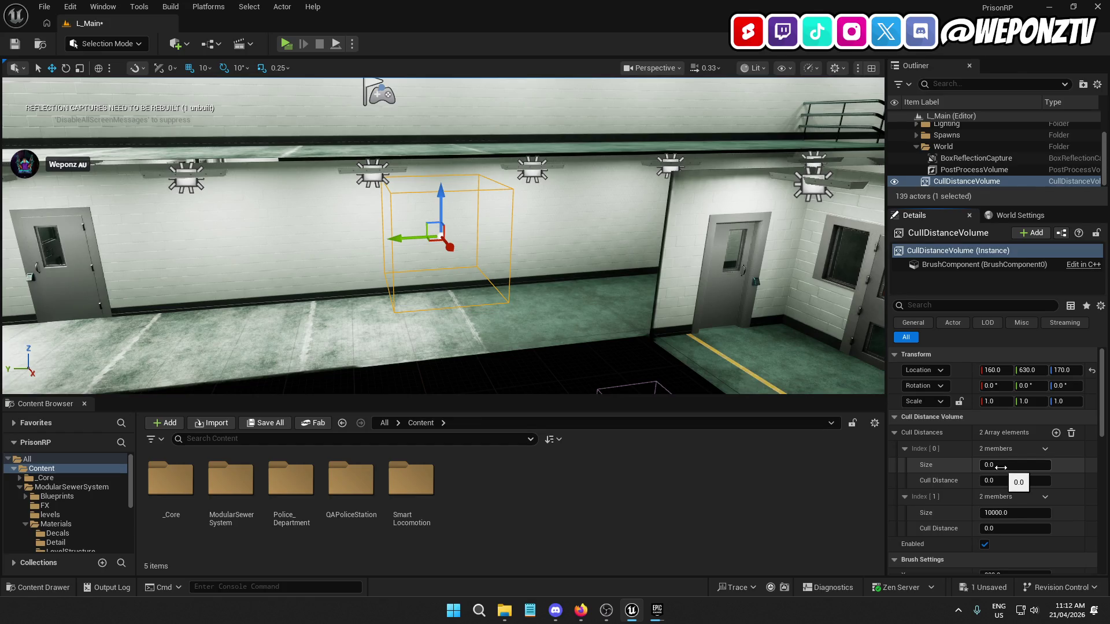
pyautogui.moveTo(1000, 466); pyautogui.dragTo(1071, 462)
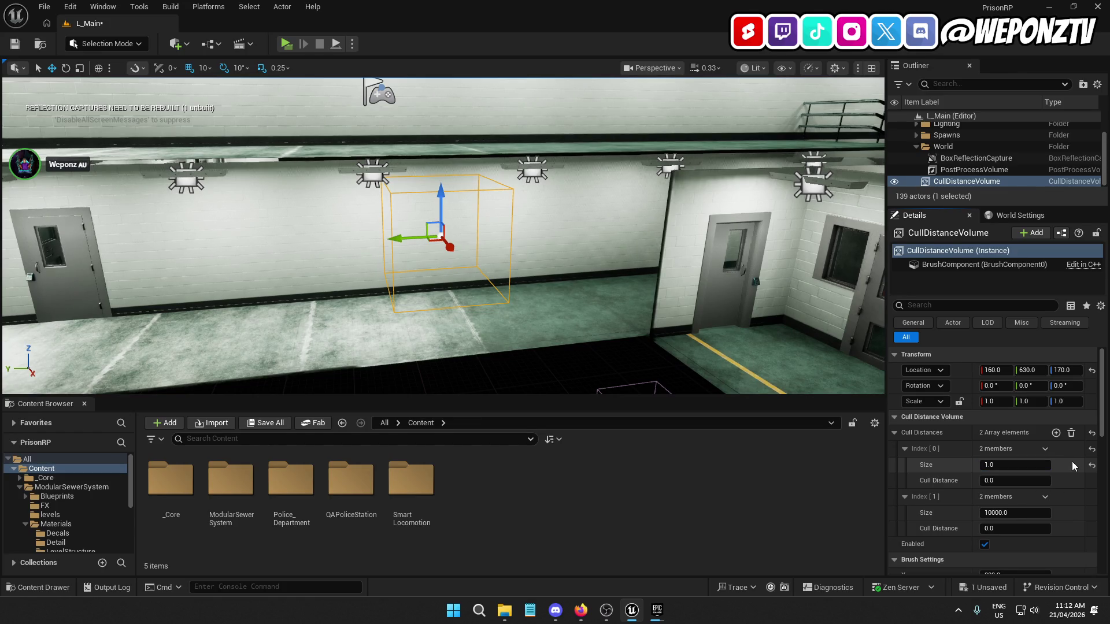
pyautogui.click(1045, 497)
pyautogui.click(1059, 526)
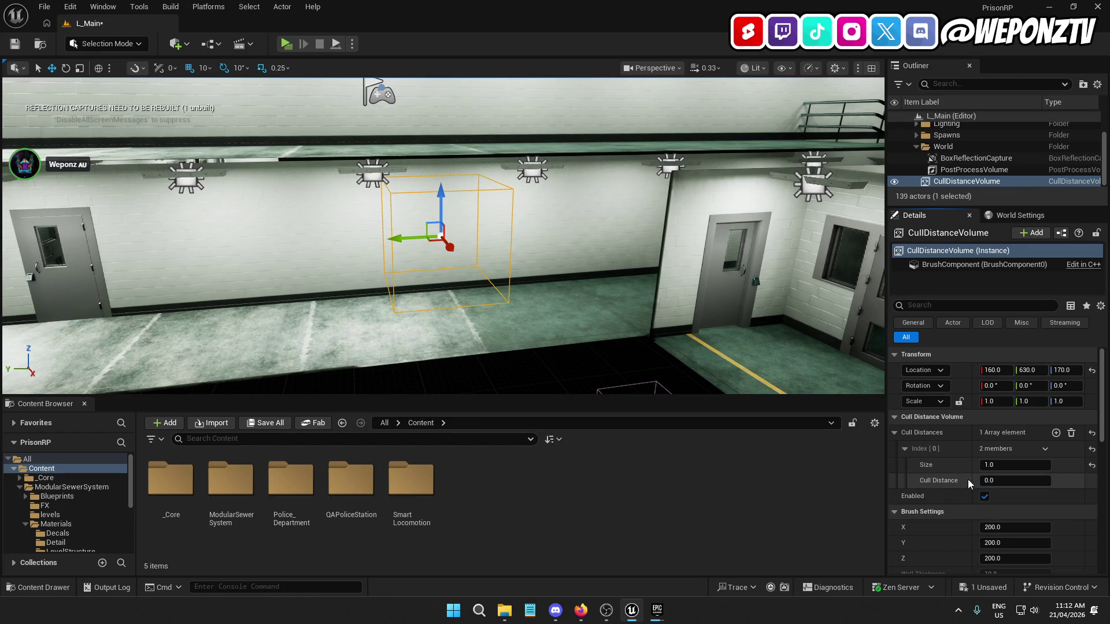
# File the CullDistanceVolume under World, reset it to the origin, and try X scale 1000
pyautogui.moveTo(958, 181); pyautogui.dragTo(948, 148)
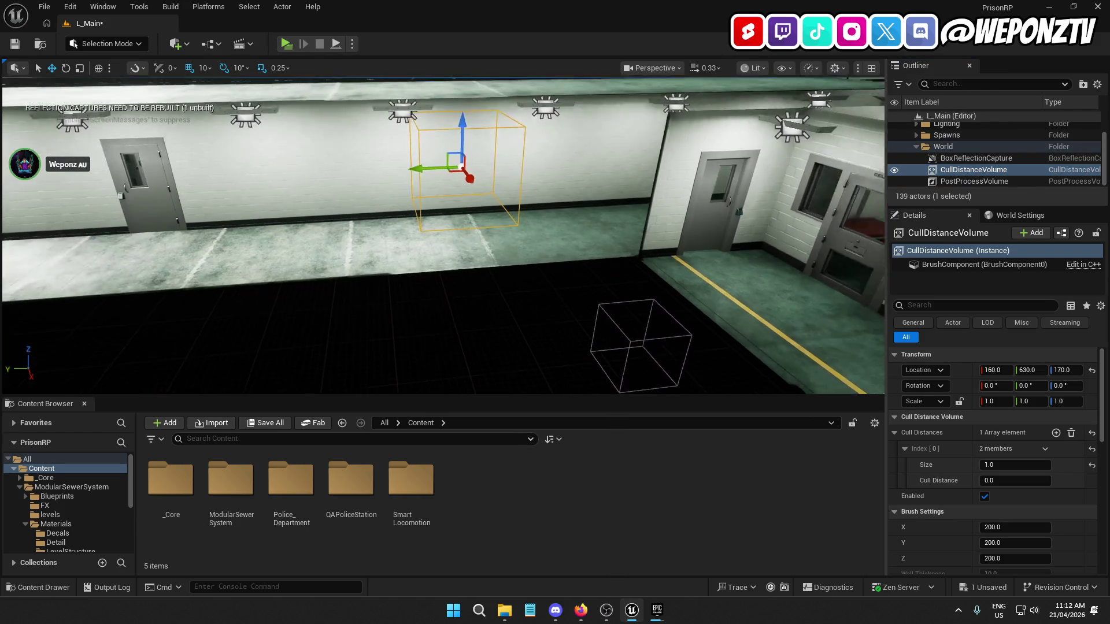
pyautogui.click(1092, 370)
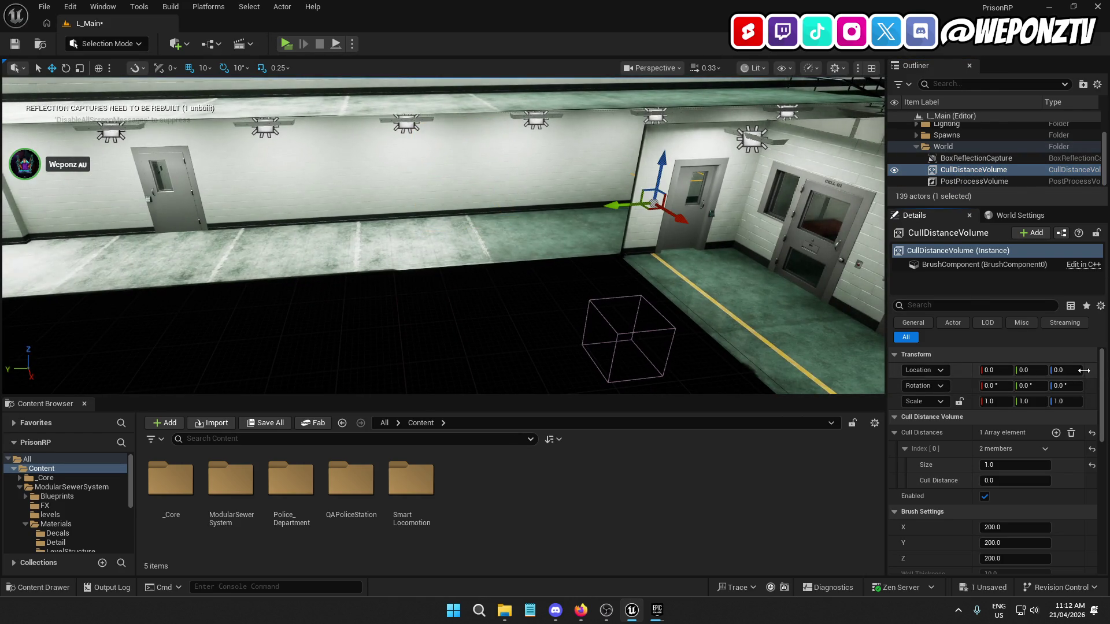
pyautogui.press('f')
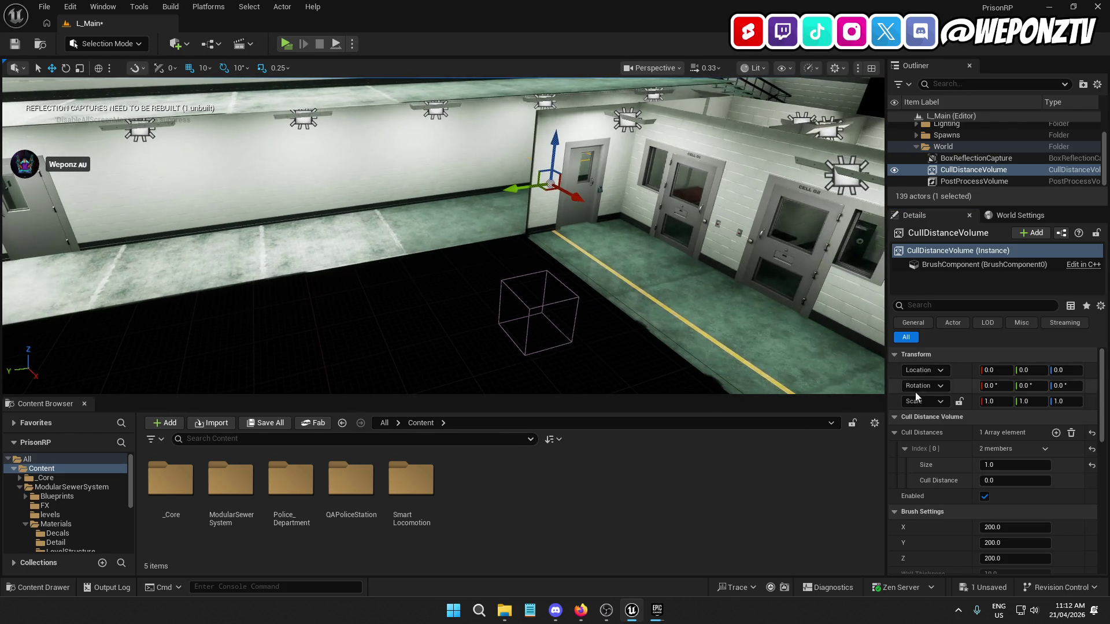
pyautogui.click(988, 400)
pyautogui.write('000')
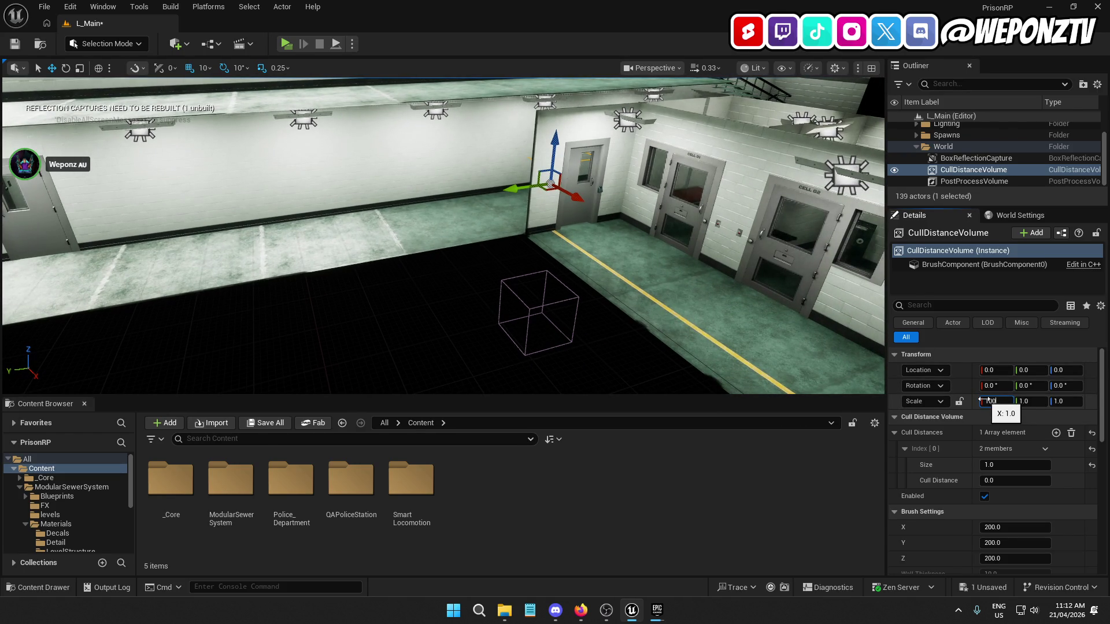
pyautogui.press('Return')
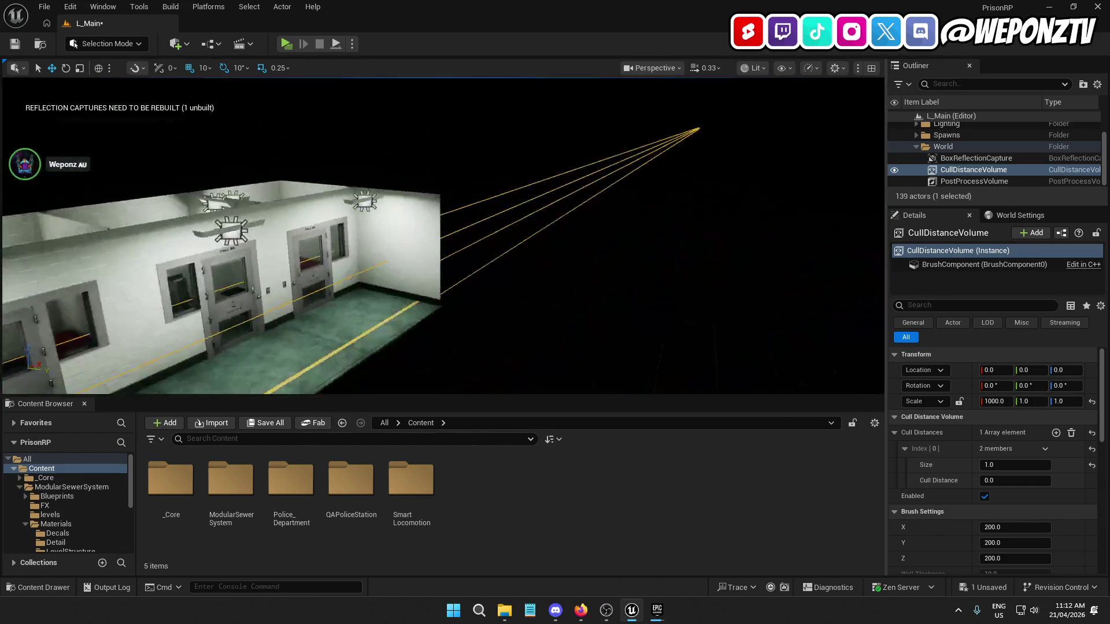
# Try the volume's X scale at 500, 250 and 200
pyautogui.click(993, 401)
pyautogui.write('500')
pyautogui.press('Return')
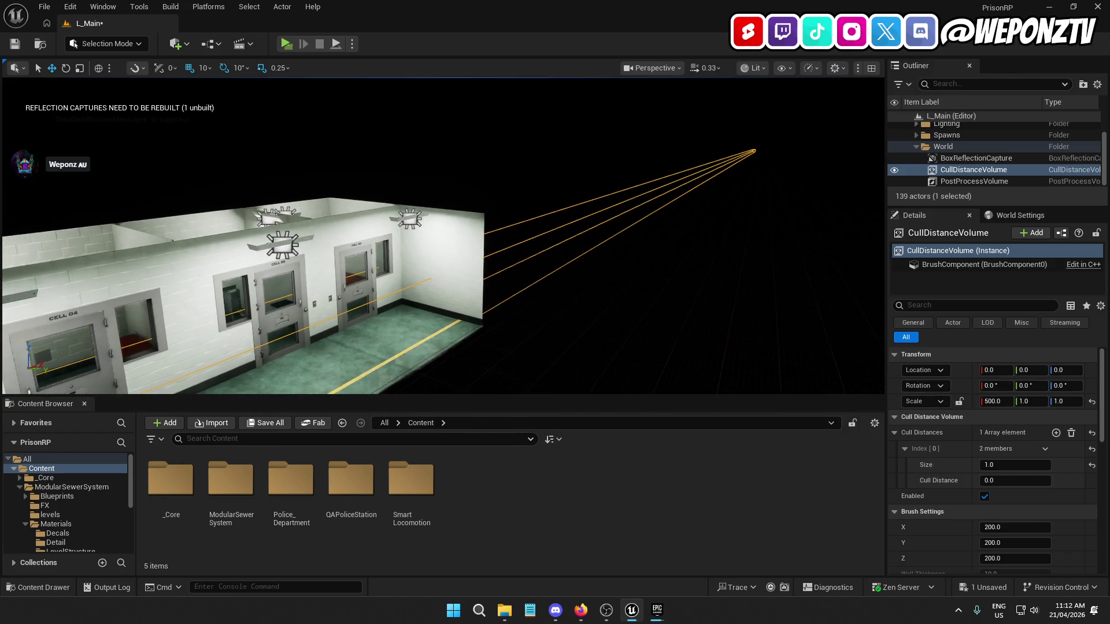
pyautogui.click(994, 401)
pyautogui.write('250')
pyautogui.press('Return')
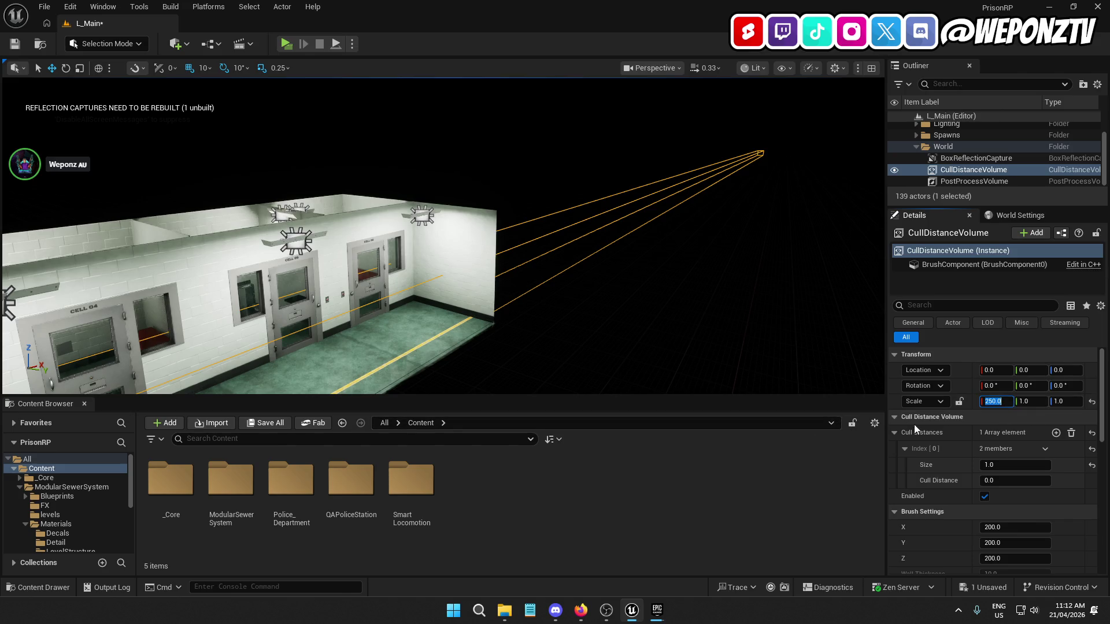
pyautogui.write('200')
pyautogui.press('Return')
pyautogui.moveTo(720, 353); pyautogui.dragTo(720, 352)
pyautogui.press('f')
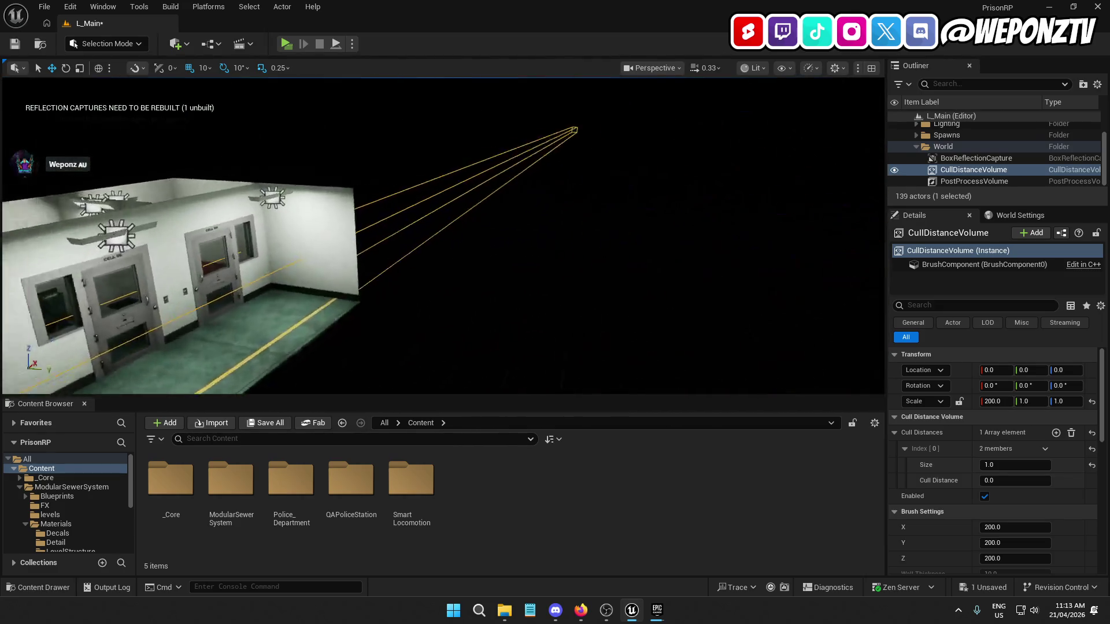
# Set the CullDistanceVolume scale to 100 on X, Y and Z
pyautogui.click(991, 401)
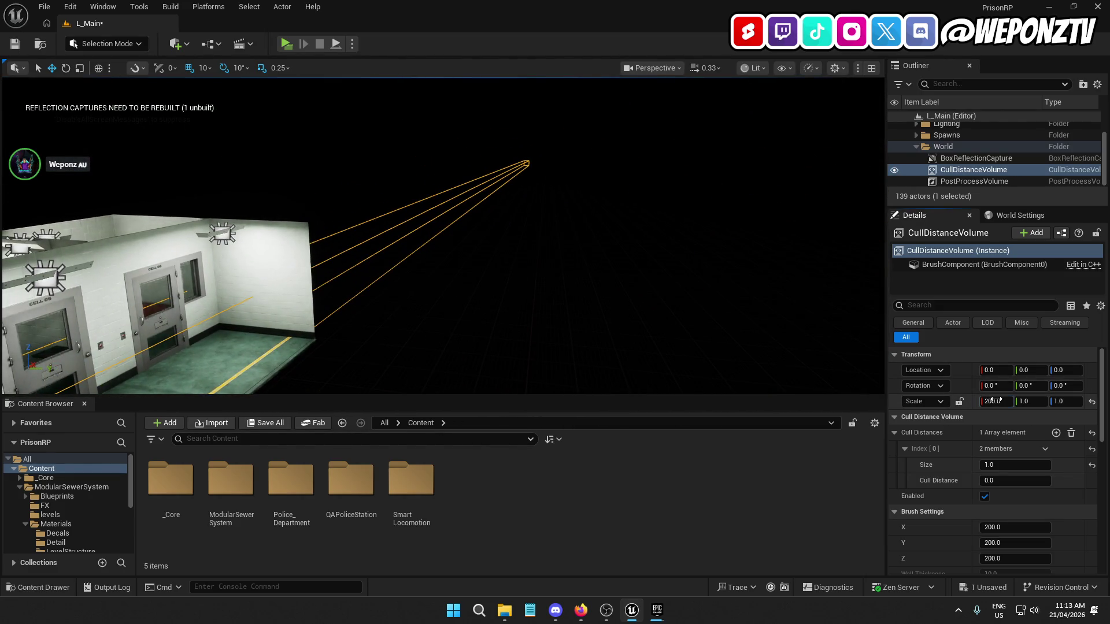
pyautogui.write('100')
pyautogui.press('Return')
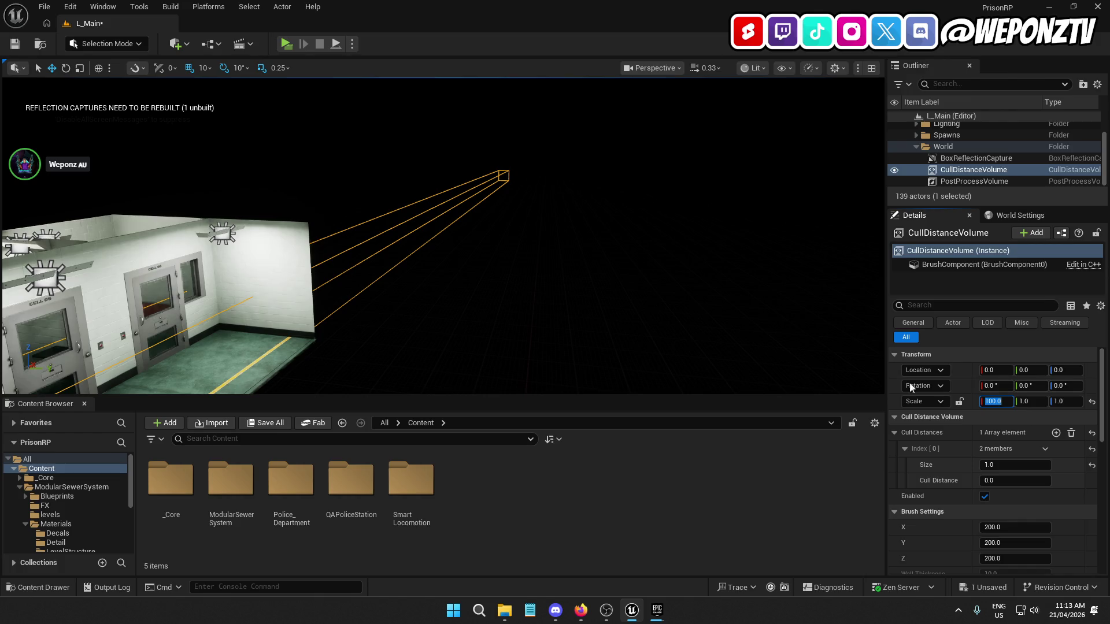
pyautogui.press('Tab')
pyautogui.write('100')
pyautogui.press('Return')
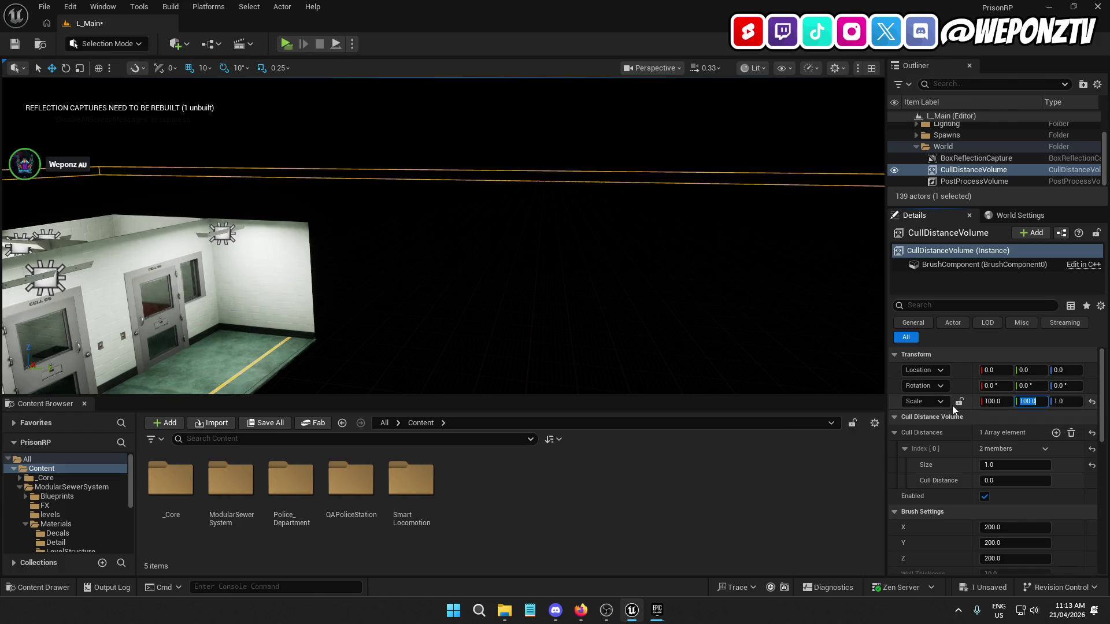
pyautogui.click(1066, 406)
pyautogui.write('100')
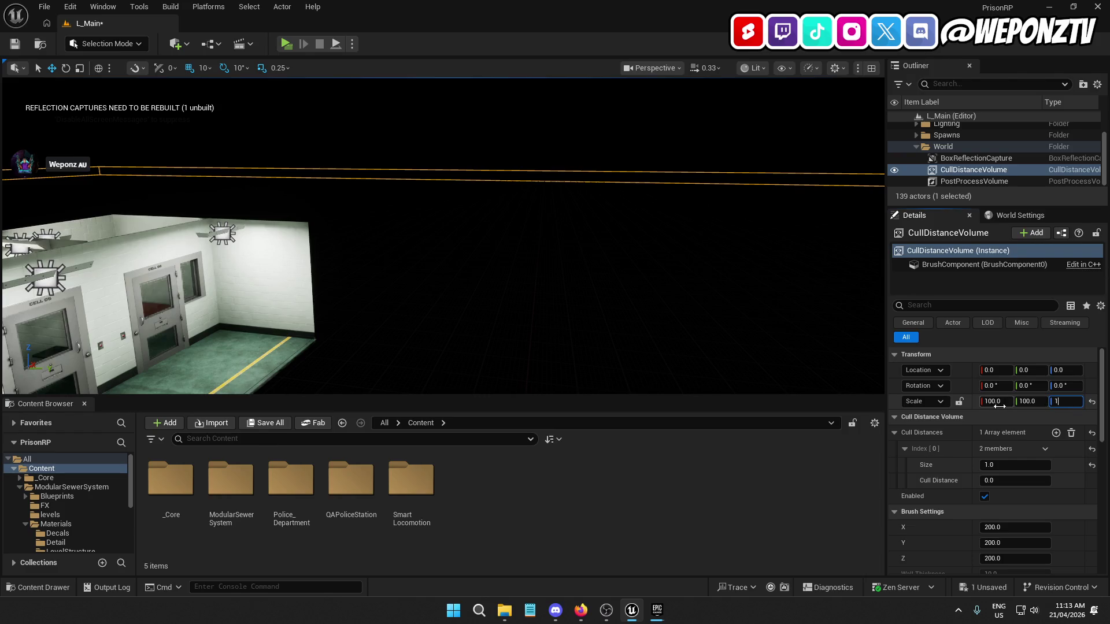
pyautogui.press('Return')
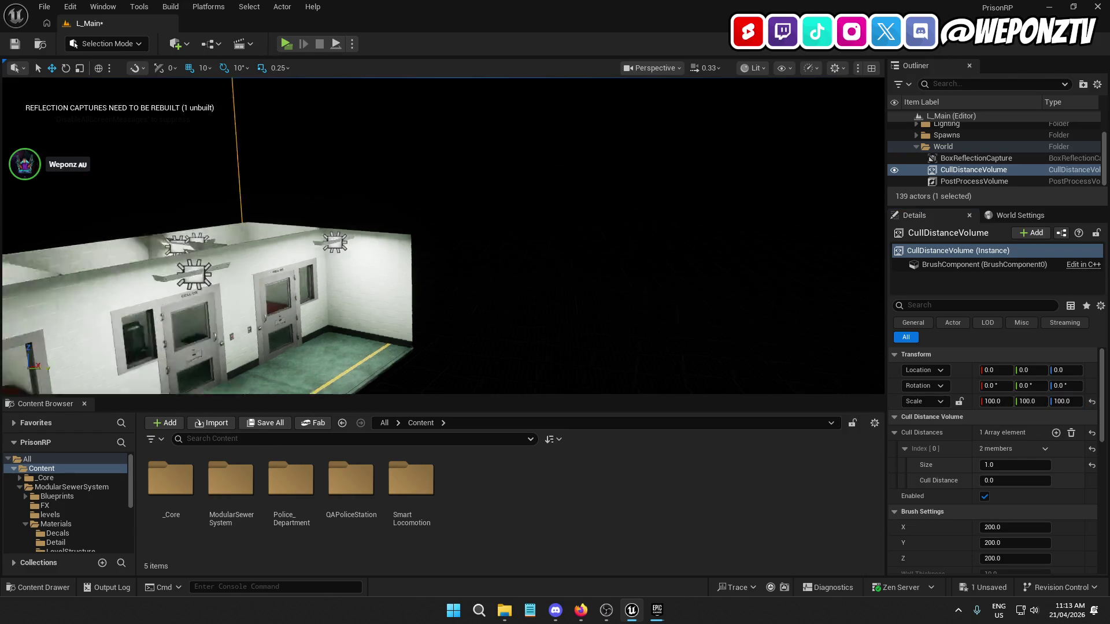
# Check the view near the cell doors and save the level with Ctrl+S
pyautogui.moveTo(399, 220)
pyautogui.mouseDown()
pyautogui.moveTo(394, 208)
pyautogui.moveTo(416, 220)
pyautogui.mouseUp()
pyautogui.moveTo(535, 232); pyautogui.dragTo(535, 231)
pyautogui.hotkey('ctrl', 's')
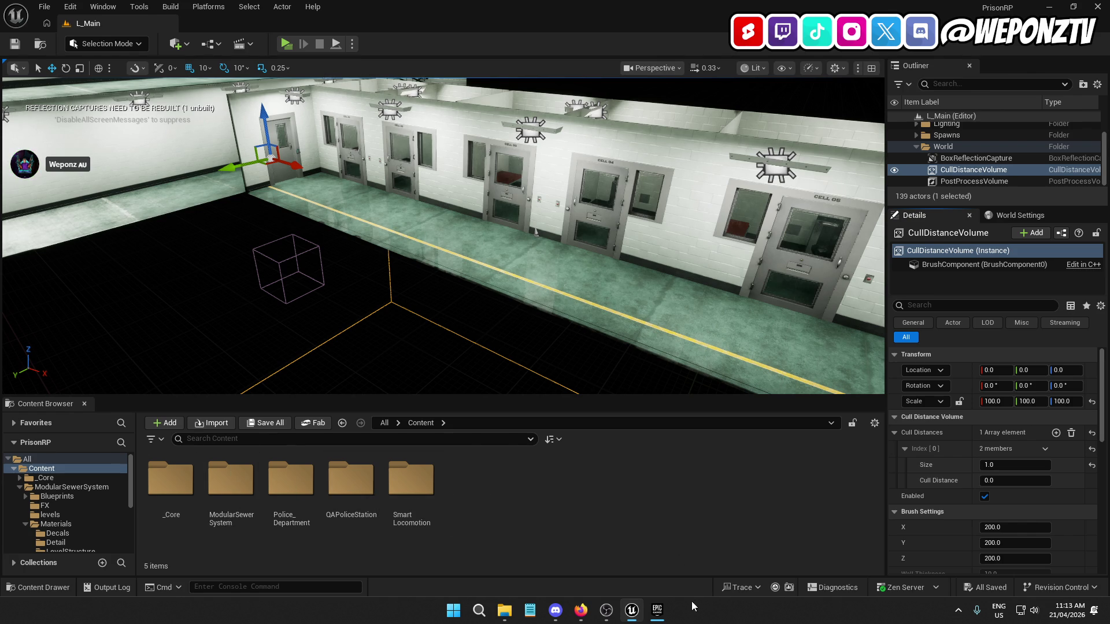
pyautogui.click(657, 610)
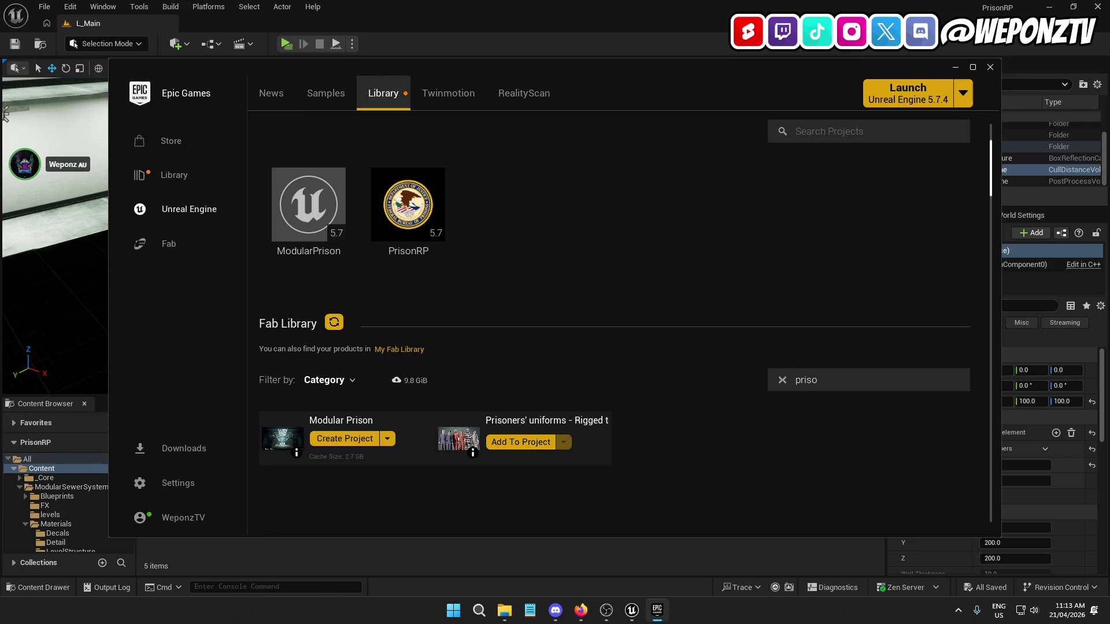
pyautogui.hotkey('alt', 'Tab')
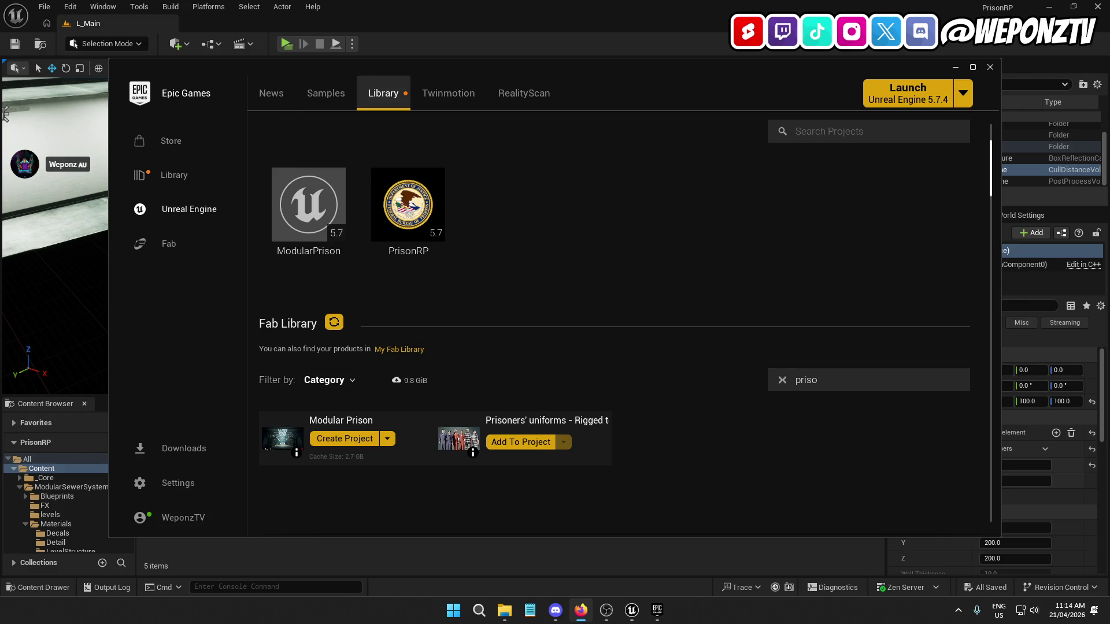
pyautogui.moveTo(507, 620)
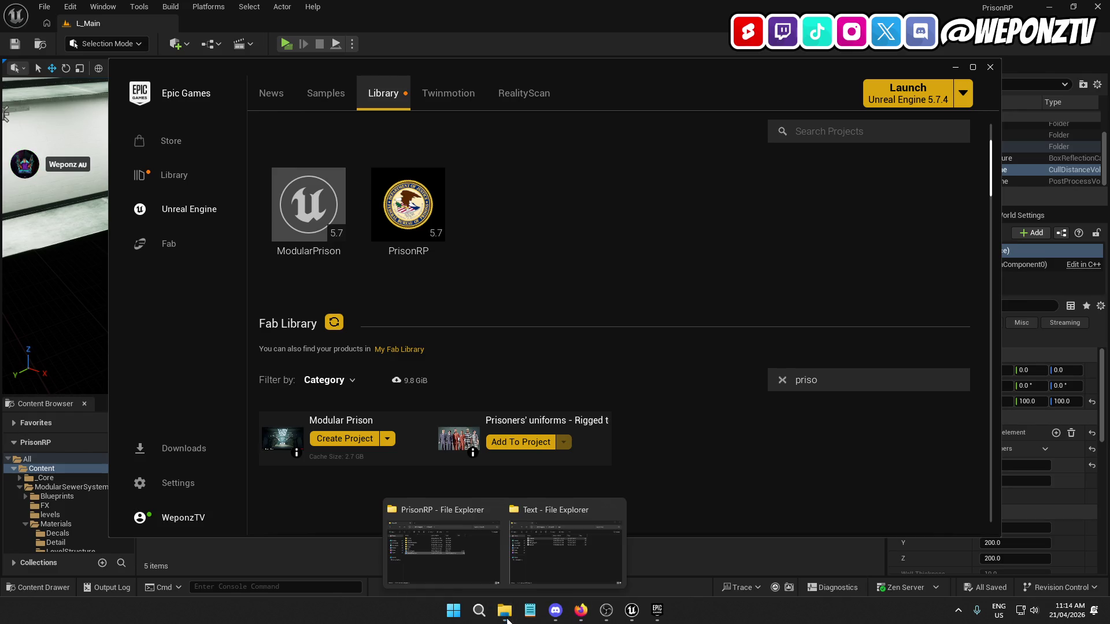
# In Assets.txt, add a Modular Prison line with its pasted Fab link after Police Department
pyautogui.click(511, 542)
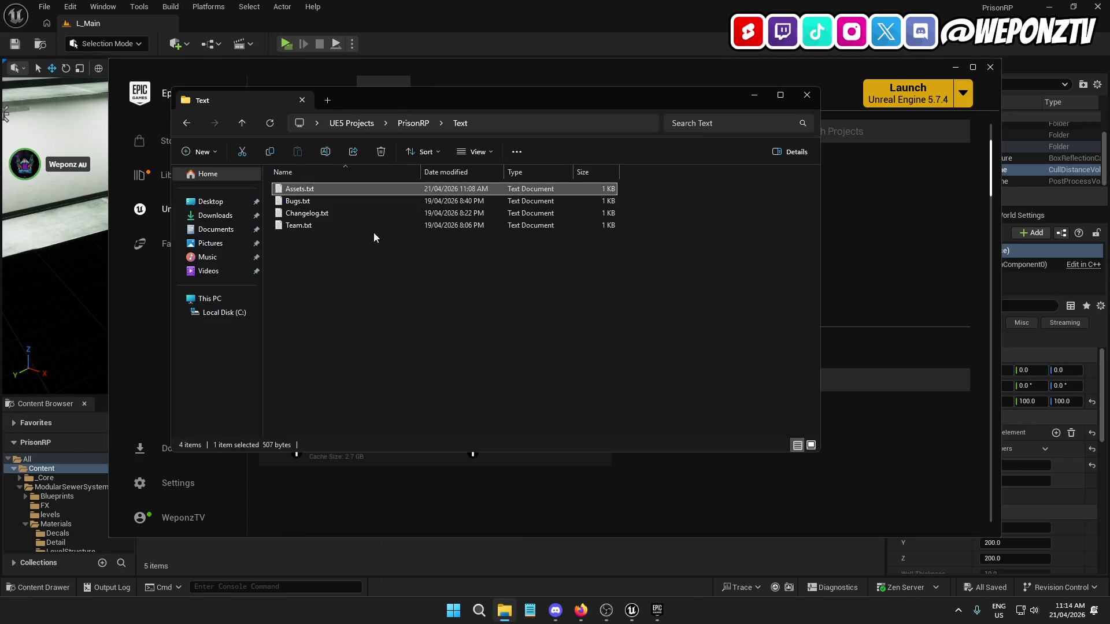
pyautogui.doubleClick(337, 188)
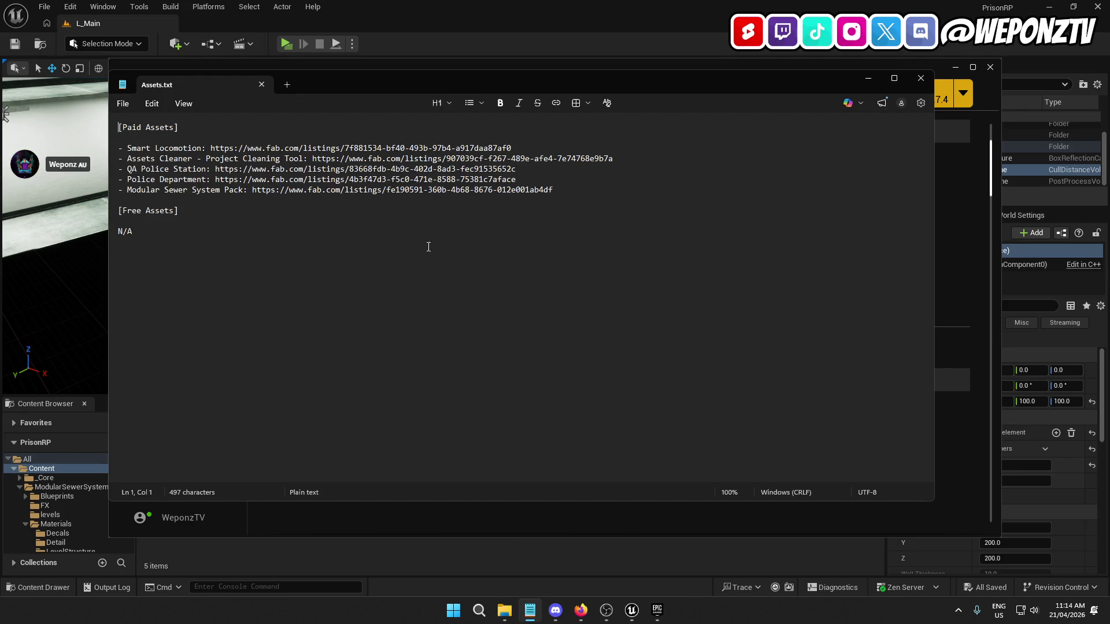
pyautogui.click(550, 183)
pyautogui.press('Return')
pyautogui.write('-')
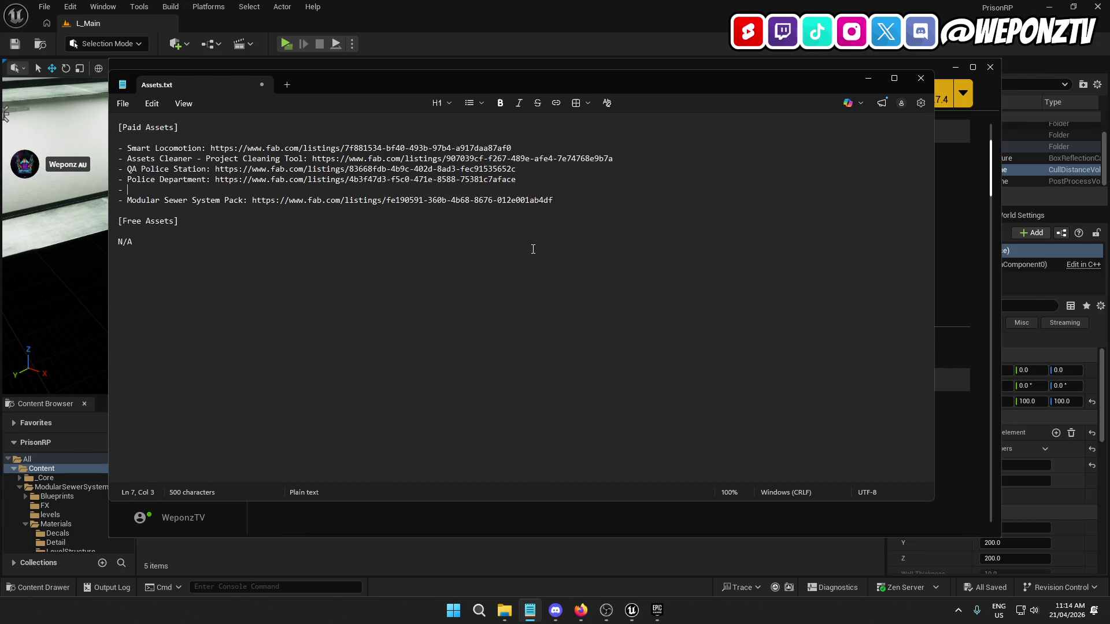
pyautogui.write('Modular ')
pyautogui.write('Prison:')
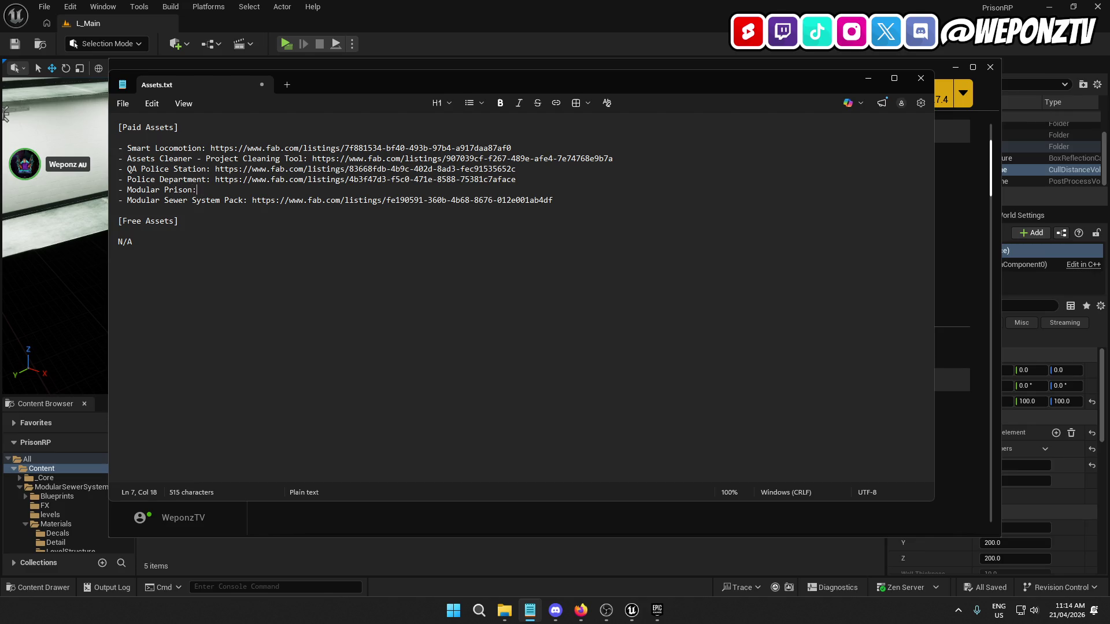
pyautogui.hotkey('ctrl', 'v')
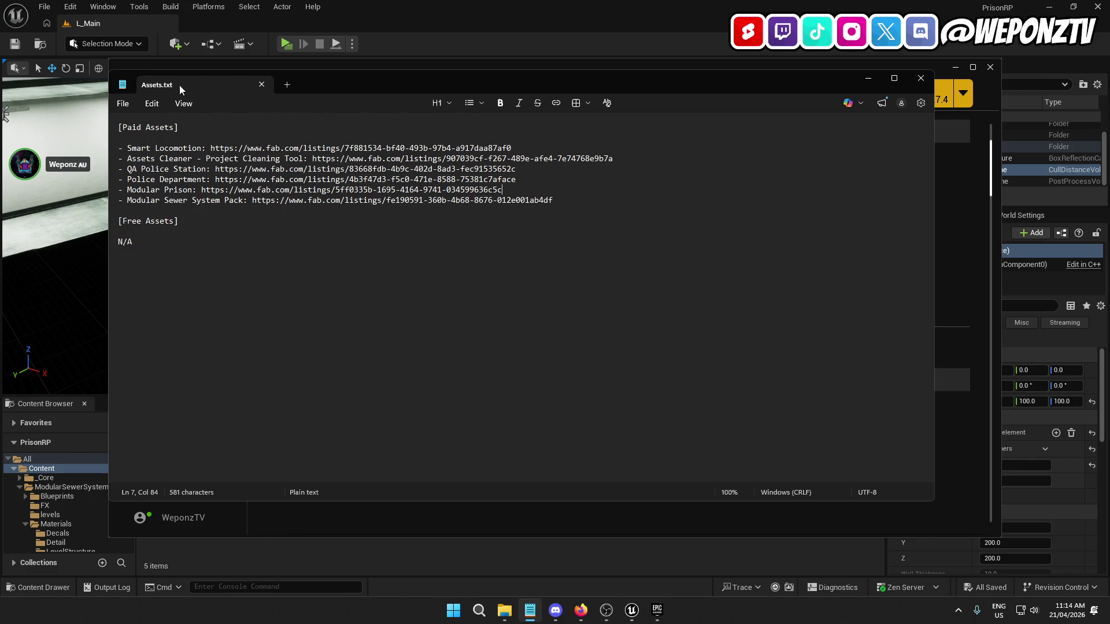
# Close Notepad saving Assets.txt, then close the Text folder window
pyautogui.click(920, 78)
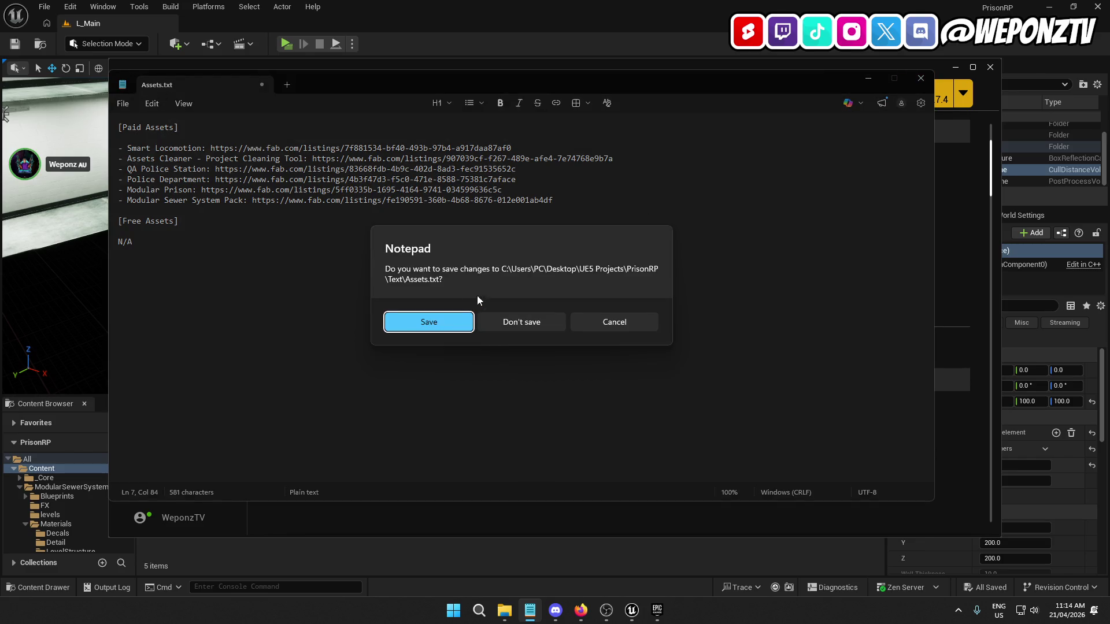
pyautogui.click(439, 322)
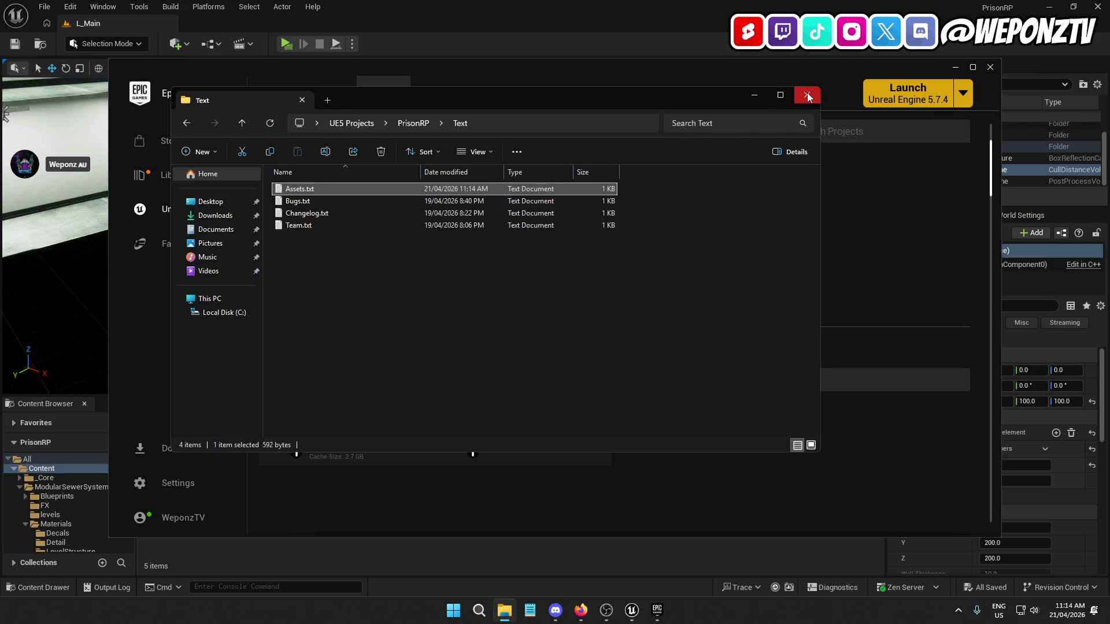
pyautogui.click(807, 94)
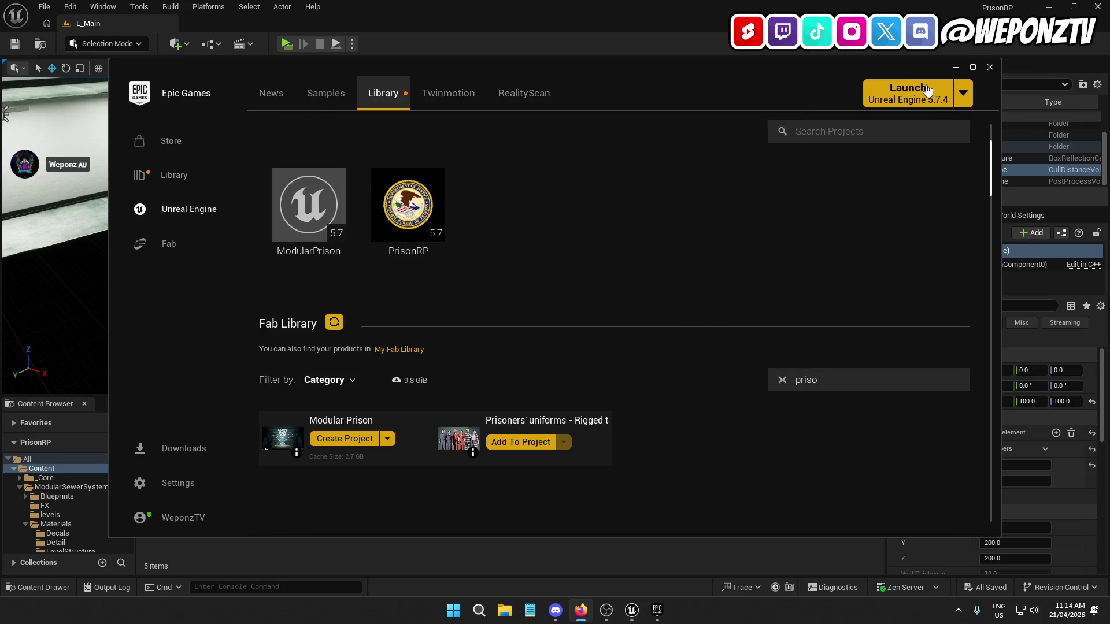
pyautogui.click(1102, 6)
# Close the PrisonRP editor and Epic launcher, then launch UE5 Projects/ModularPrison/ModularPrison.uproject
pyautogui.click(1101, 6)
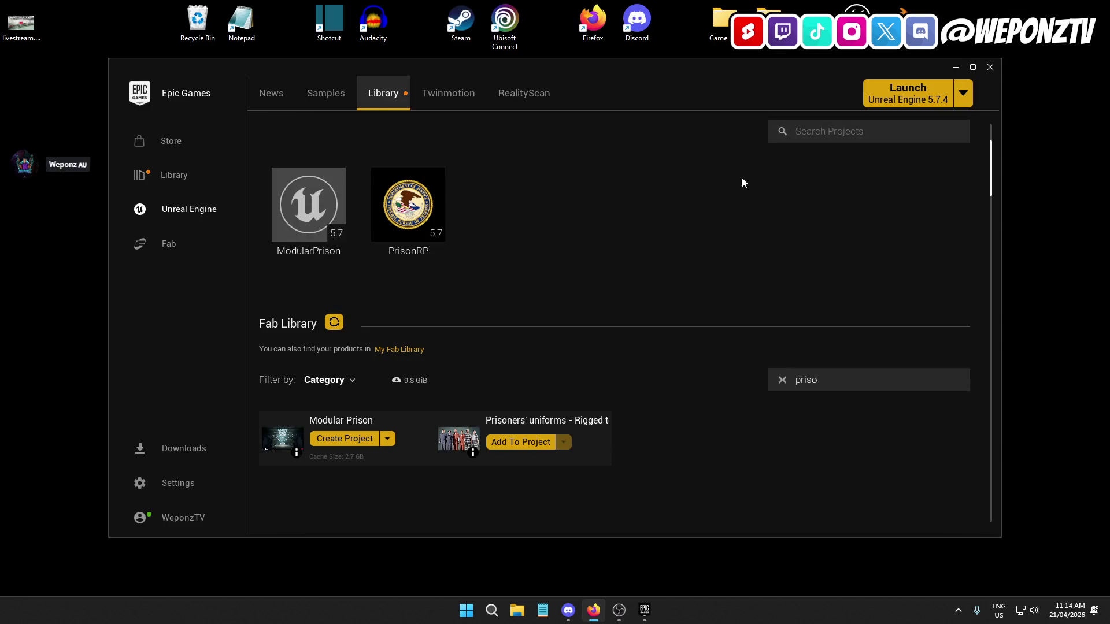
pyautogui.click(990, 67)
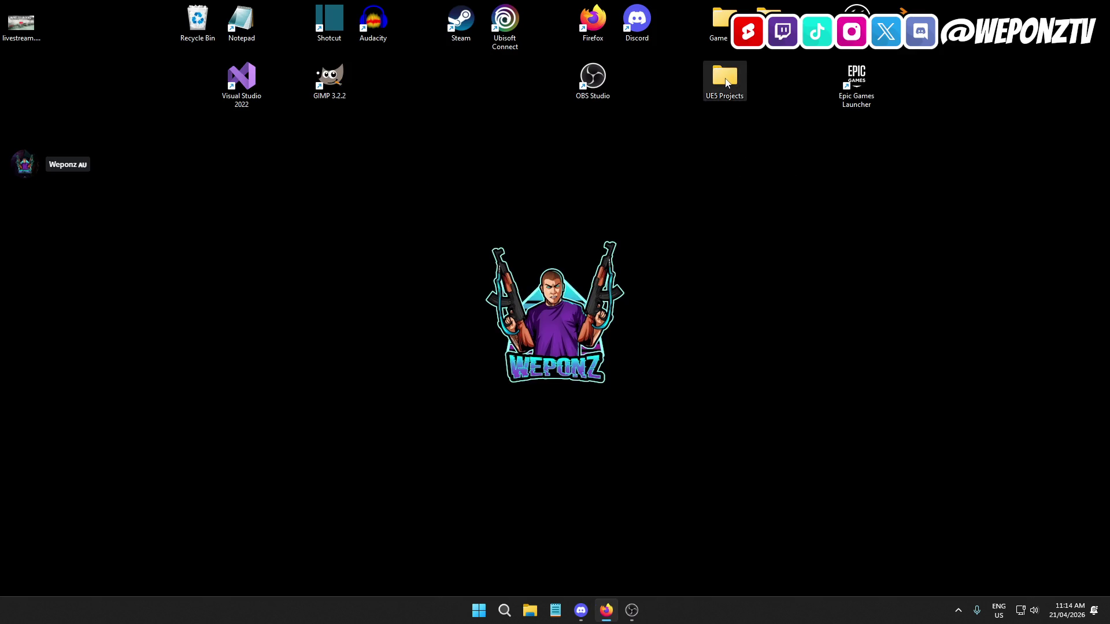
pyautogui.doubleClick(724, 79)
pyautogui.doubleClick(314, 174)
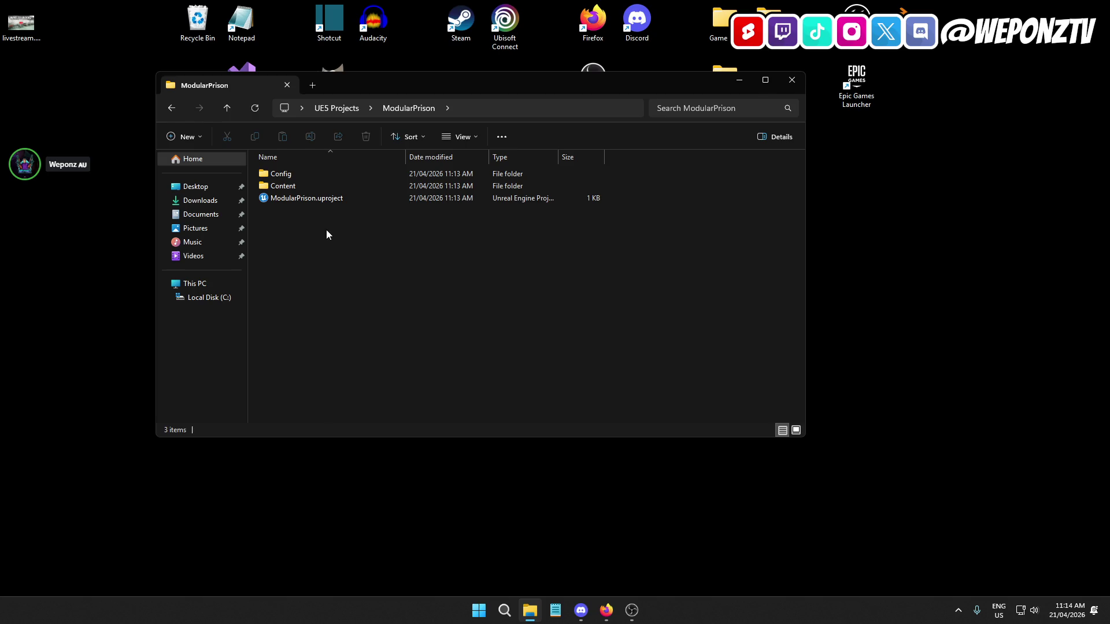
pyautogui.doubleClick(316, 198)
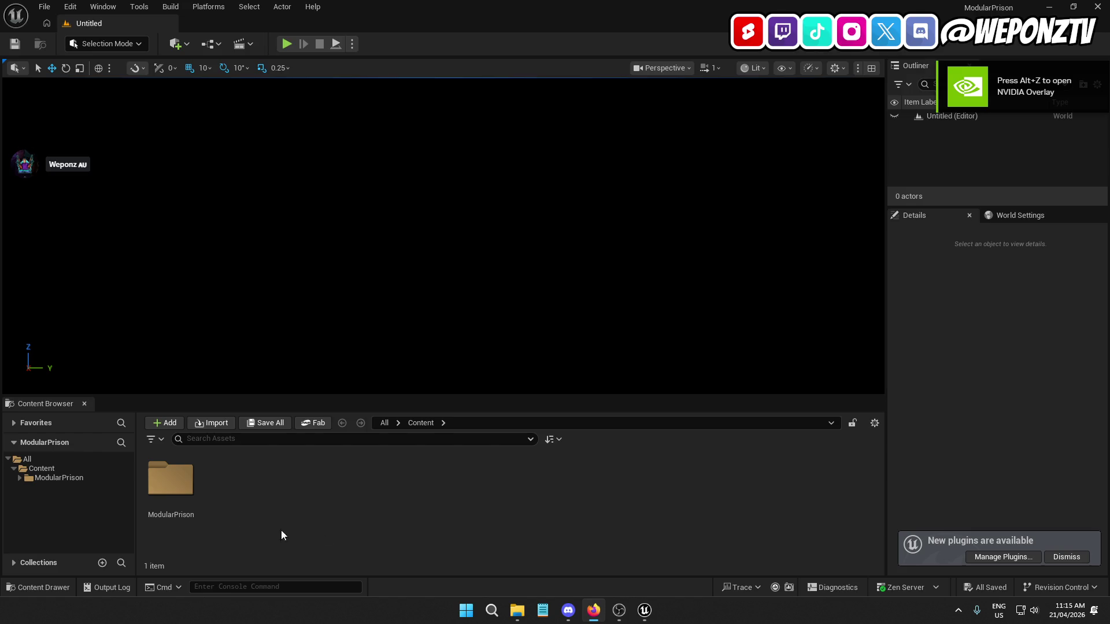
# Dismiss the plugins notice, check collision settings, and choose Migrate on the ModularPrison folder
pyautogui.click(1070, 559)
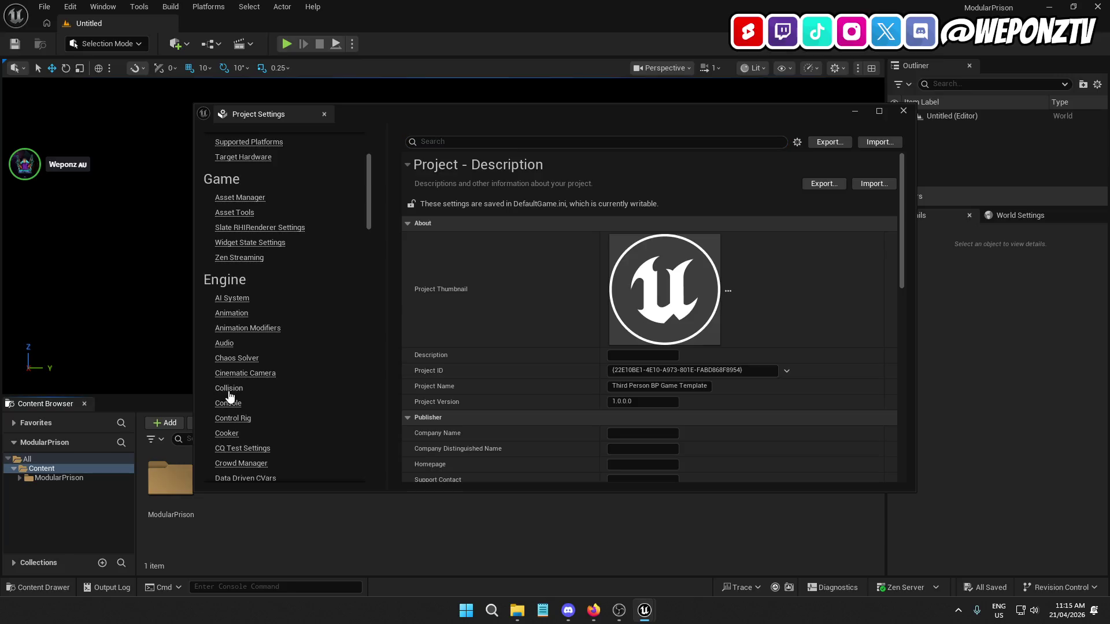
pyautogui.click(229, 388)
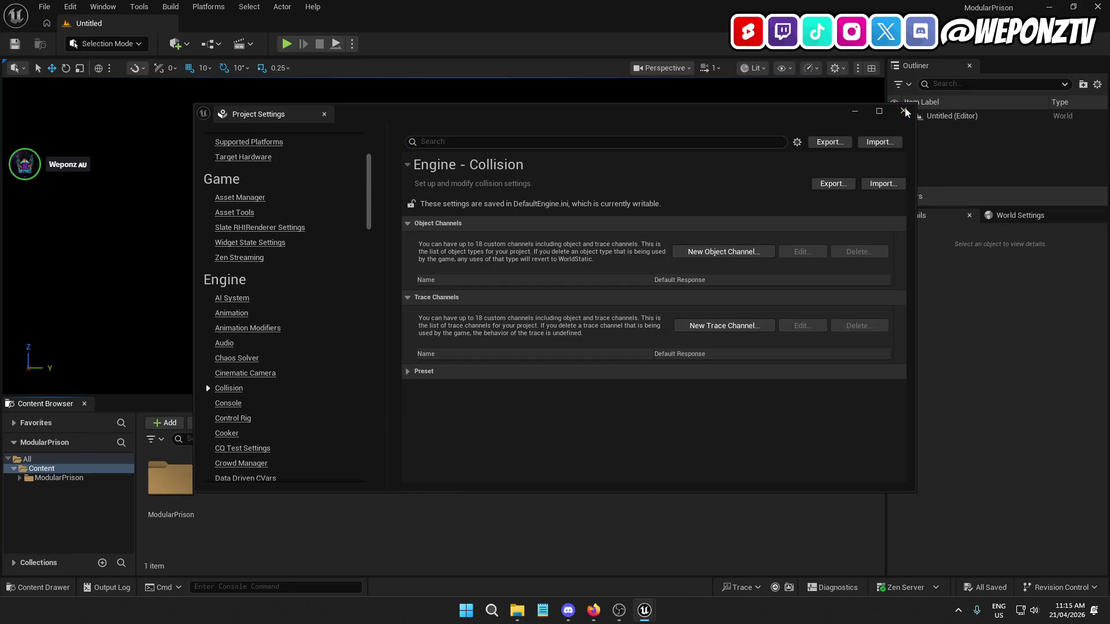
pyautogui.click(904, 111)
pyautogui.click(181, 497)
pyautogui.rightClick(181, 497)
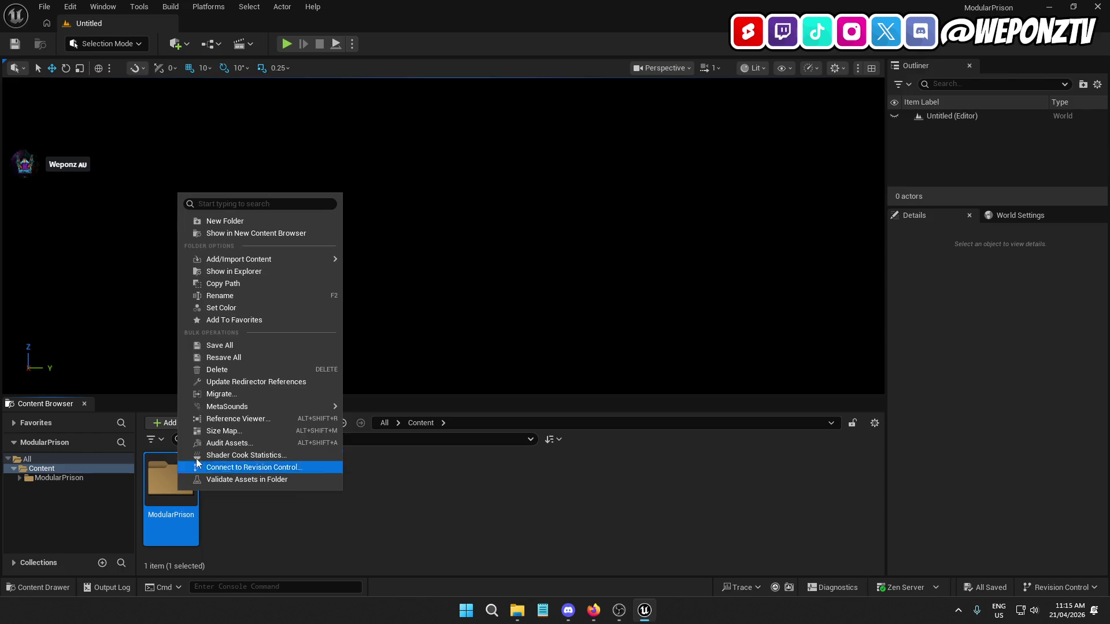
pyautogui.click(252, 394)
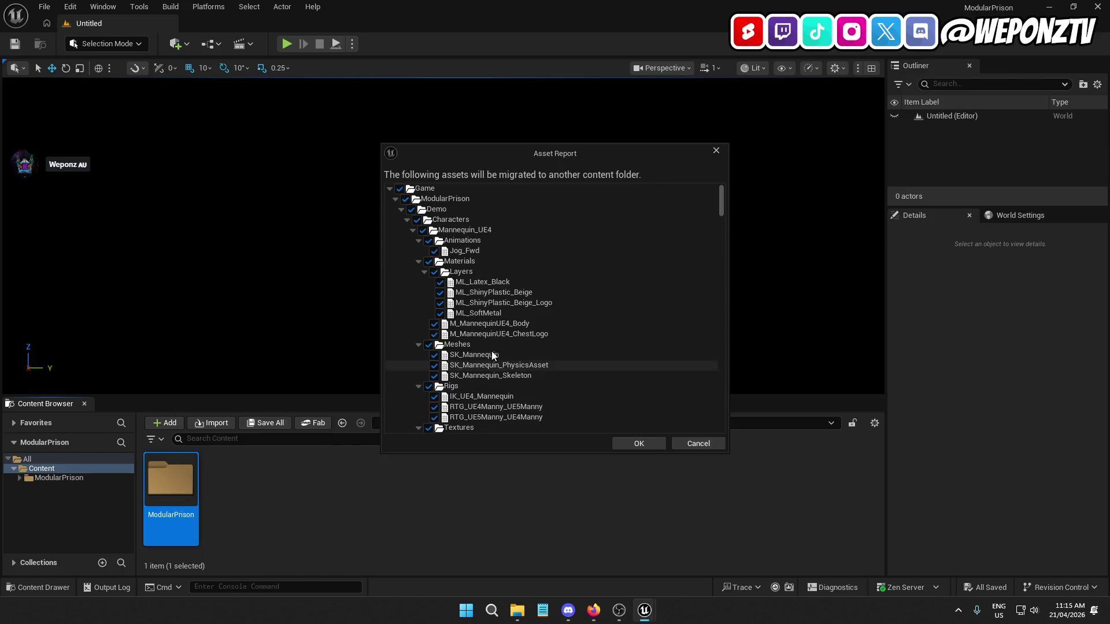
# Review the ModularPrison asset tree in the migration report and accept it
pyautogui.click(396, 199)
pyautogui.click(397, 199)
pyautogui.click(401, 210)
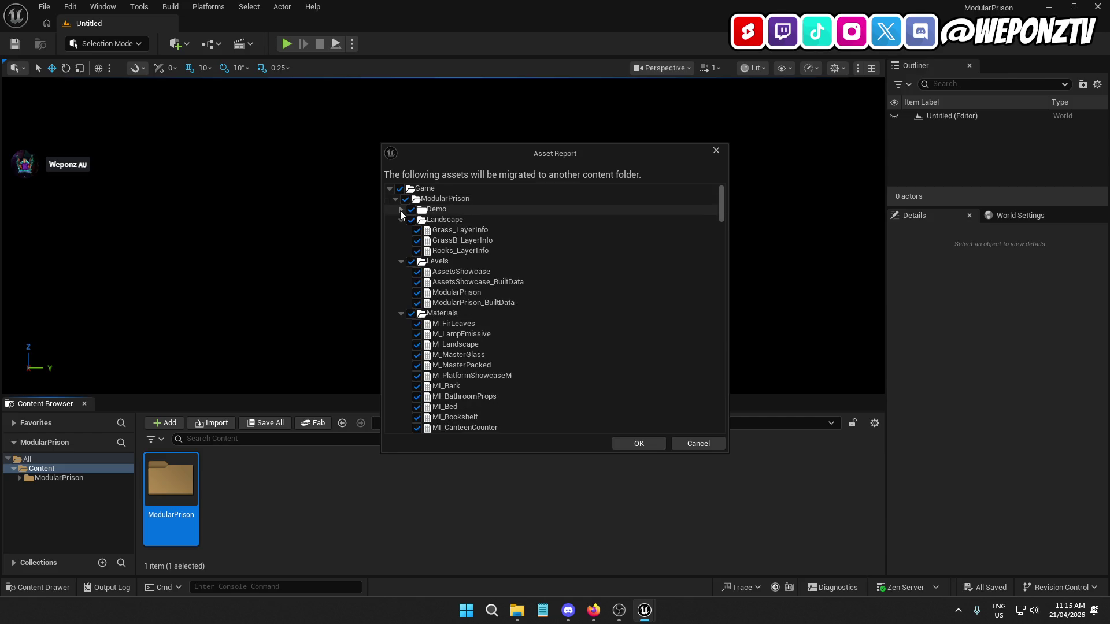
pyautogui.click(396, 199)
pyautogui.click(657, 444)
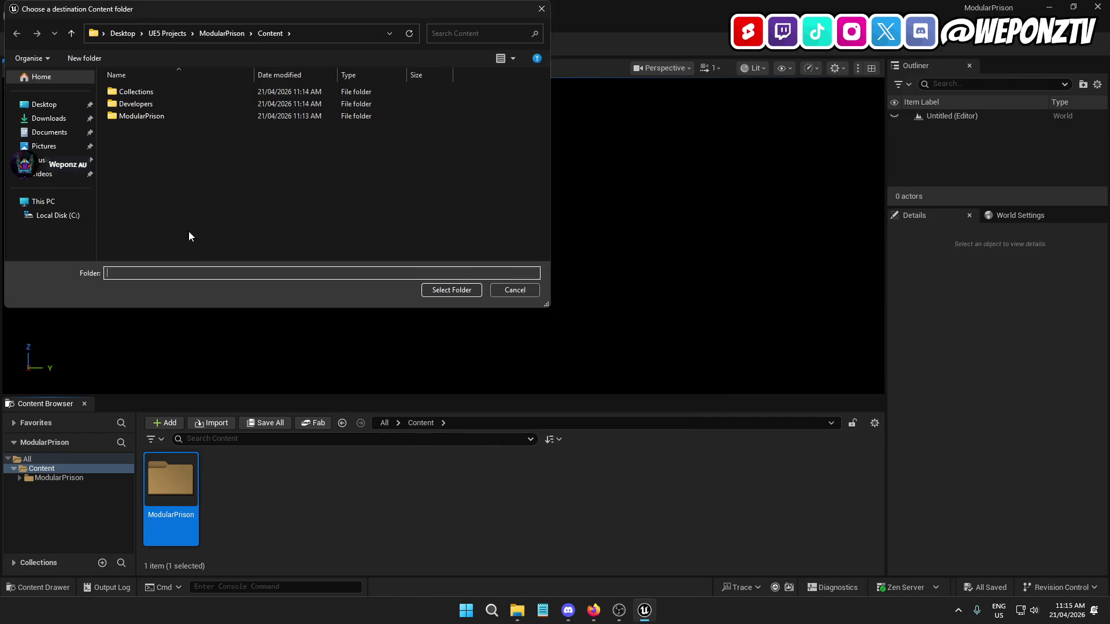
# Select UE5 Projects/PrisonRP/Content as the migration destination folder
pyautogui.click(174, 33)
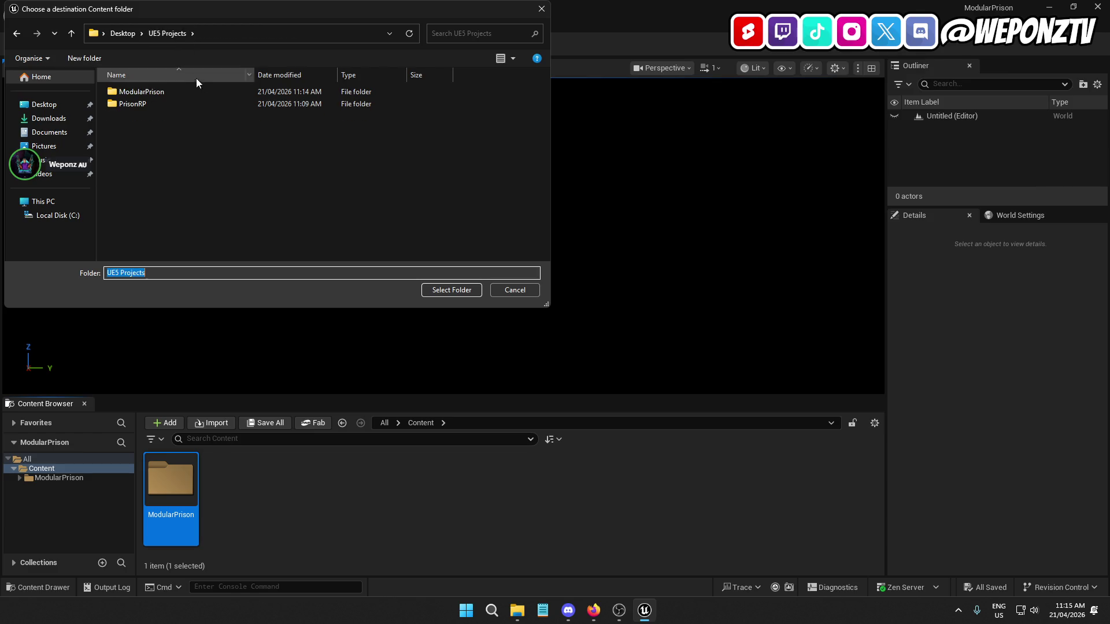
pyautogui.doubleClick(160, 102)
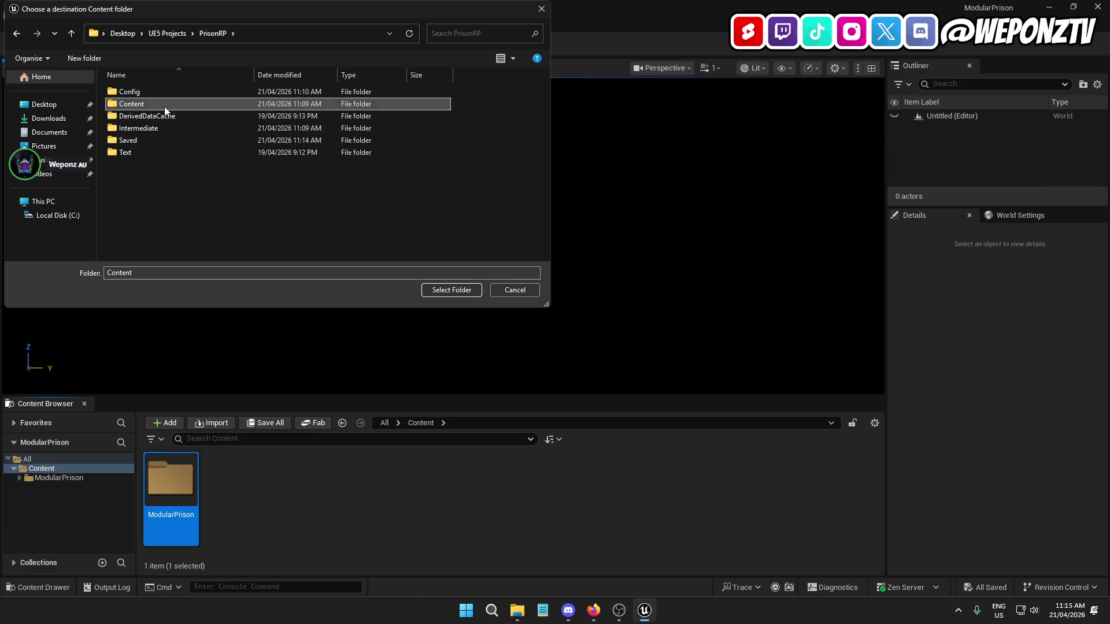
pyautogui.doubleClick(165, 105)
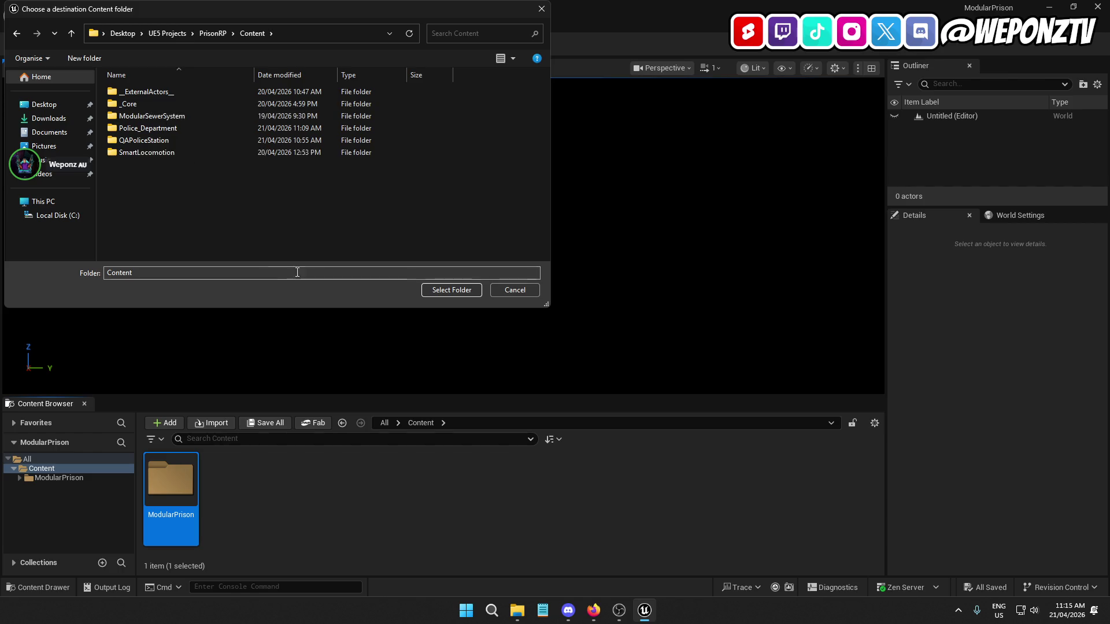
pyautogui.click(457, 289)
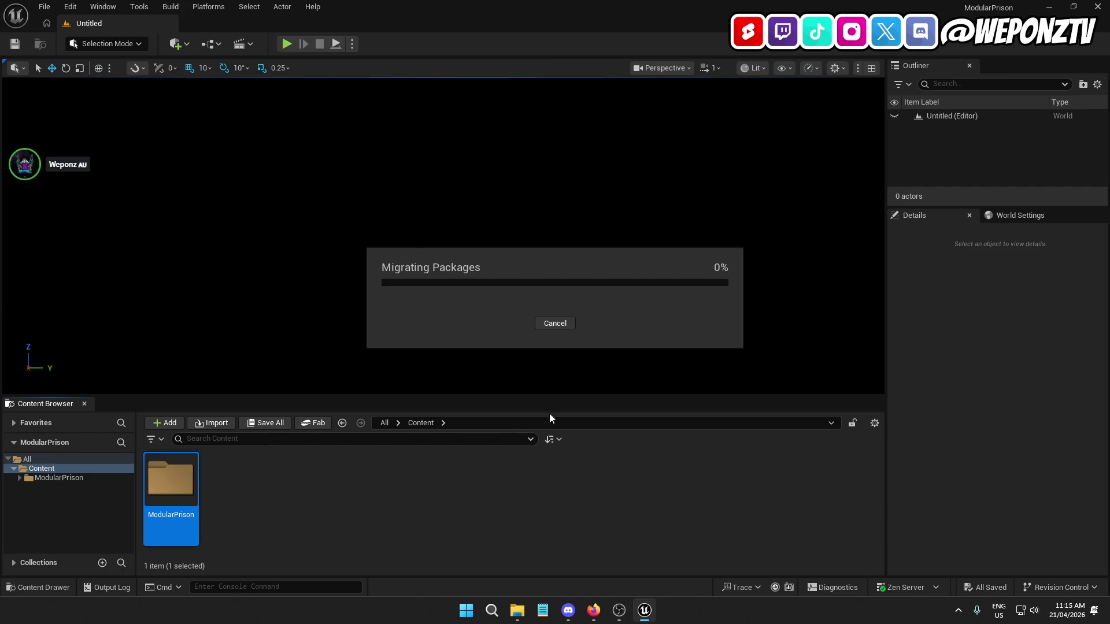
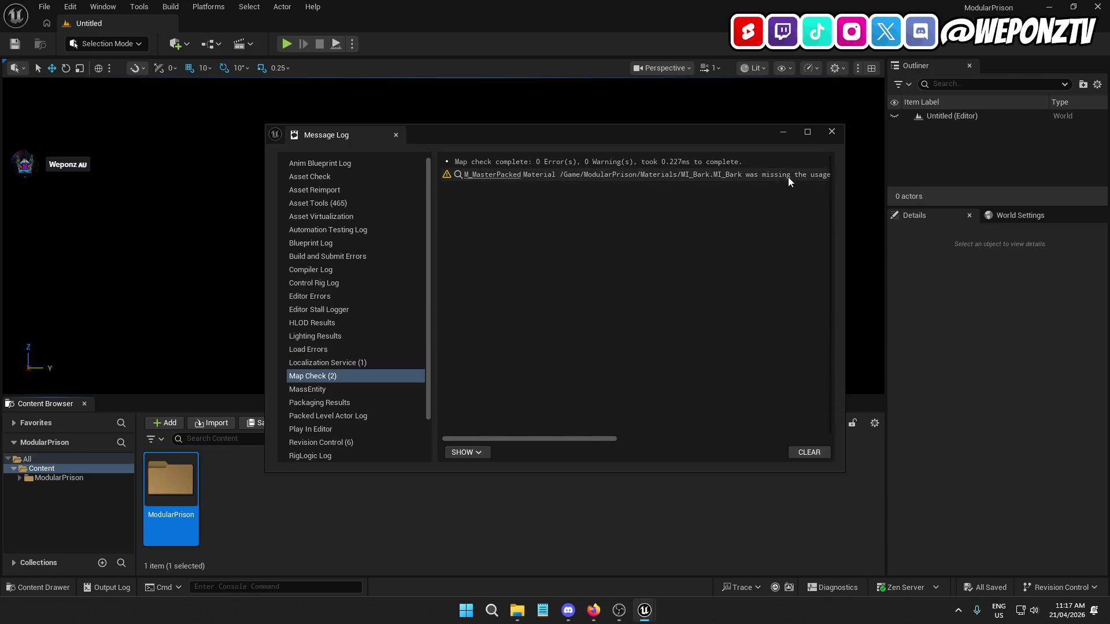
# Scroll through the Map Check material warning, then close the Message Log
pyautogui.moveTo(580, 440)
pyautogui.mouseDown()
pyautogui.moveTo(807, 451)
pyautogui.moveTo(765, 449)
pyautogui.mouseUp()
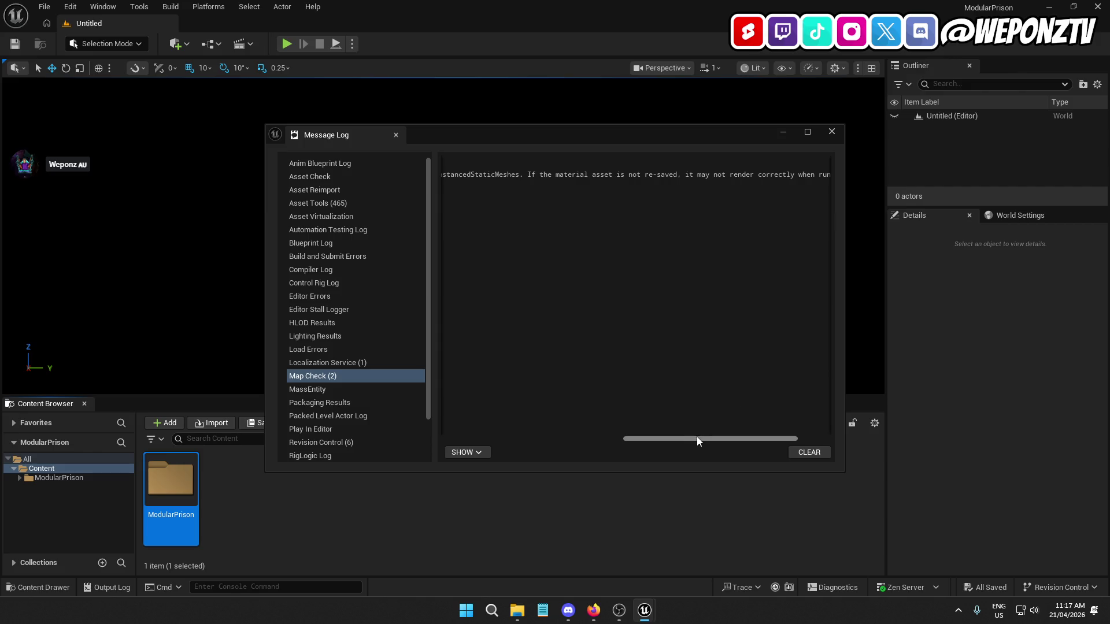
pyautogui.moveTo(697, 441); pyautogui.dragTo(499, 442)
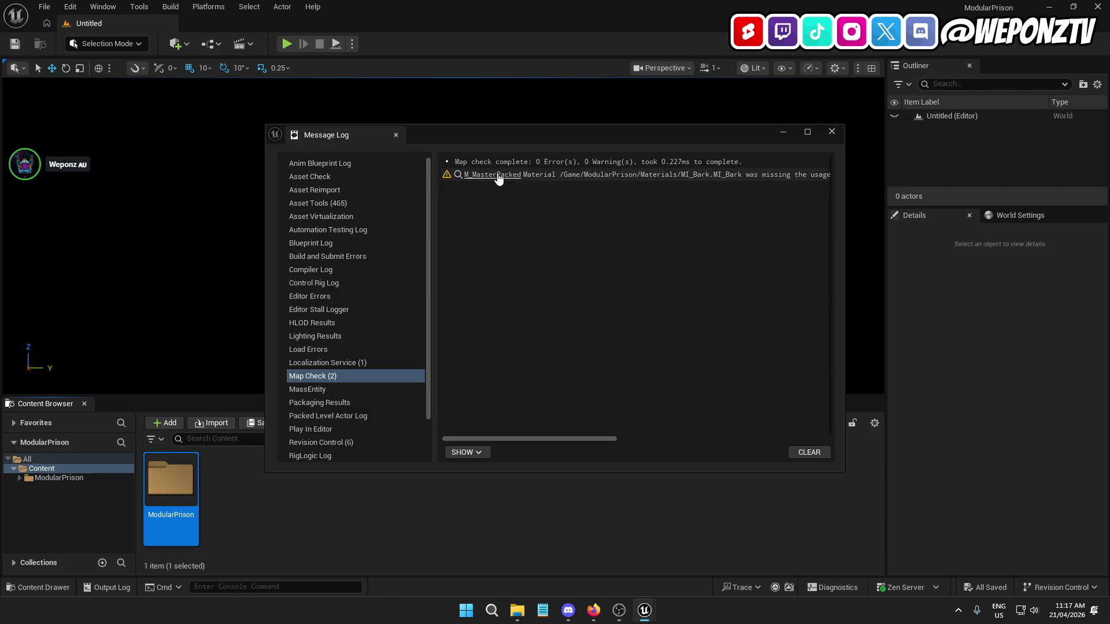
pyautogui.click(832, 132)
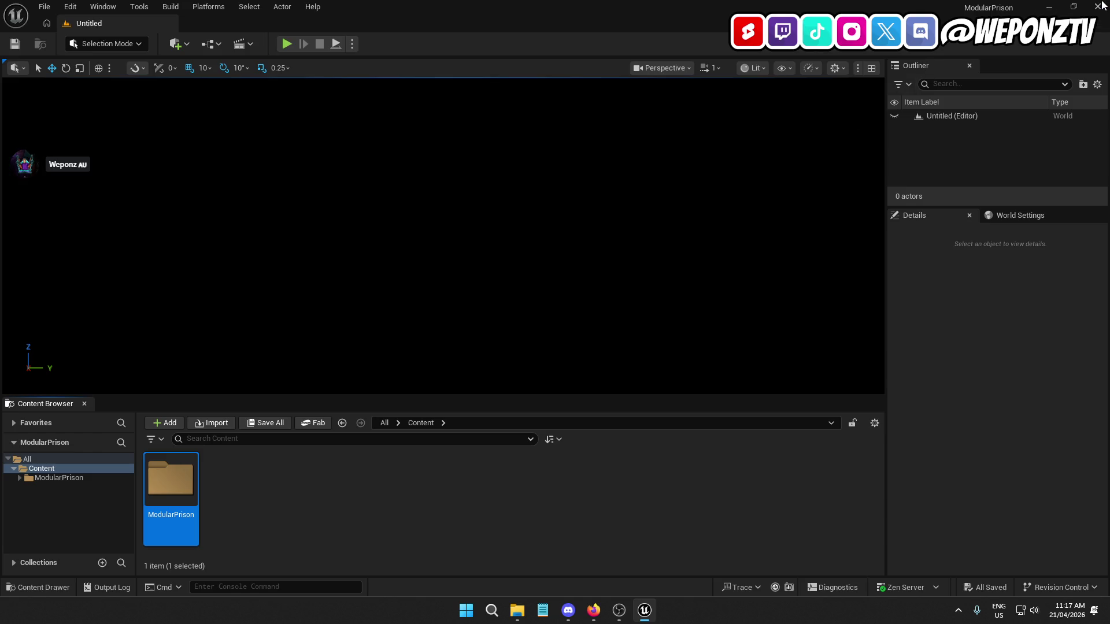
# Close the editor, delete the ModularPrison project folder, and launch PrisonRP.uproject
pyautogui.click(1100, 6)
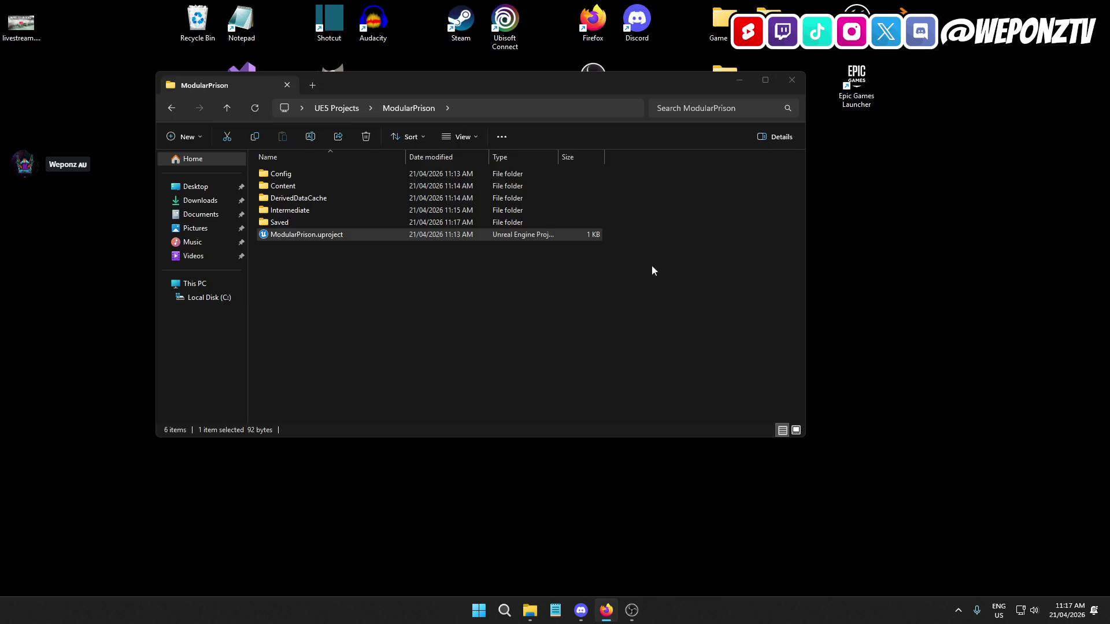
pyautogui.click(338, 108)
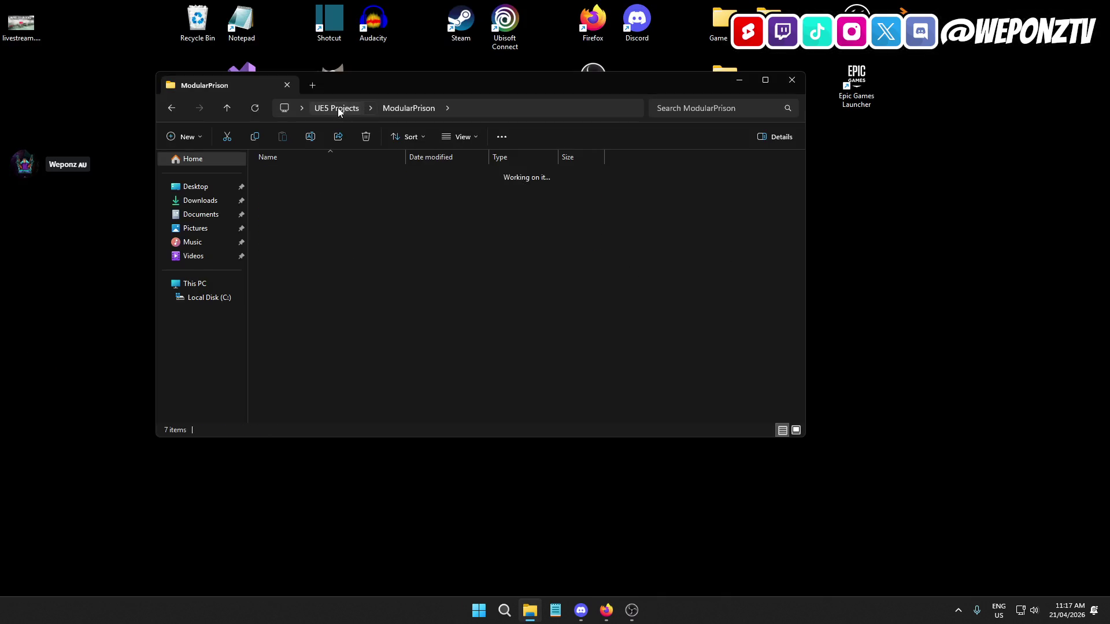
pyautogui.click(373, 137)
pyautogui.doubleClick(310, 173)
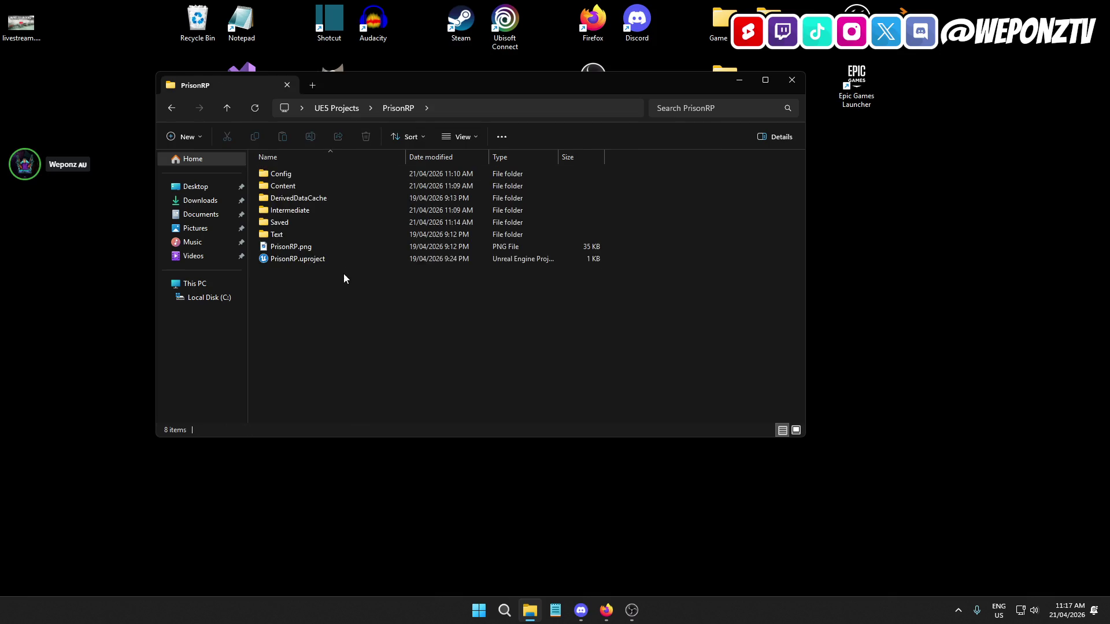
pyautogui.doubleClick(333, 260)
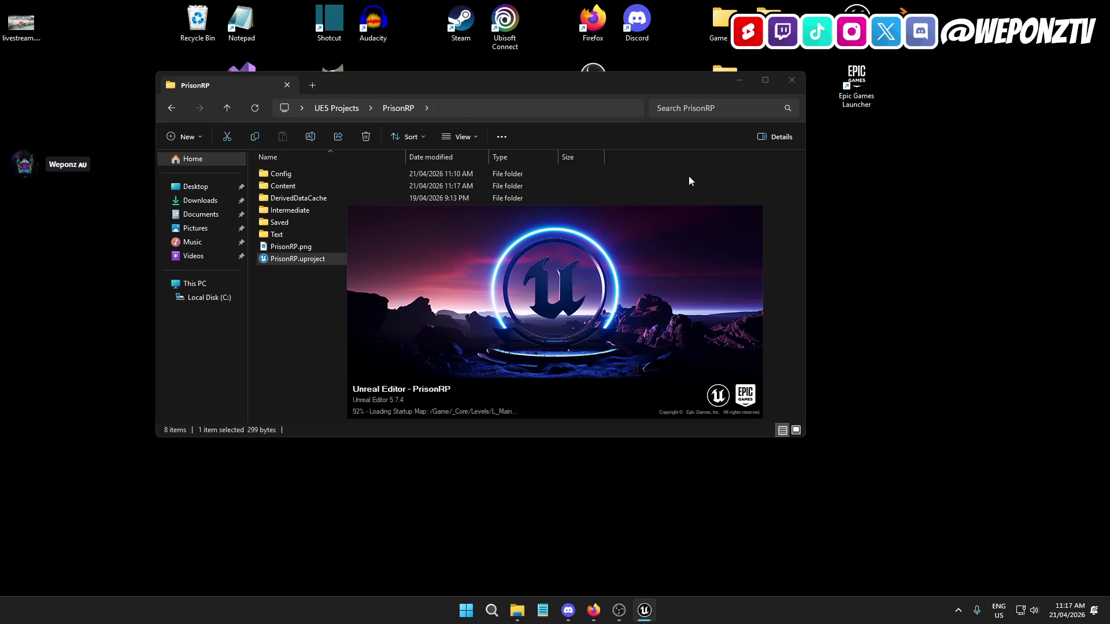
# Check the project's Text/Assets.txt list, close it, and minimize File Explorer
pyautogui.doubleClick(306, 234)
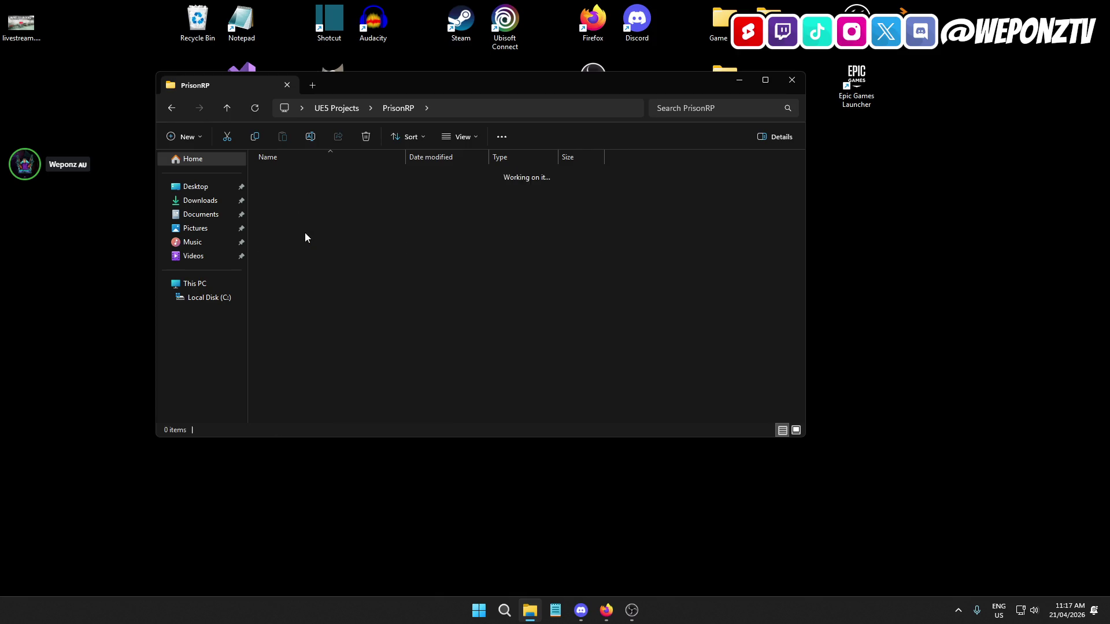
pyautogui.click(284, 175)
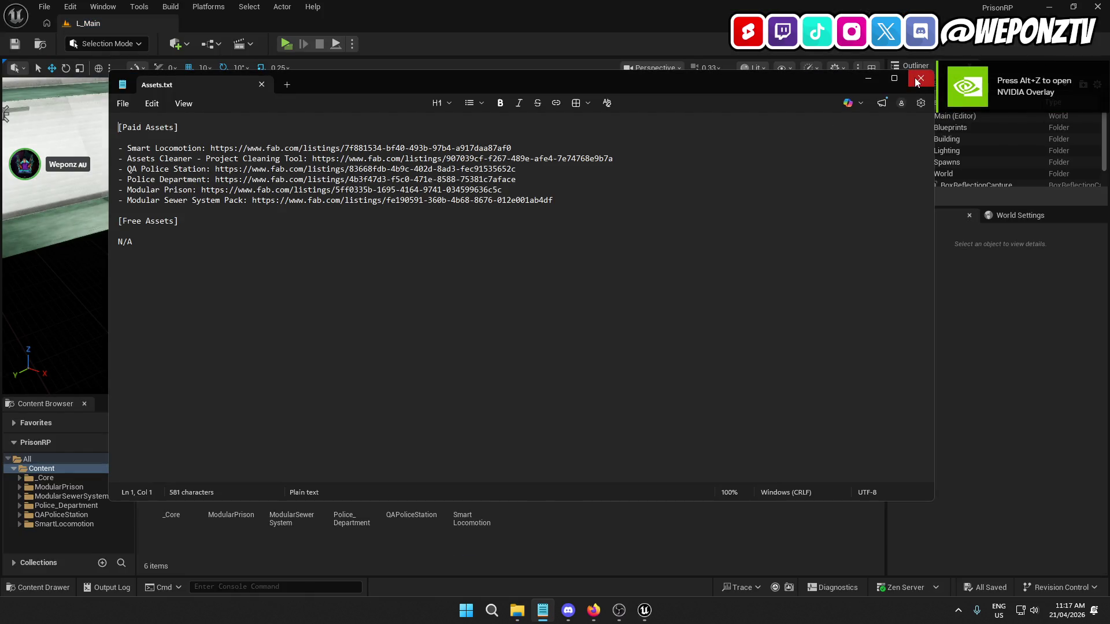
pyautogui.click(919, 79)
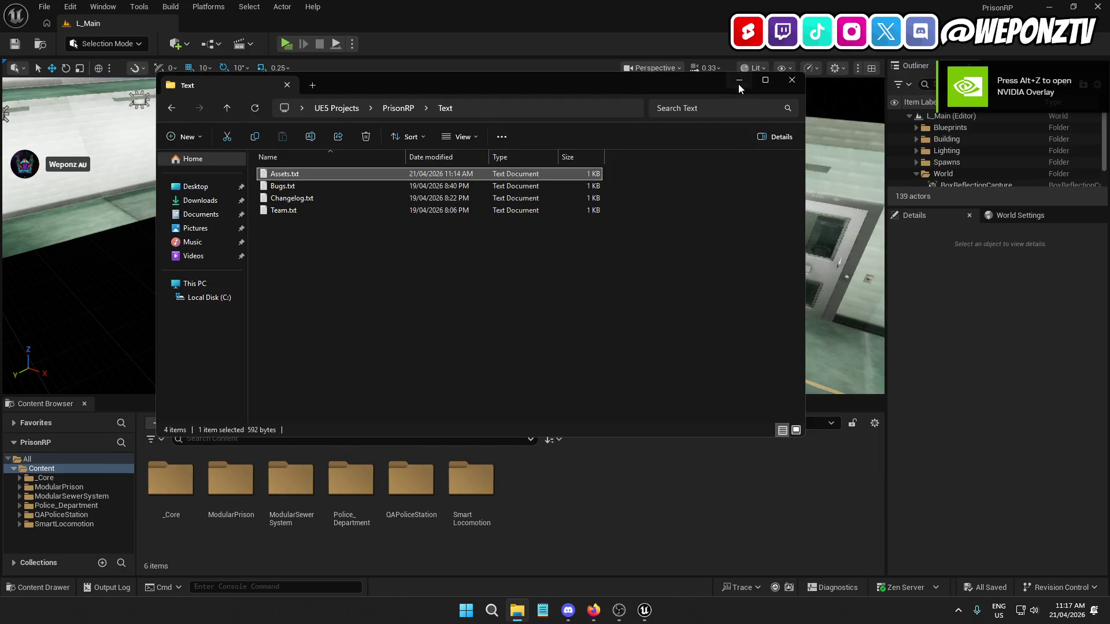
pyautogui.click(738, 84)
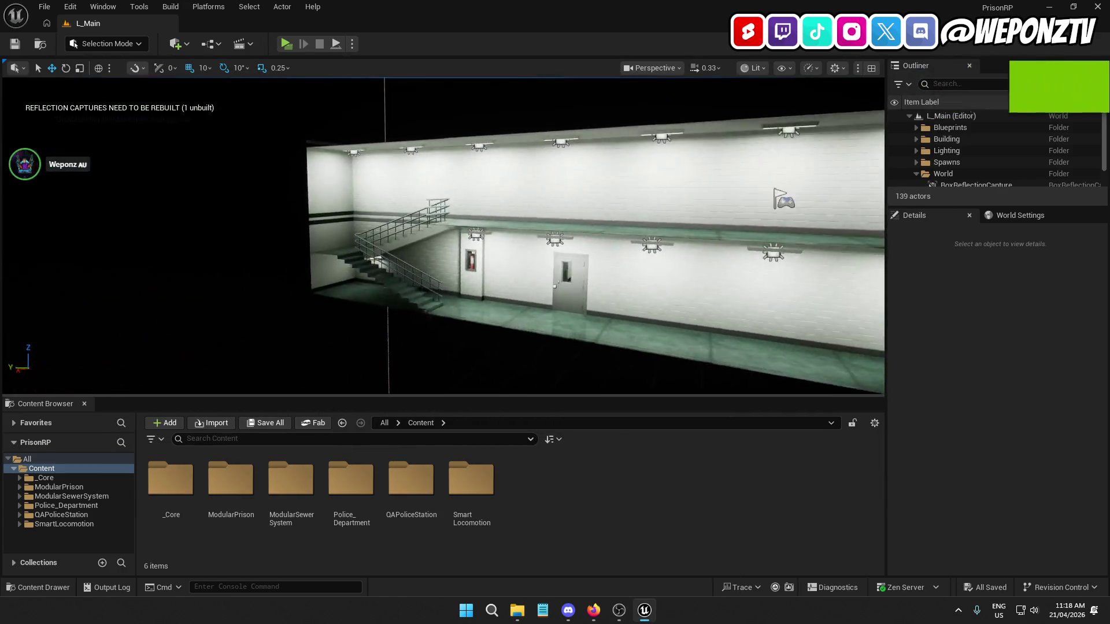
# Look through ModularPrison's Meshes folder, then select the LI_SHU1 cell and enter its edit mode
pyautogui.doubleClick(252, 487)
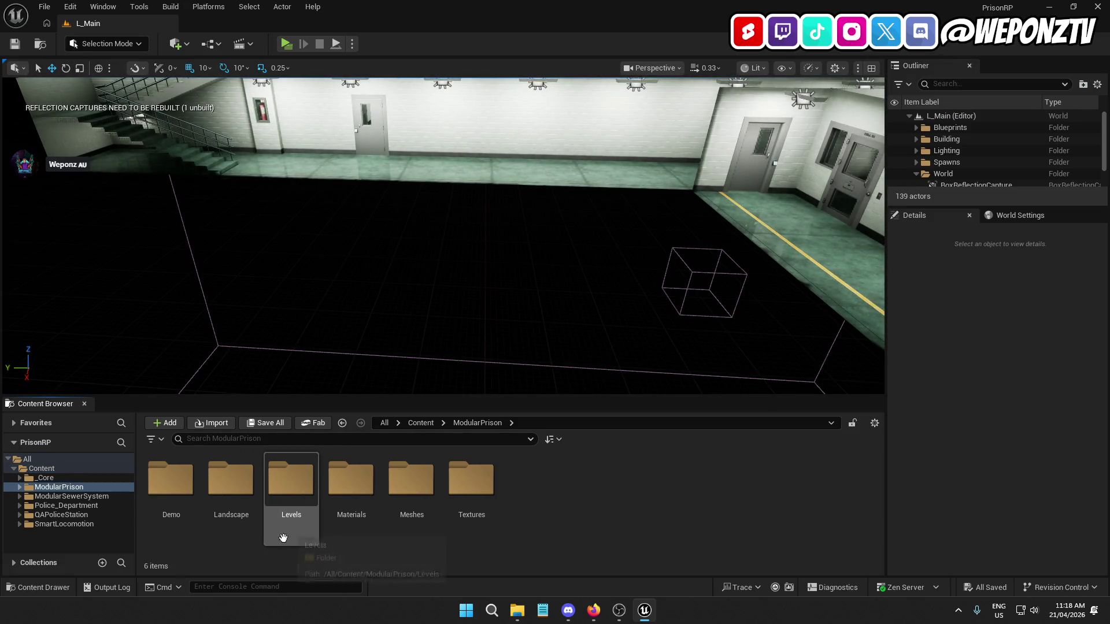
pyautogui.doubleClick(411, 483)
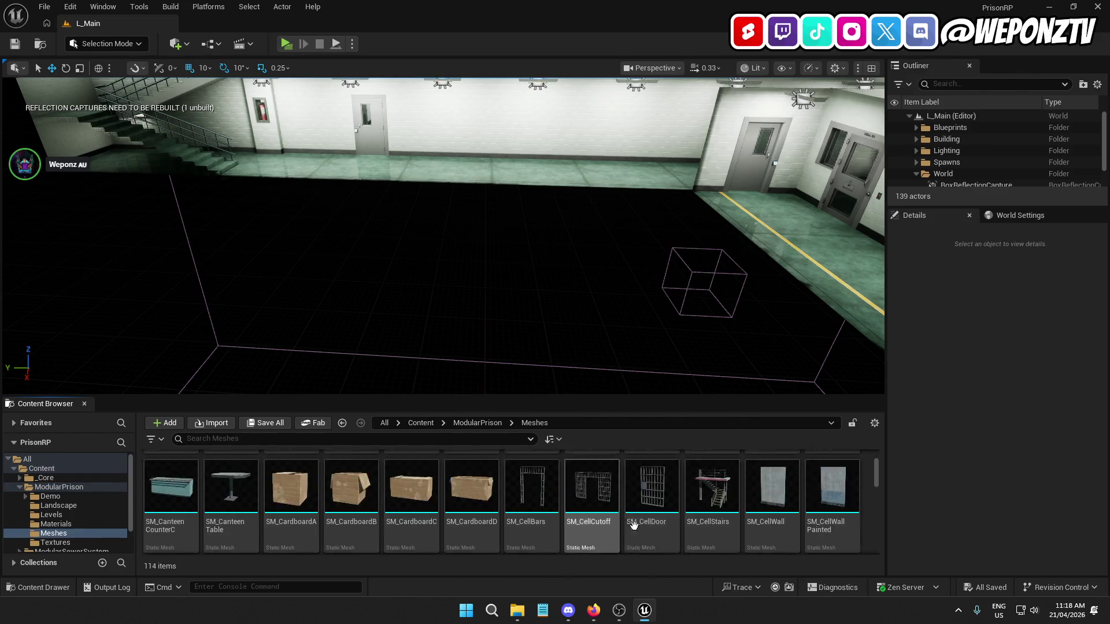
pyautogui.click(420, 425)
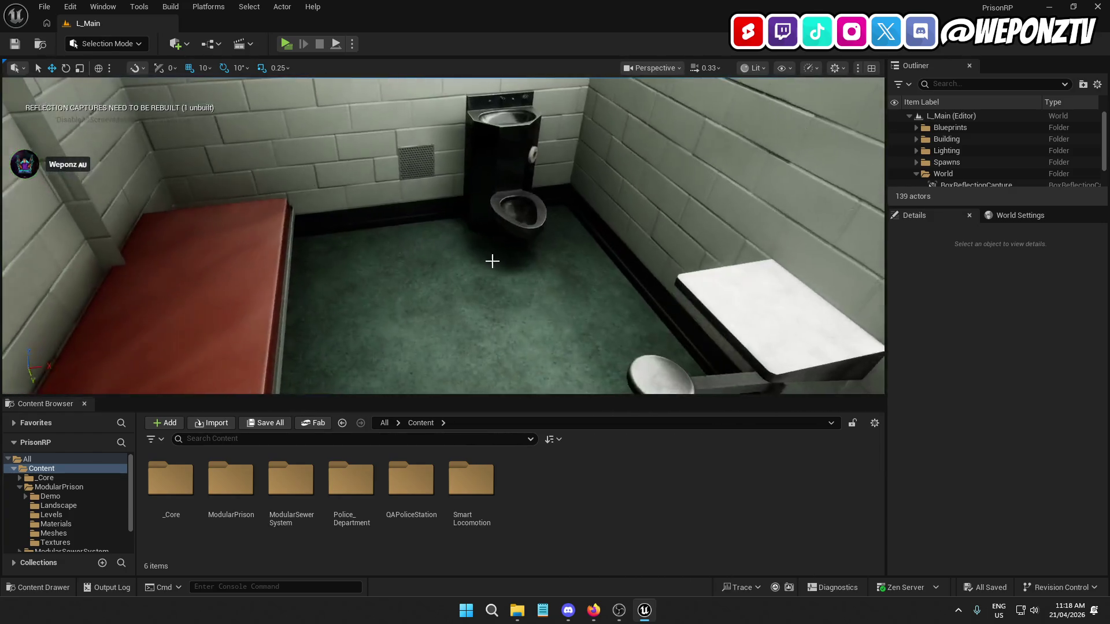
pyautogui.click(492, 261)
pyautogui.scroll(-5, 1014, 448)
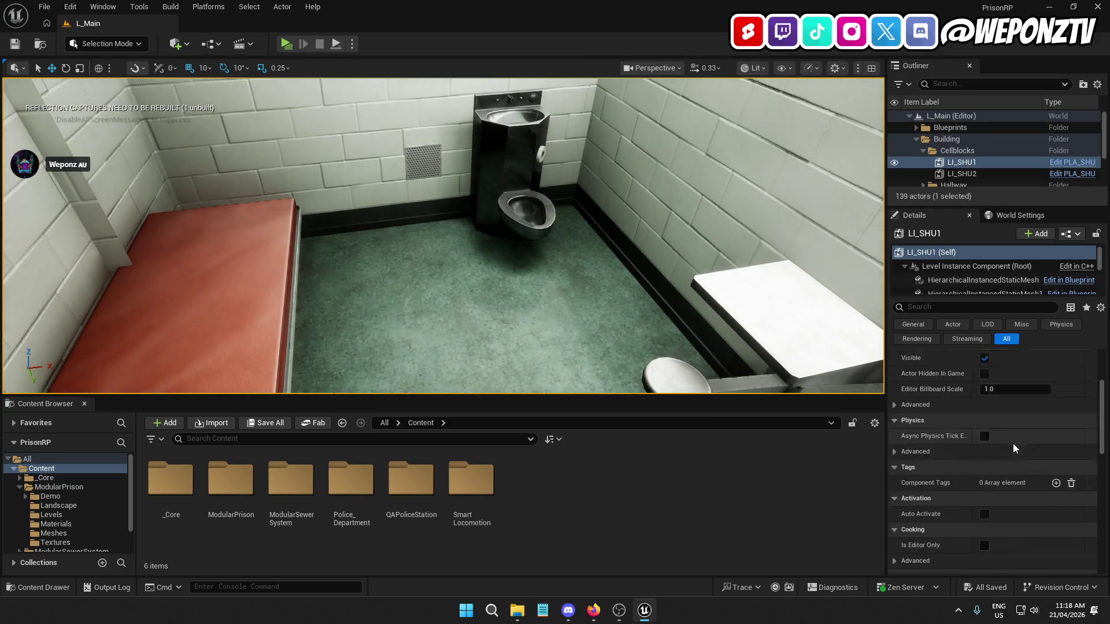
pyautogui.scroll(-10, 1015, 448)
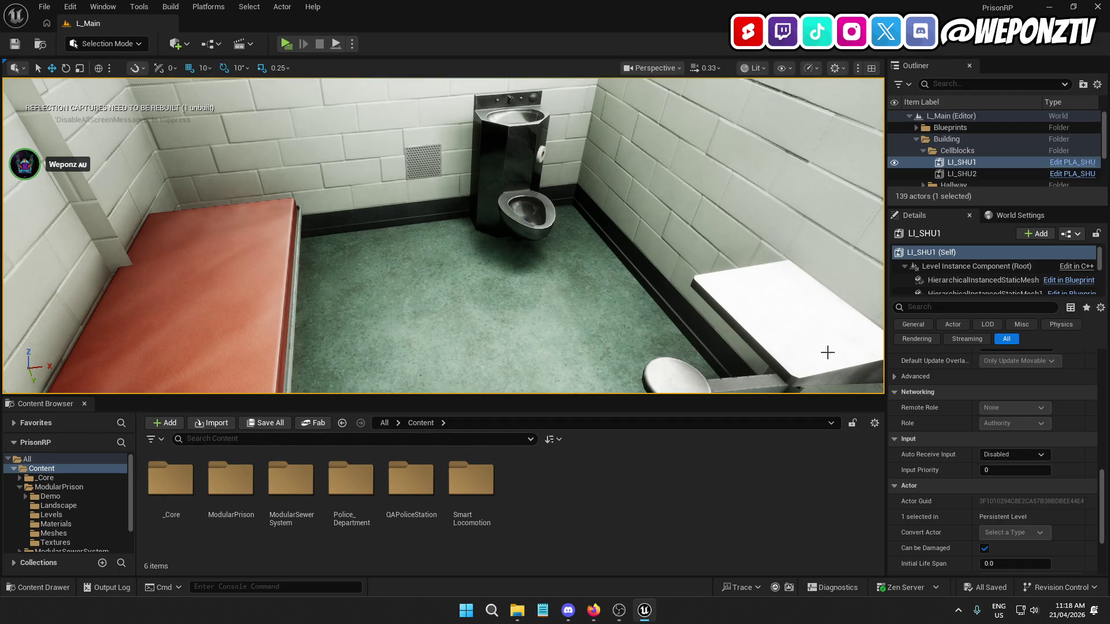
pyautogui.scroll(10, 977, 415)
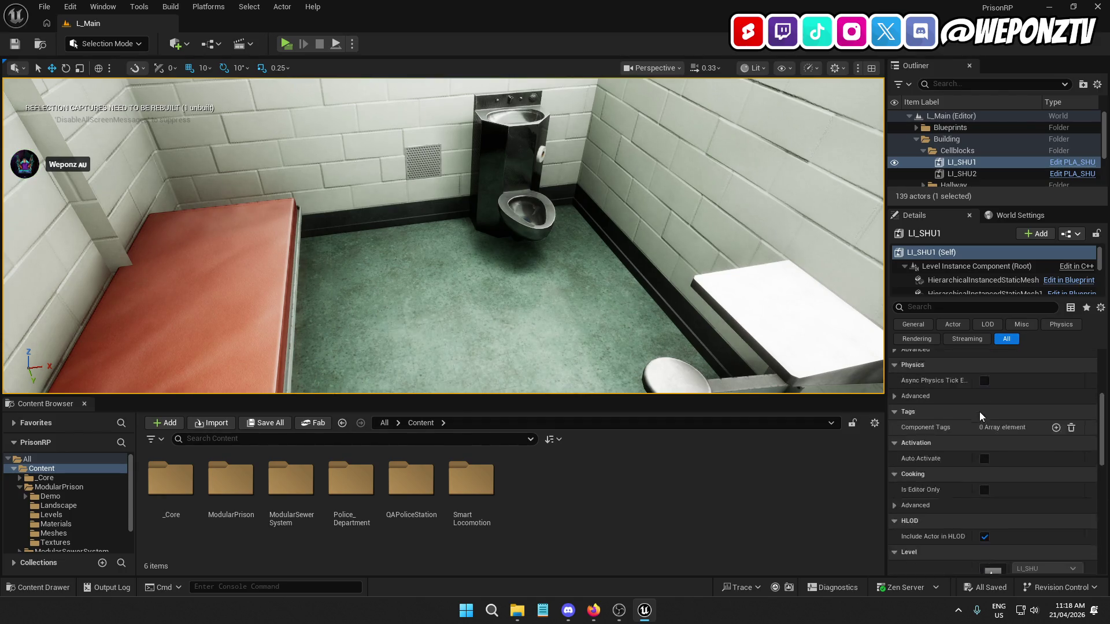
pyautogui.click(995, 375)
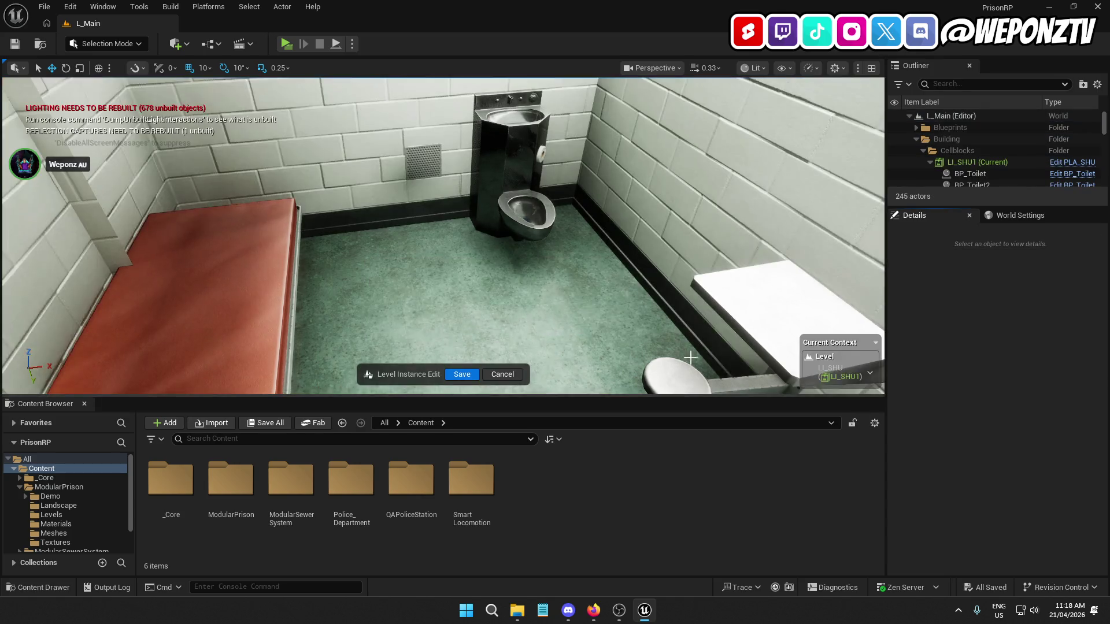
# Set the first two cell floor pieces' Element 0 material to MI_Concrete
pyautogui.click(550, 305)
pyautogui.click(1055, 510)
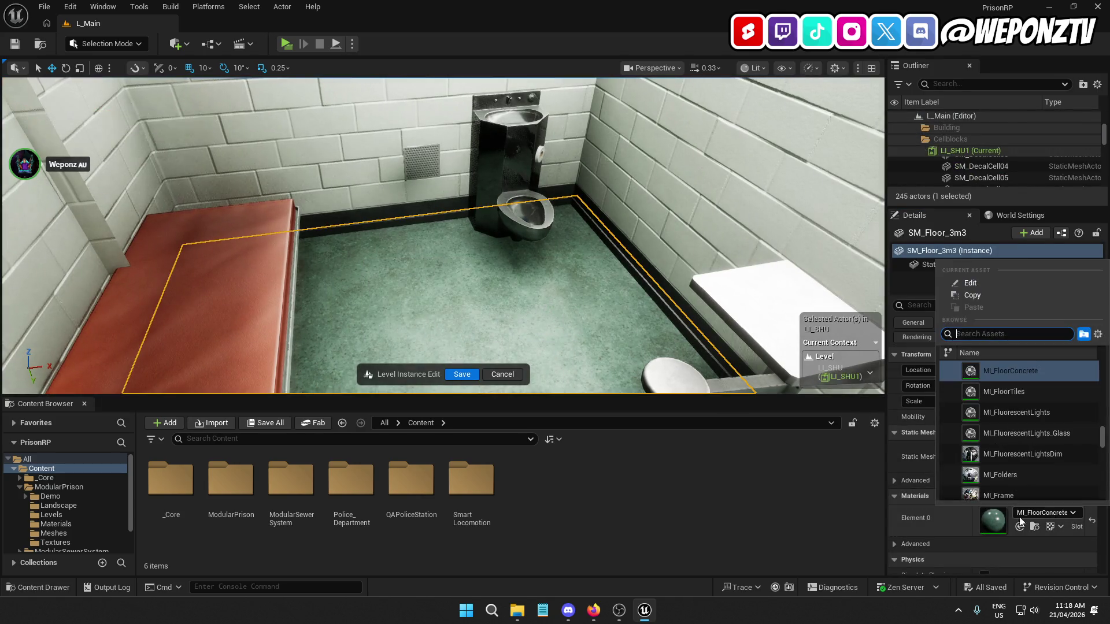
pyautogui.write('conc')
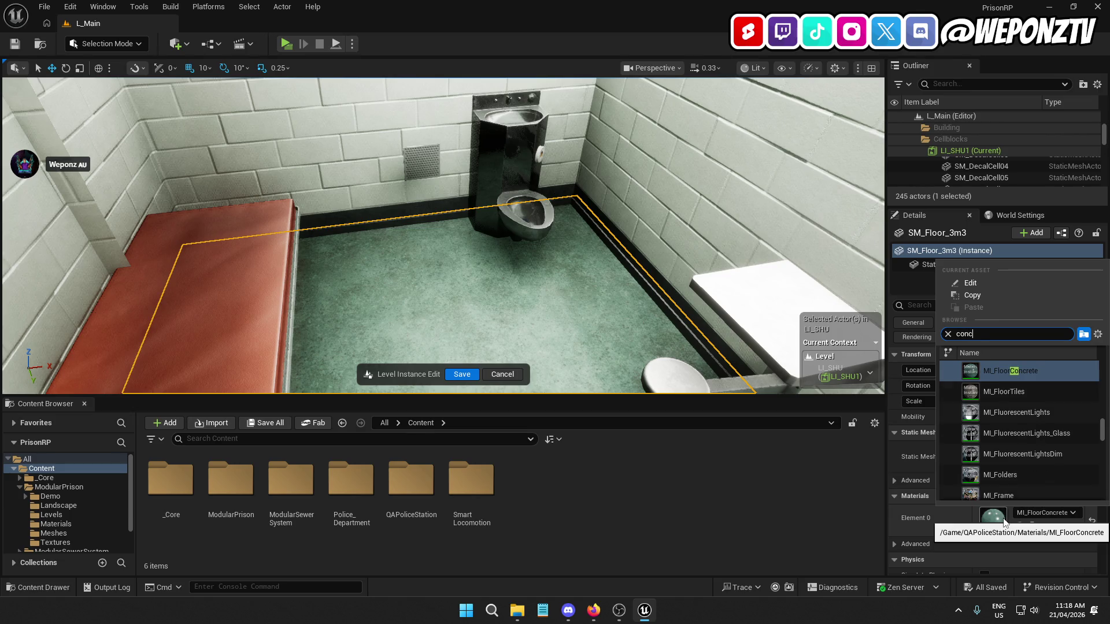
pyautogui.write('rete')
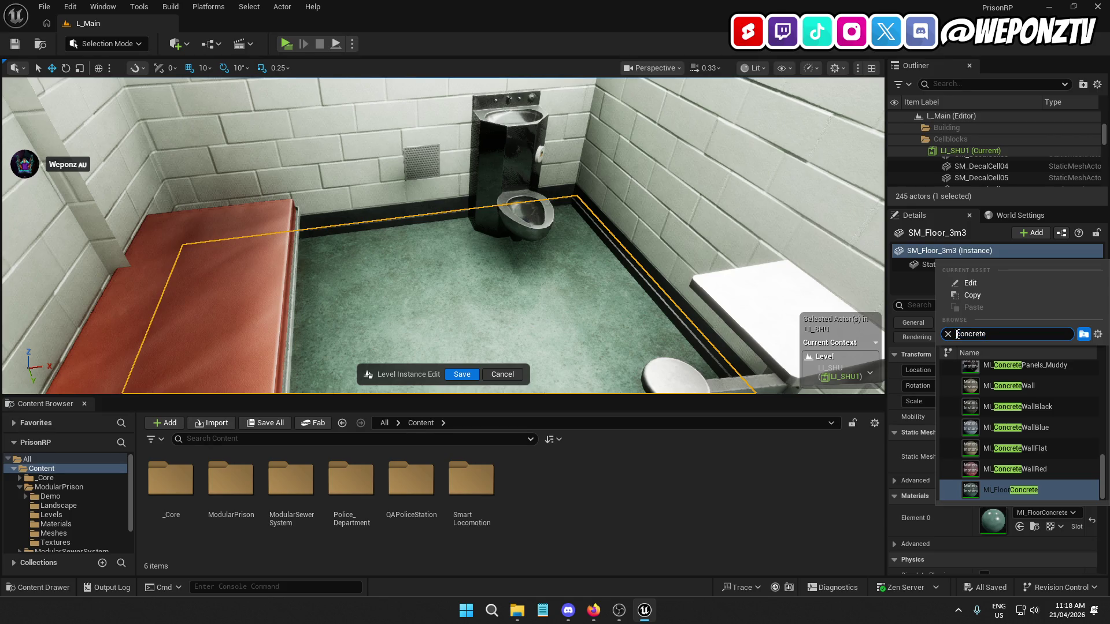
pyautogui.write('M')
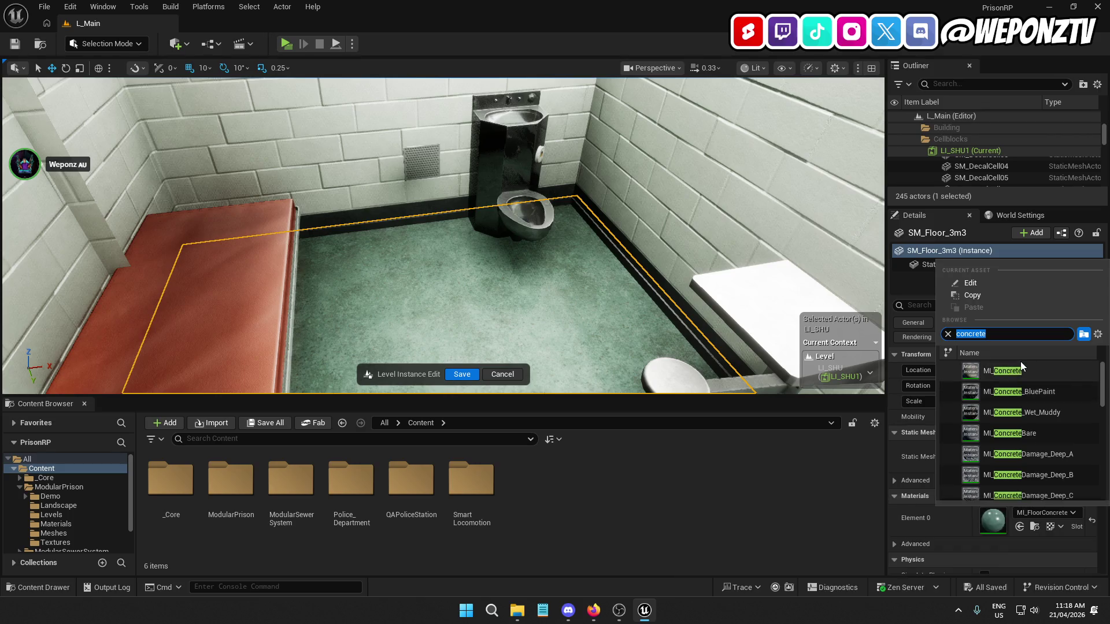
pyautogui.press('Escape')
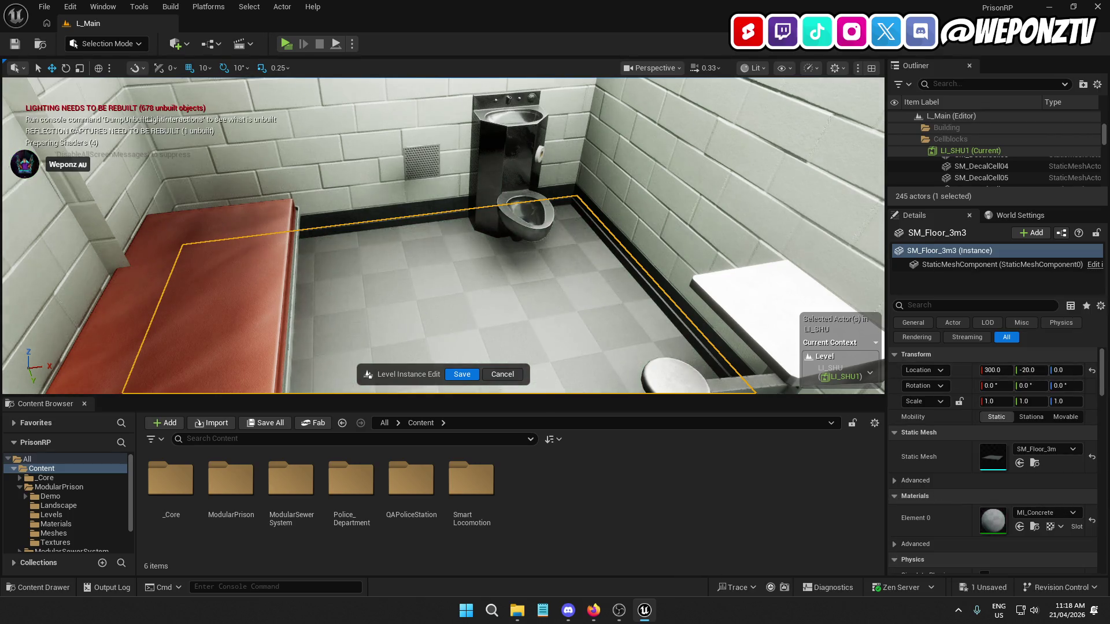
pyautogui.scroll(3, 443, 236)
pyautogui.press('f')
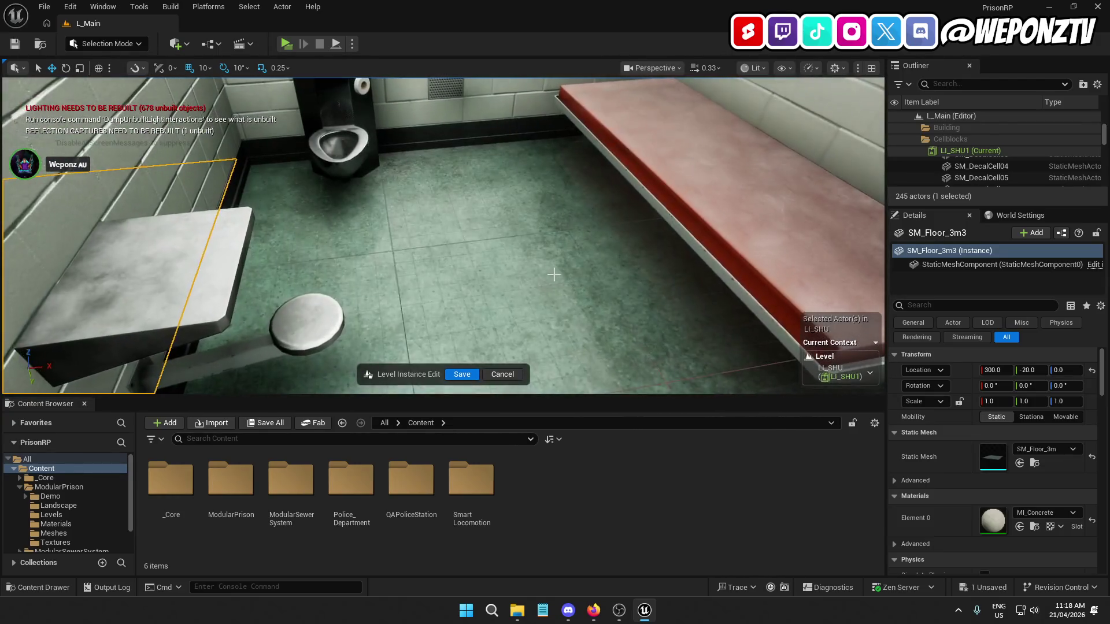
pyautogui.click(572, 276)
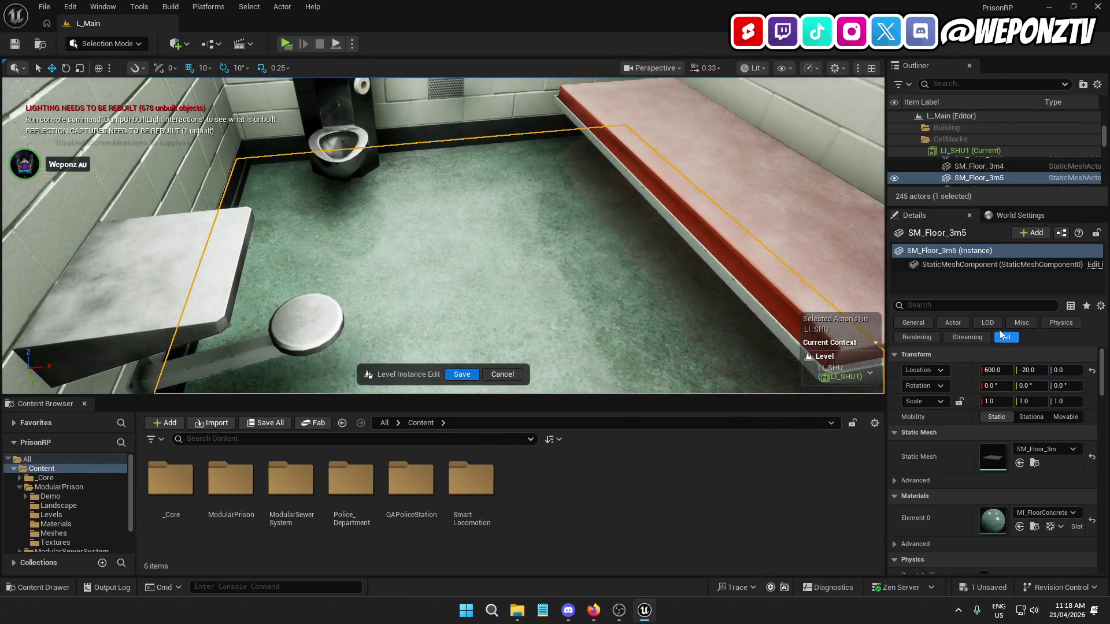
pyautogui.click(1044, 513)
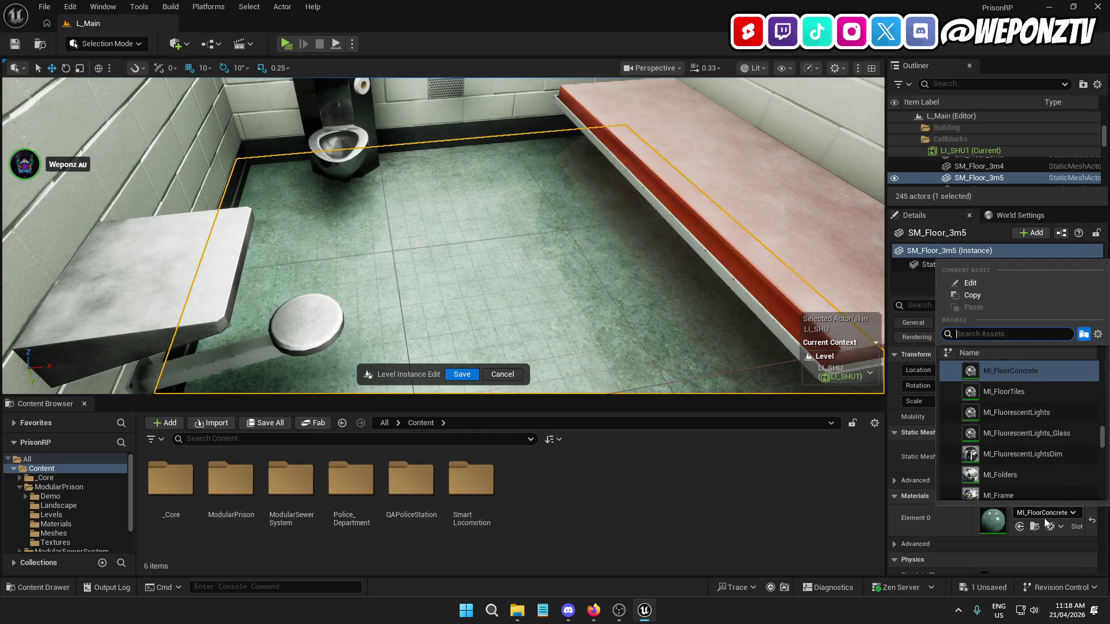
pyautogui.write('concrete')
pyautogui.scroll(10, 1039, 464)
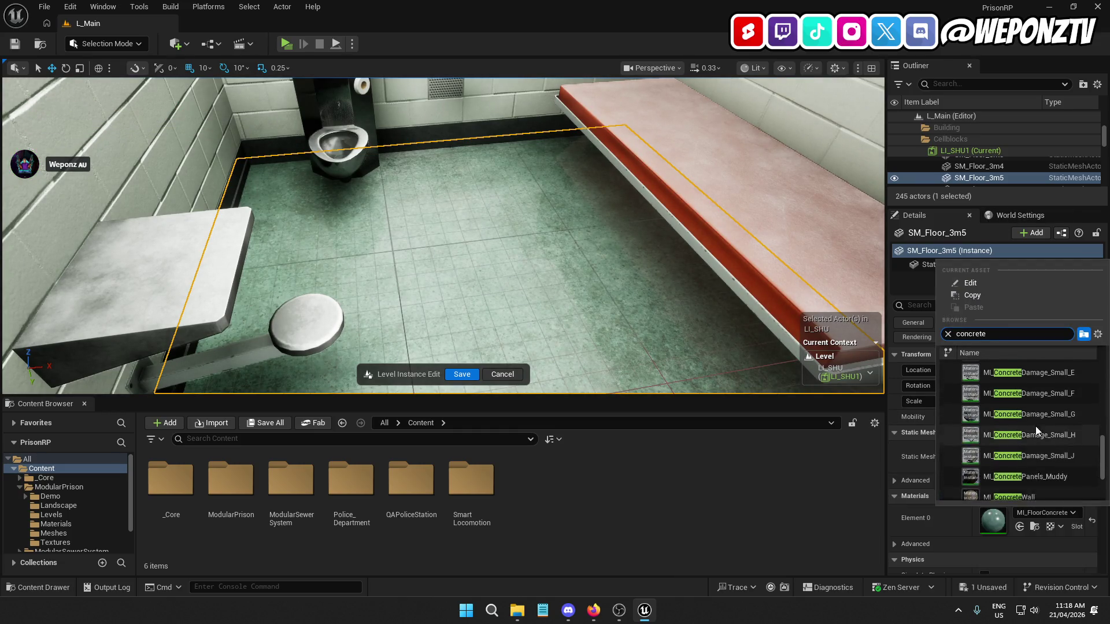
pyautogui.click(1022, 372)
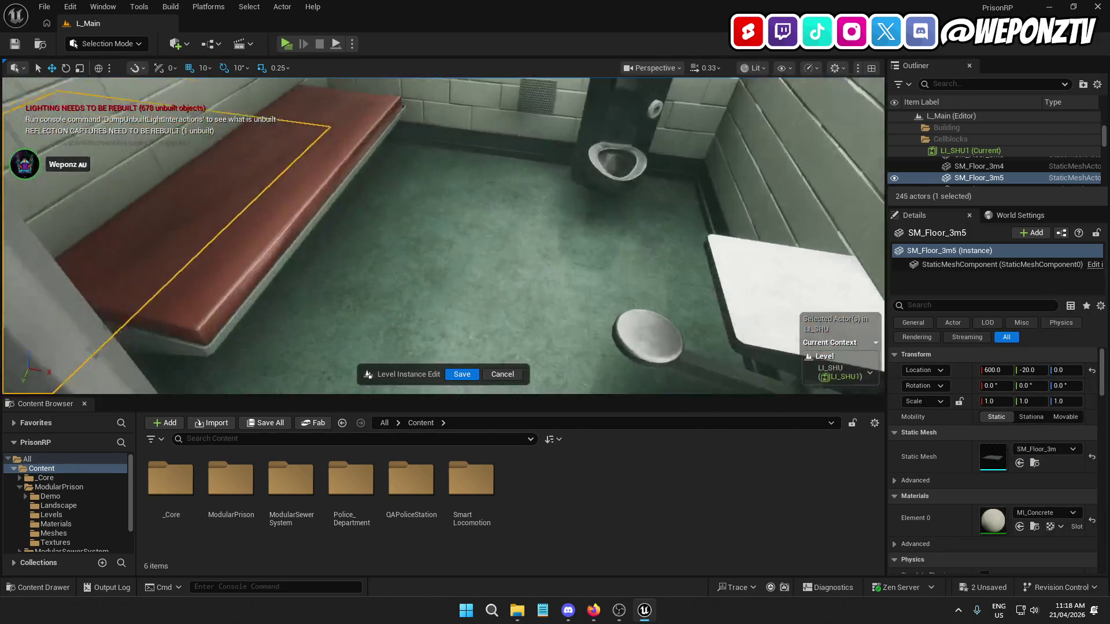
# Assign MI_Concrete to the next two floor tiles, including SM_Floor_3m11
pyautogui.click(578, 313)
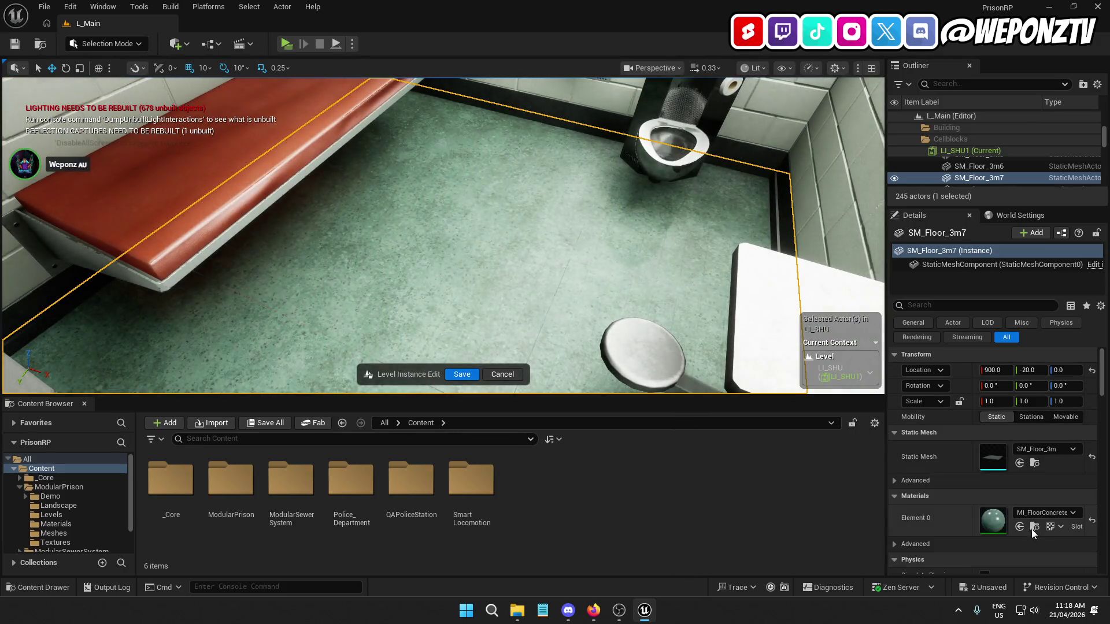
pyautogui.click(1055, 513)
pyautogui.write('concrete')
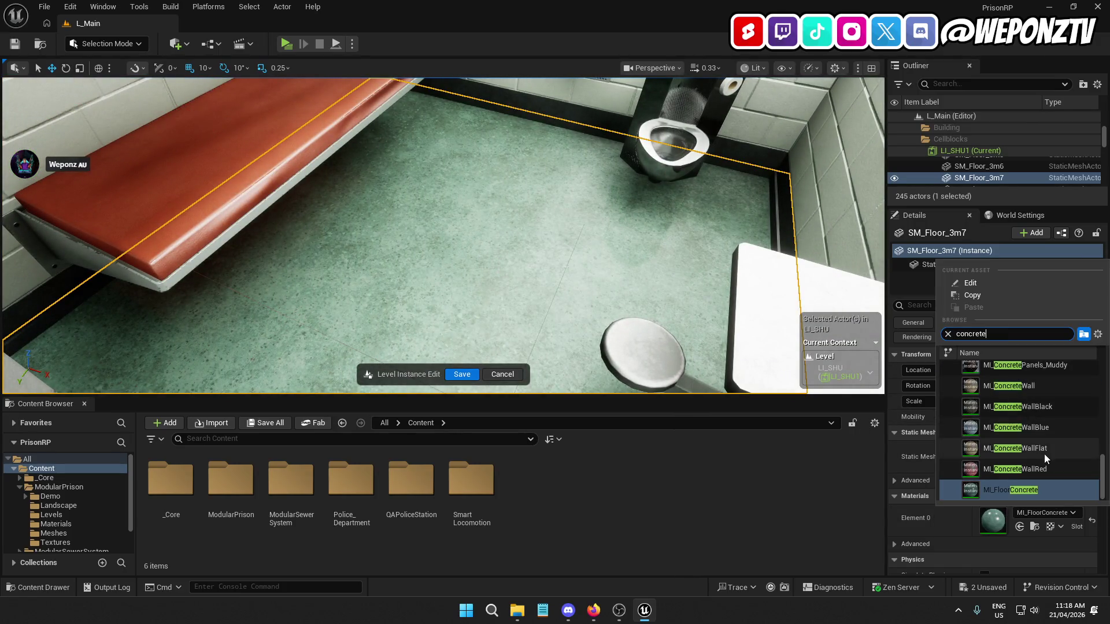
pyautogui.scroll(-5, 1044, 453)
pyautogui.scroll(3, 1035, 428)
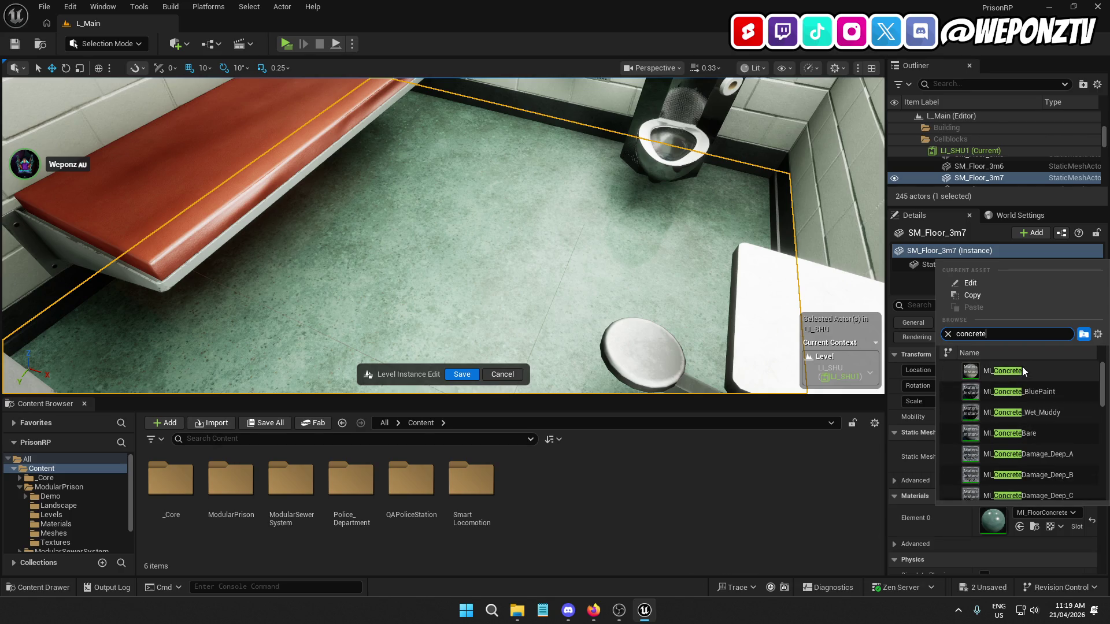
pyautogui.click(1022, 366)
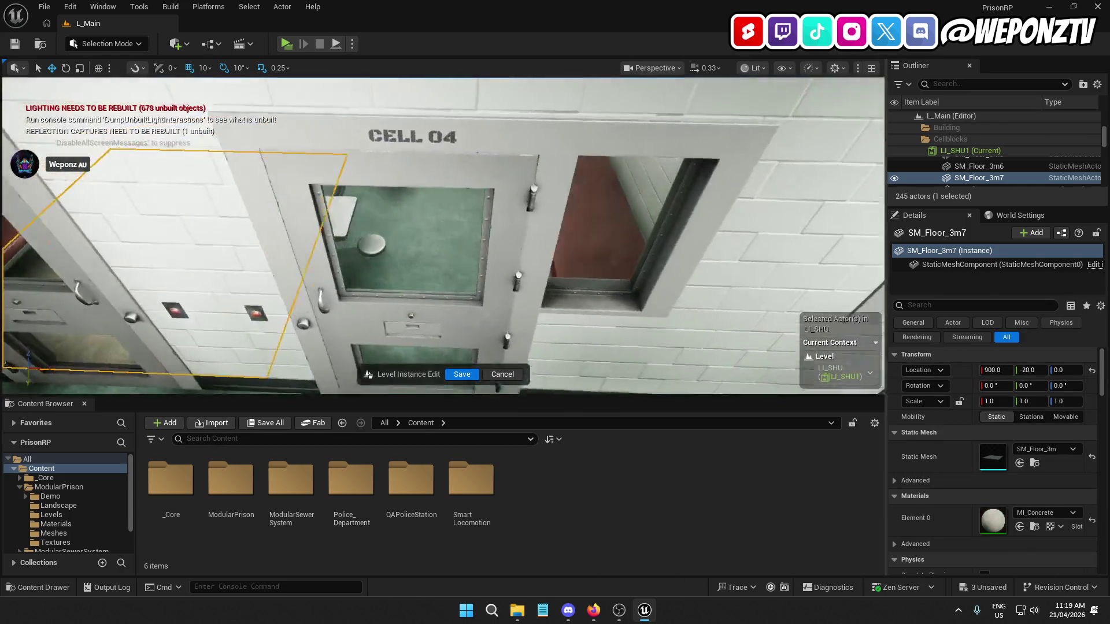
pyautogui.click(601, 252)
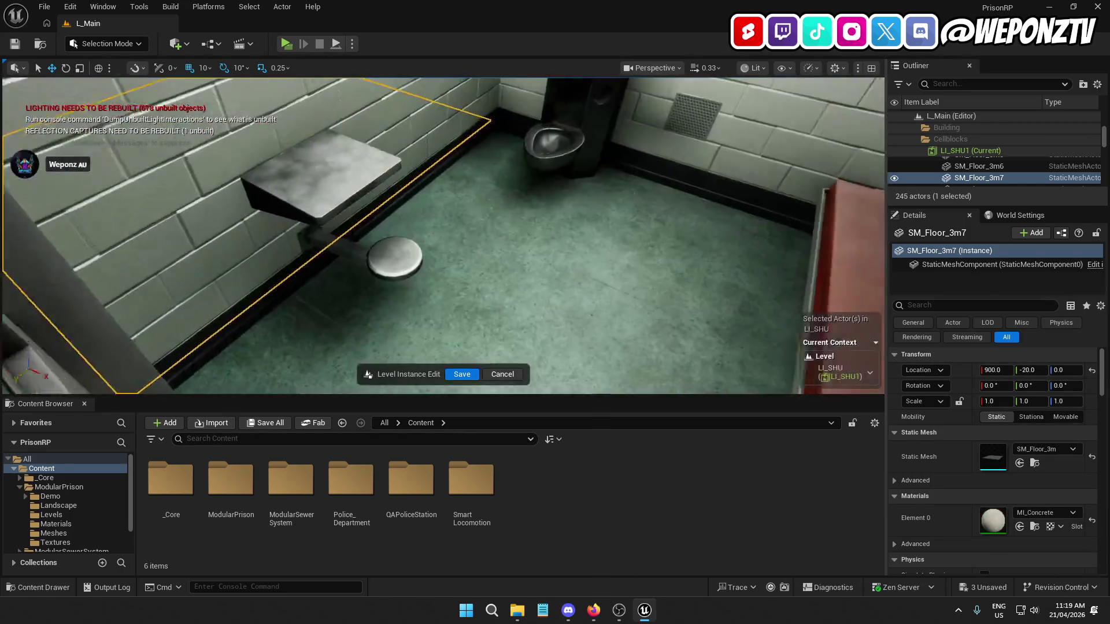
pyautogui.click(1055, 511)
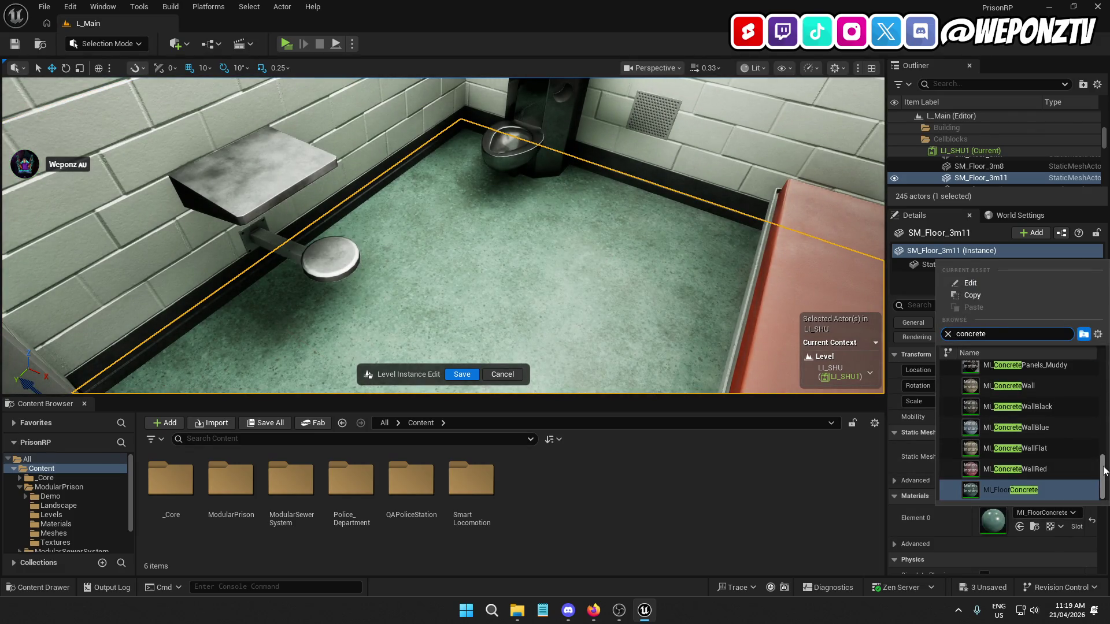
pyautogui.scroll(5, 1035, 416)
pyautogui.click(1006, 371)
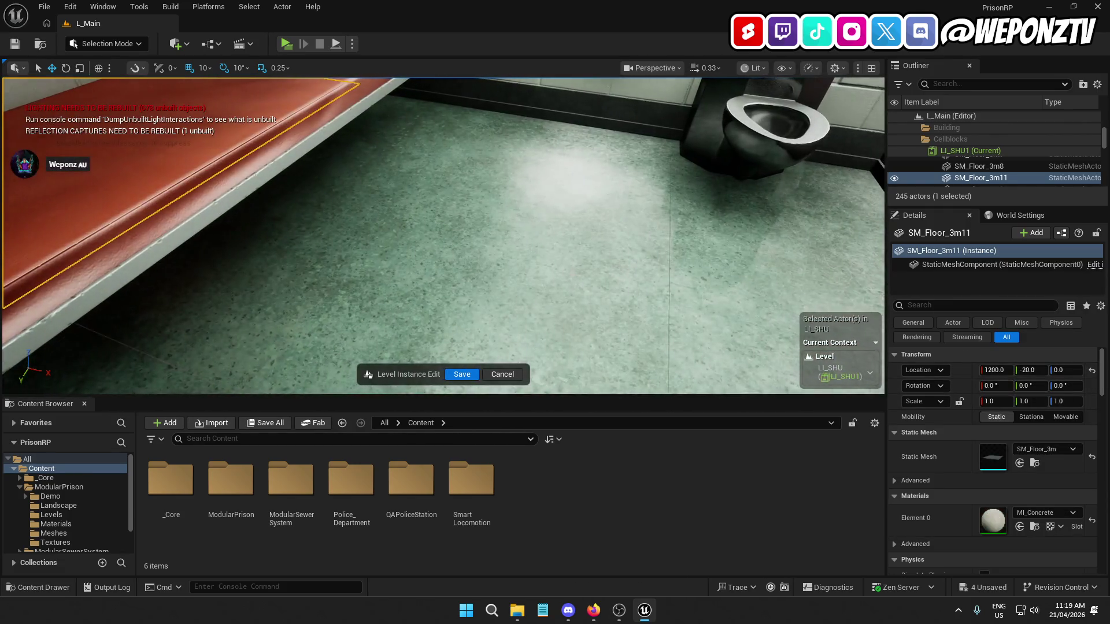
# Assign MI_Concrete to floor tiles SM_Floor_3m13 and SM_Floor_3m15
pyautogui.click(462, 260)
pyautogui.click(1053, 514)
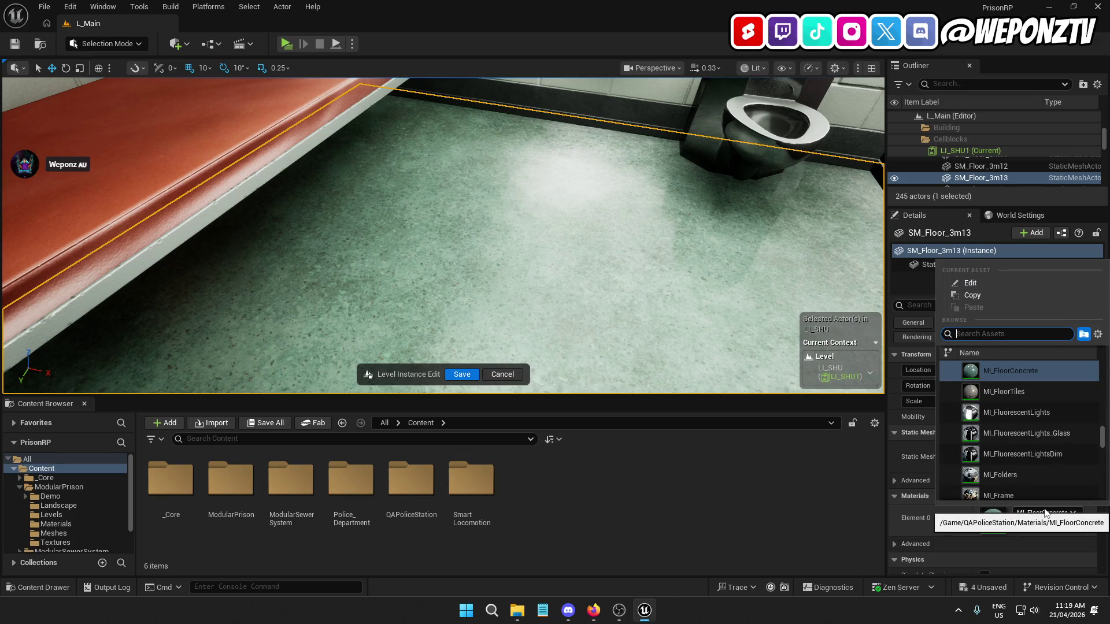
pyautogui.write('MI_')
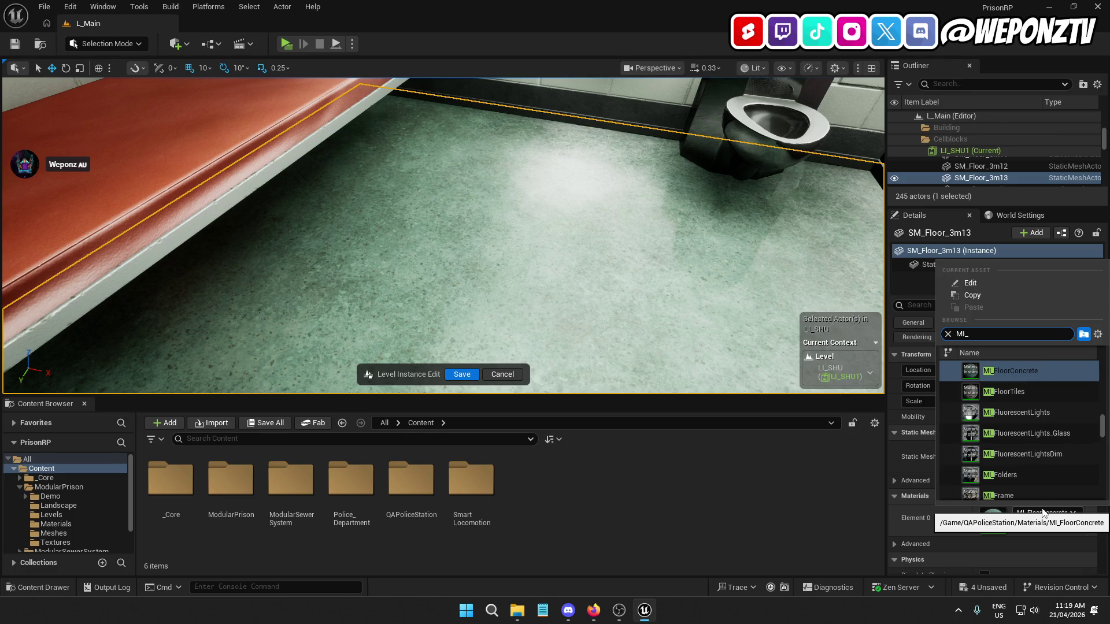
pyautogui.scroll(5, 1044, 427)
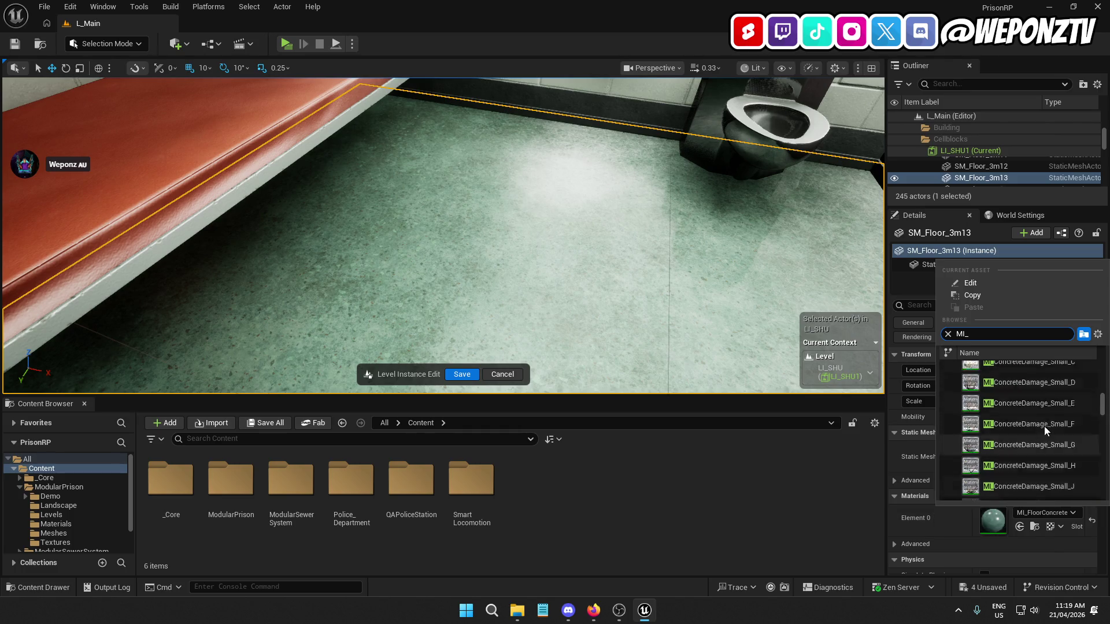
pyautogui.write('concrete')
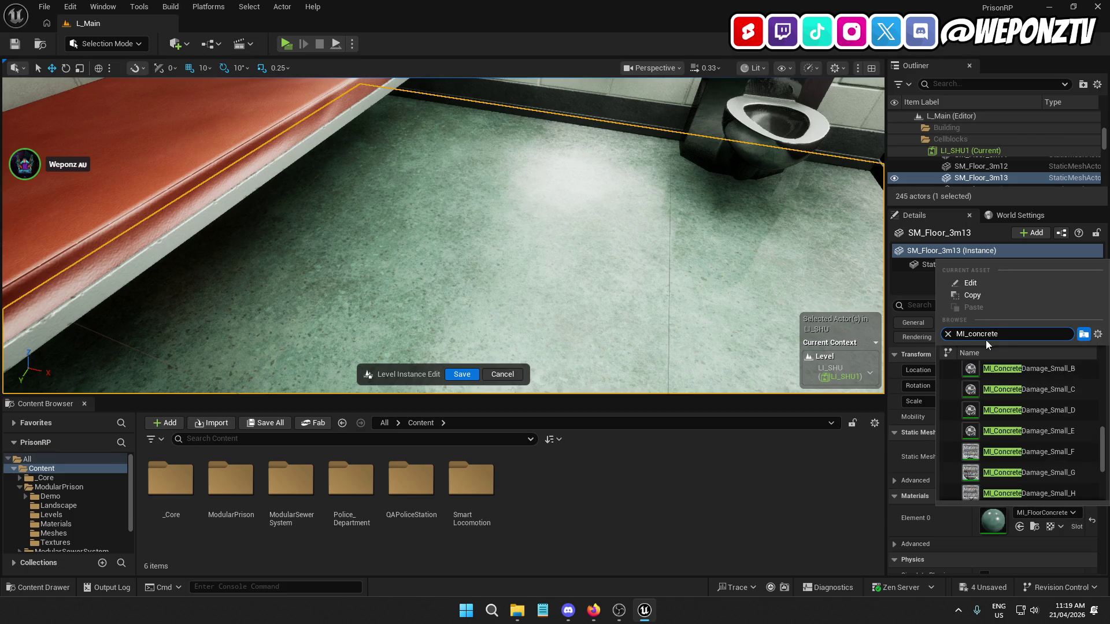
pyautogui.scroll(5, 1041, 424)
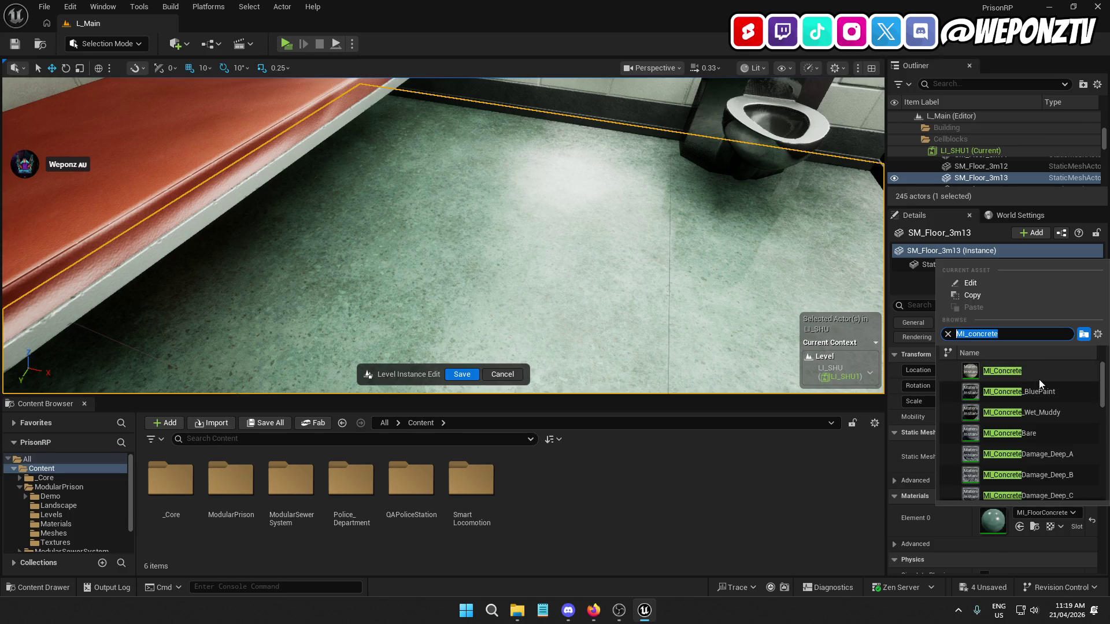
pyautogui.click(1021, 375)
pyautogui.press('Down')
pyautogui.press('Down')
pyautogui.press('f')
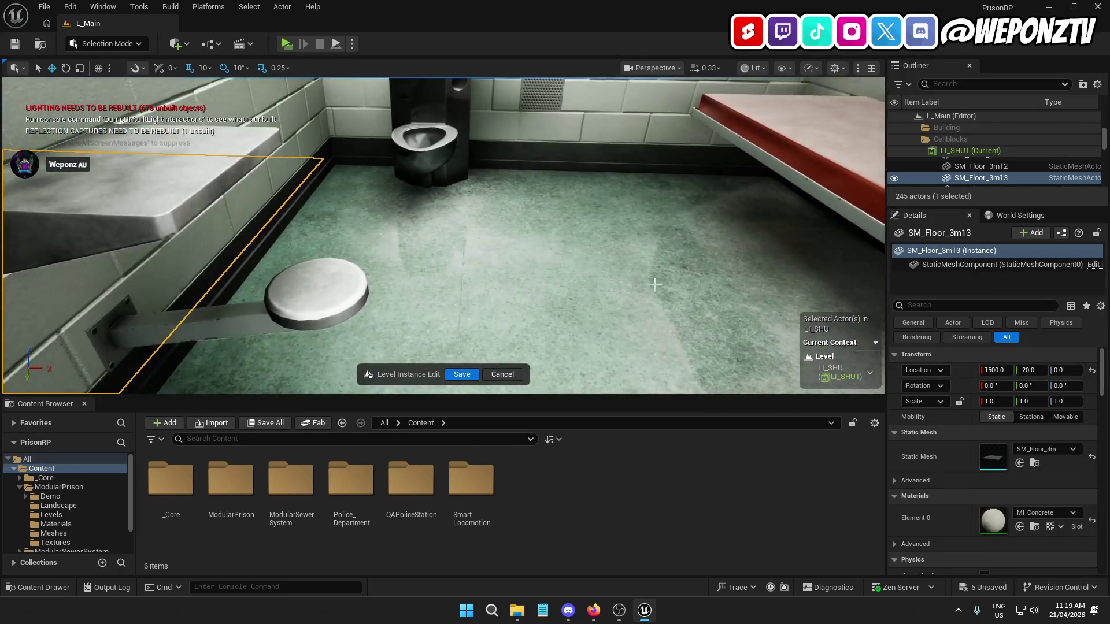
pyautogui.write('MI_concrete')
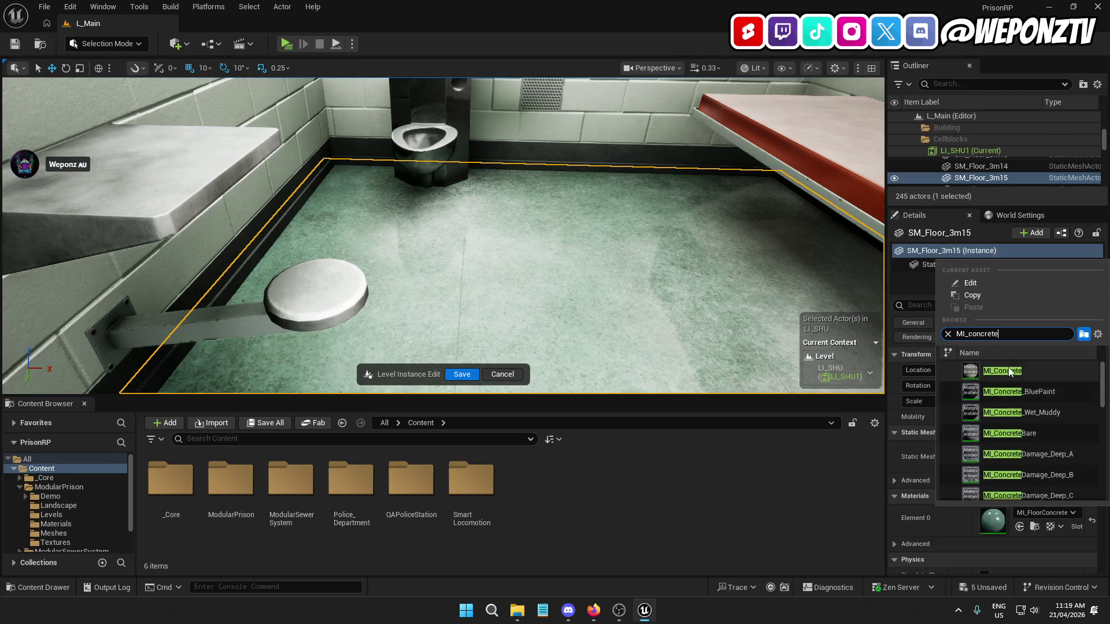
pyautogui.click(1008, 367)
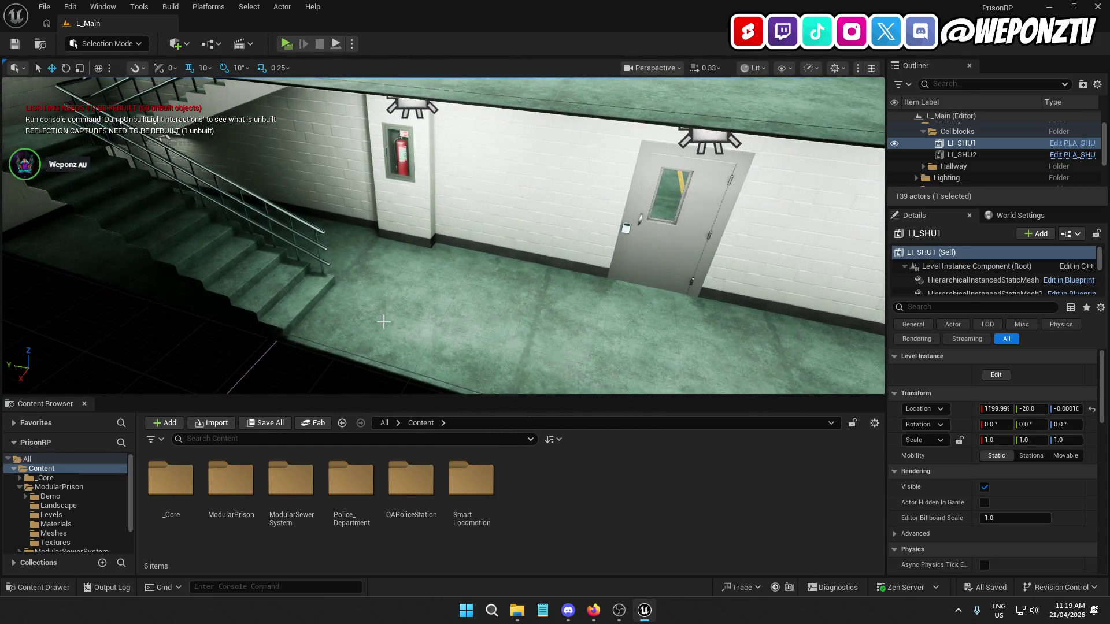
# Inspect hallway tile SM_Floor_3m28, deselect it, and bring up the File menu
pyautogui.click(347, 324)
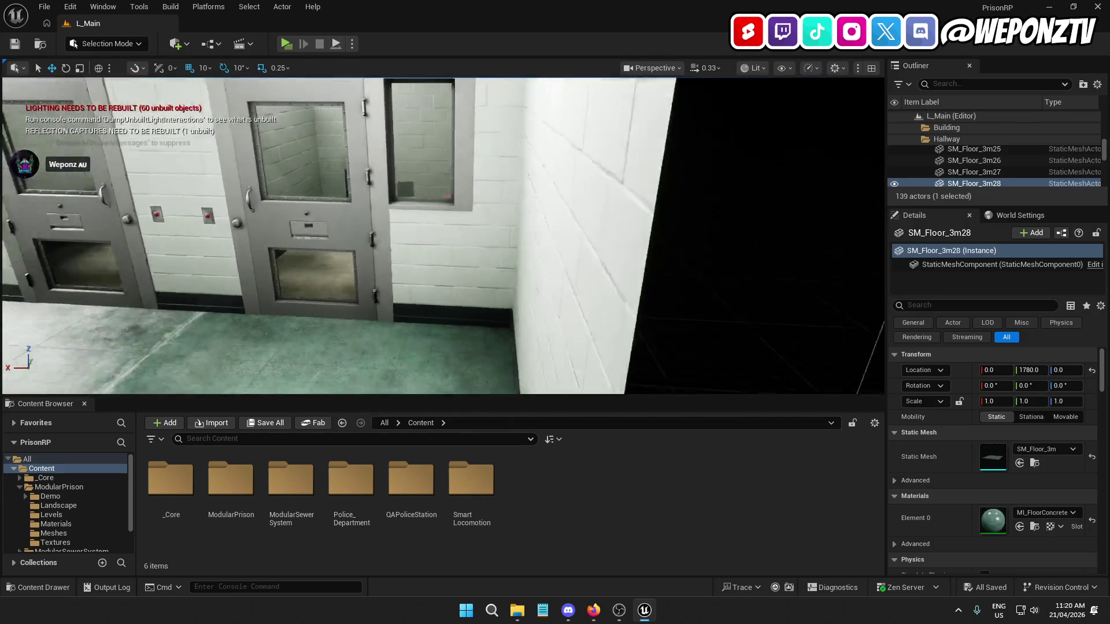
pyautogui.click(448, 240)
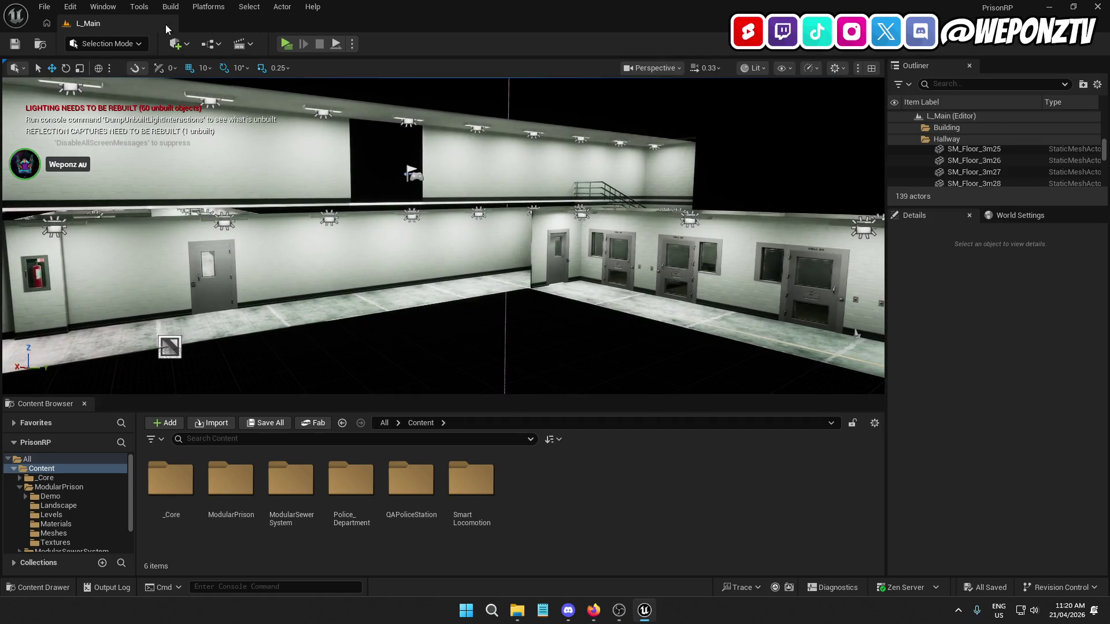
pyautogui.click(45, 6)
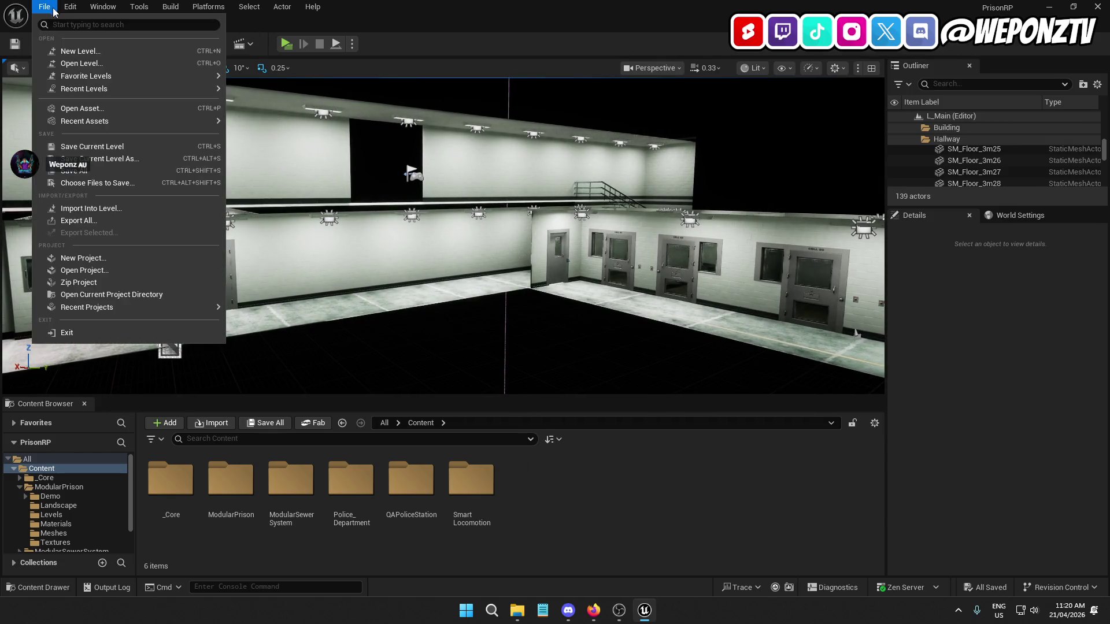
# Start a Build All Levels lighting rebuild and close the Message Log
pyautogui.press('Escape')
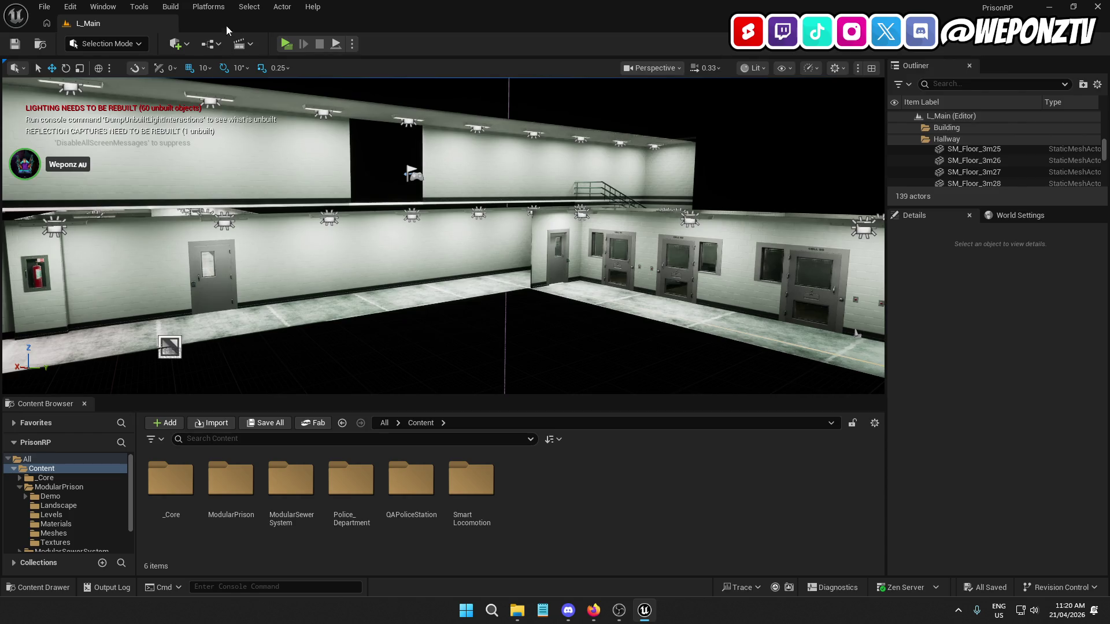
pyautogui.click(173, 7)
pyautogui.click(203, 50)
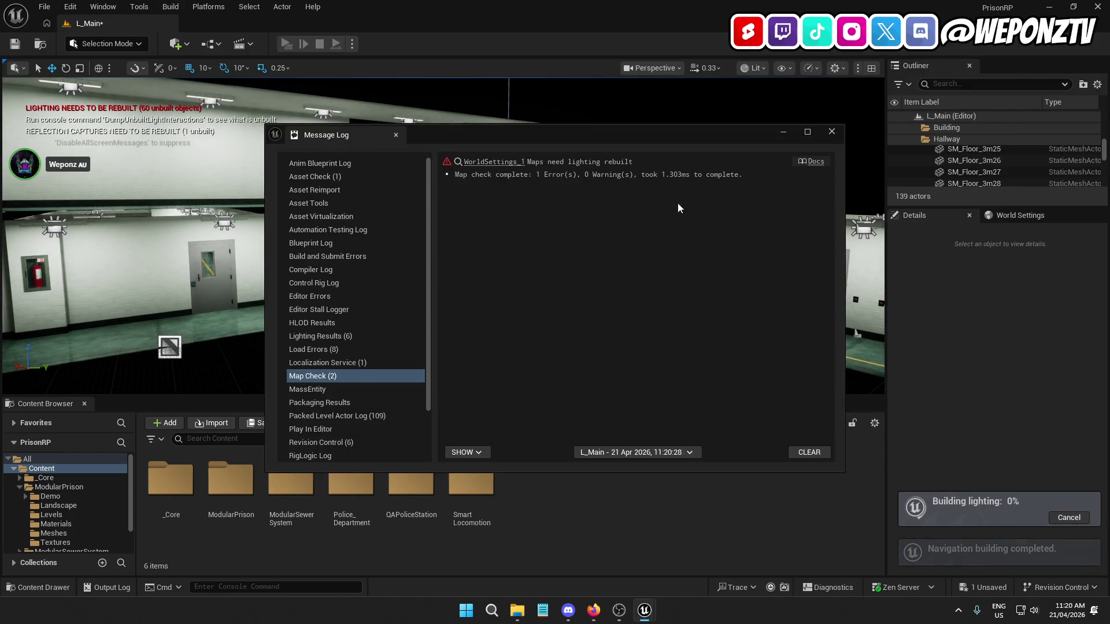
pyautogui.click(832, 131)
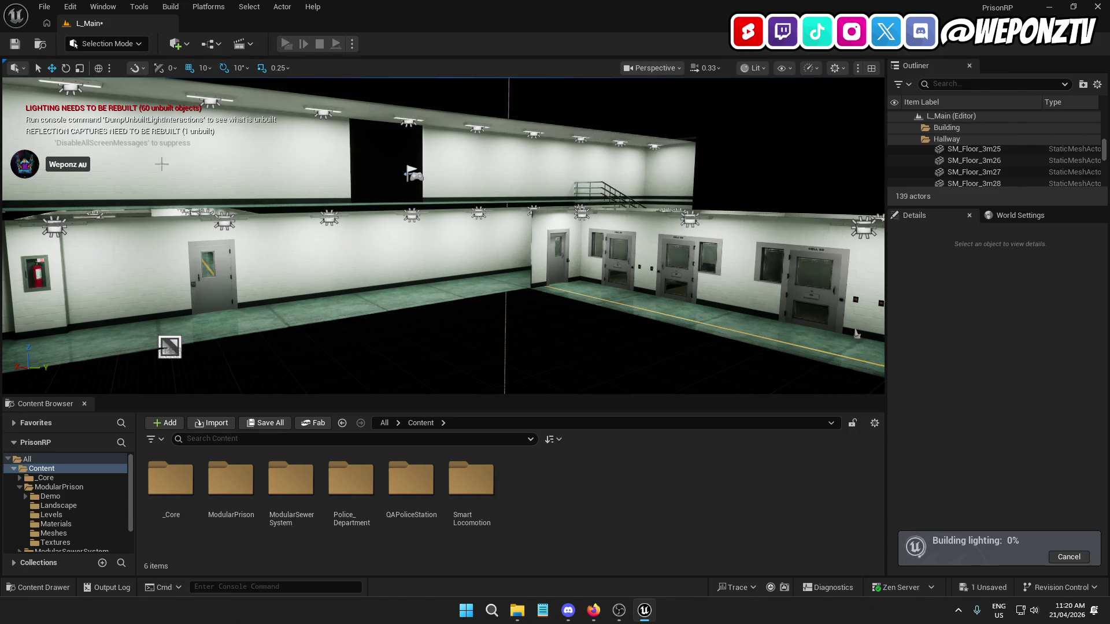
# Save the map, dismiss the L_Main save-failure dialogs, and close the Message Log
pyautogui.click(22, 41)
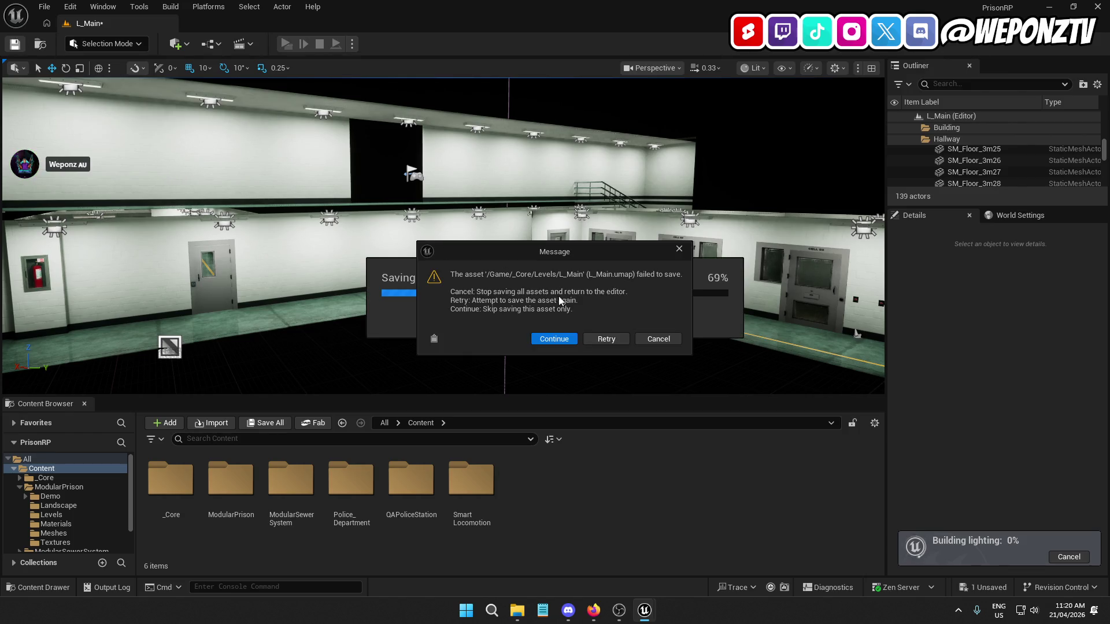
pyautogui.click(568, 341)
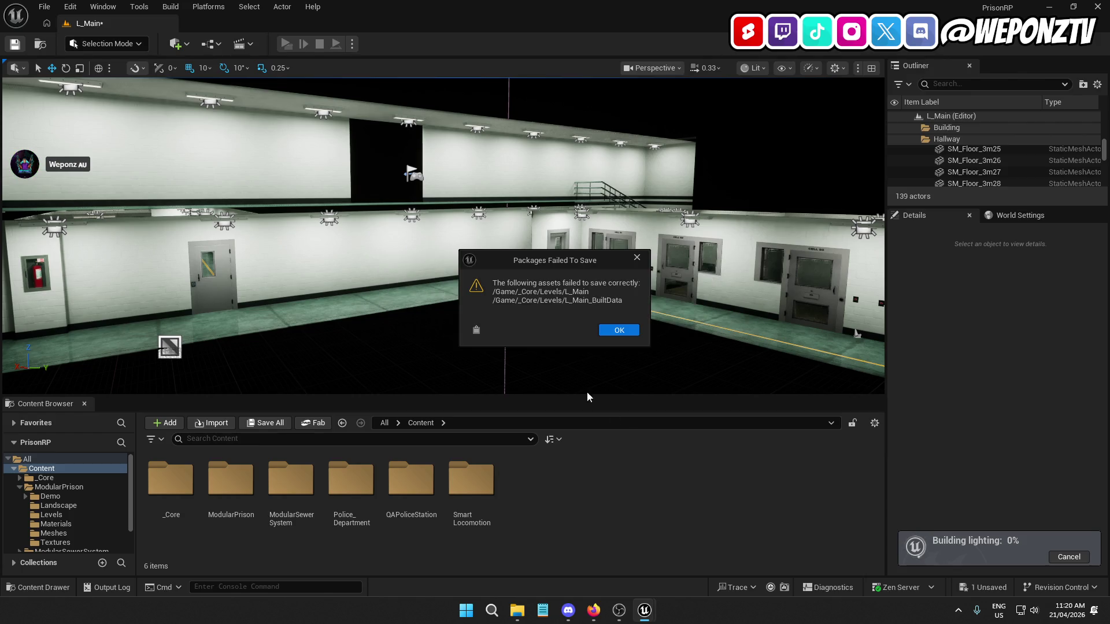
pyautogui.click(617, 329)
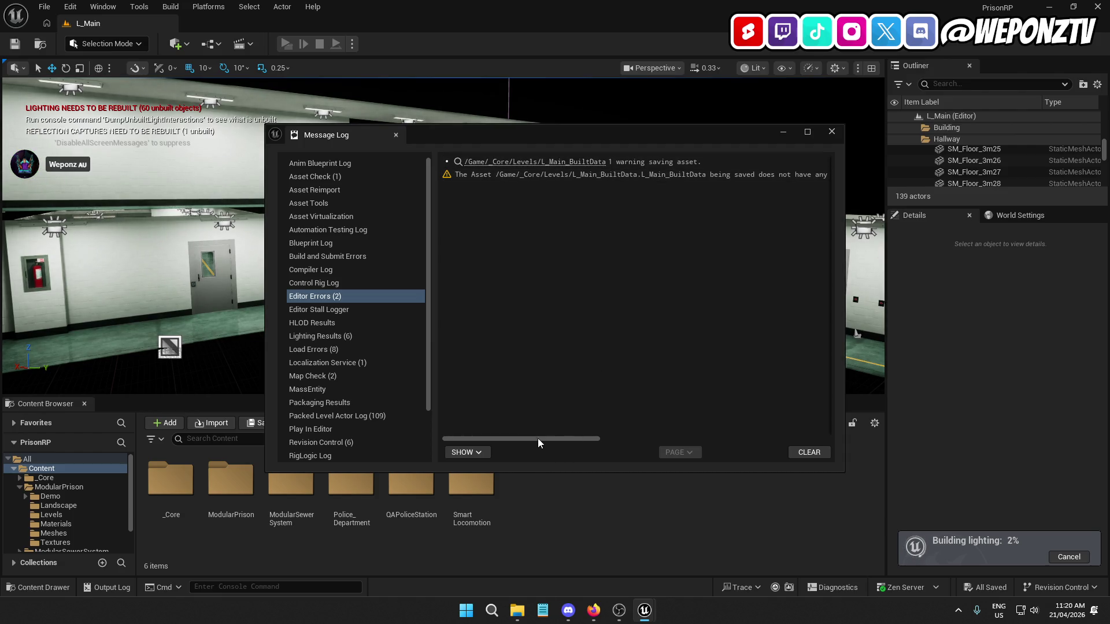
pyautogui.moveTo(538, 438); pyautogui.dragTo(782, 435)
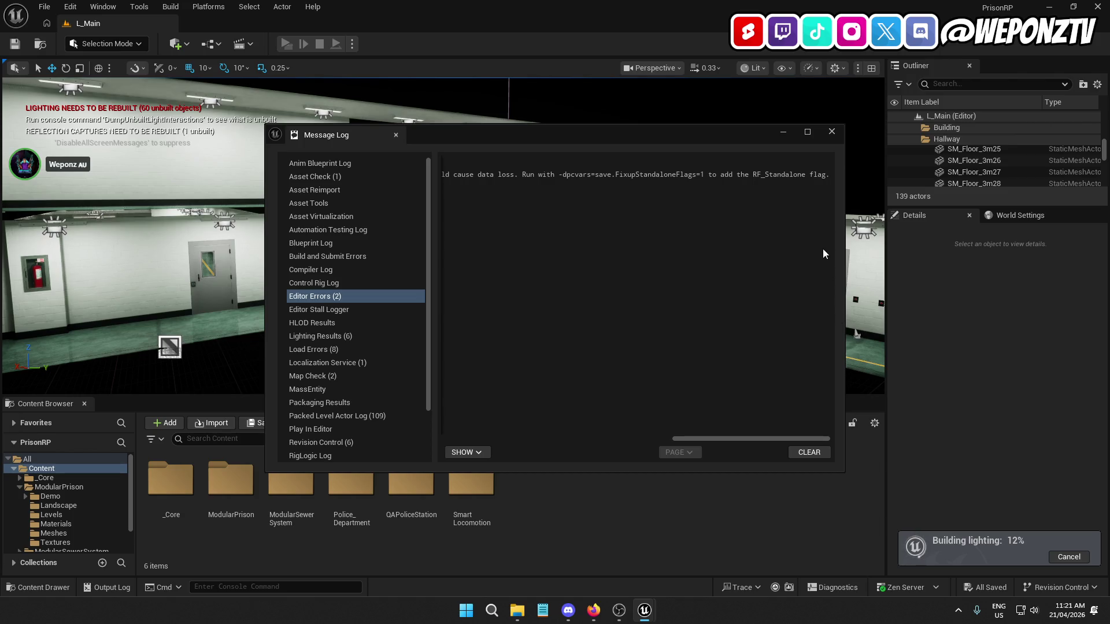
pyautogui.click(832, 133)
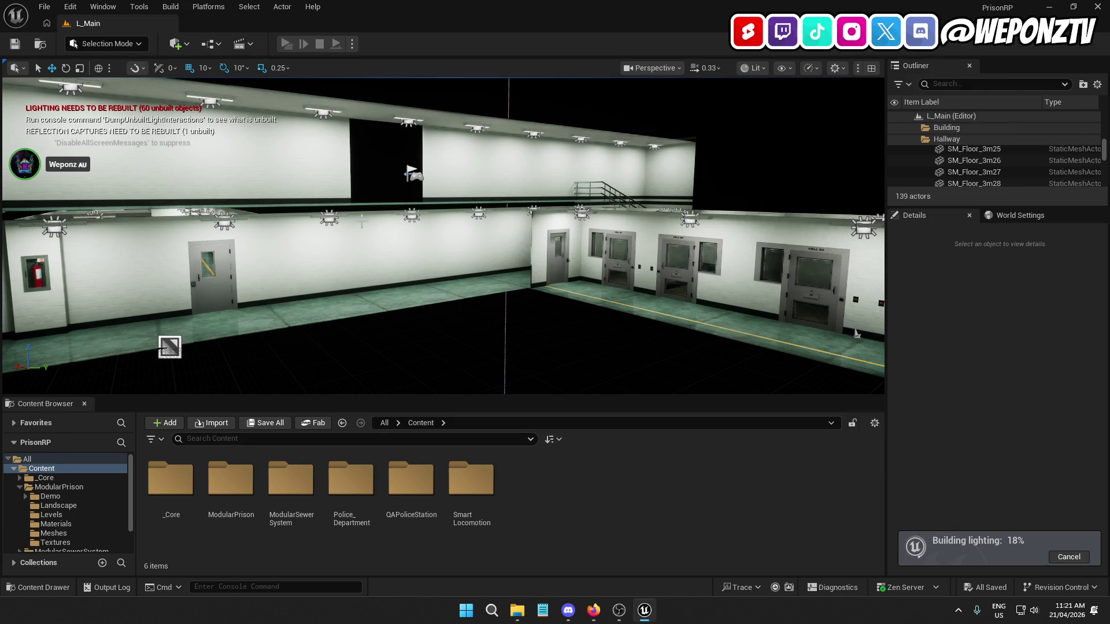
# Orbit down toward the empty floor past the hallway and open the Tools menu
pyautogui.moveTo(443, 358); pyautogui.dragTo(443, 359)
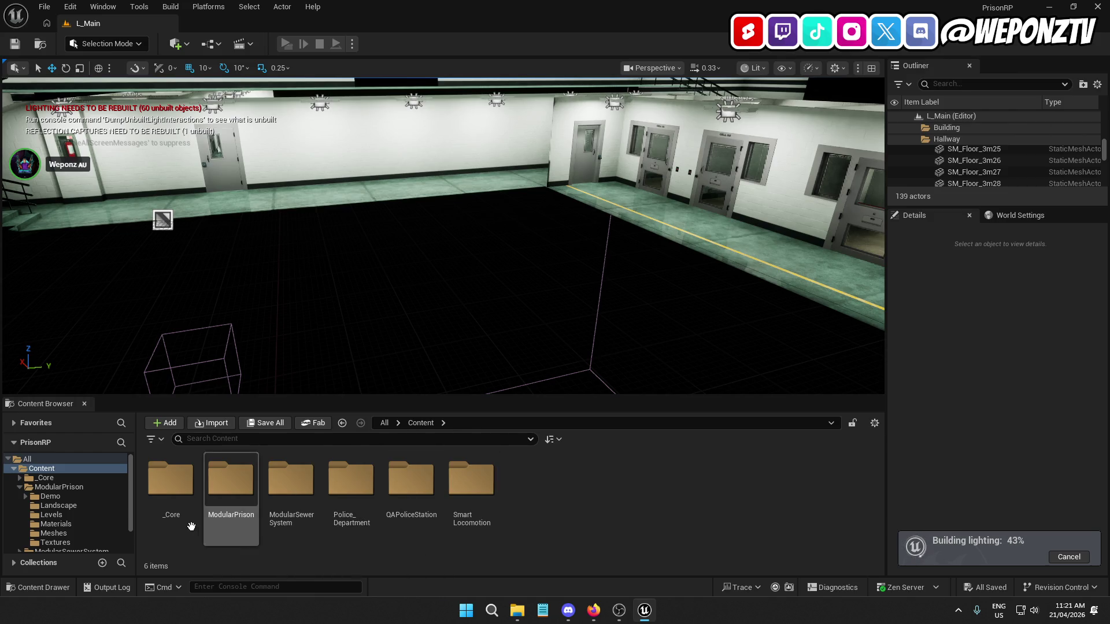
pyautogui.click(144, 9)
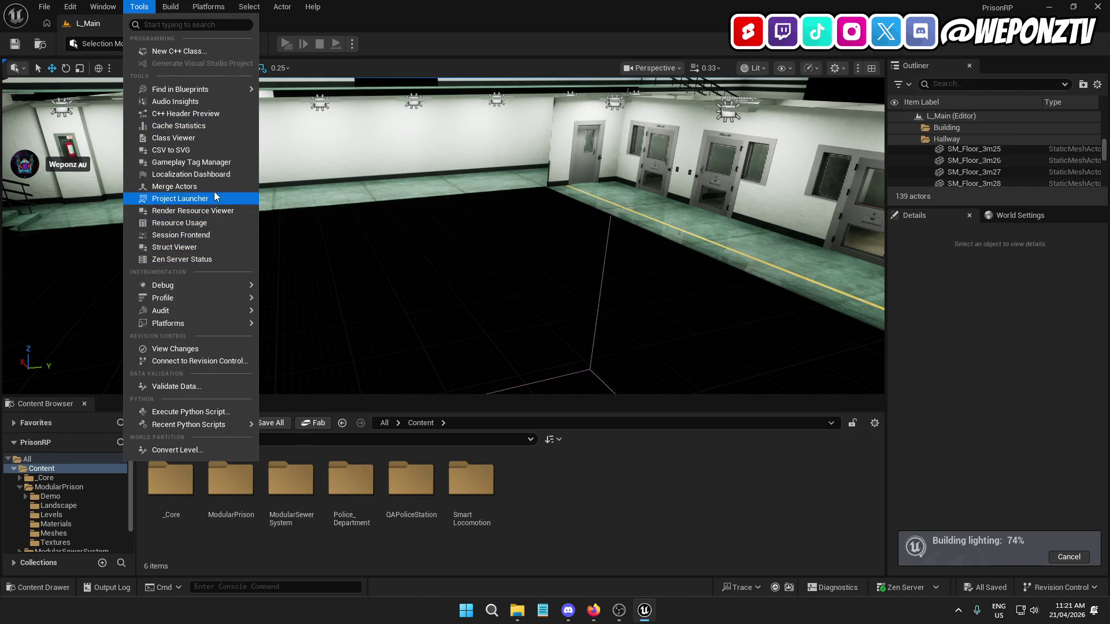
# Search the Plugins list, close it, and save the current level so everything reads All Saved
pyautogui.moveTo(70, 5)
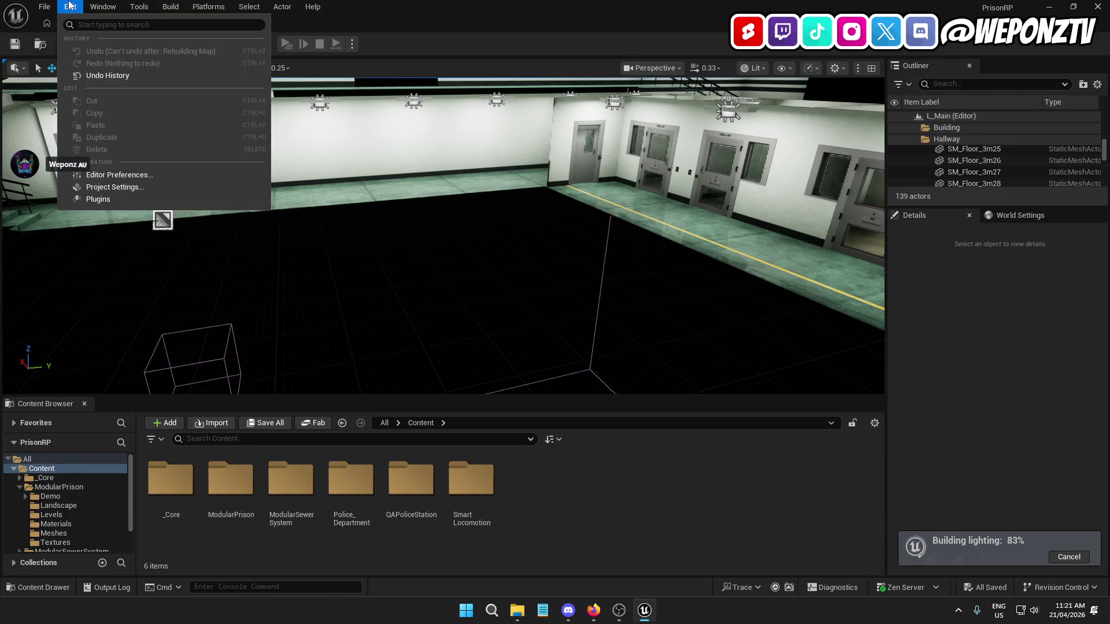
pyautogui.click(100, 201)
pyautogui.write('asse')
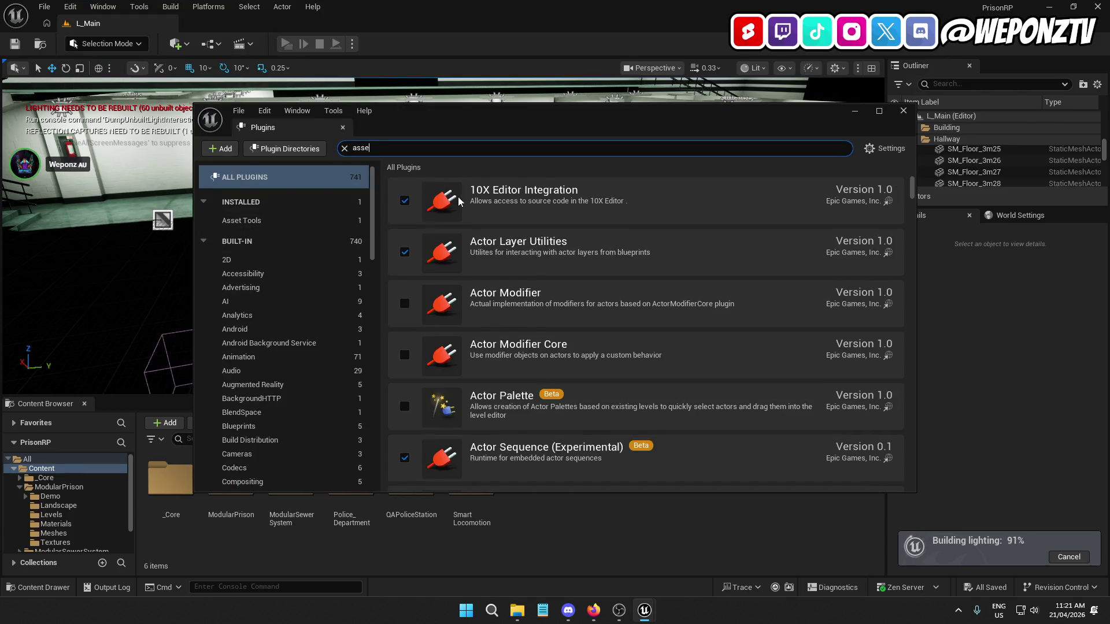
pyautogui.write('tr')
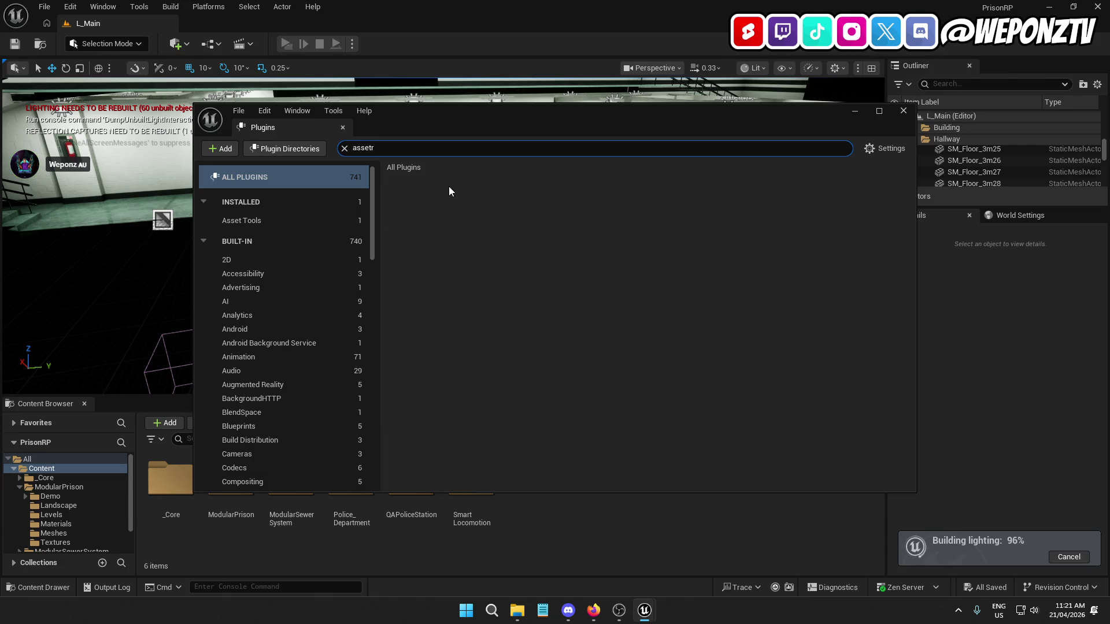
pyautogui.press('BackSpace')
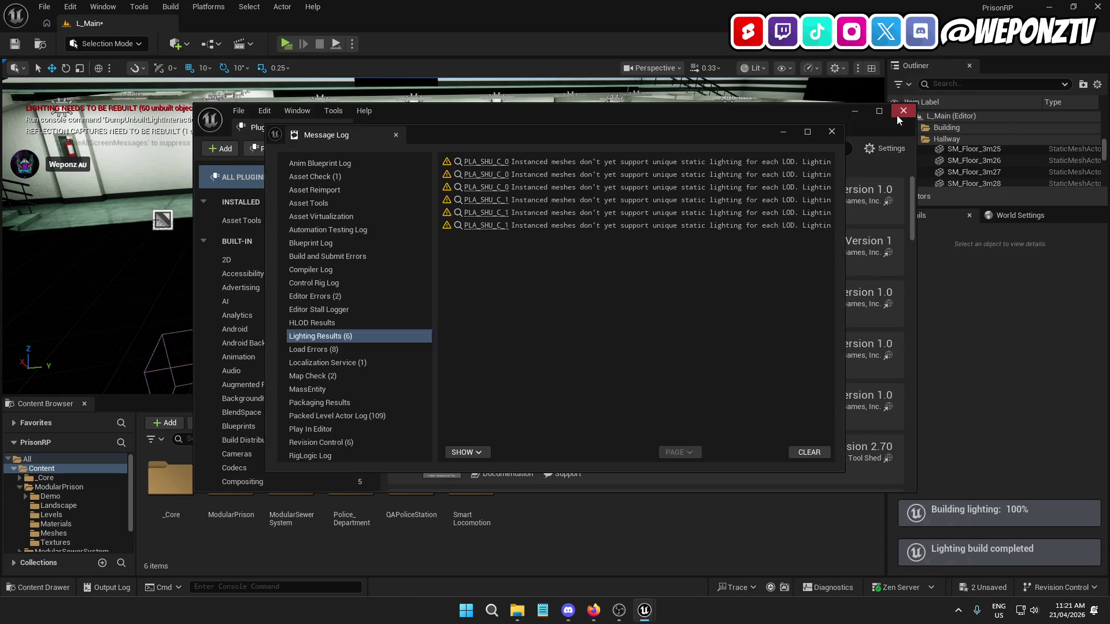
pyautogui.click(831, 132)
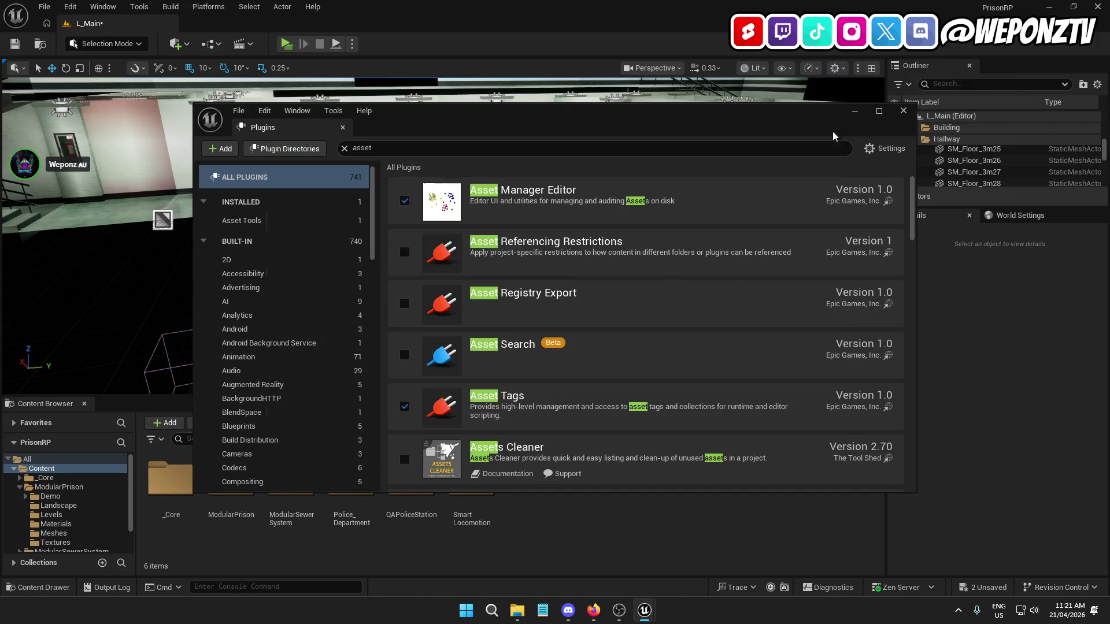
pyautogui.click(903, 110)
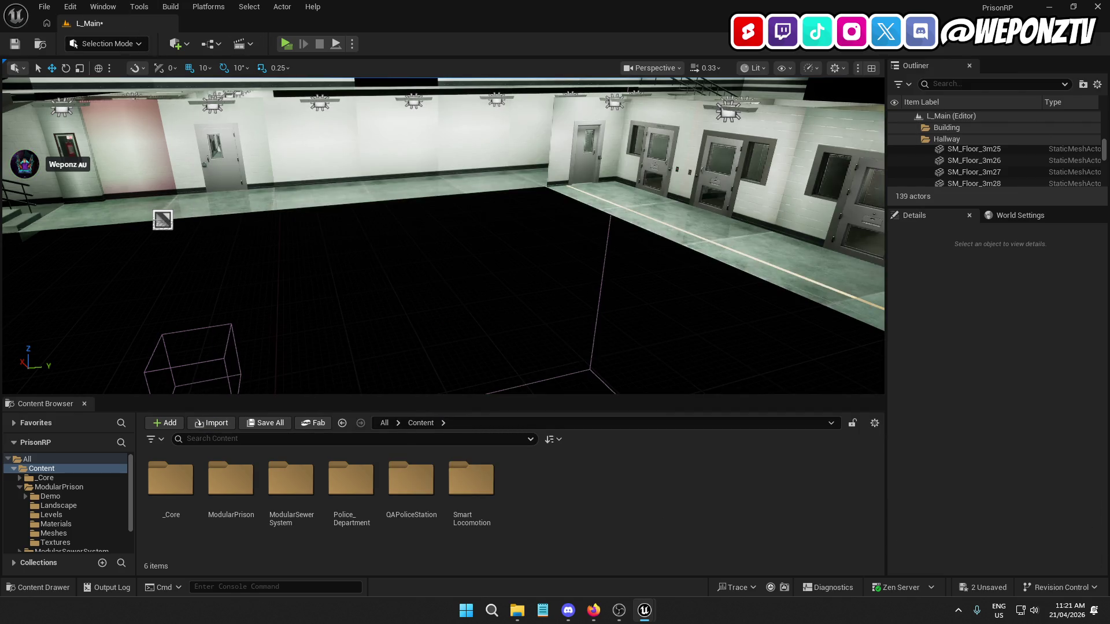
pyautogui.click(16, 46)
pyautogui.click(45, 6)
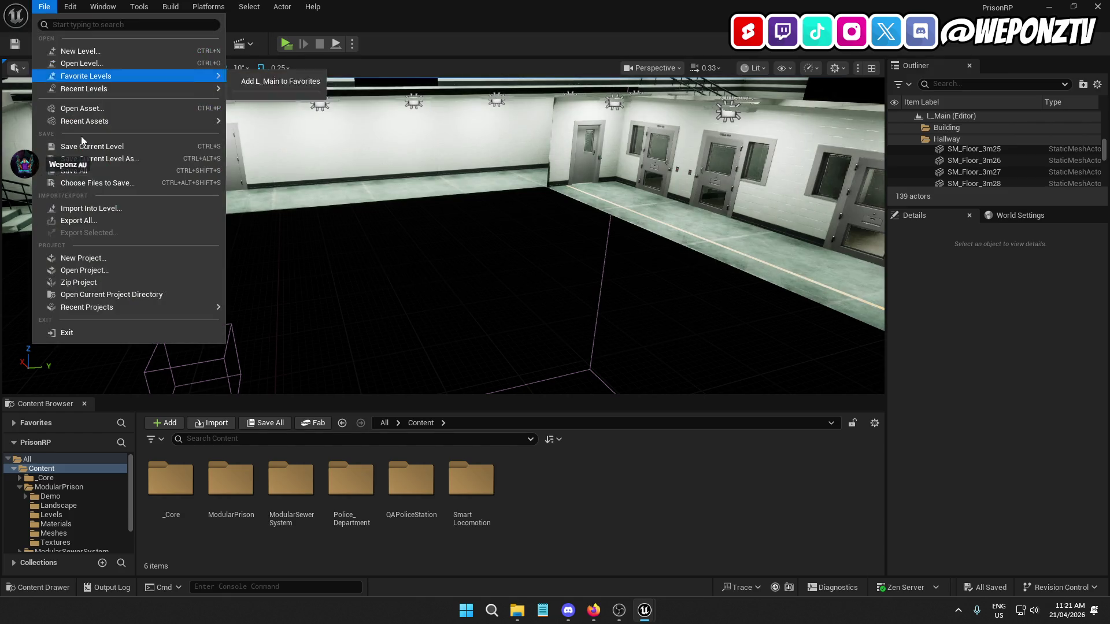
pyautogui.click(91, 172)
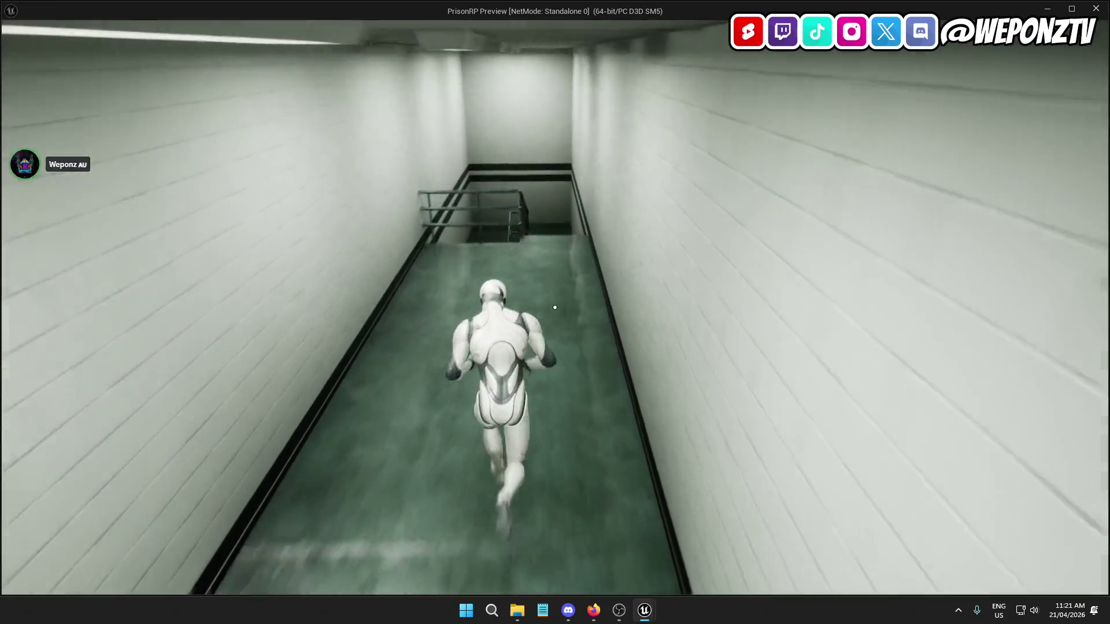
pyautogui.press('w')
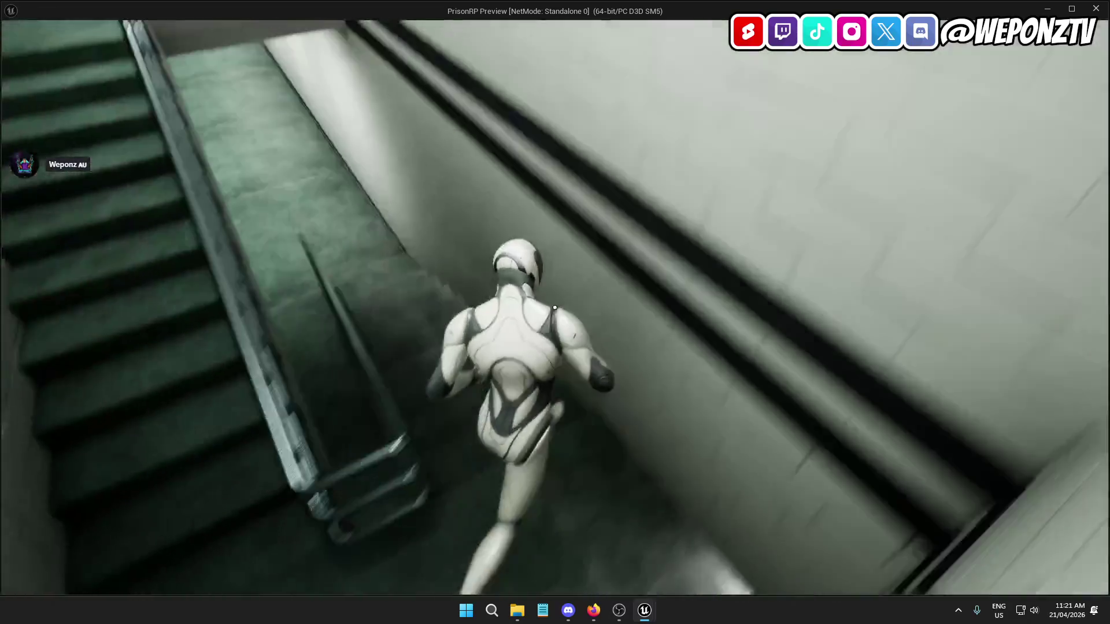
pyautogui.press('w')
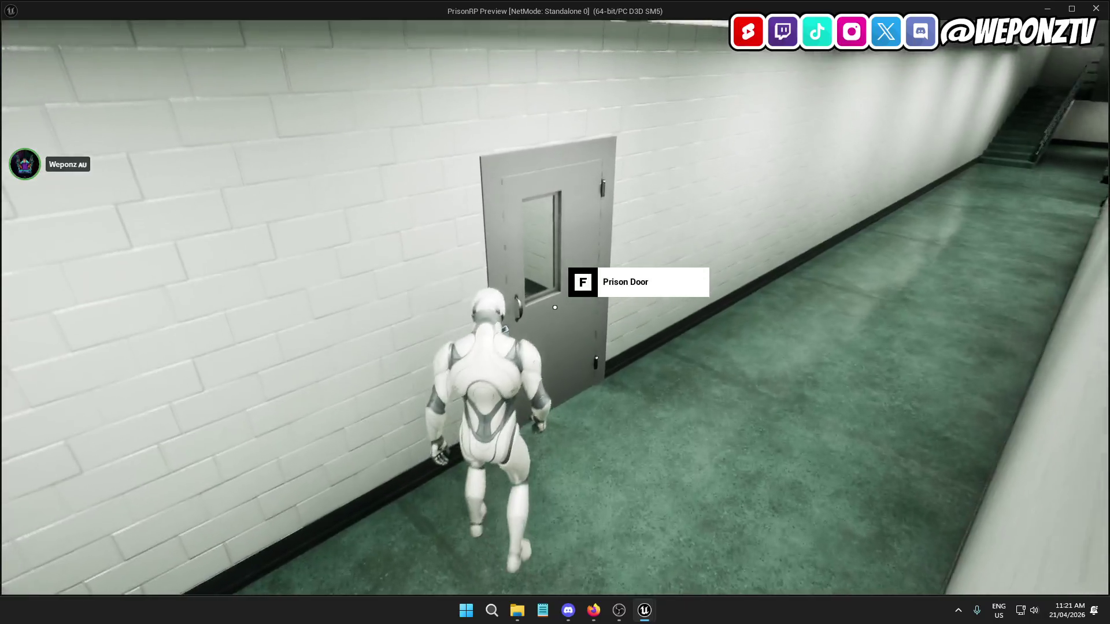
pyautogui.press('f')
pyautogui.press('w')
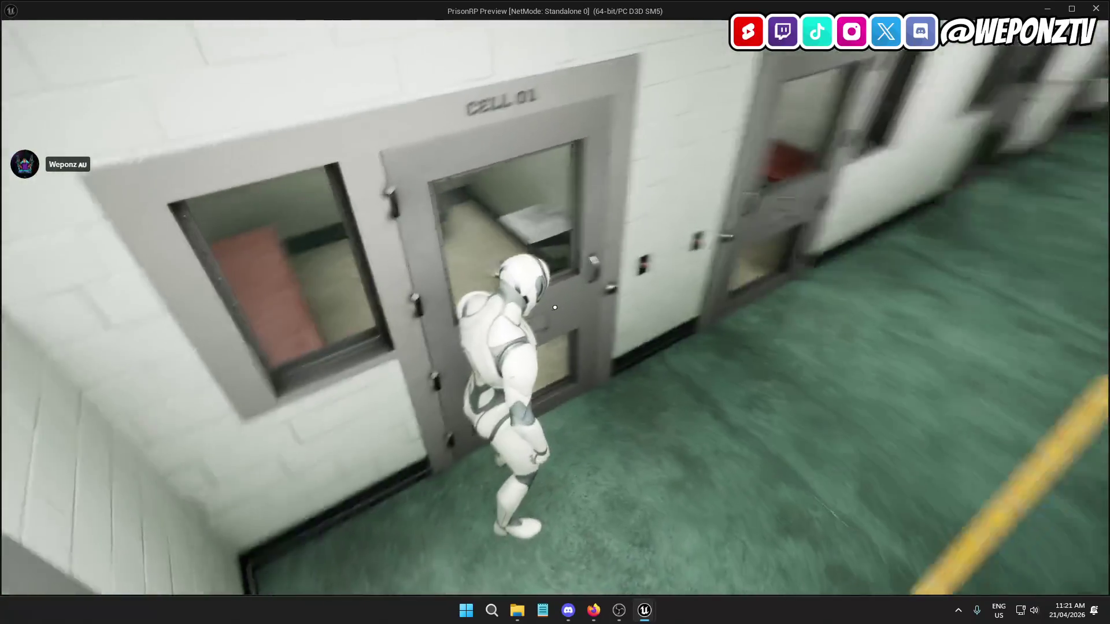
pyautogui.press('w')
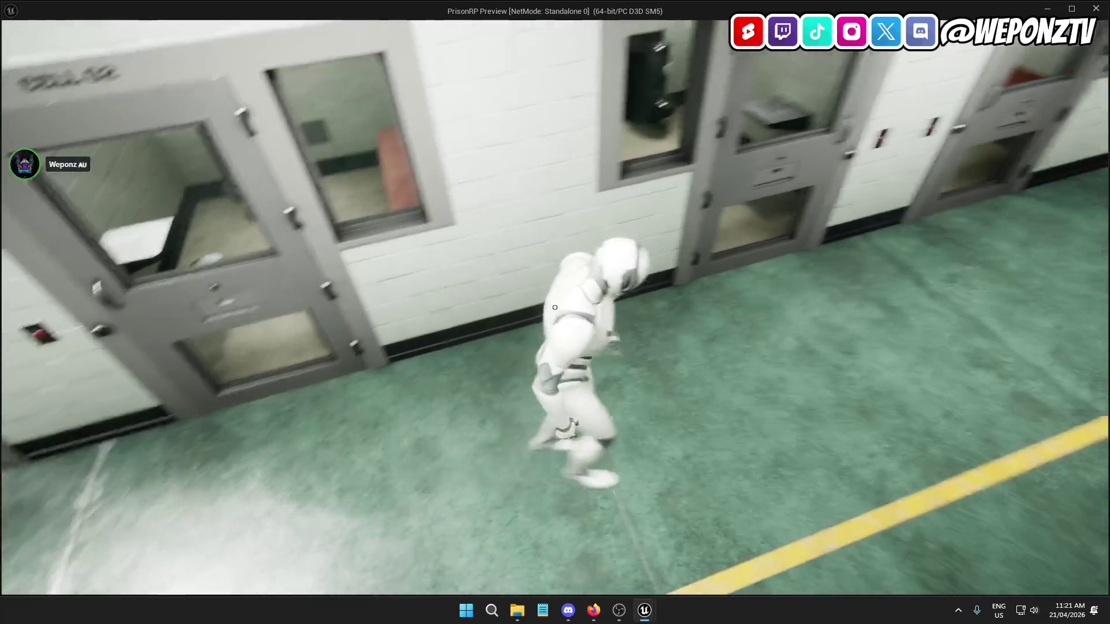
pyautogui.press('w')
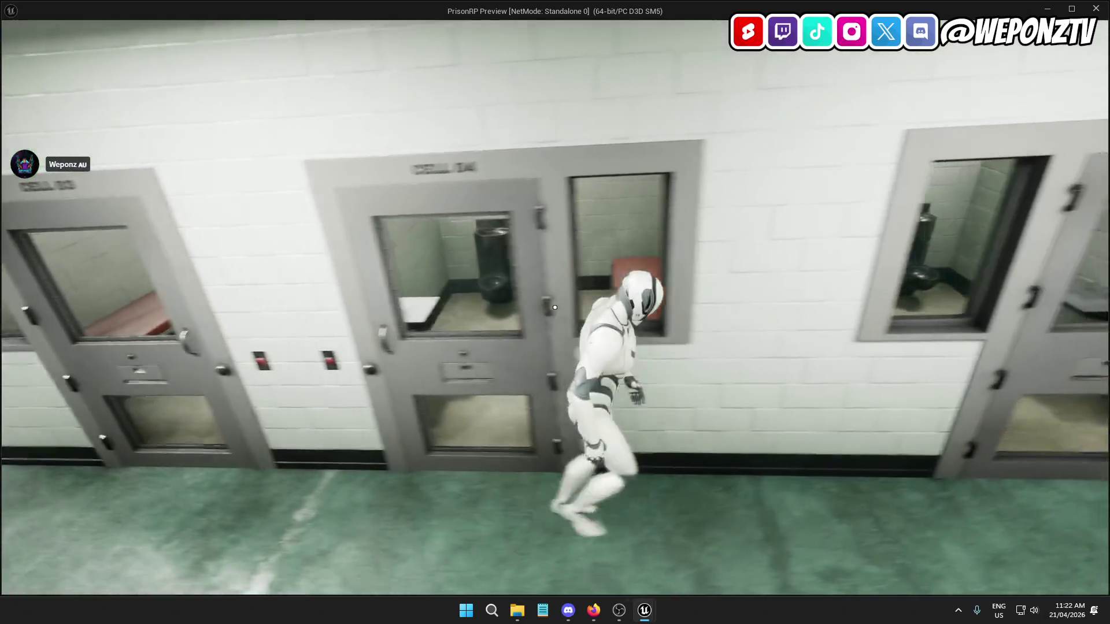
pyautogui.press('w')
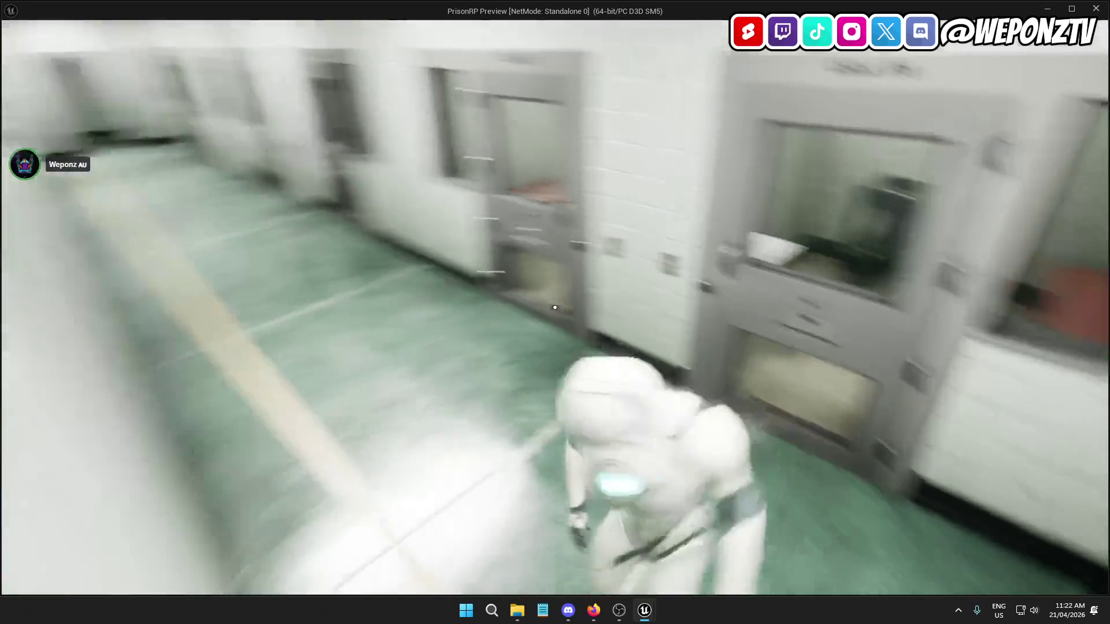
pyautogui.press('w')
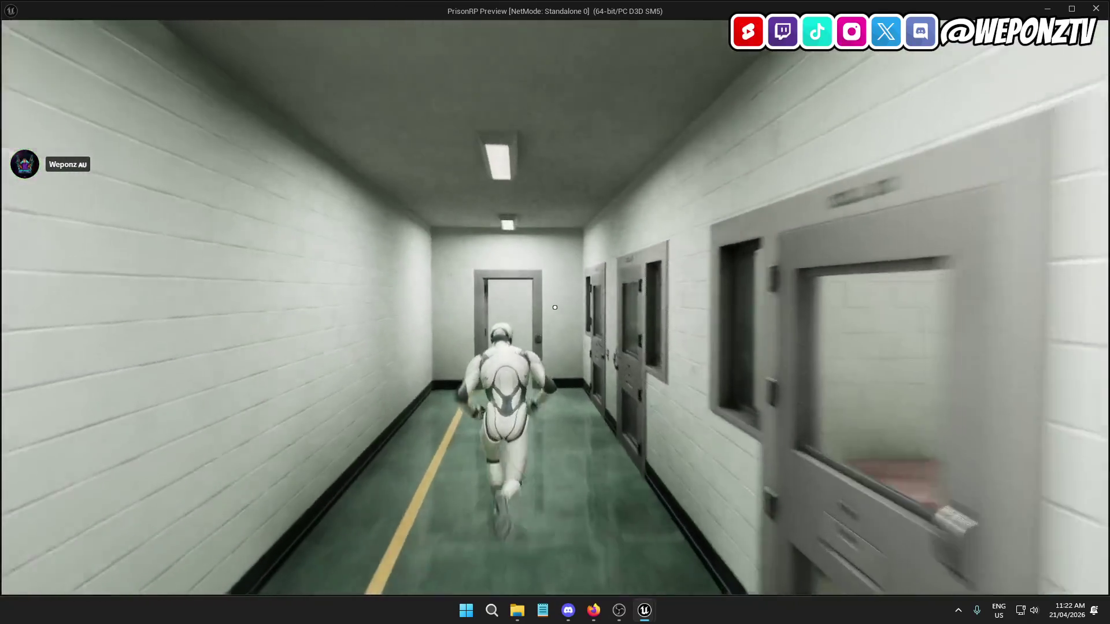
pyautogui.press('w')
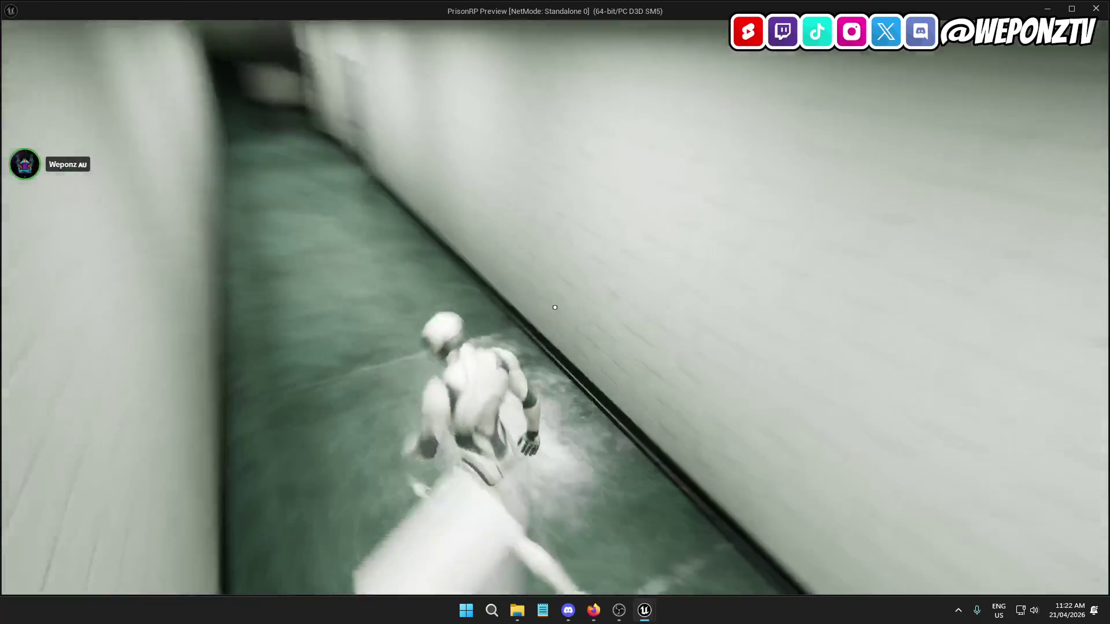
pyautogui.press('w')
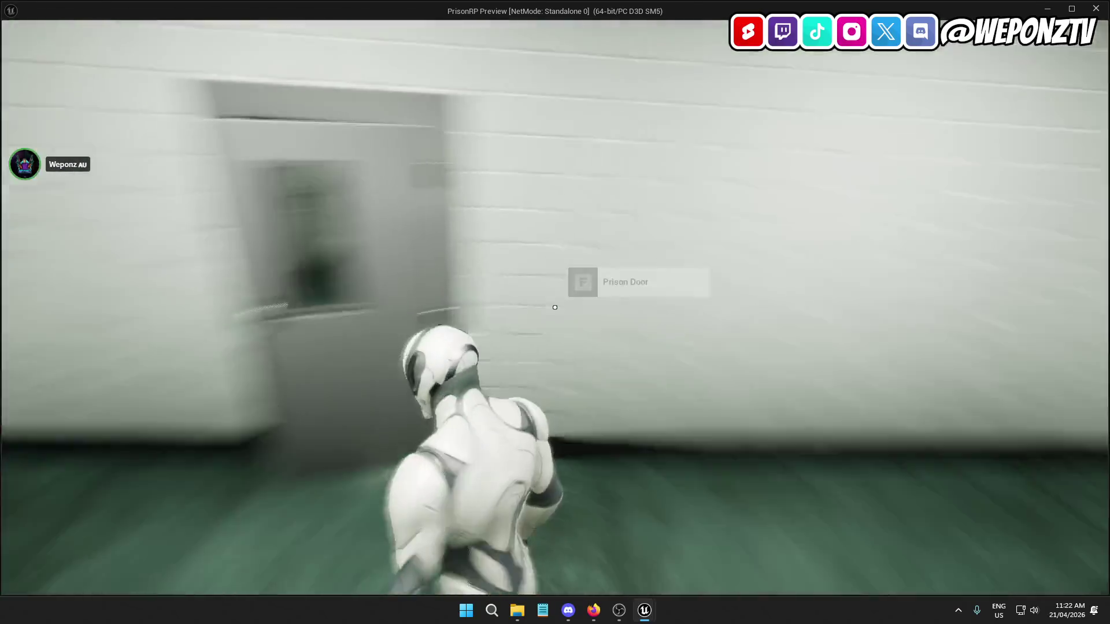
pyautogui.press('Escape')
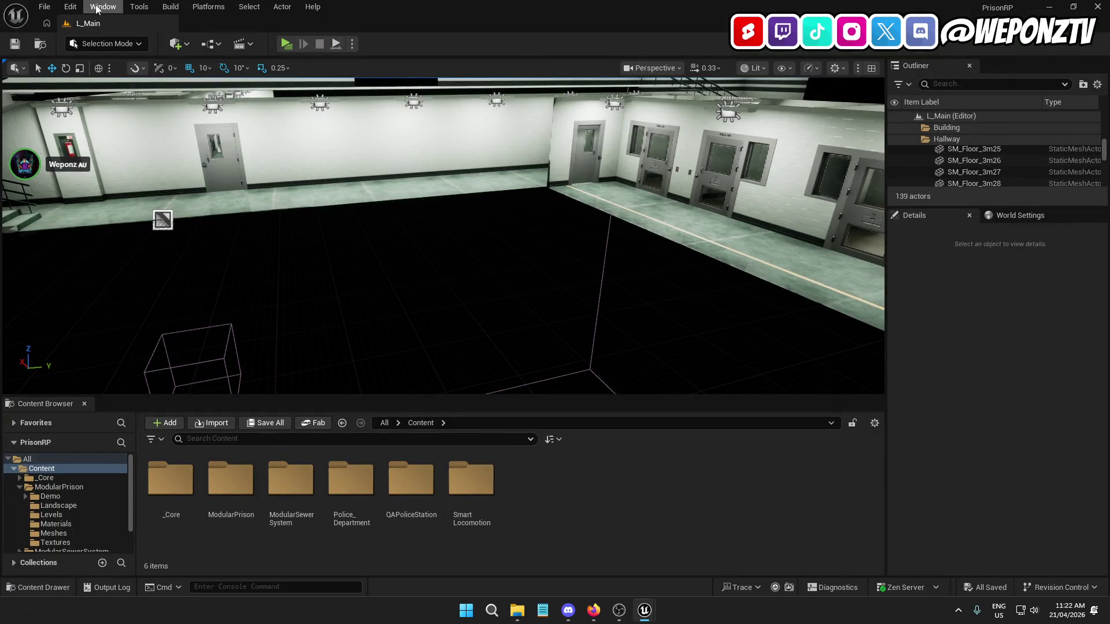
# Enable the Assets Cleaner plugin and restart the editor so it loads
pyautogui.click(71, 7)
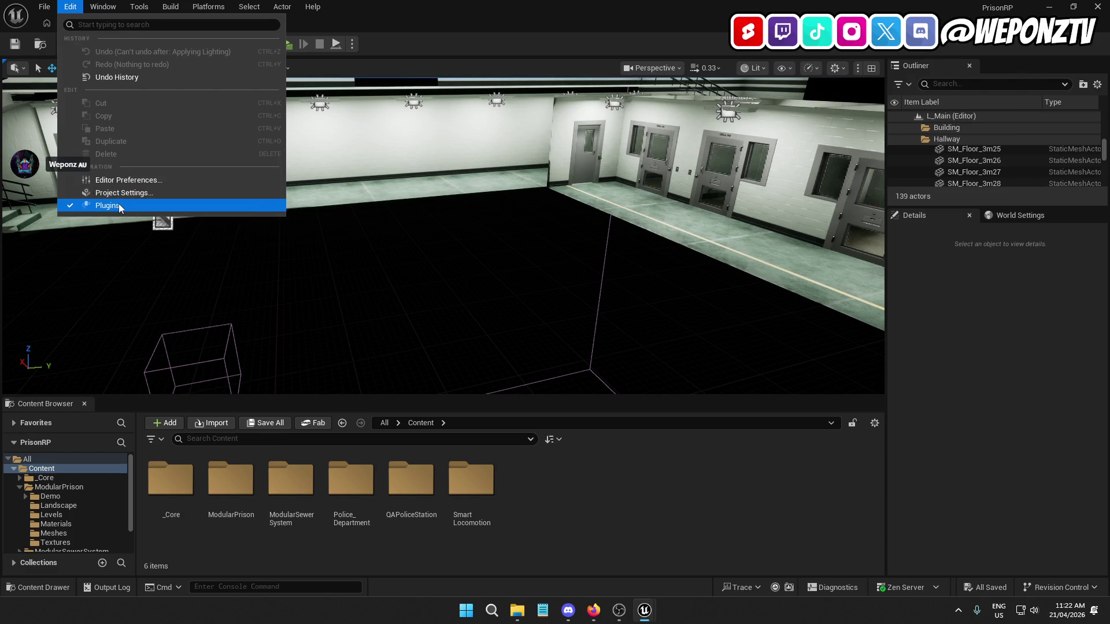
pyautogui.click(109, 206)
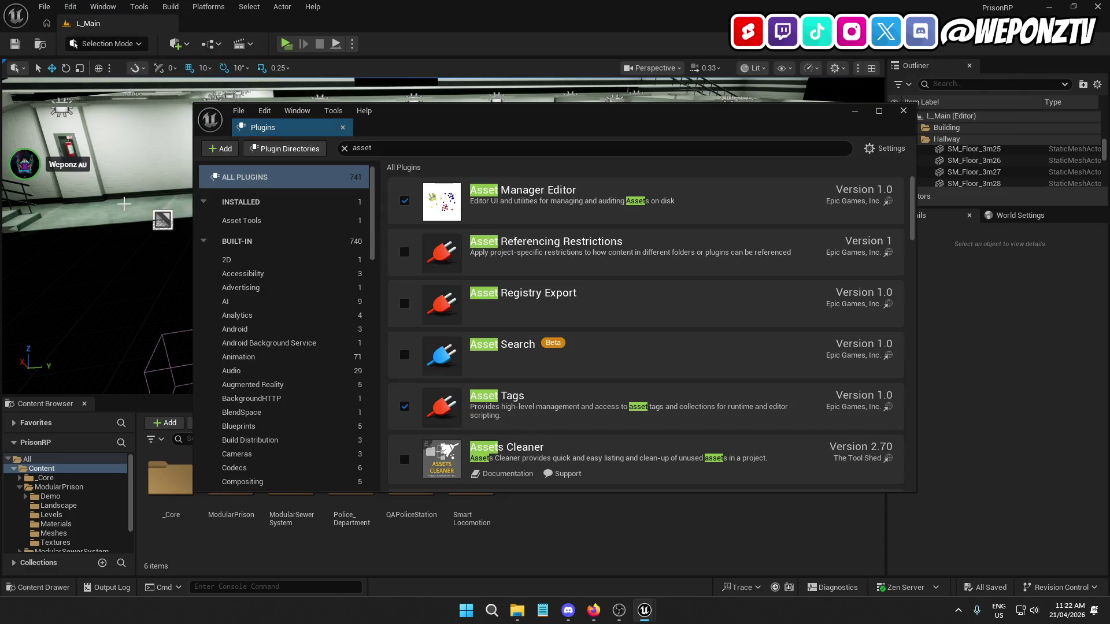
pyautogui.click(404, 460)
pyautogui.click(853, 466)
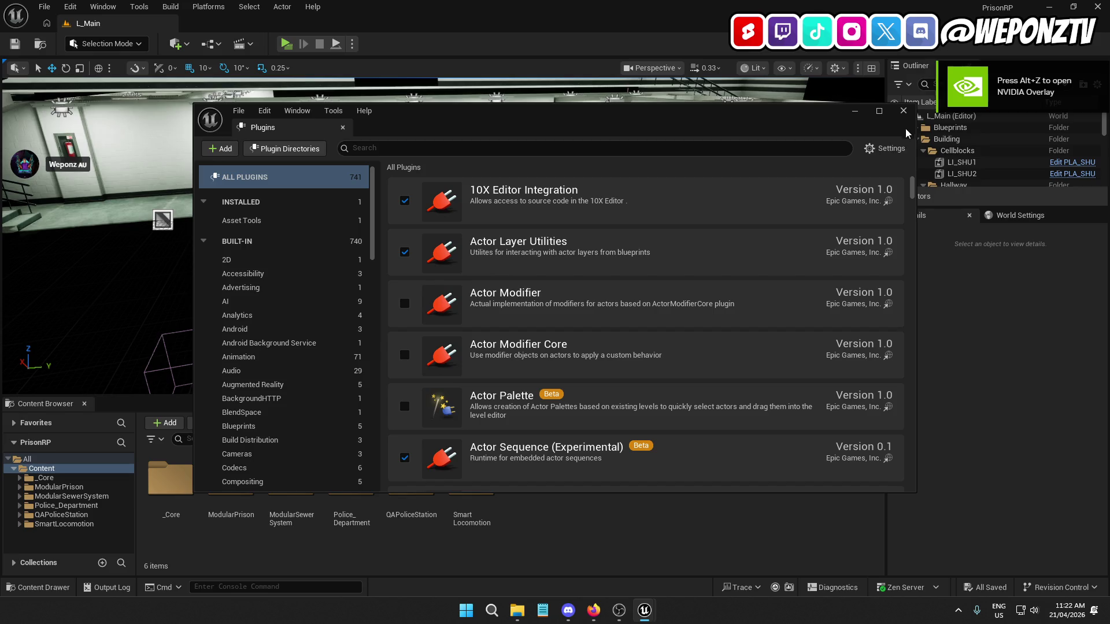
pyautogui.click(903, 111)
pyautogui.moveTo(514, 311)
pyautogui.mouseDown()
pyautogui.moveTo(498, 301)
pyautogui.moveTo(520, 295)
pyautogui.moveTo(503, 312)
pyautogui.moveTo(422, 293)
pyautogui.mouseUp()
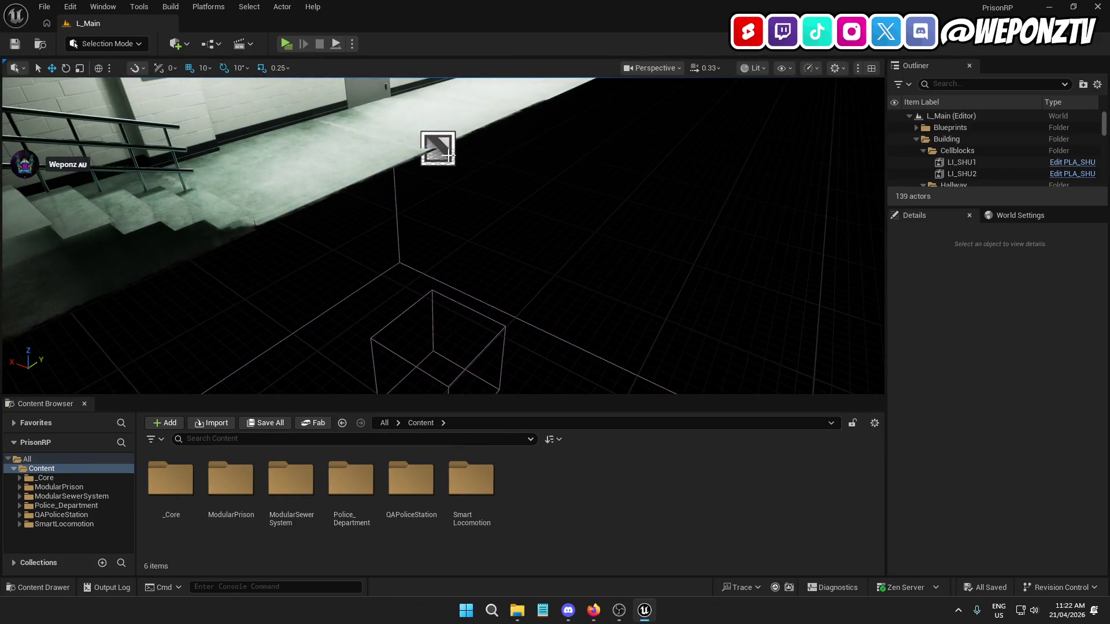
# Lower the BoxReflectionCapture to Location Z -100 and save the level
pyautogui.click(448, 149)
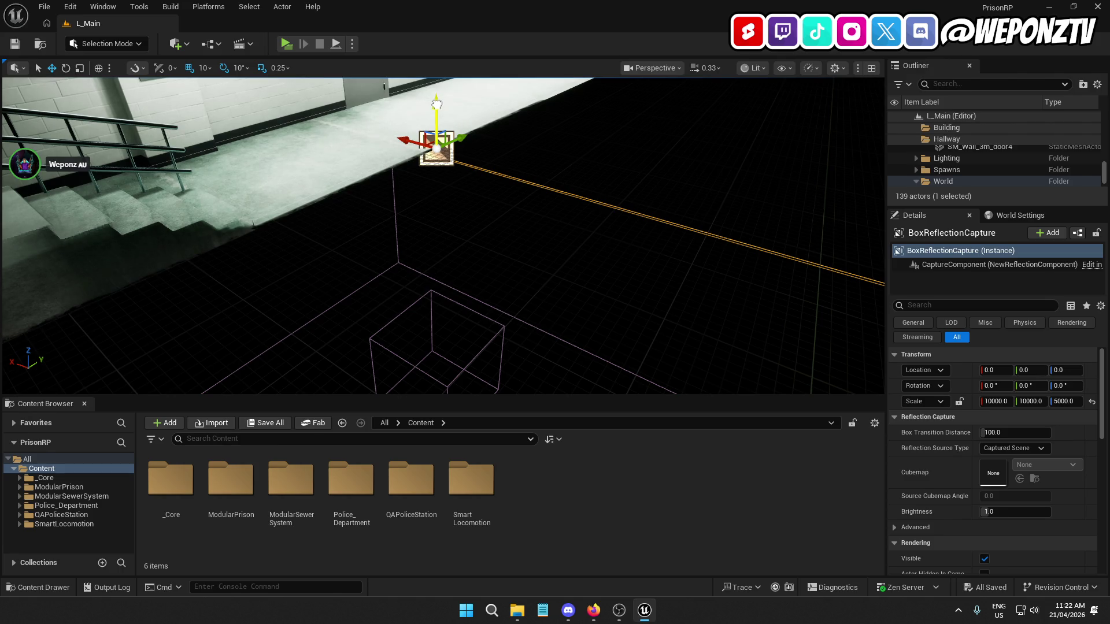
pyautogui.moveTo(437, 104); pyautogui.dragTo(437, 163)
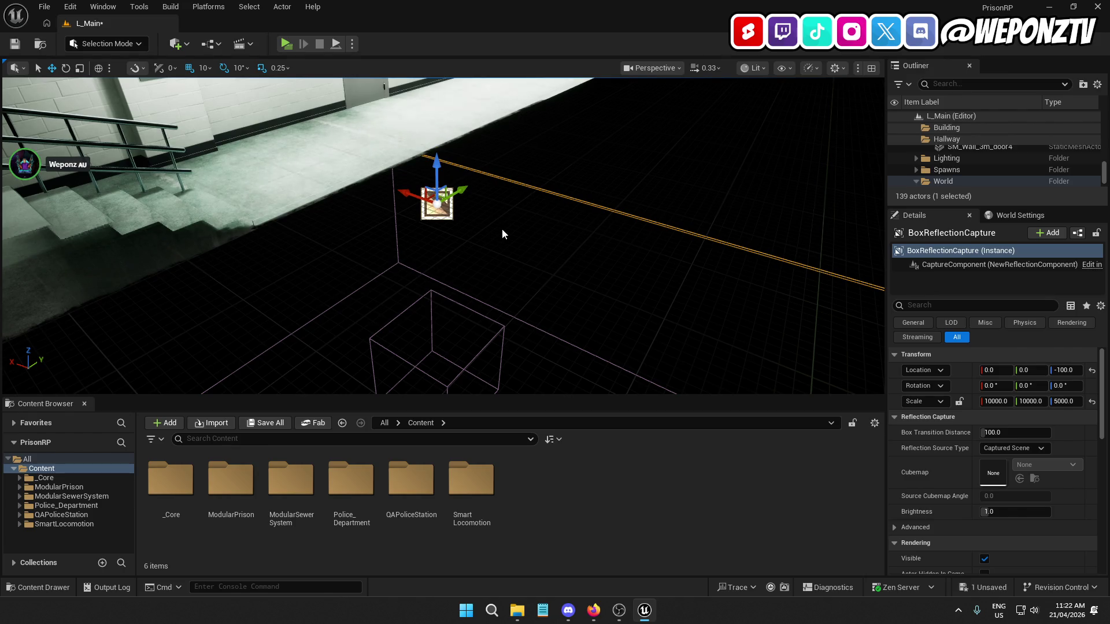
pyautogui.click(14, 43)
# Look down the cell hallway, then close the Unreal editor
pyautogui.moveTo(410, 180); pyautogui.dragTo(409, 180)
pyautogui.moveTo(638, 324); pyautogui.dragTo(637, 323)
pyautogui.click(1097, 7)
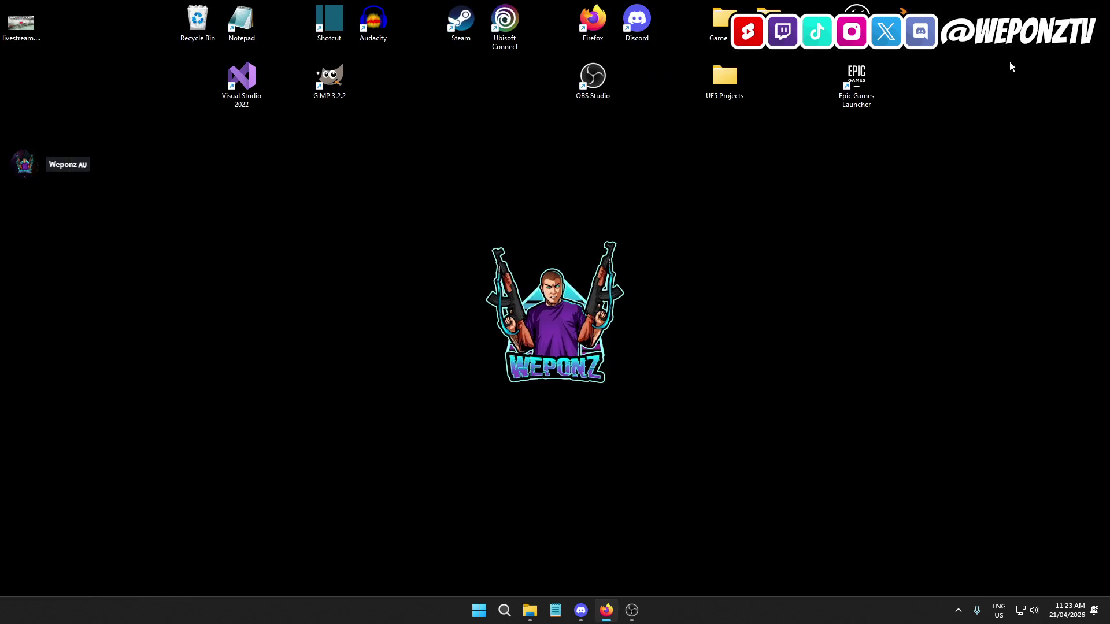
# Browse into UE5 Projects > PrisonRP, select PrisonRP.uproject, and close that folder window
pyautogui.doubleClick(731, 87)
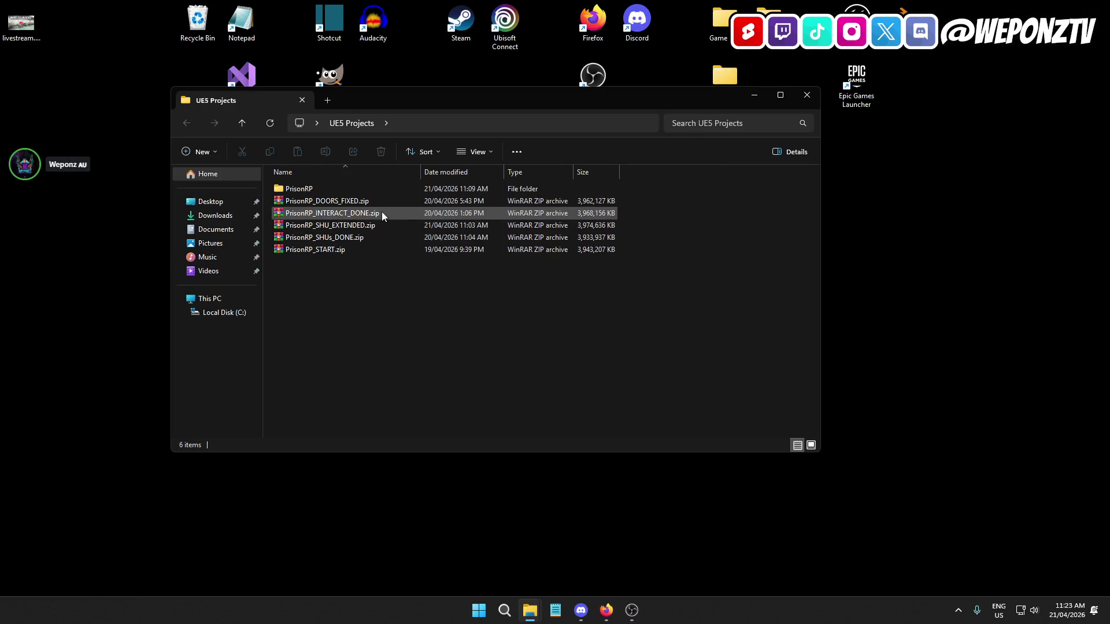
pyautogui.click(350, 190)
pyautogui.doubleClick(351, 190)
pyautogui.click(354, 275)
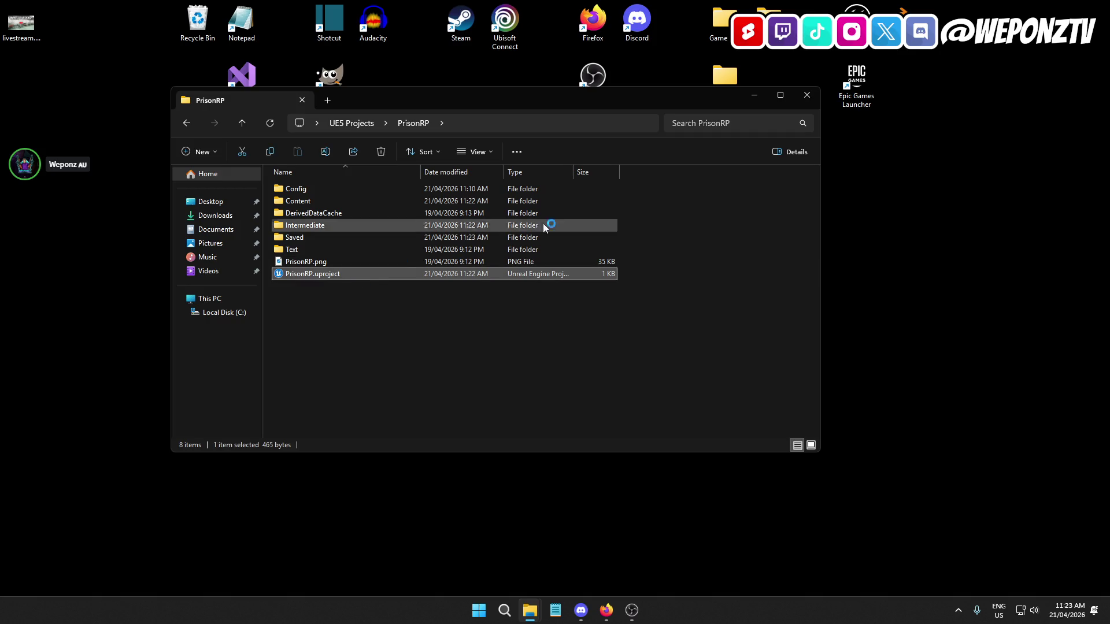
pyautogui.click(797, 97)
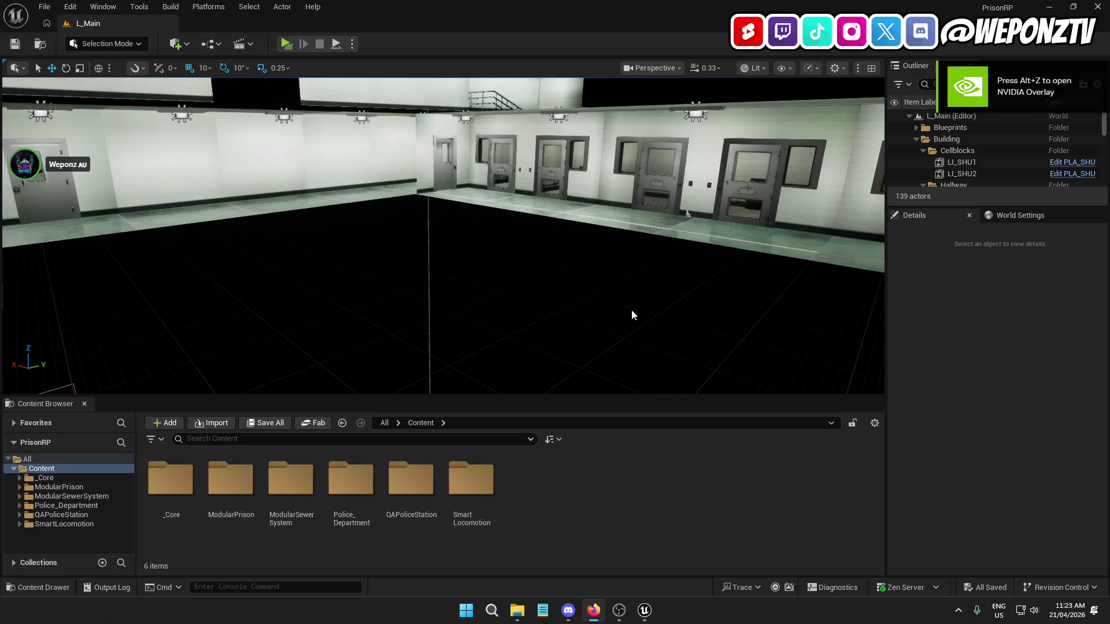
# Close the Unreal editor and select the PrisonRP folder in UE5 Projects
pyautogui.click(1097, 7)
pyautogui.doubleClick(723, 71)
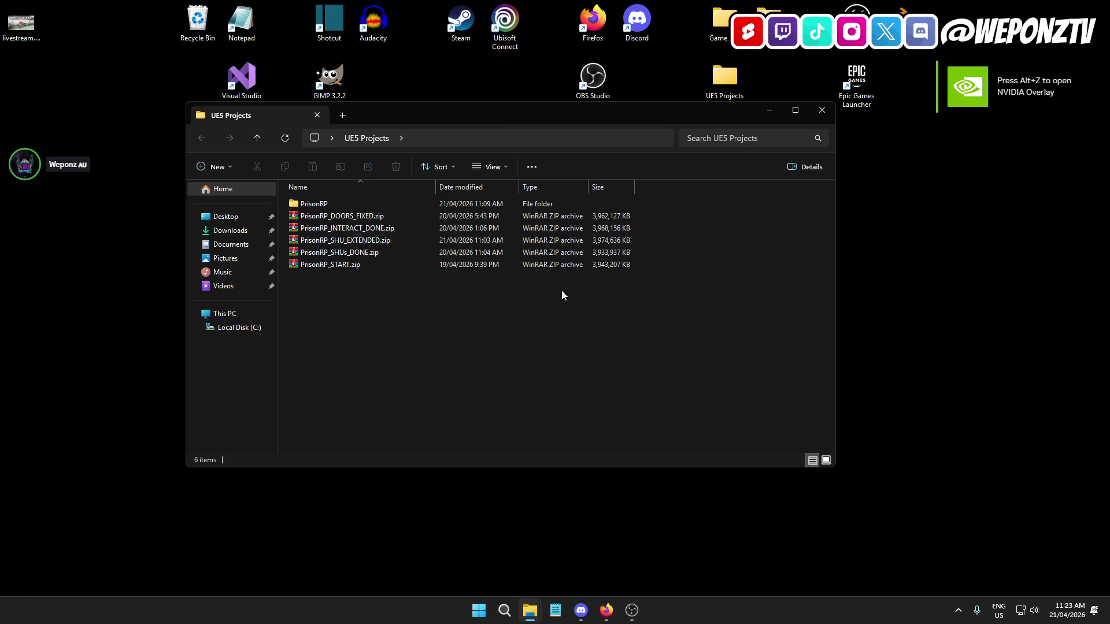
pyautogui.click(318, 206)
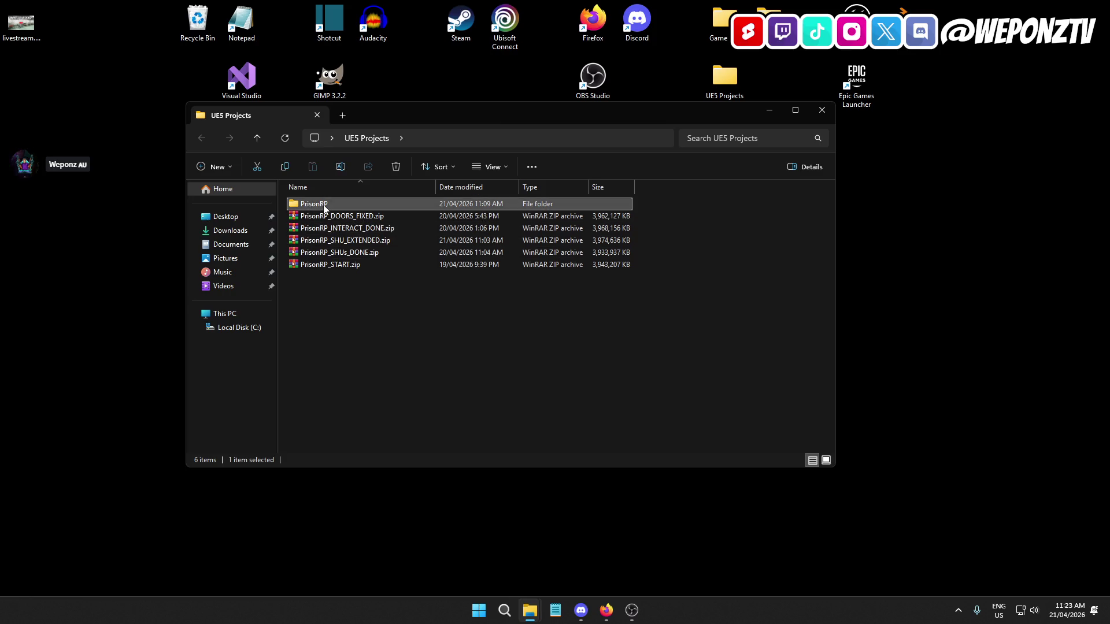
# Archive the PrisonRP folder with WinRAR as ZIP file PrisonRP_NEW_ASSETS_ADDED.zip
pyautogui.rightClick(322, 207)
pyautogui.moveTo(432, 357)
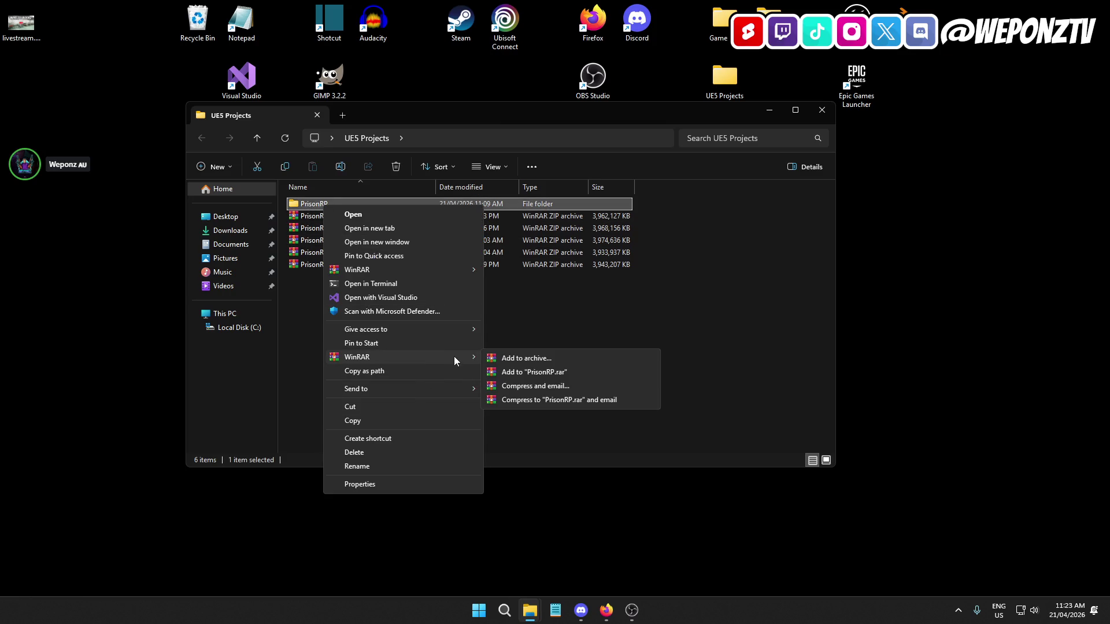
pyautogui.click(528, 359)
pyautogui.click(529, 301)
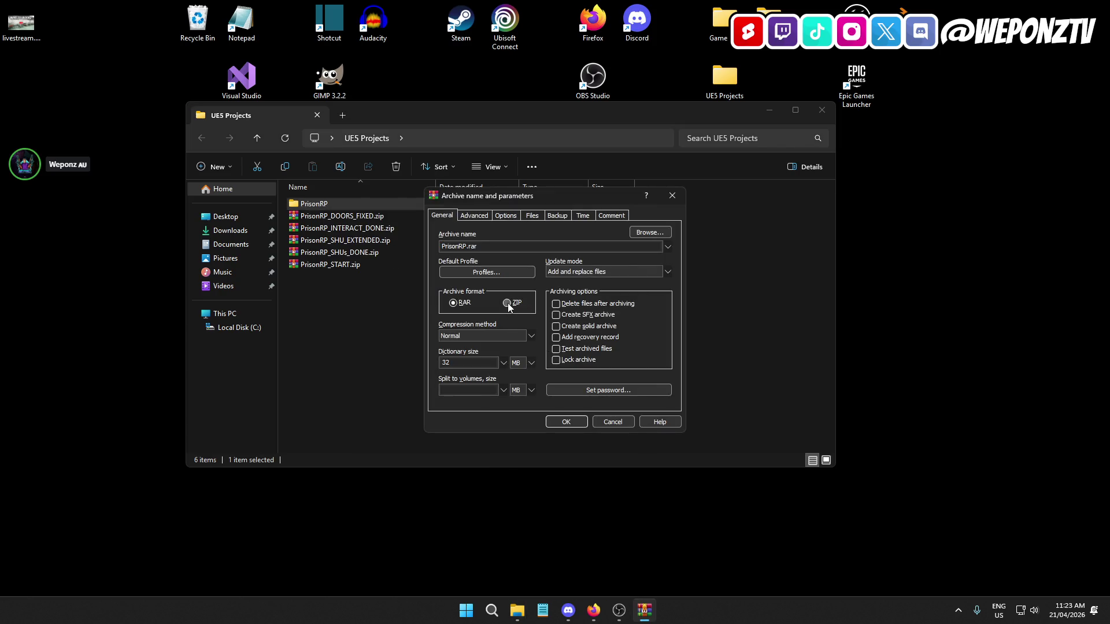
pyautogui.click(467, 246)
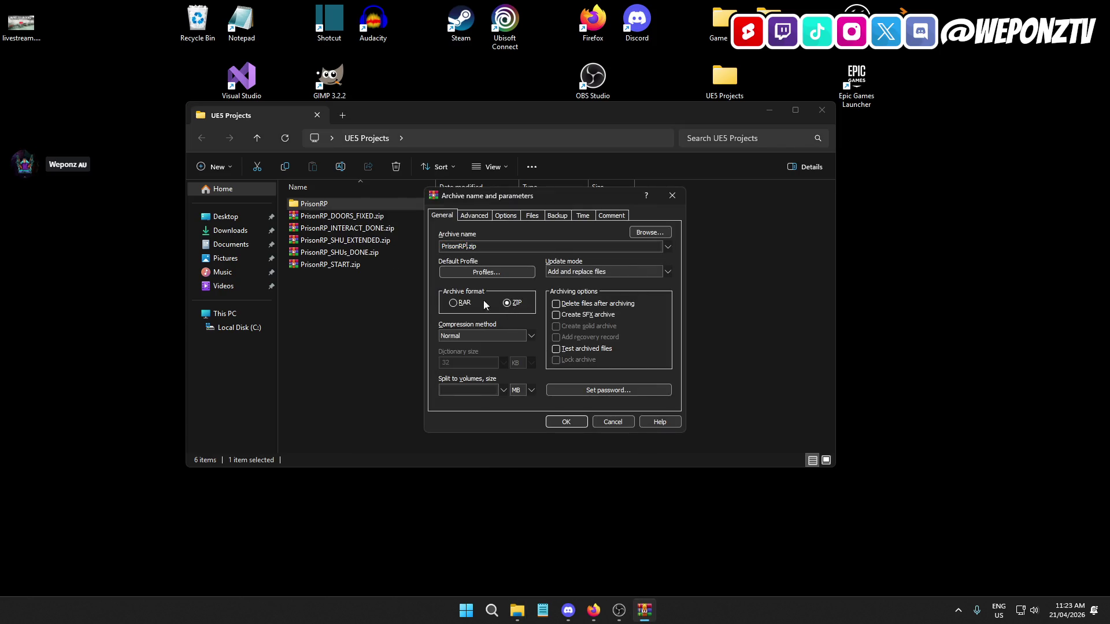
pyautogui.write('_NEW_ASSE')
pyautogui.write('TS_')
pyautogui.write('ADDED')
pyautogui.click(564, 422)
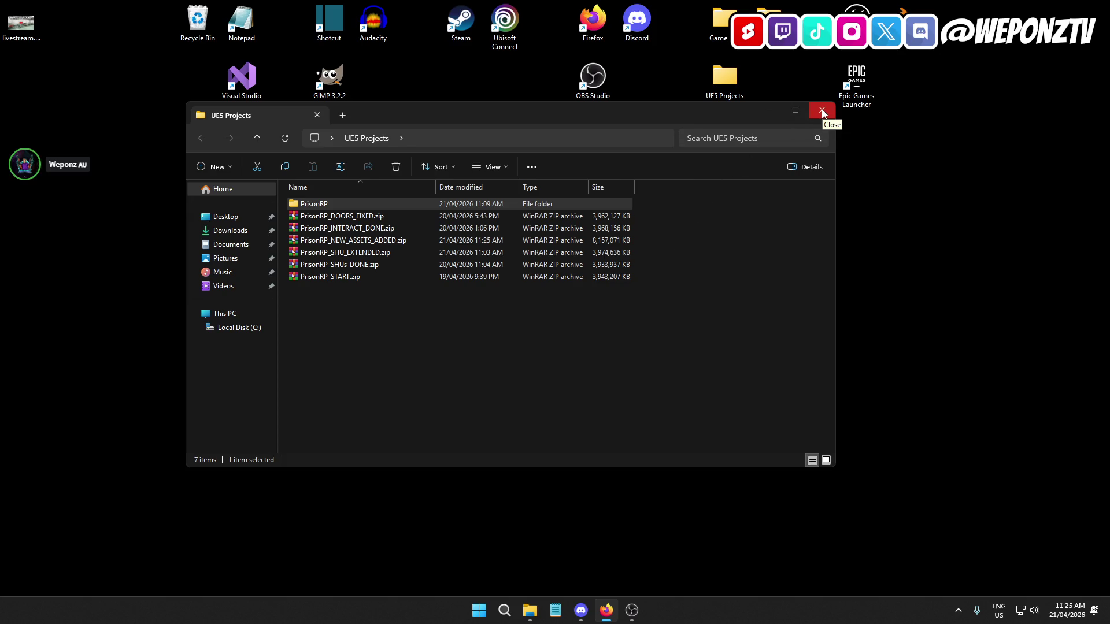
# Launch PrisonRP.uproject from the PrisonRP folder and close the Explorer window
pyautogui.doubleClick(347, 204)
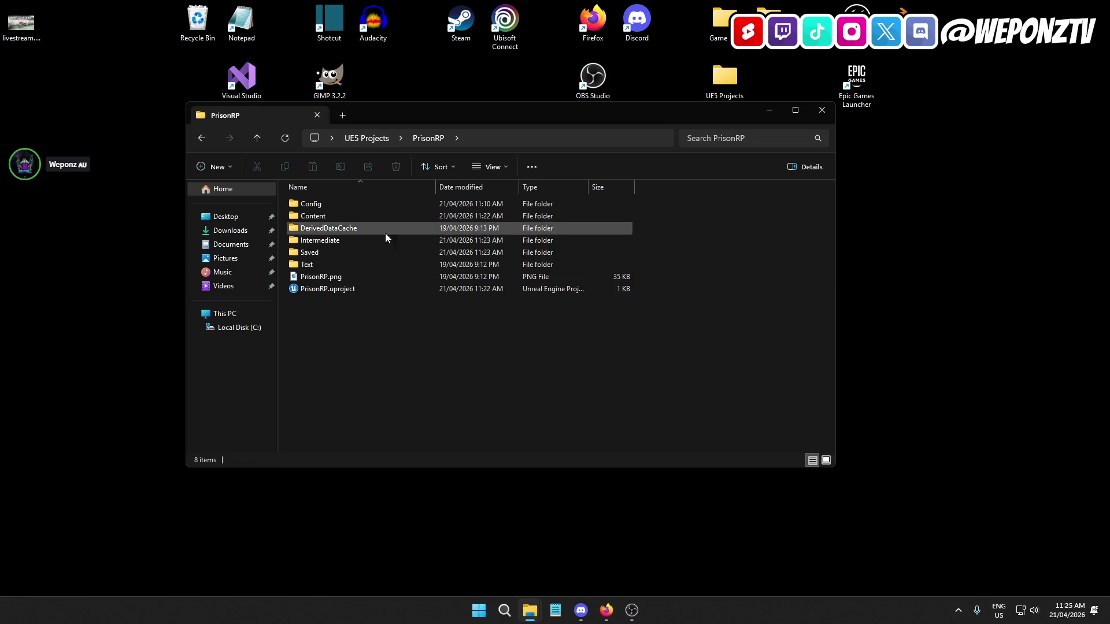
pyautogui.doubleClick(380, 289)
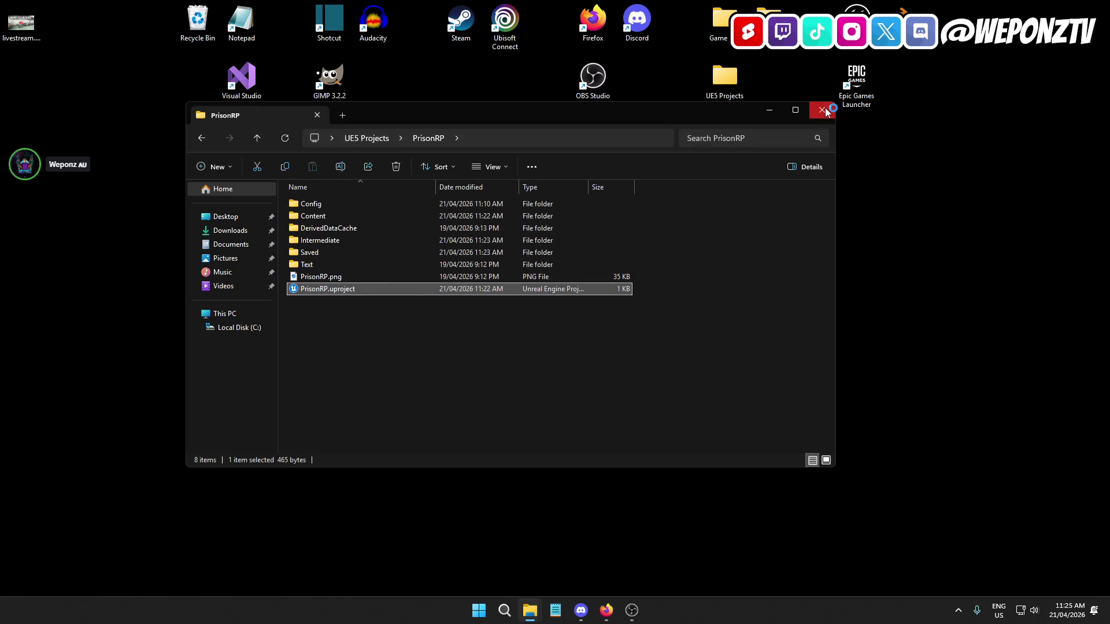
pyautogui.click(823, 109)
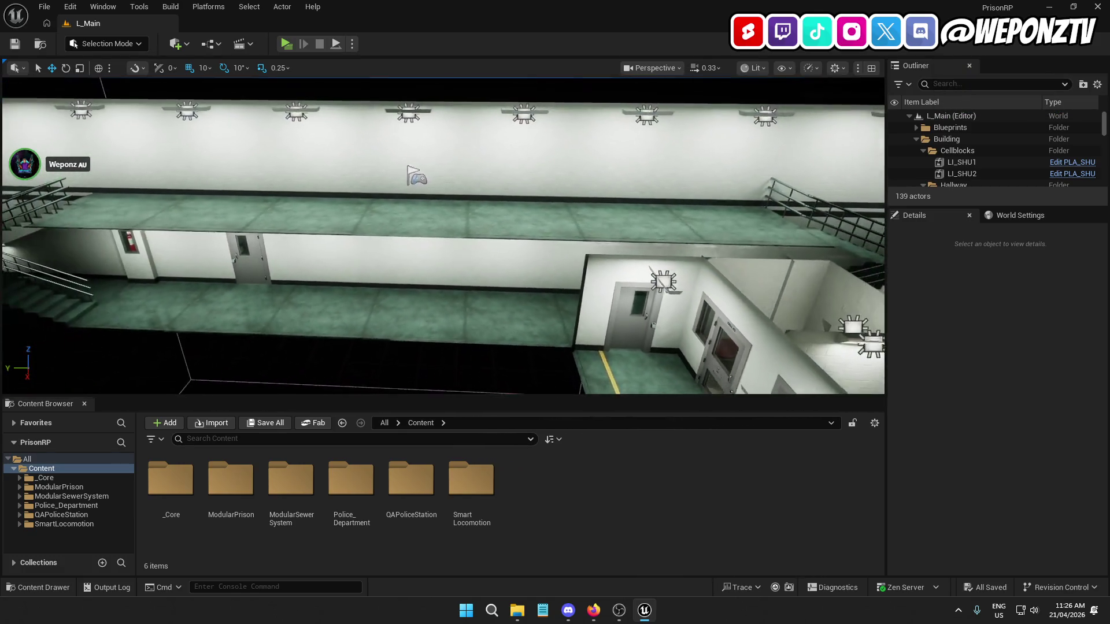
# Select the hallway floor piece plus its left and right walls beside the stairwell
pyautogui.moveTo(443, 236); pyautogui.dragTo(312, 230)
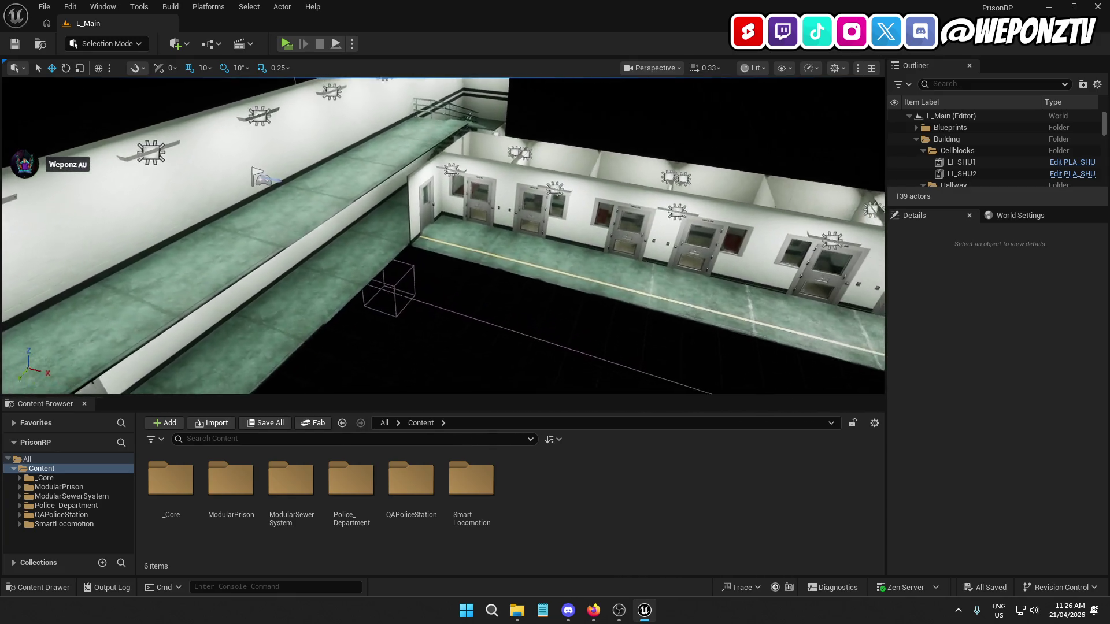
pyautogui.moveTo(312, 230); pyautogui.dragTo(497, 239)
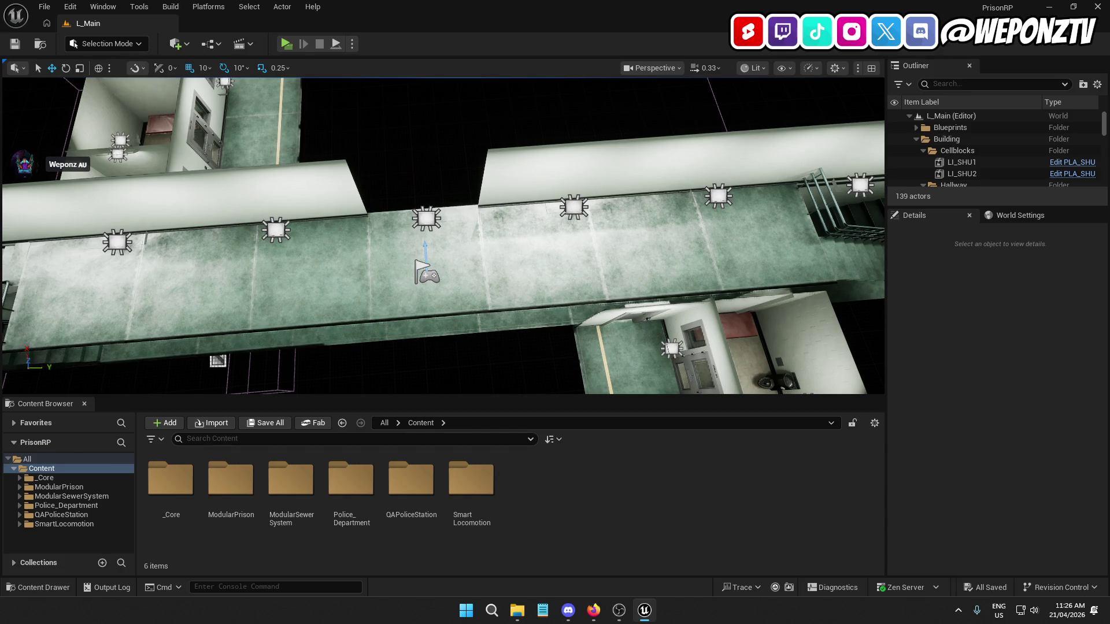
pyautogui.moveTo(497, 238); pyautogui.dragTo(636, 294)
pyautogui.moveTo(499, 269); pyautogui.dragTo(500, 268)
pyautogui.click(385, 316)
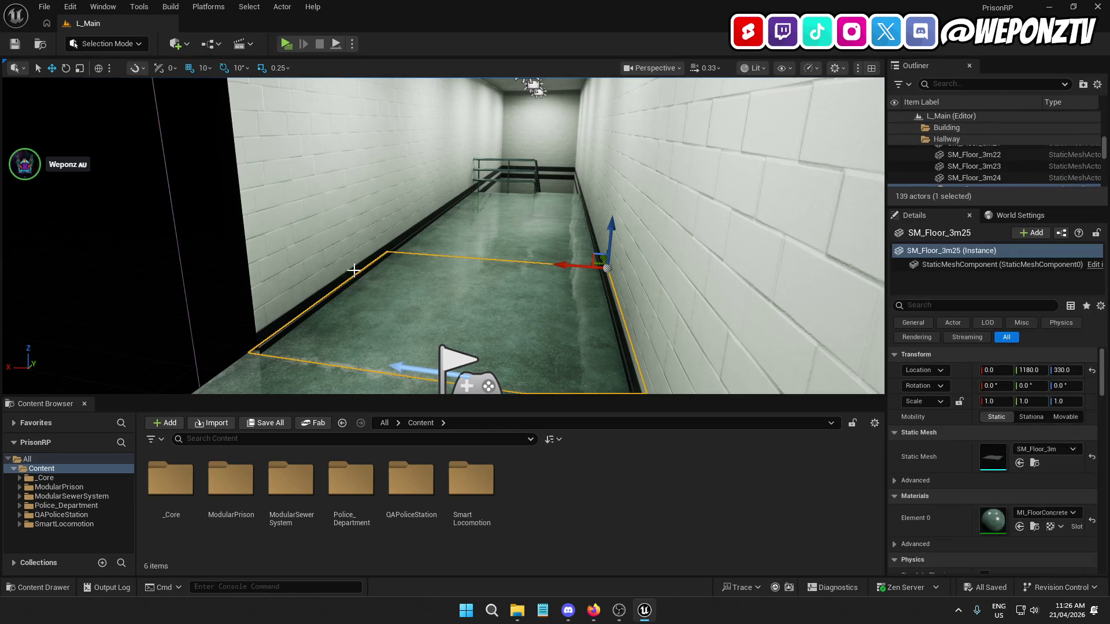
pyautogui.keyDown('ctrl'); pyautogui.click(329, 236); pyautogui.keyUp('ctrl')
pyautogui.keyDown('ctrl'); pyautogui.click(646, 267); pyautogui.keyUp('ctrl')
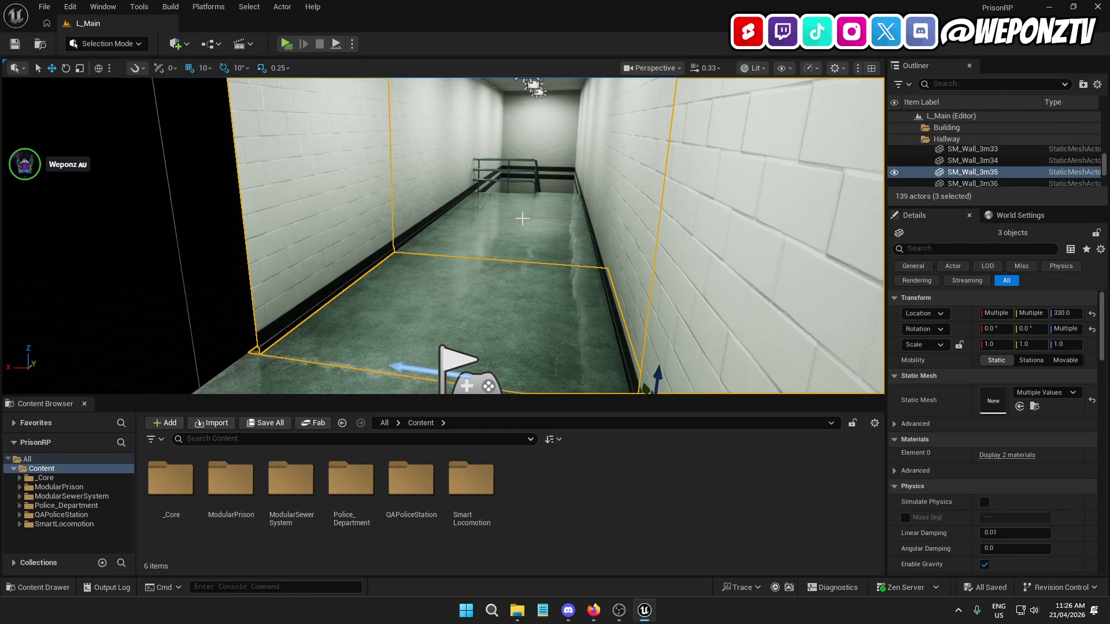
# Add more stairwell walls, a floor piece, a ceiling piece and two ceiling lamps to the selection
pyautogui.moveTo(565, 276); pyautogui.dragTo(519, 134)
pyautogui.keyDown('ctrl'); pyautogui.click(519, 143); pyautogui.keyUp('ctrl')
pyautogui.keyDown('ctrl'); pyautogui.click(518, 143); pyautogui.keyUp('ctrl')
pyautogui.keyDown('ctrl'); pyautogui.click(616, 131); pyautogui.keyUp('ctrl')
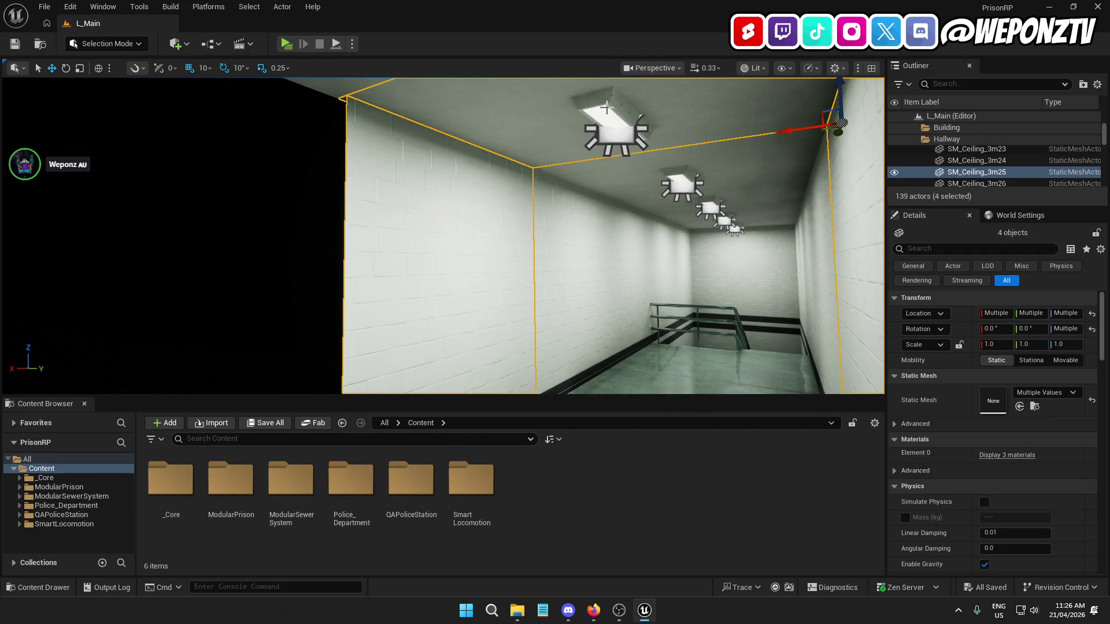
pyautogui.keyDown('ctrl'); pyautogui.click(622, 180); pyautogui.keyUp('ctrl')
pyautogui.keyDown('ctrl'); pyautogui.click(632, 379); pyautogui.keyUp('ctrl')
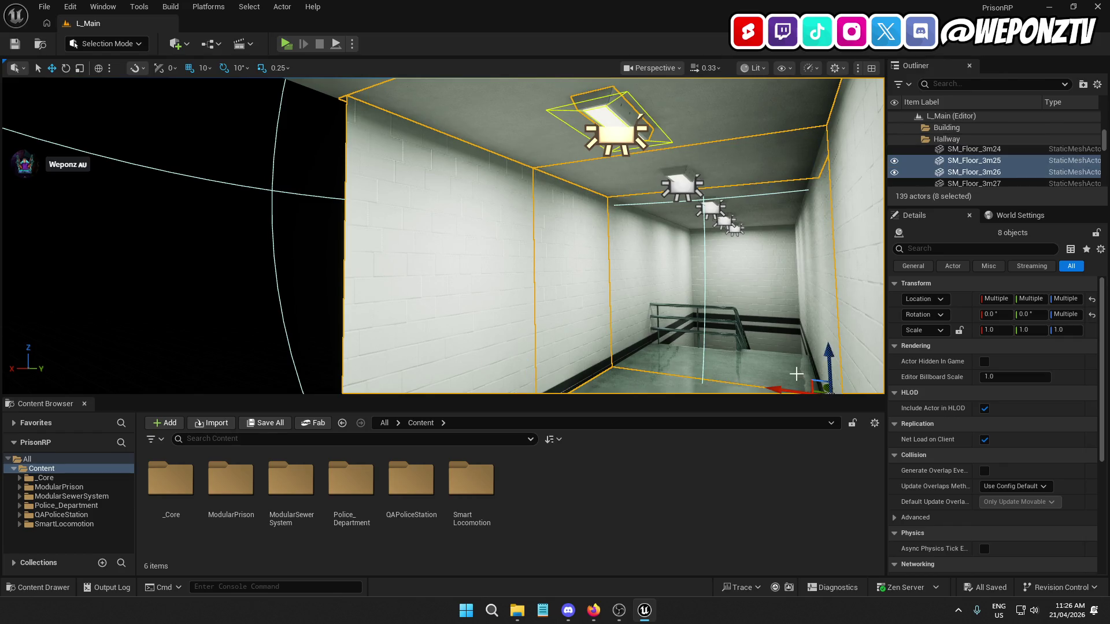
pyautogui.keyDown('ctrl'); pyautogui.click(809, 370); pyautogui.keyUp('ctrl')
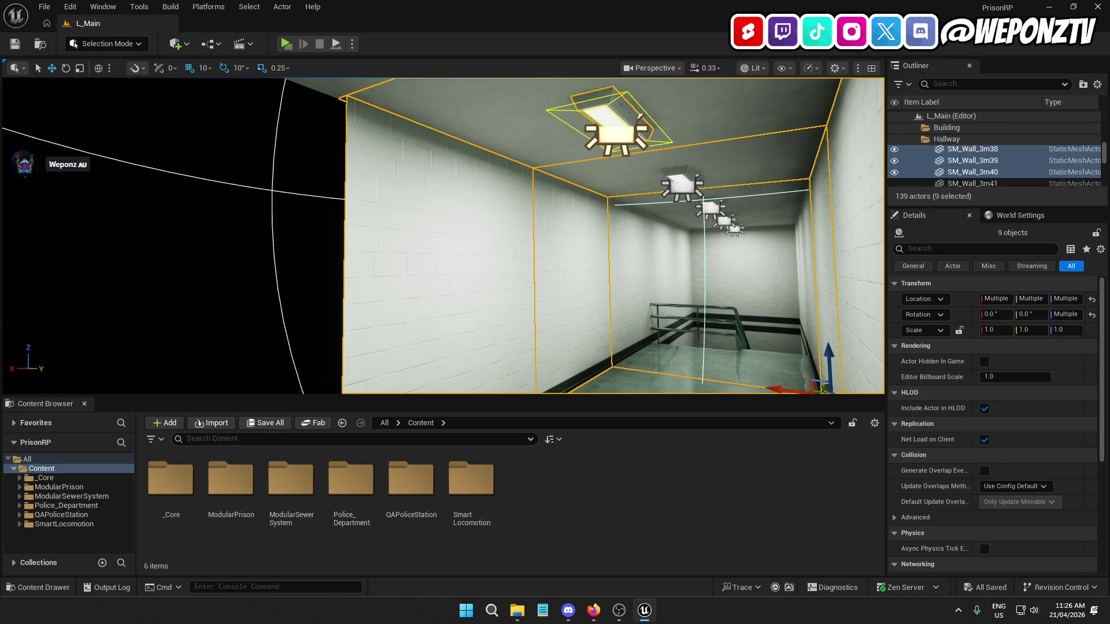
pyautogui.keyDown('ctrl'); pyautogui.click(712, 172); pyautogui.keyUp('ctrl')
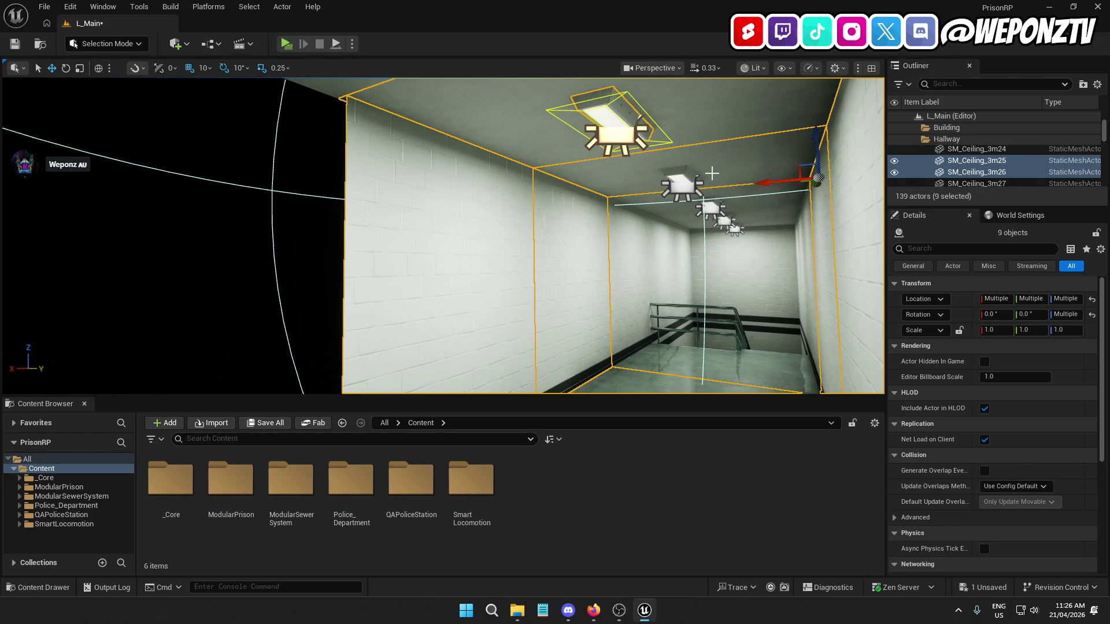
pyautogui.keyDown('ctrl'); pyautogui.click(690, 182); pyautogui.keyUp('ctrl')
# Add the last walls, a ceiling piece and lamp BP_CeilingLampPrisonA27, completing 15 pieces
pyautogui.scroll(-10, 698, 256)
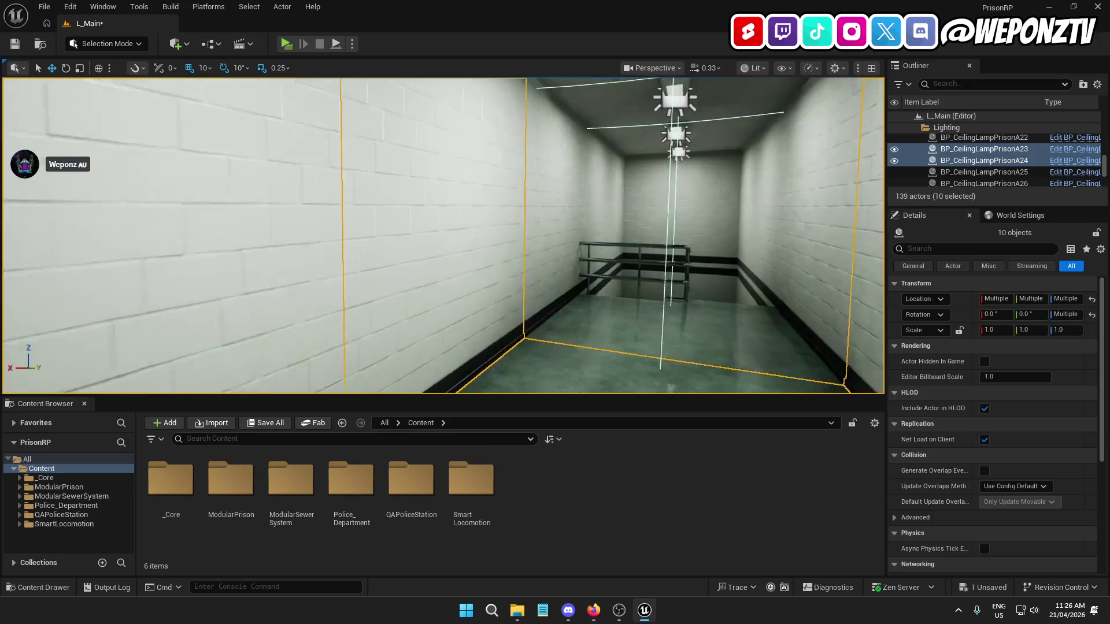
pyautogui.scroll(2, 699, 256)
pyautogui.keyDown('ctrl'); pyautogui.click(832, 266); pyautogui.keyUp('ctrl')
pyautogui.keyDown('ctrl'); pyautogui.click(757, 215); pyautogui.keyUp('ctrl')
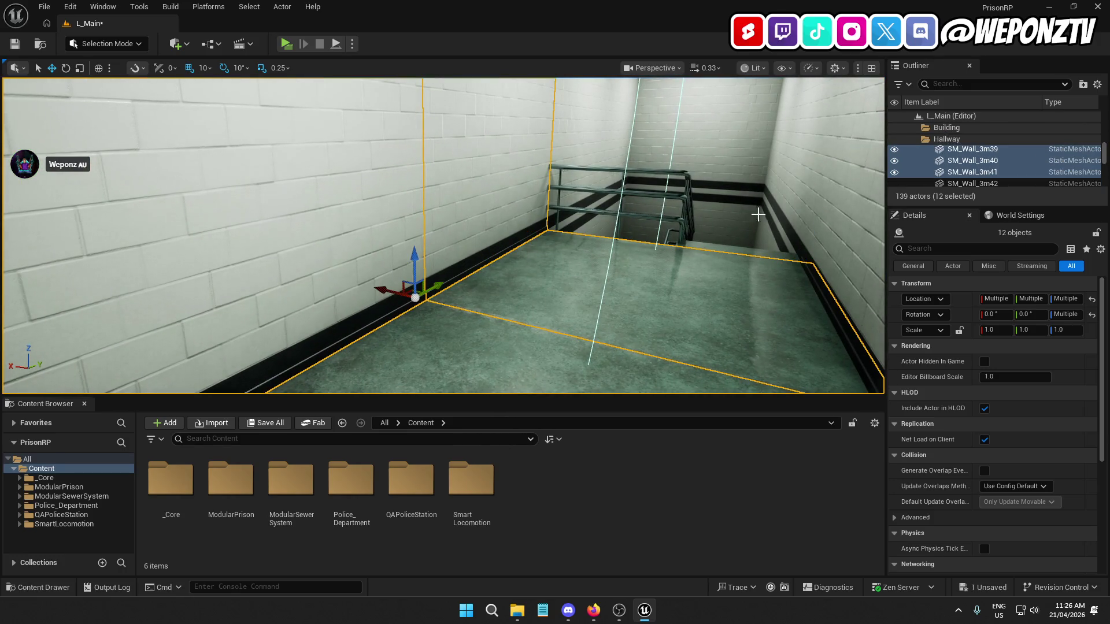
pyautogui.moveTo(832, 219); pyautogui.dragTo(760, 165)
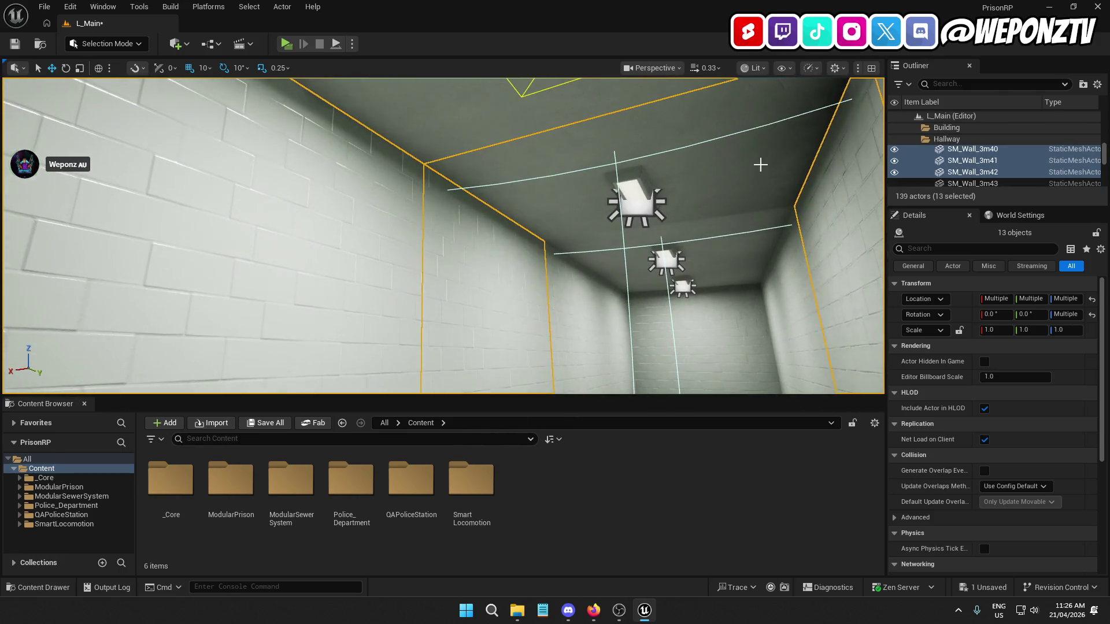
pyautogui.keyDown('ctrl'); pyautogui.click(733, 161); pyautogui.keyUp('ctrl')
pyautogui.keyDown('ctrl'); pyautogui.click(629, 191); pyautogui.keyUp('ctrl')
pyautogui.moveTo(629, 191); pyautogui.dragTo(578, 242)
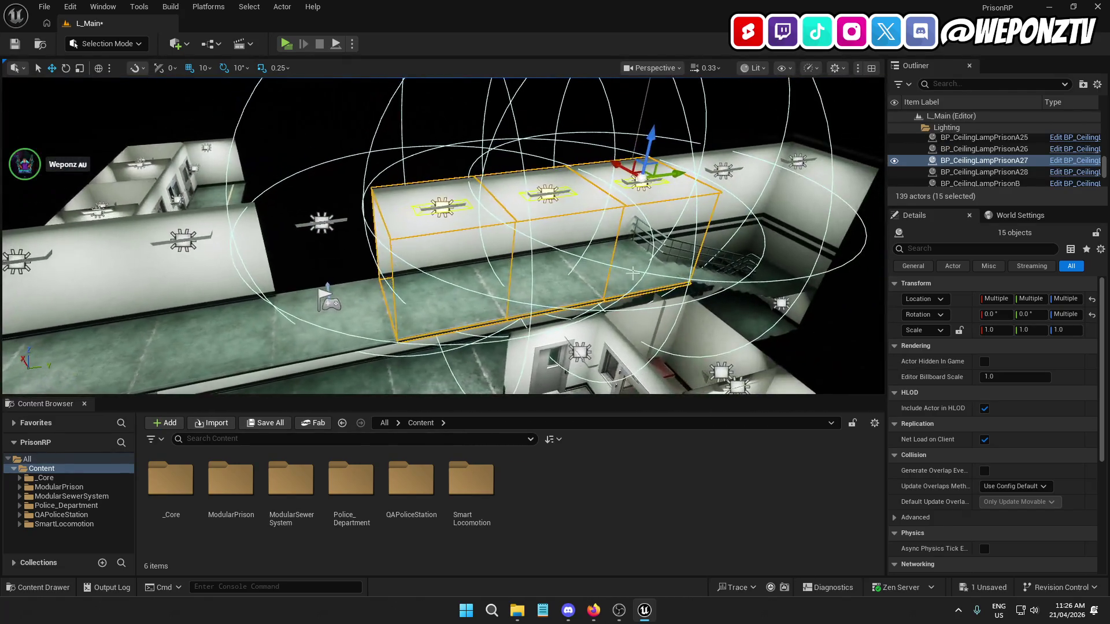
# Duplicate the 15 pieces, rotate the copy 90° and slot it into the long corridor's wall gap
pyautogui.hotkey('ctrl', 'd')
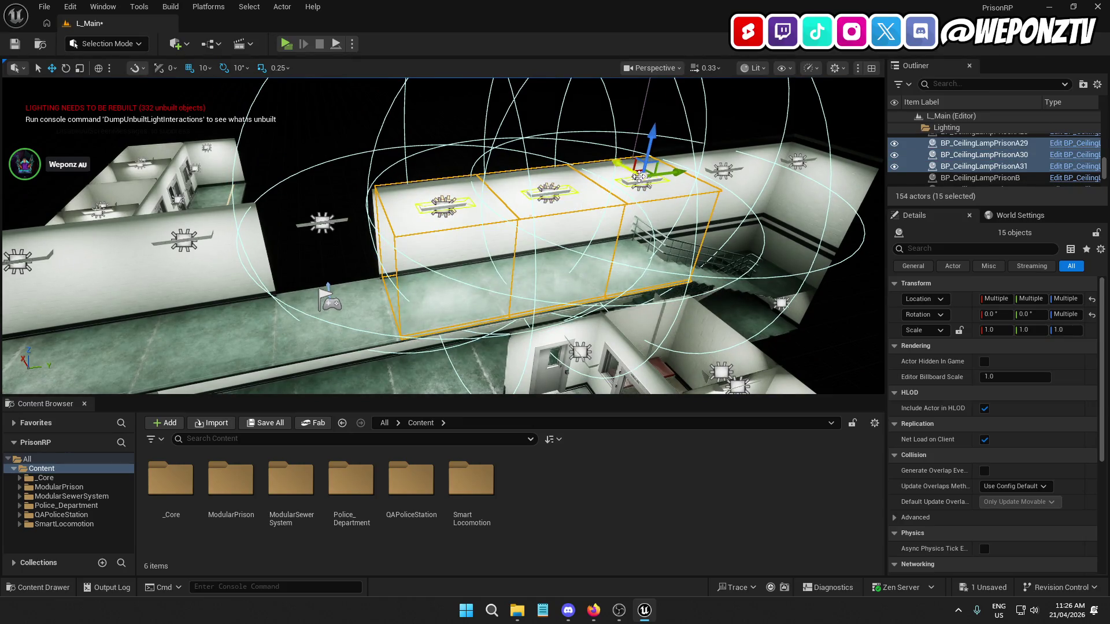
pyautogui.moveTo(634, 177)
pyautogui.mouseDown()
pyautogui.moveTo(453, 116)
pyautogui.moveTo(440, 98)
pyautogui.moveTo(235, 109)
pyautogui.mouseUp()
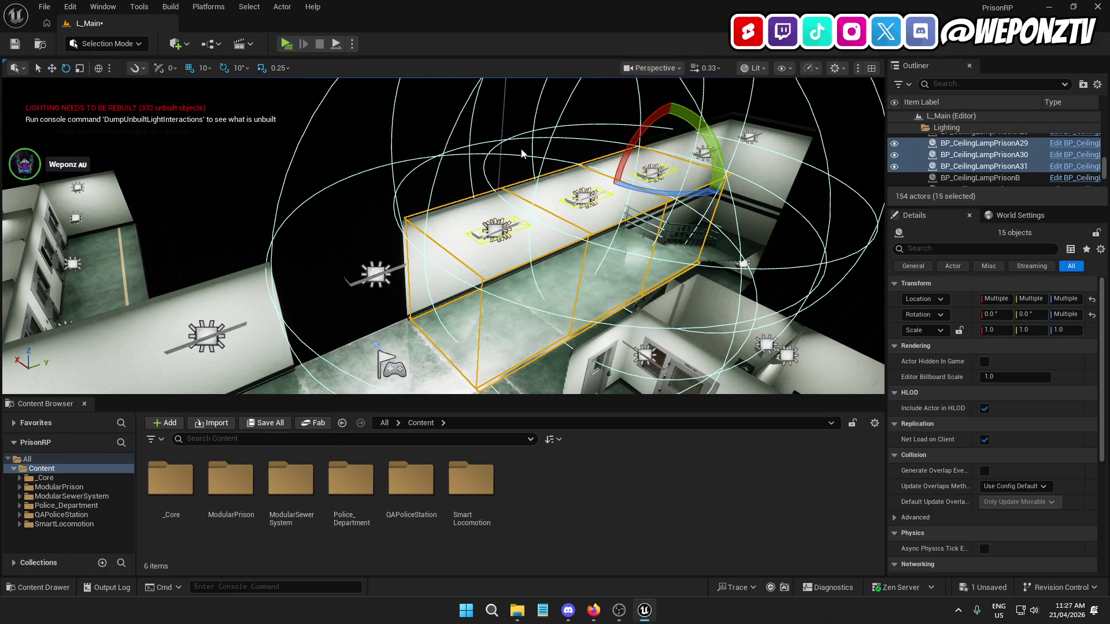
pyautogui.moveTo(680, 195); pyautogui.dragTo(775, 231)
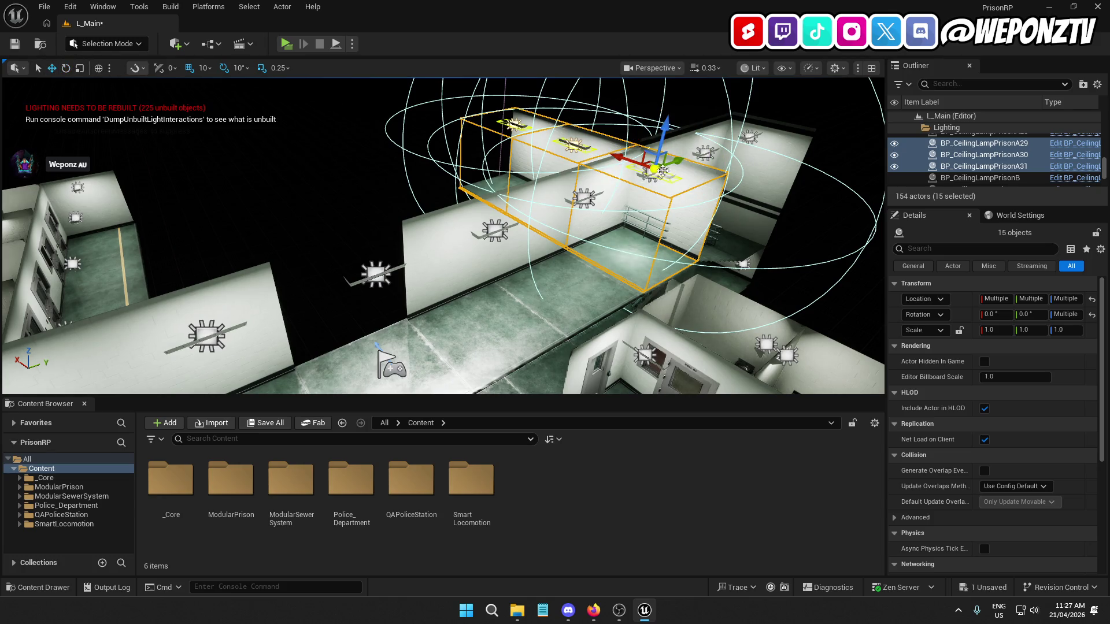
pyautogui.moveTo(676, 157)
pyautogui.mouseDown()
pyautogui.moveTo(541, 185)
pyautogui.moveTo(419, 230)
pyautogui.moveTo(414, 286)
pyautogui.moveTo(415, 263)
pyautogui.mouseUp()
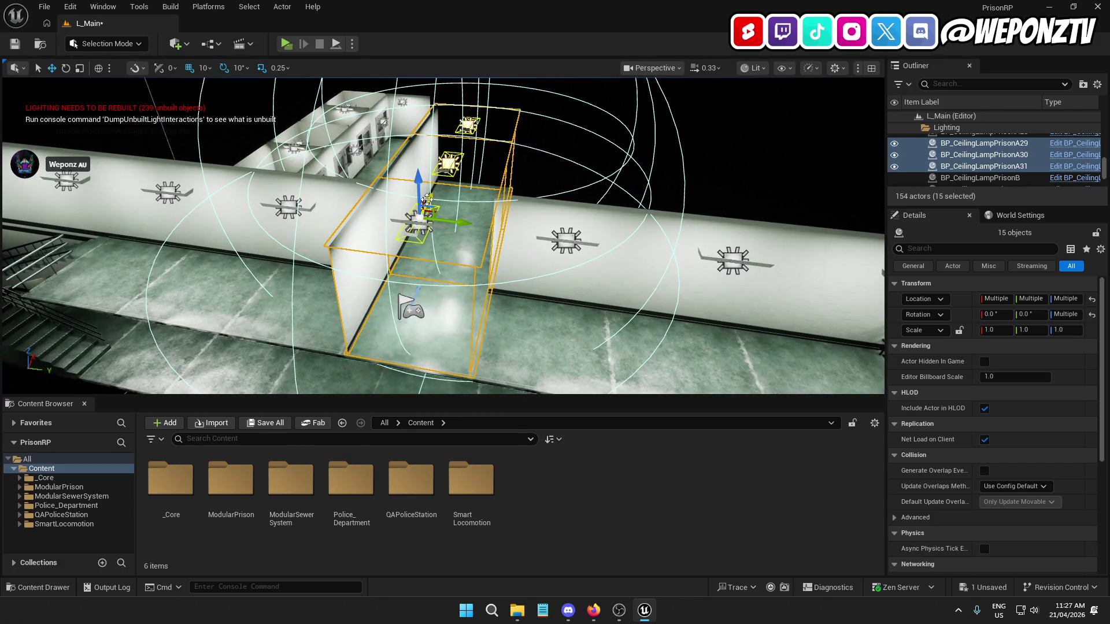
pyautogui.moveTo(425, 219); pyautogui.dragTo(452, 153)
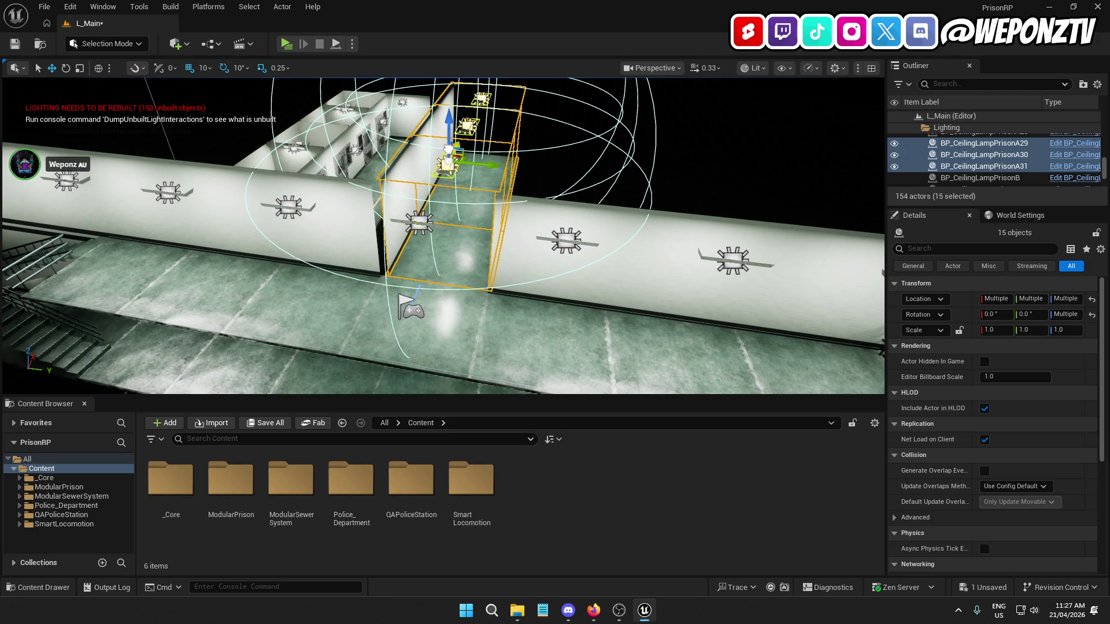
pyautogui.moveTo(449, 149)
pyautogui.mouseDown()
pyautogui.moveTo(531, 113)
pyautogui.moveTo(519, 127)
pyautogui.moveTo(601, 134)
pyautogui.mouseUp()
# Inspect the stairwell, selecting walls SM_Wall_3m38, SM_Wall_3m48 and ceiling SM_Ceiling_3m33
pyautogui.click(501, 206)
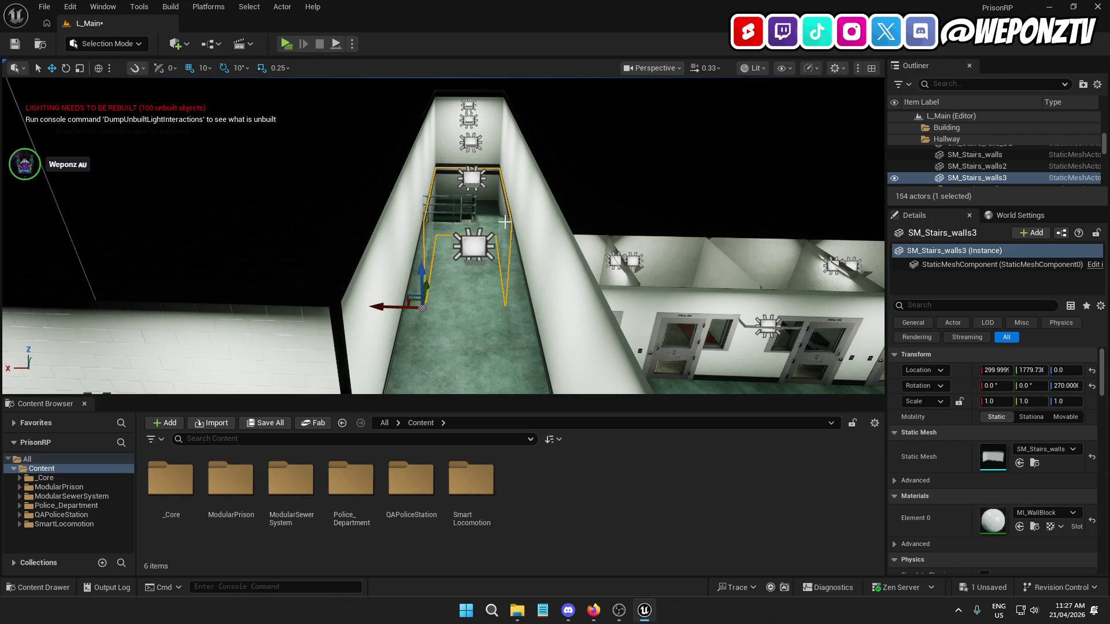
pyautogui.scroll(10, 450, 202)
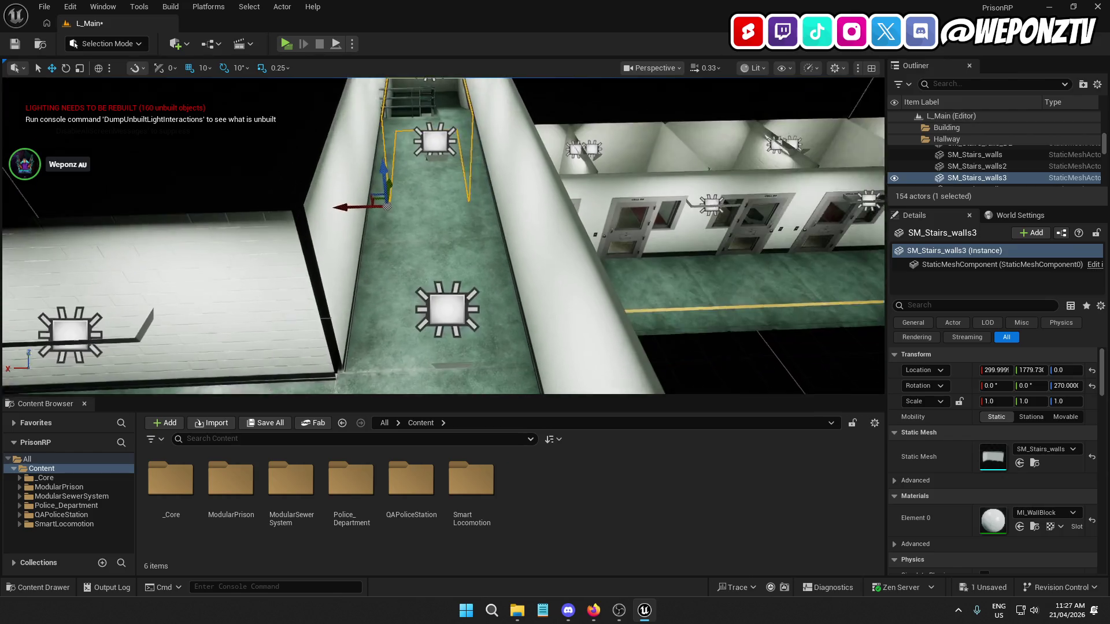
pyautogui.click(450, 203)
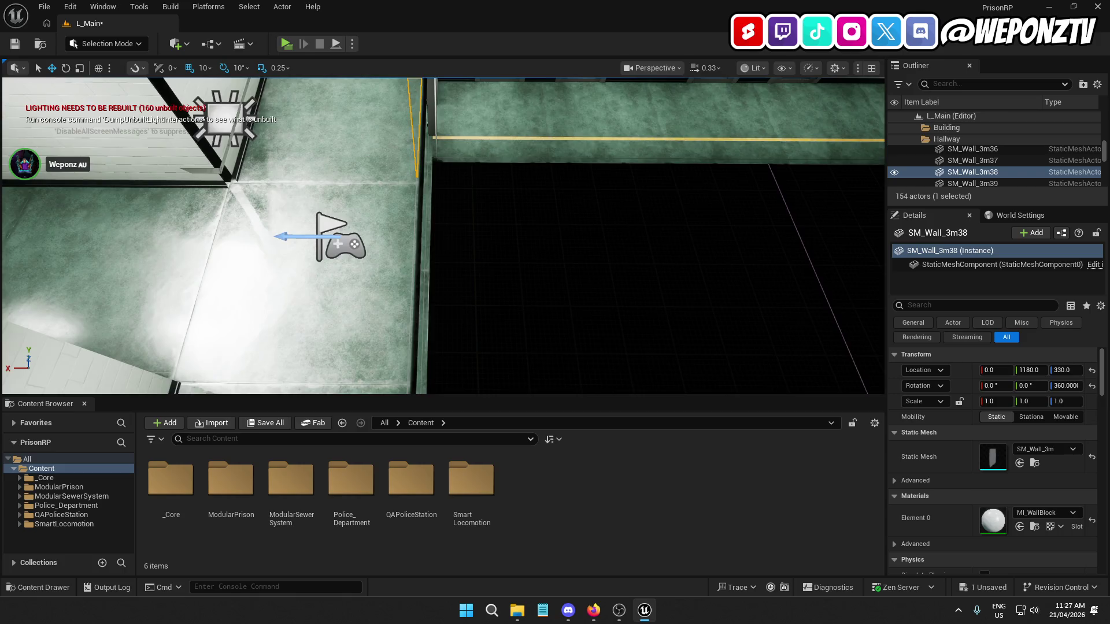
pyautogui.moveTo(442, 236); pyautogui.dragTo(442, 272)
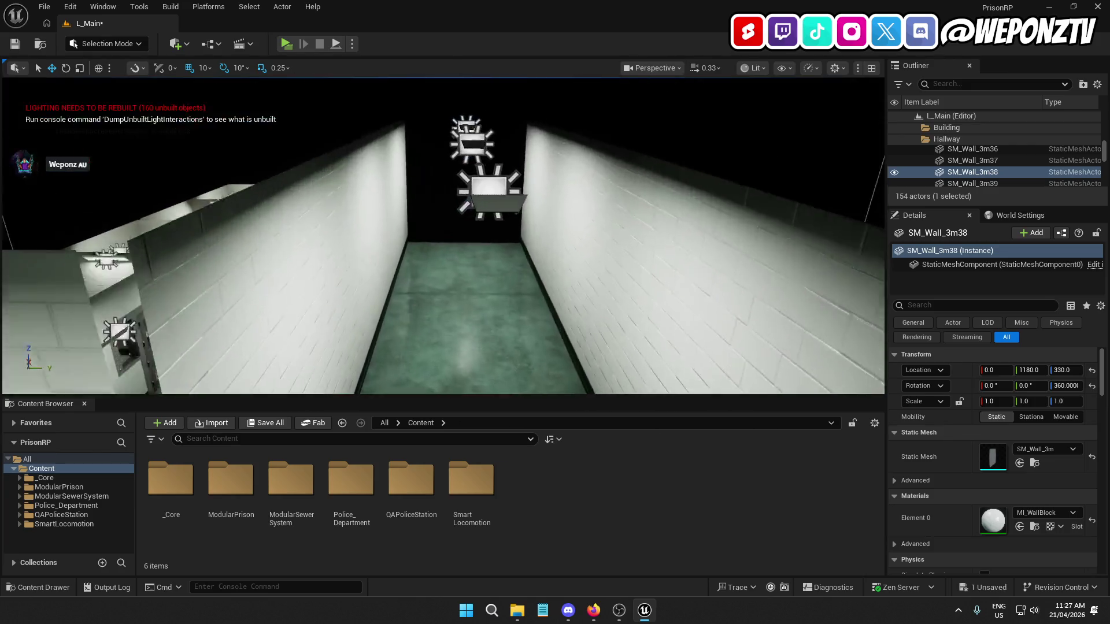
pyautogui.moveTo(443, 272); pyautogui.dragTo(443, 301)
pyautogui.click(449, 146)
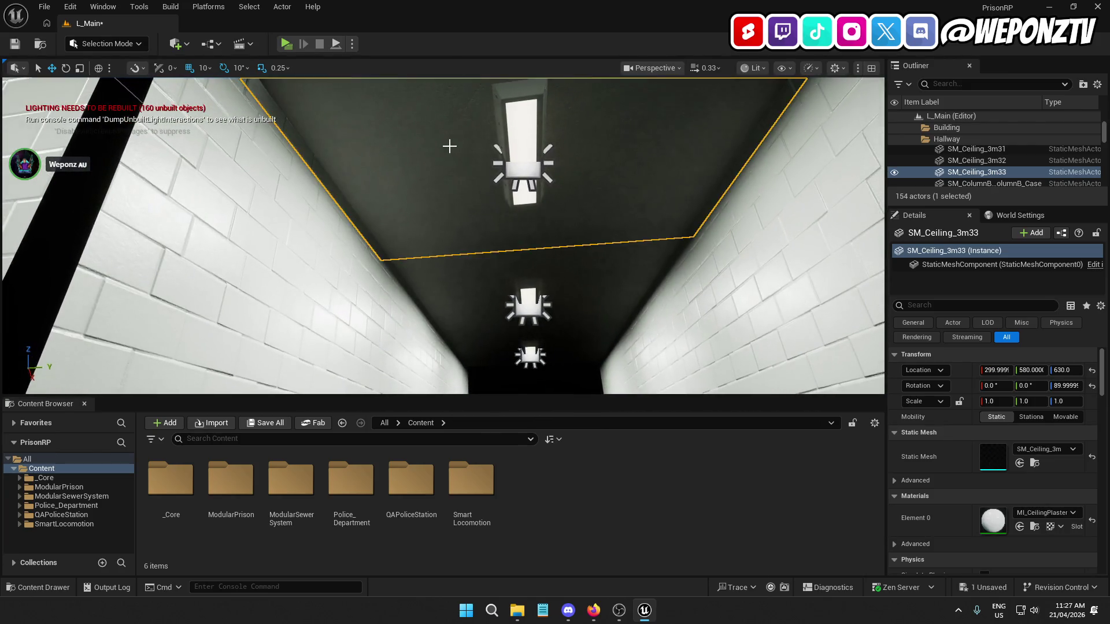
pyautogui.moveTo(449, 146); pyautogui.dragTo(405, 146)
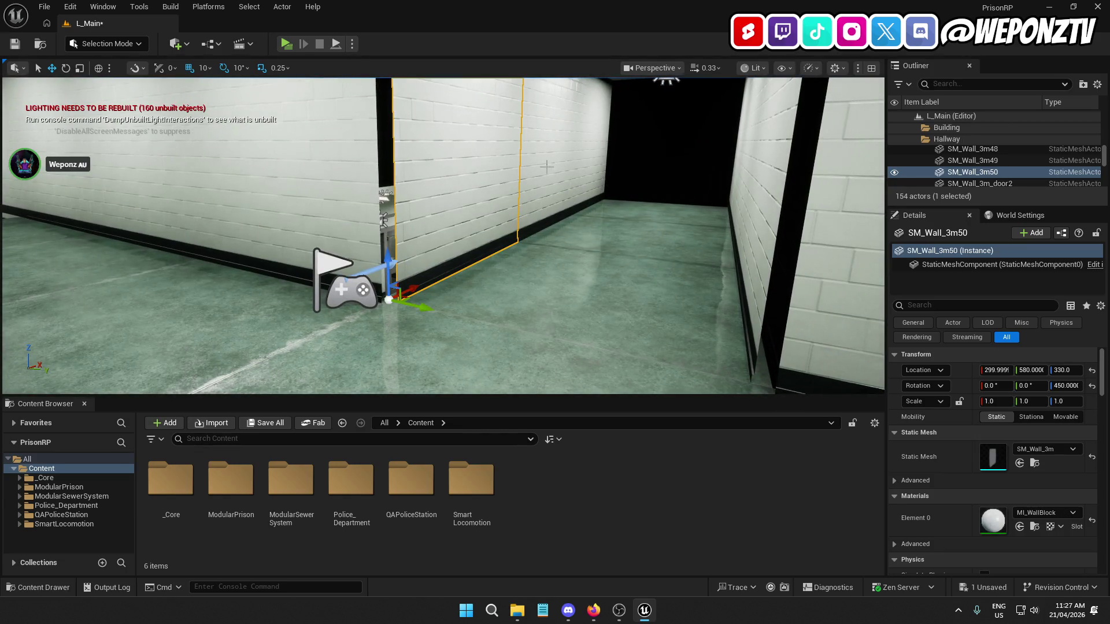
pyautogui.keyDown('ctrl'); pyautogui.click(547, 166); pyautogui.keyUp('ctrl')
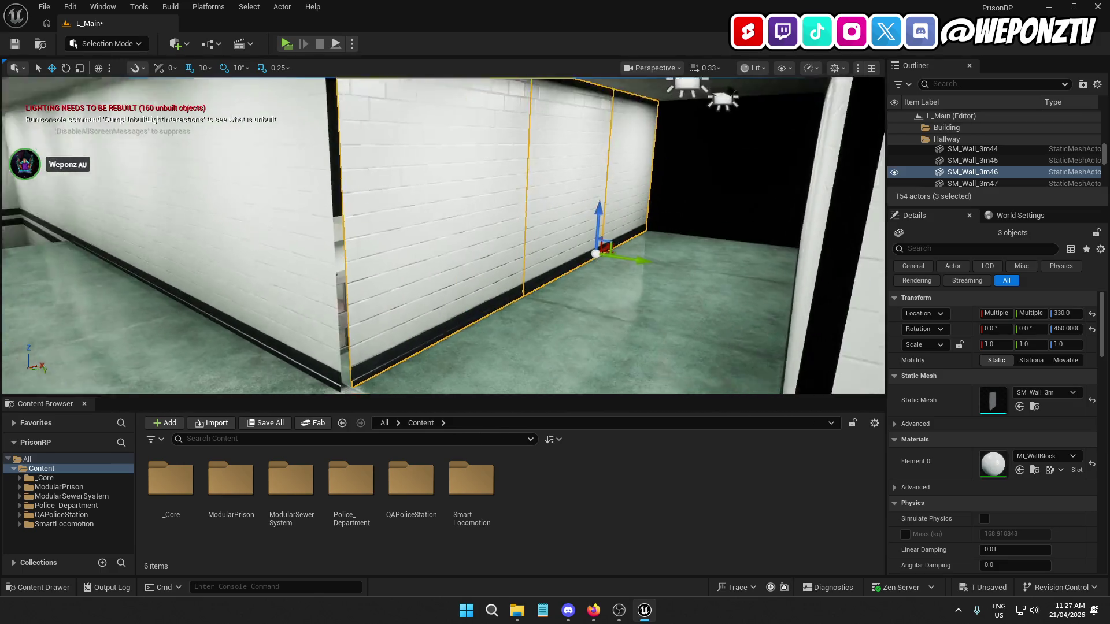
# Fly along the hallway, checking walls SM_Wall_3m49, SM_Wall_3m47 and floor SM_Floor_3m31
pyautogui.moveTo(443, 236); pyautogui.dragTo(443, 236)
pyautogui.moveTo(567, 246); pyautogui.dragTo(566, 246)
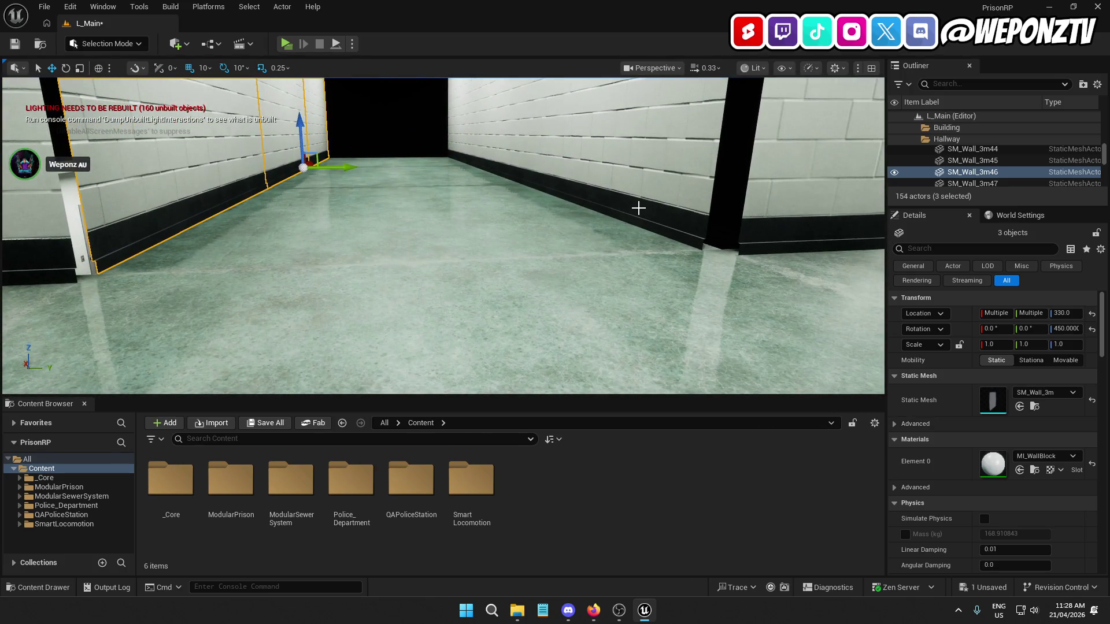
pyautogui.click(594, 175)
pyautogui.keyDown('ctrl'); pyautogui.click(508, 127); pyautogui.keyUp('ctrl')
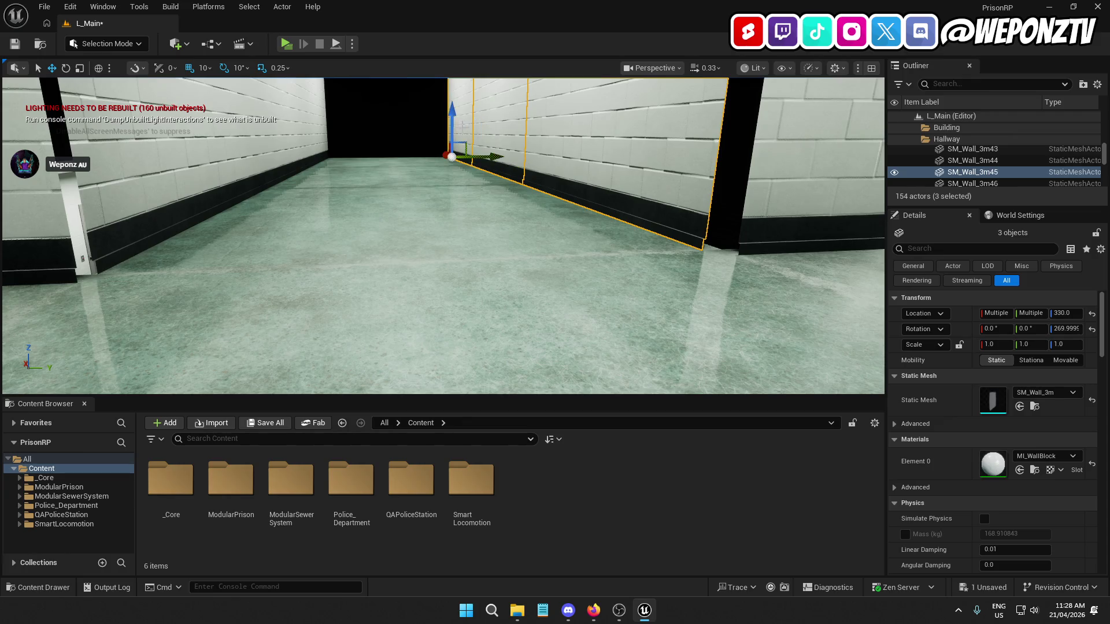
pyautogui.moveTo(459, 175); pyautogui.dragTo(457, 152)
pyautogui.click(457, 152)
pyautogui.moveTo(167, 187); pyautogui.dragTo(167, 187)
pyautogui.click(167, 187)
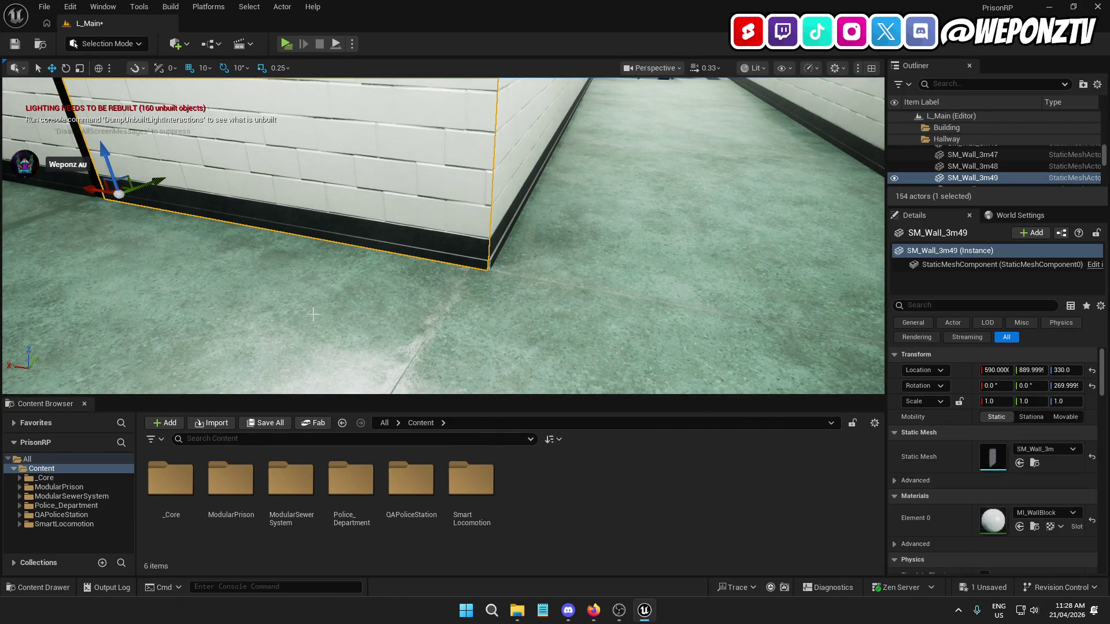
pyautogui.click(371, 302)
# Move wall SM_Wall_3m49 from X 590 to X 600 and check its alignment down the hallway
pyautogui.moveTo(372, 302); pyautogui.dragTo(372, 302)
pyautogui.click(261, 286)
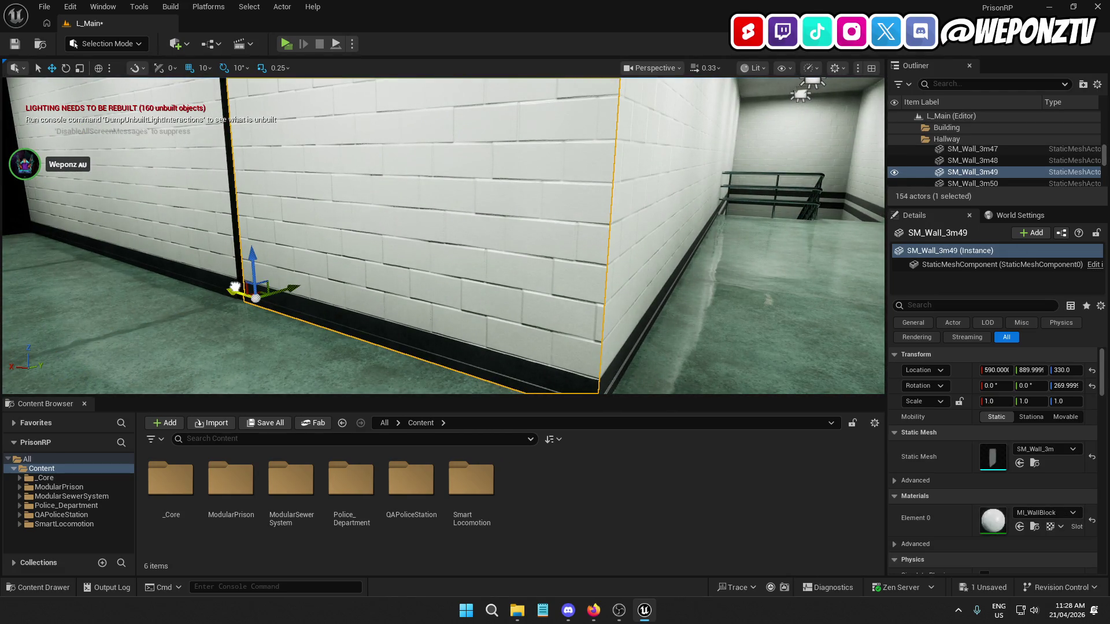
pyautogui.moveTo(233, 284); pyautogui.dragTo(216, 289)
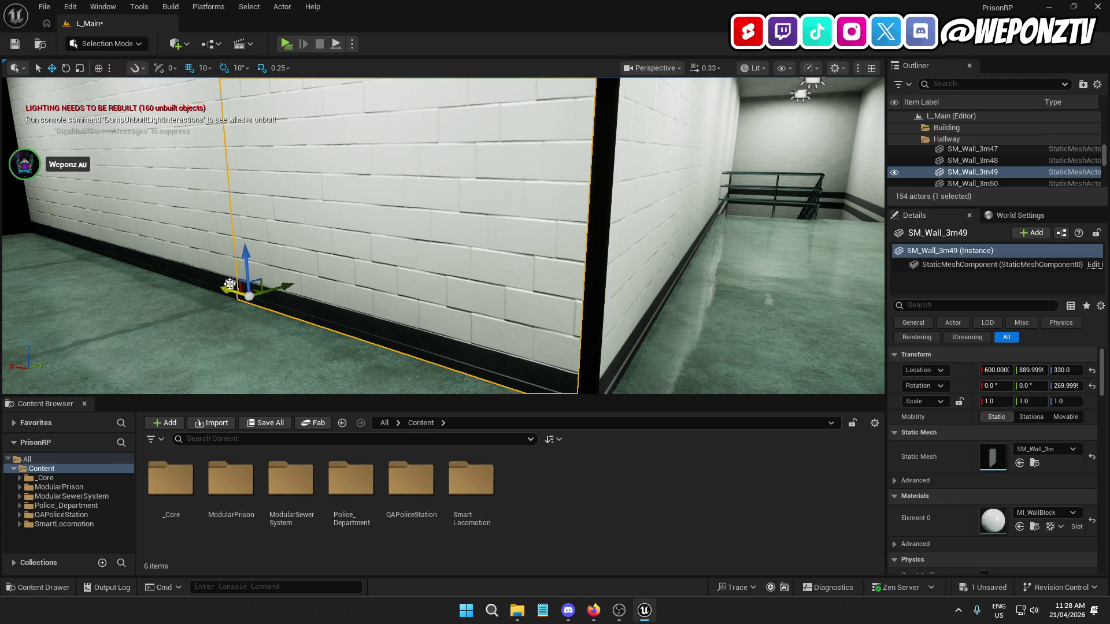
pyautogui.scroll(5, 217, 289)
pyautogui.scroll(-10, 443, 235)
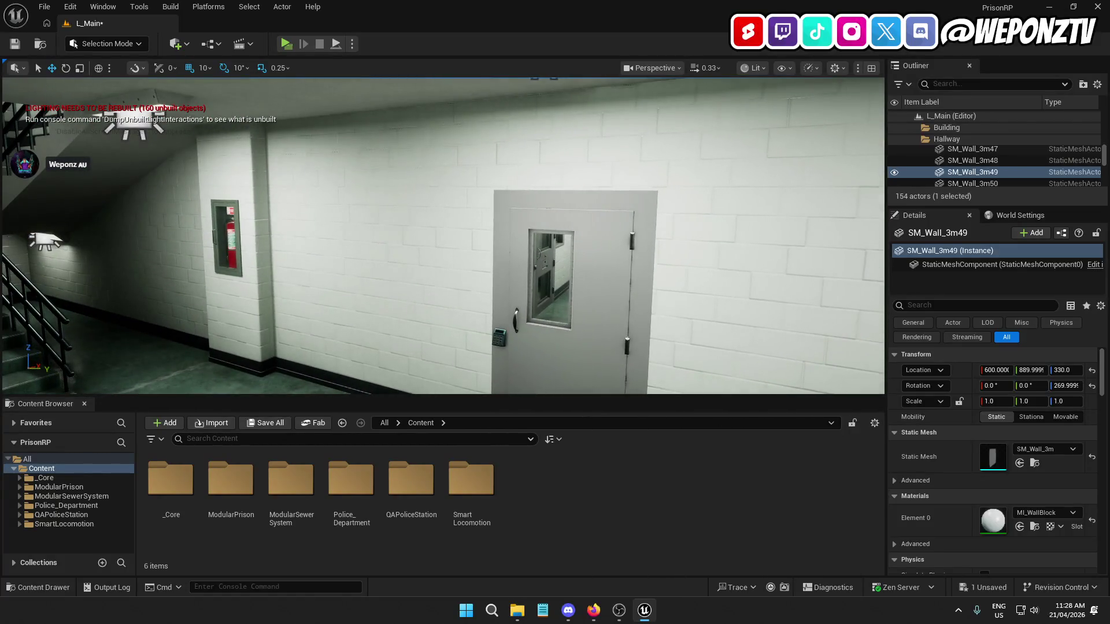
pyautogui.moveTo(444, 236); pyautogui.dragTo(443, 236)
pyautogui.click(239, 492)
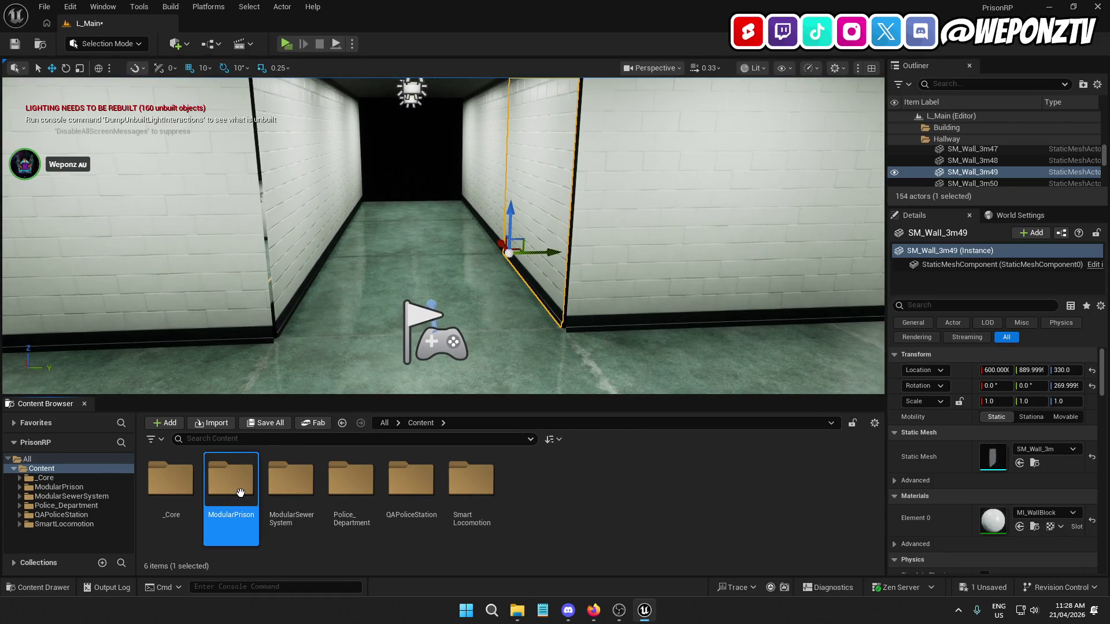
# Browse the ModularPrison and Police_Department > Models > Construction folders for column meshes
pyautogui.doubleClick(240, 493)
pyautogui.click(432, 426)
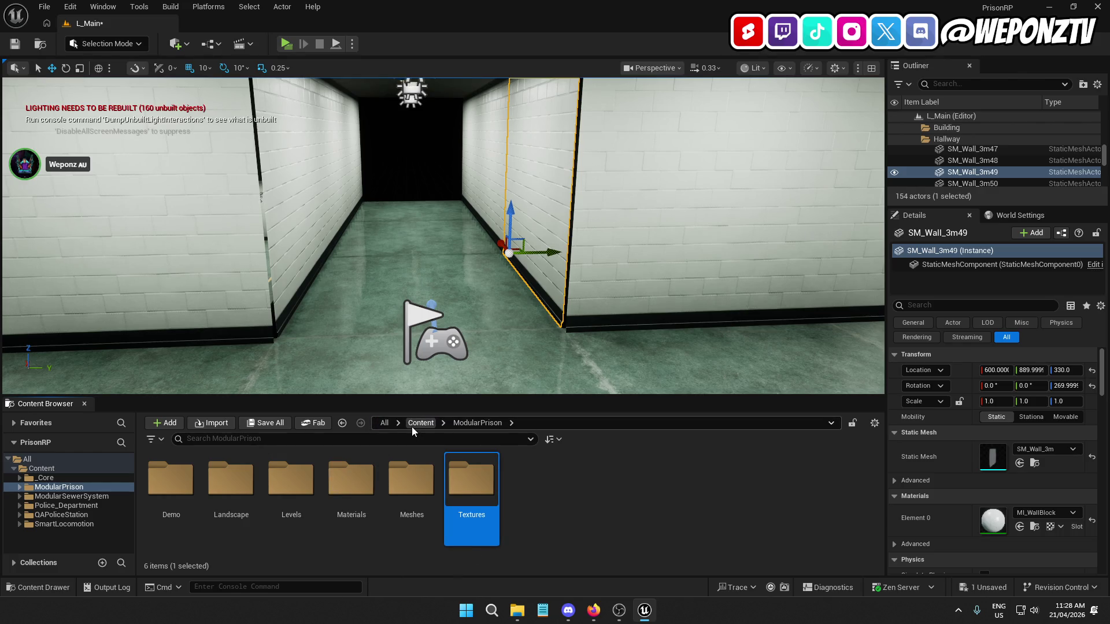
pyautogui.click(412, 427)
pyautogui.doubleClick(352, 492)
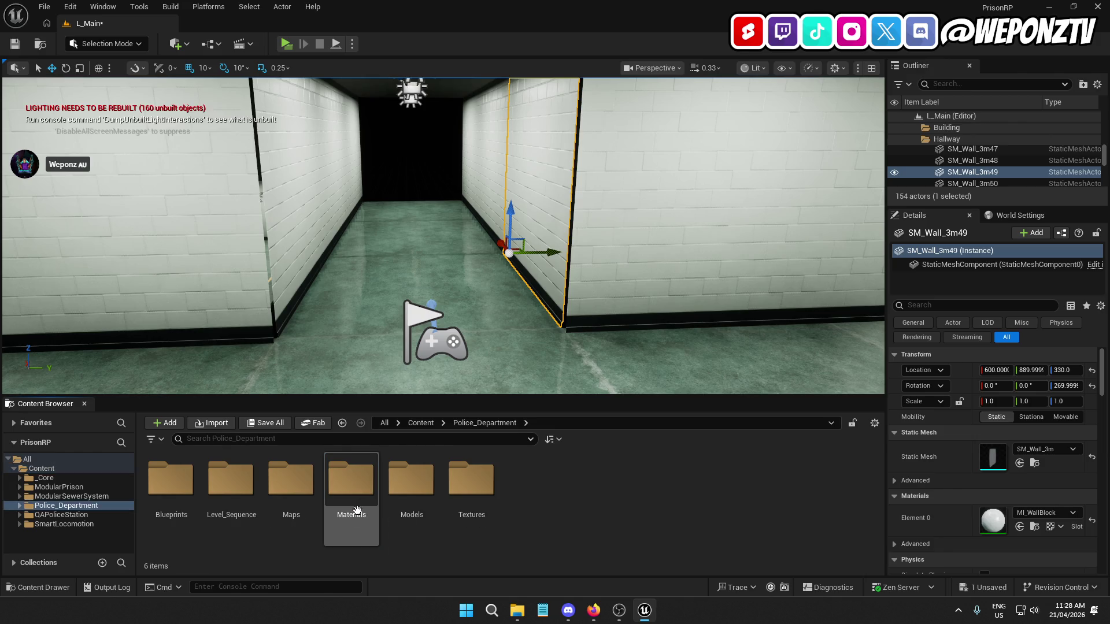
pyautogui.doubleClick(411, 485)
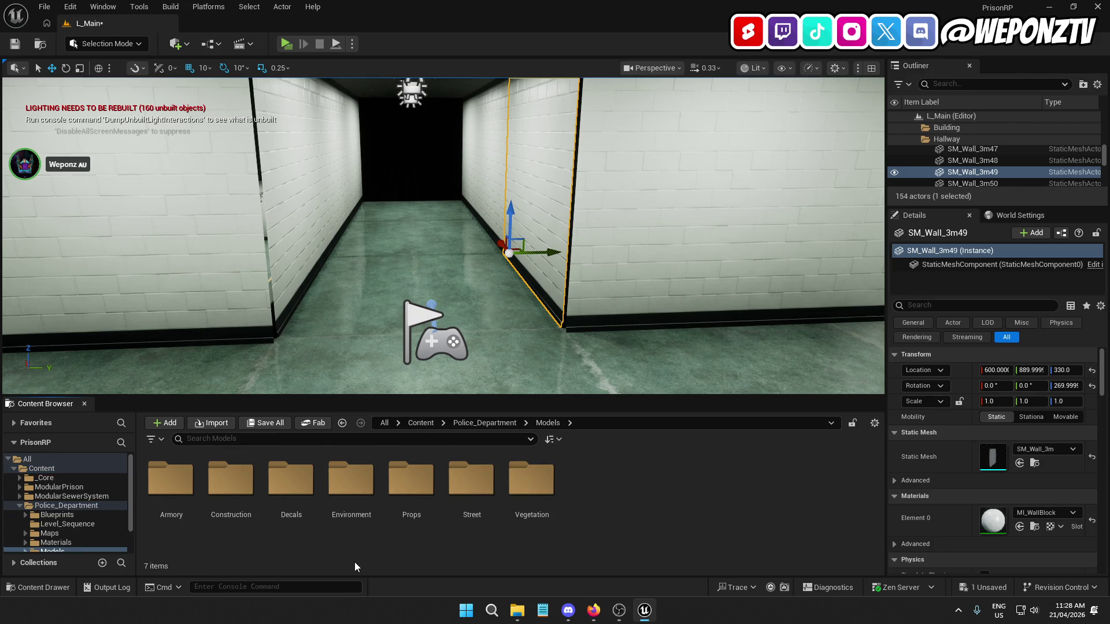
pyautogui.doubleClick(232, 480)
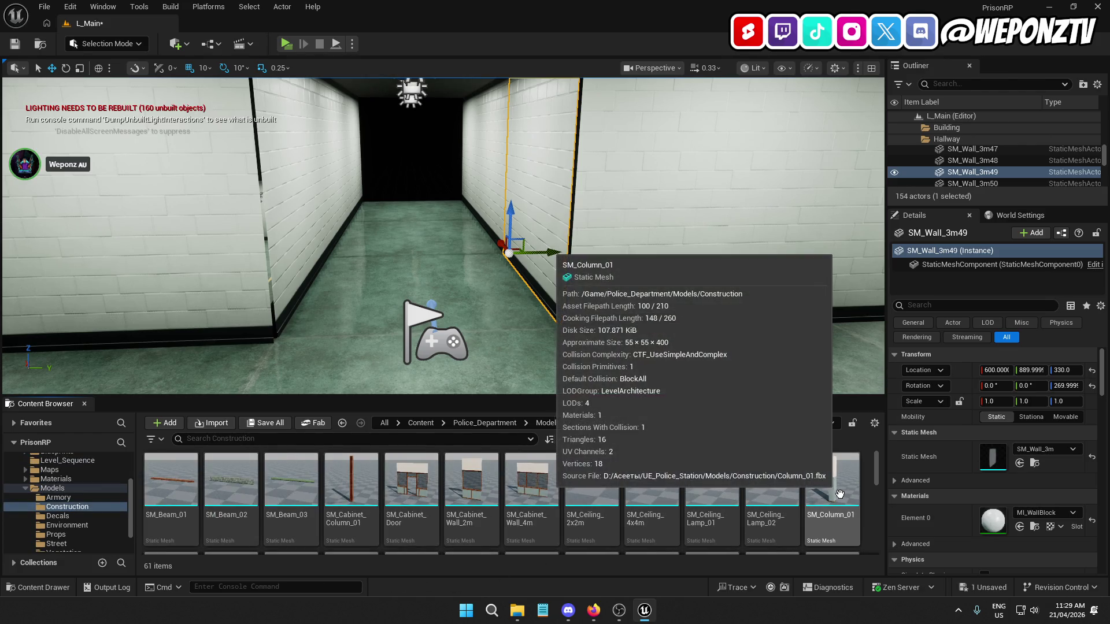
pyautogui.click(422, 424)
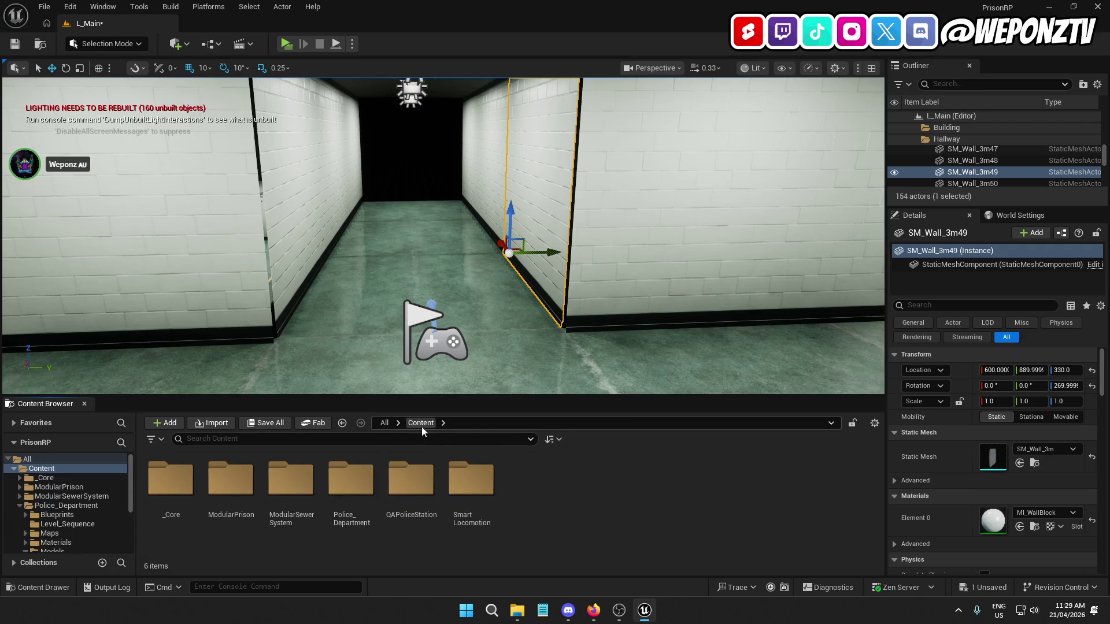
# Go to QAPoliceStation > Meshes > Modules and select the SM_ColumnC mesh
pyautogui.doubleClick(408, 502)
pyautogui.doubleClick(355, 483)
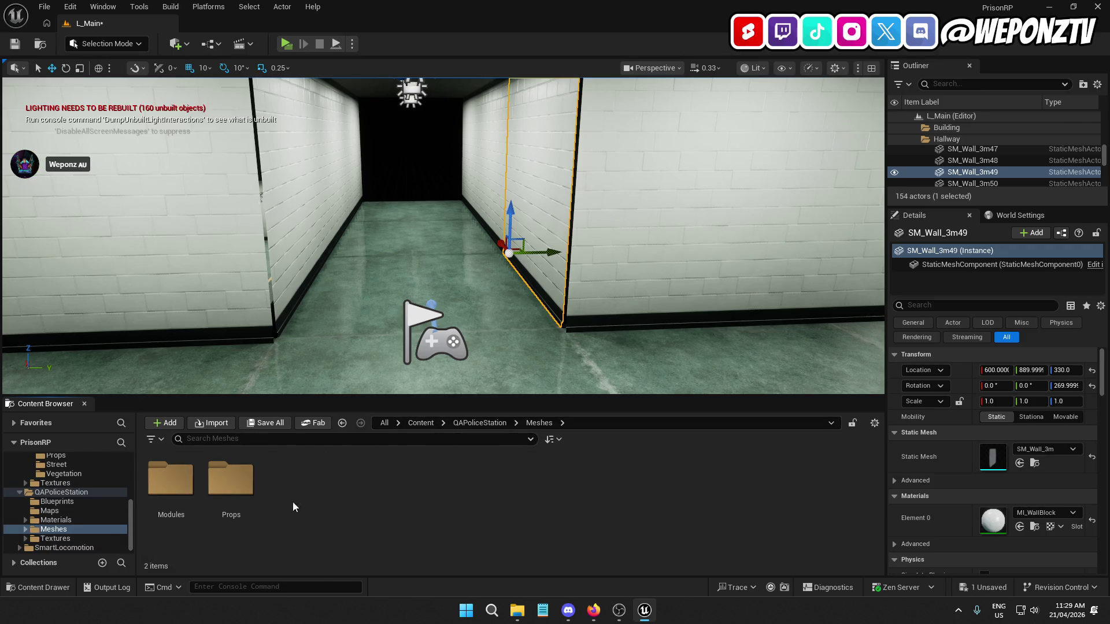
pyautogui.doubleClick(231, 480)
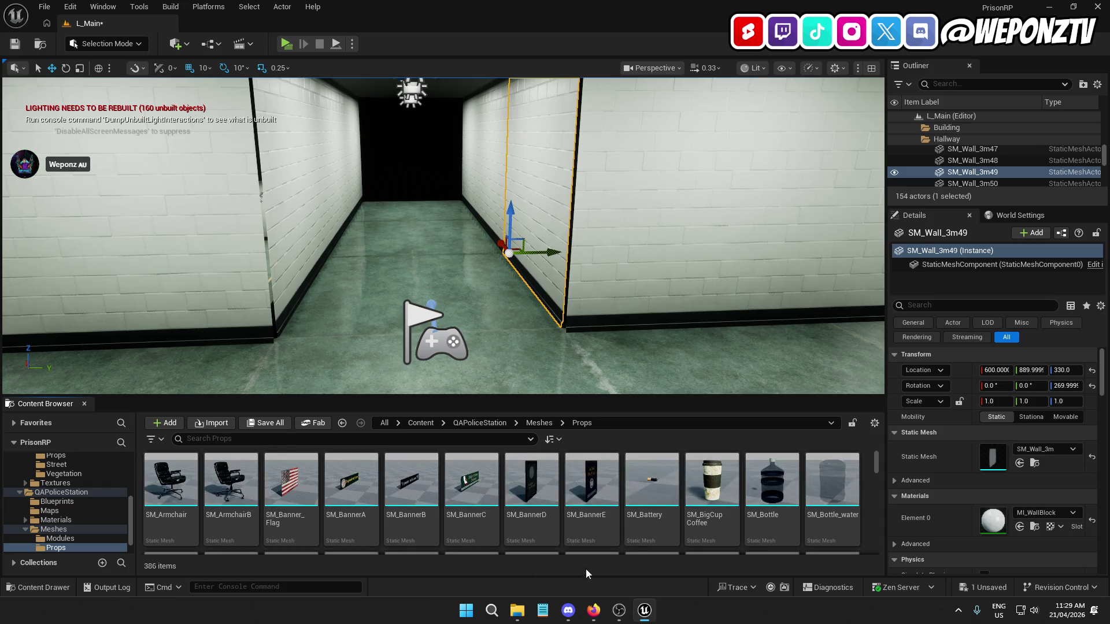
pyautogui.scroll(-3, 643, 503)
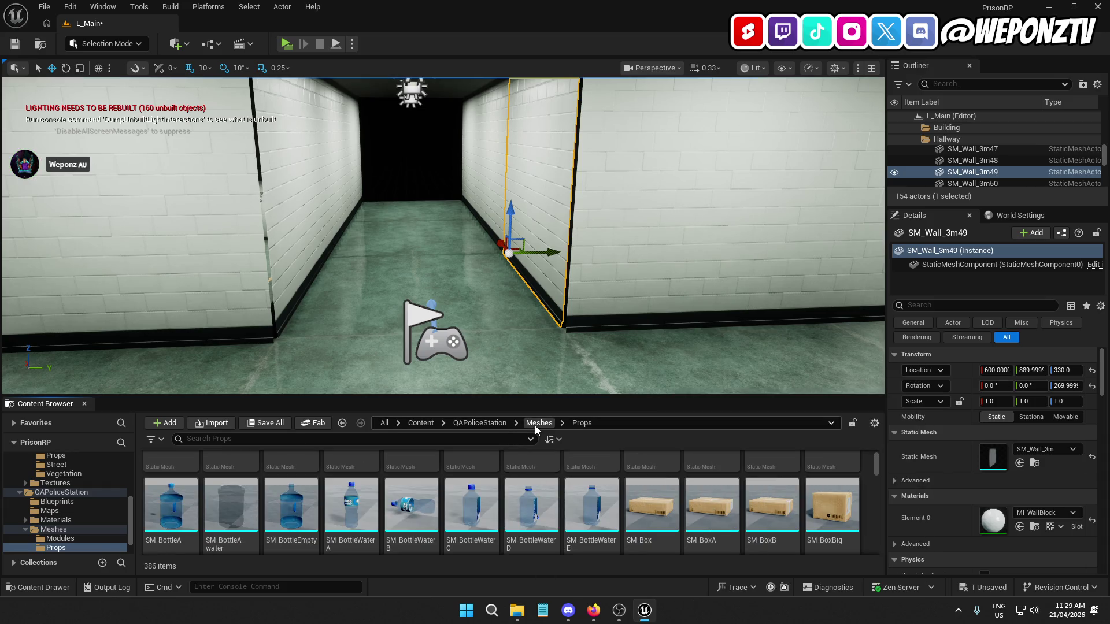
pyautogui.click(538, 423)
pyautogui.doubleClick(178, 482)
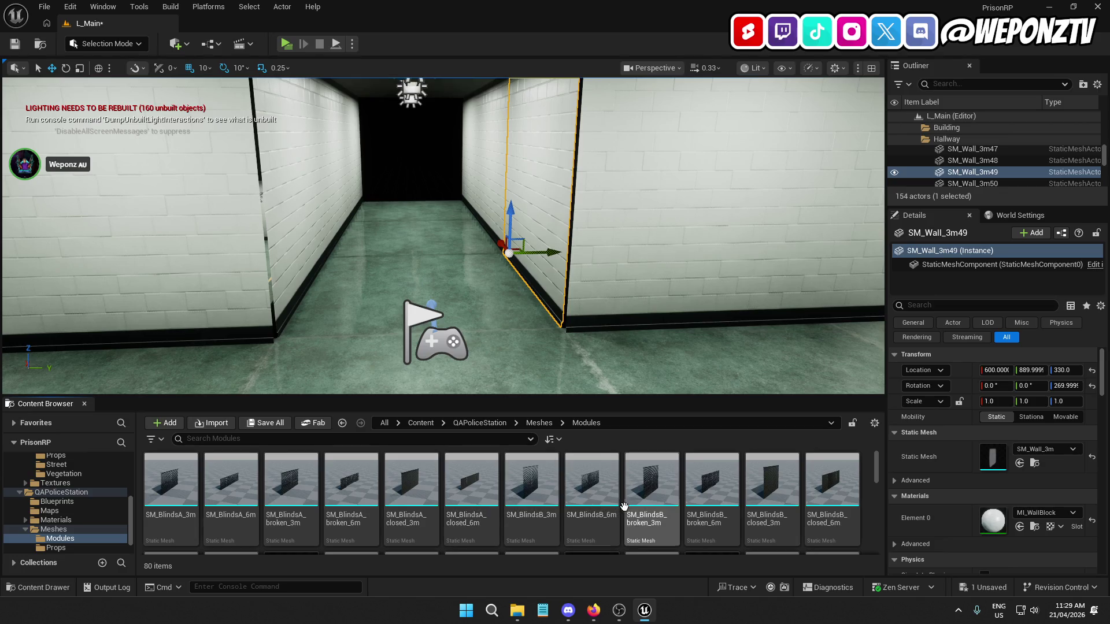
pyautogui.scroll(-3, 636, 503)
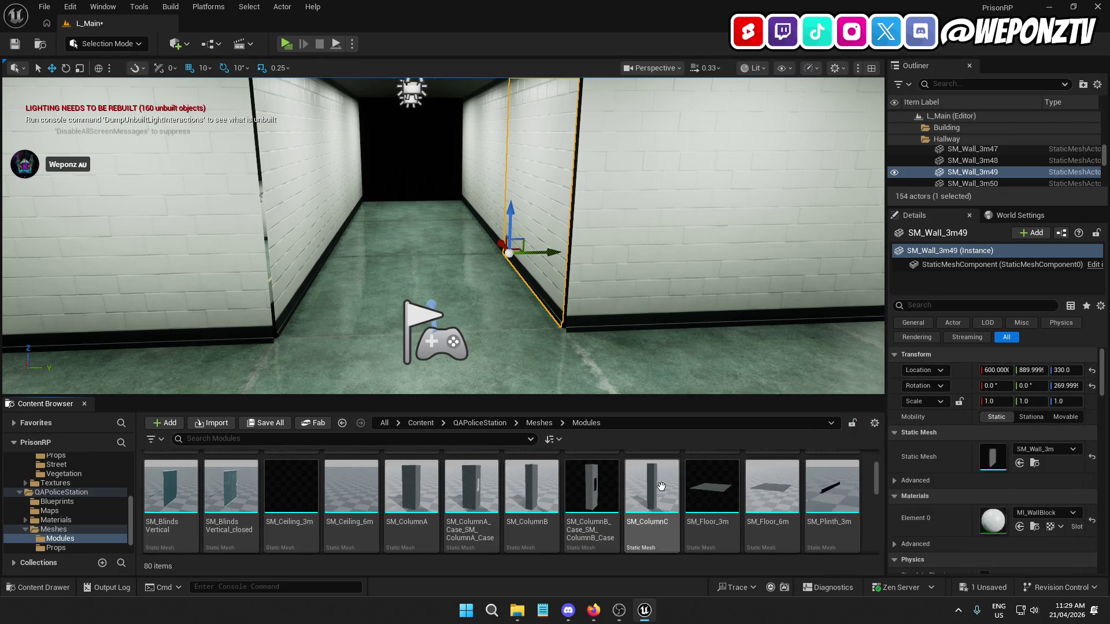
pyautogui.click(674, 530)
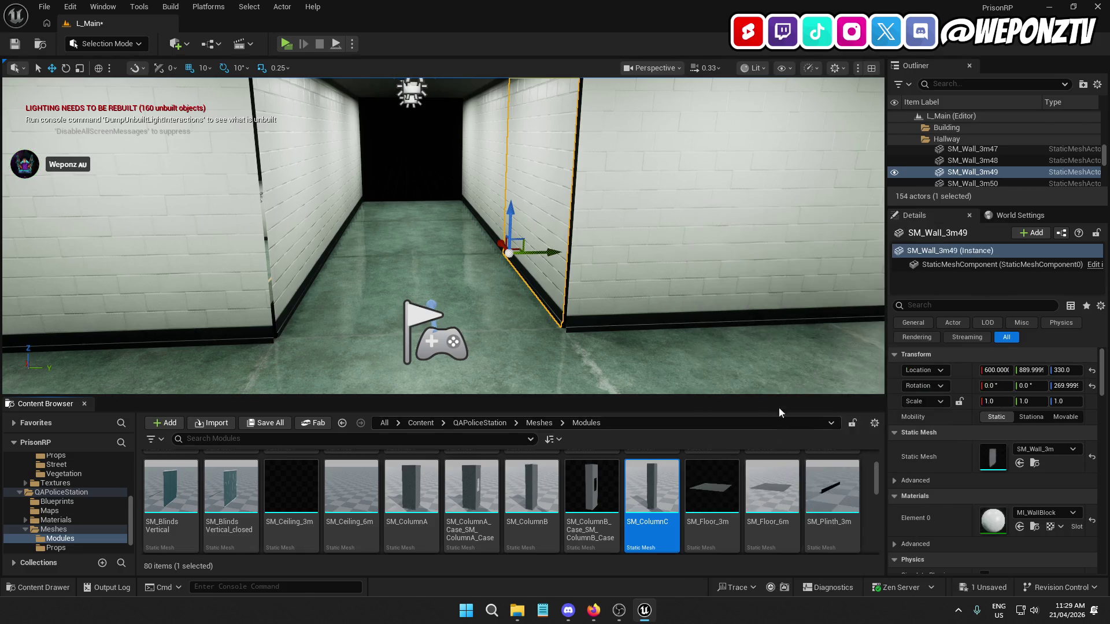
# Place an SM_ColumnC column in the hallway, trying and then deleting an SM_ColumnB alternative
pyautogui.moveTo(439, 232)
pyautogui.mouseDown()
pyautogui.moveTo(479, 261)
pyautogui.moveTo(451, 277)
pyautogui.mouseUp()
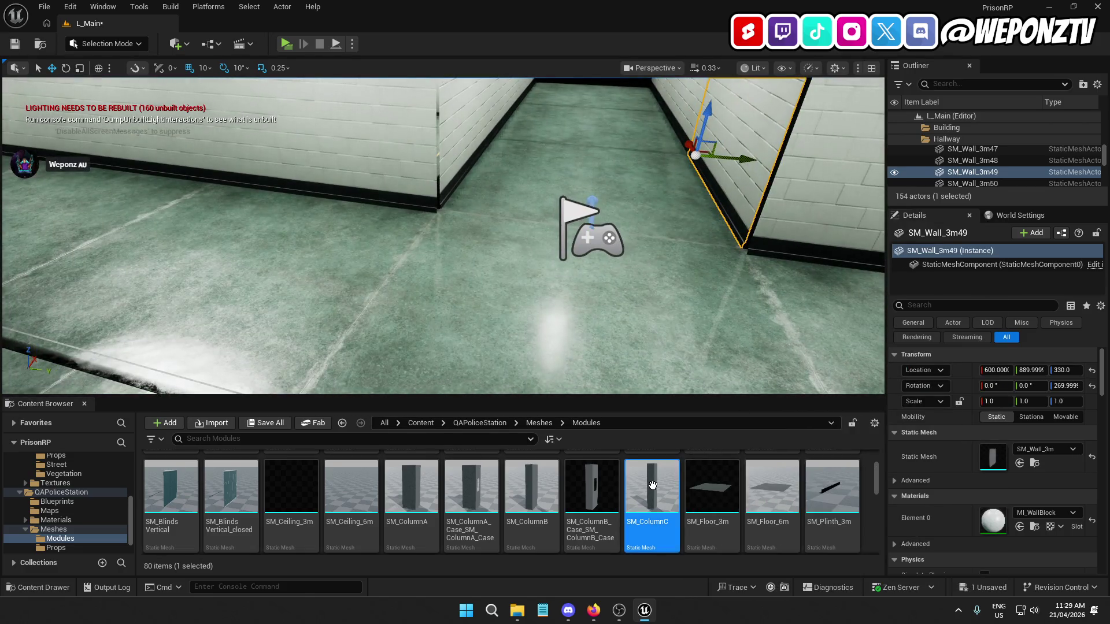
pyautogui.moveTo(652, 484)
pyautogui.mouseDown()
pyautogui.moveTo(549, 272)
pyautogui.moveTo(549, 315)
pyautogui.moveTo(651, 353)
pyautogui.mouseUp()
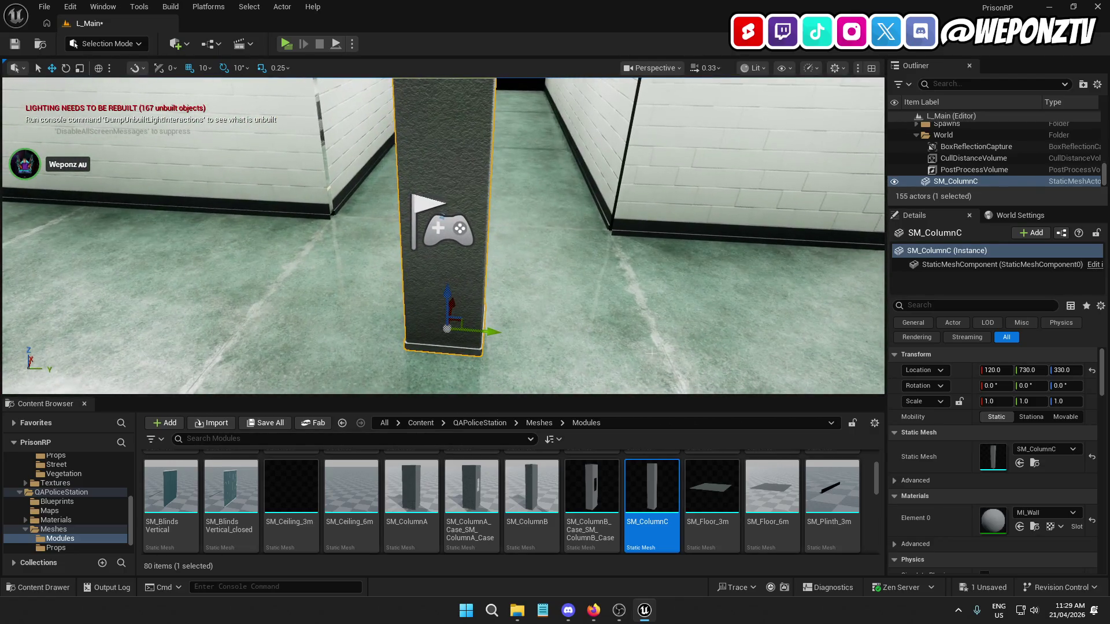
pyautogui.moveTo(538, 495); pyautogui.dragTo(556, 328)
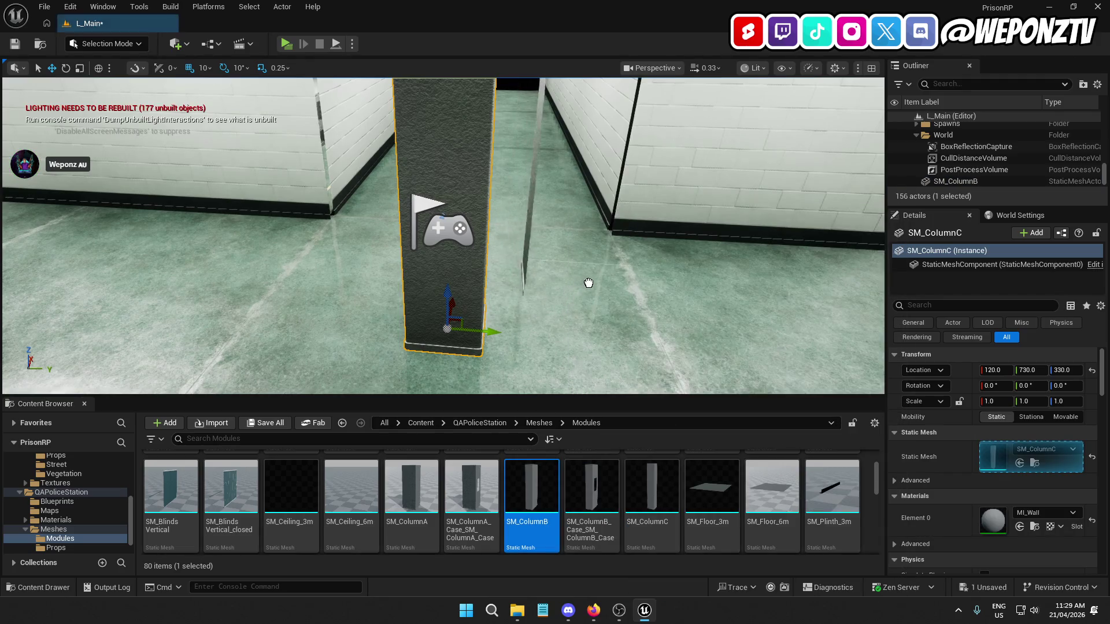
pyautogui.moveTo(589, 282)
pyautogui.mouseDown()
pyautogui.moveTo(572, 289)
pyautogui.moveTo(599, 350)
pyautogui.moveTo(461, 336)
pyautogui.mouseUp()
pyautogui.moveTo(611, 310)
pyautogui.mouseDown()
pyautogui.moveTo(613, 330)
pyautogui.moveTo(611, 310)
pyautogui.mouseUp()
pyautogui.press('Delete')
# Give the SM_ColumnC column the wall's MI_WallBlock brick material on Element 0
pyautogui.click(678, 282)
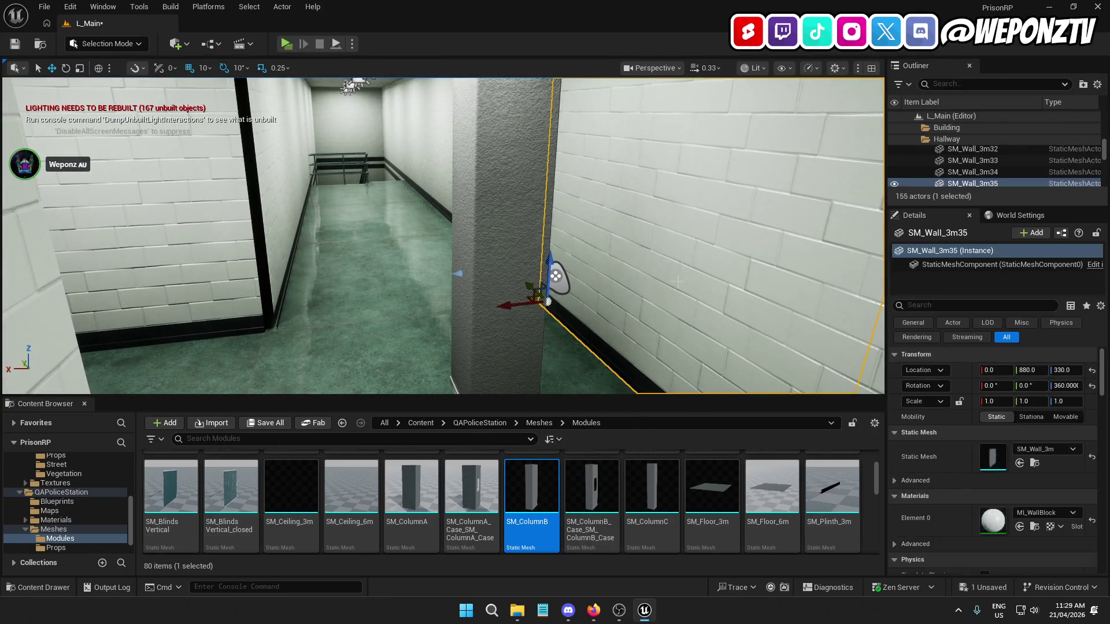
pyautogui.click(1036, 525)
pyautogui.click(497, 294)
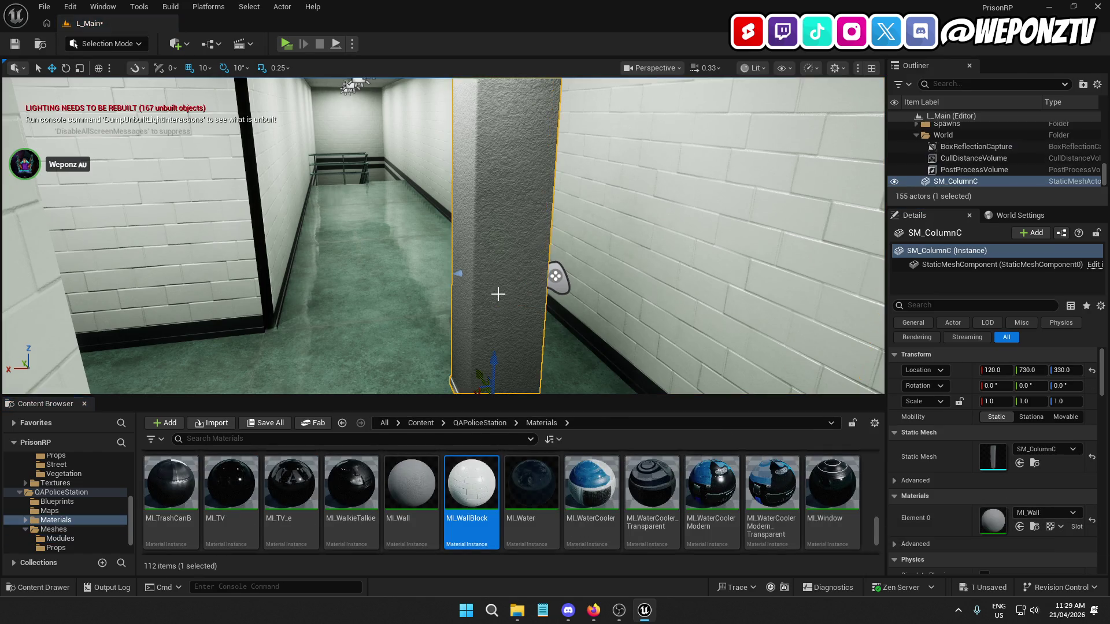
pyautogui.click(1020, 527)
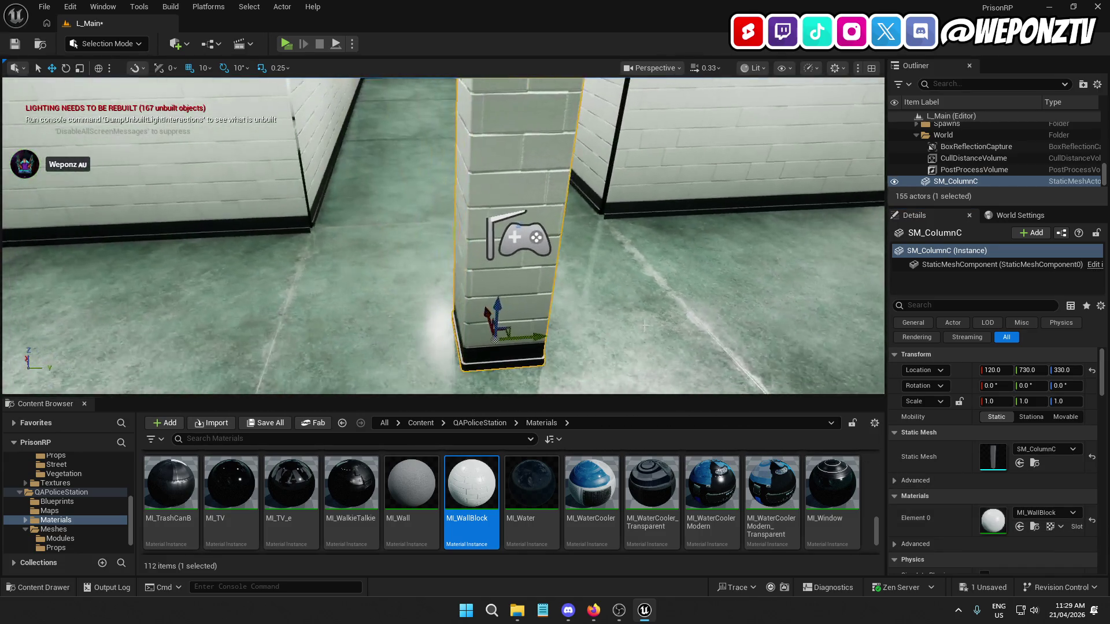
# Move the SM_ColumnC column flush into the corner where the hallway walls meet
pyautogui.moveTo(645, 325); pyautogui.dragTo(508, 315)
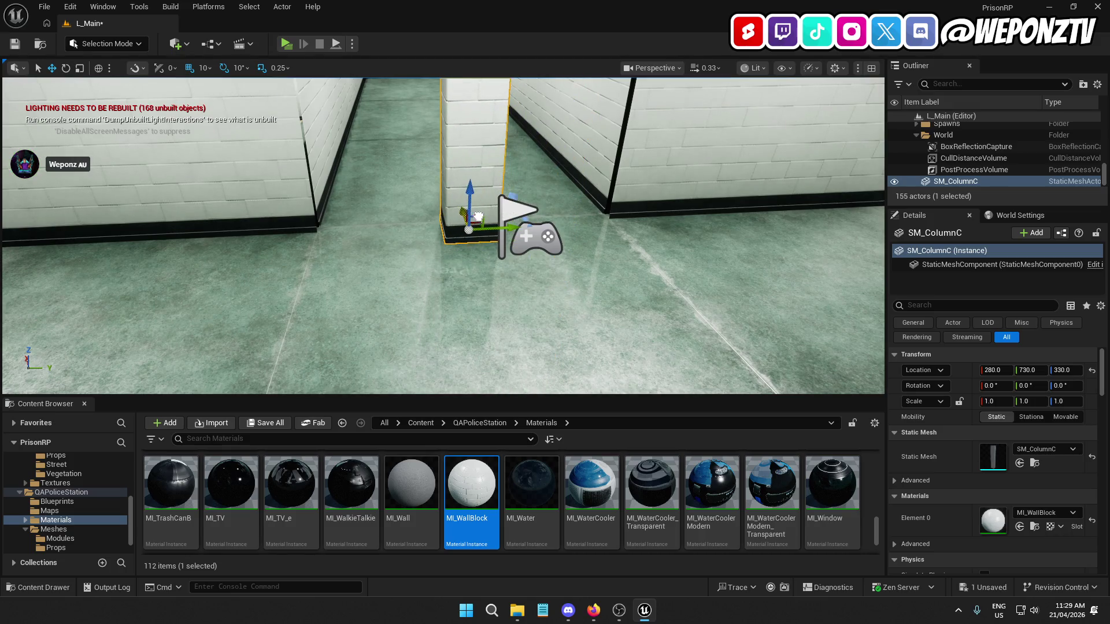
pyautogui.moveTo(481, 203); pyautogui.dragTo(390, 223)
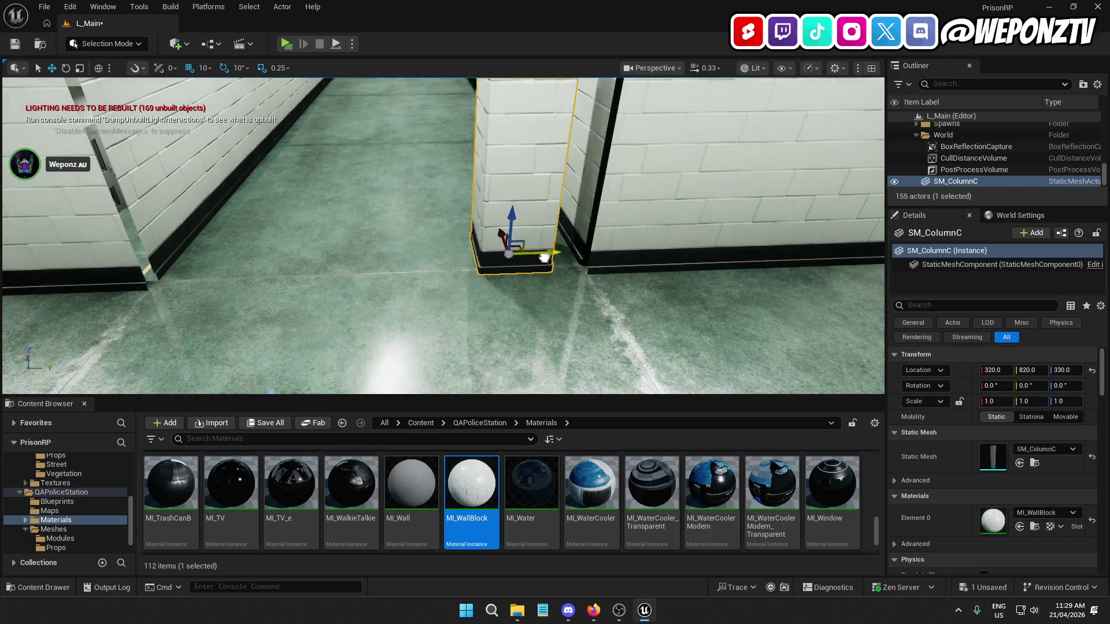
pyautogui.moveTo(630, 263); pyautogui.dragTo(574, 280)
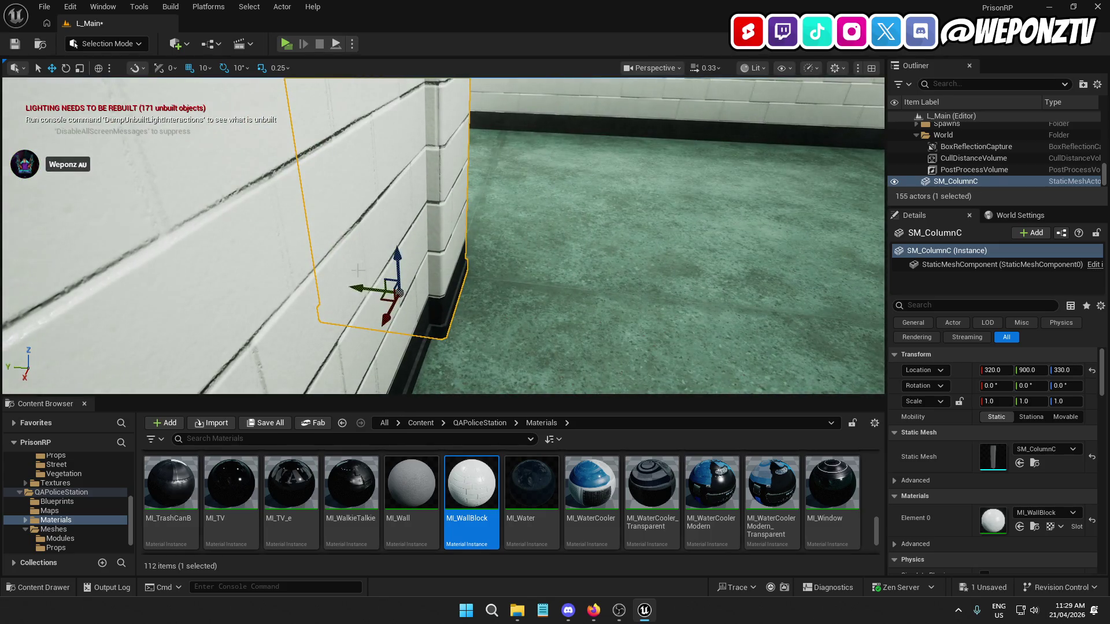
pyautogui.moveTo(339, 288); pyautogui.dragTo(492, 261)
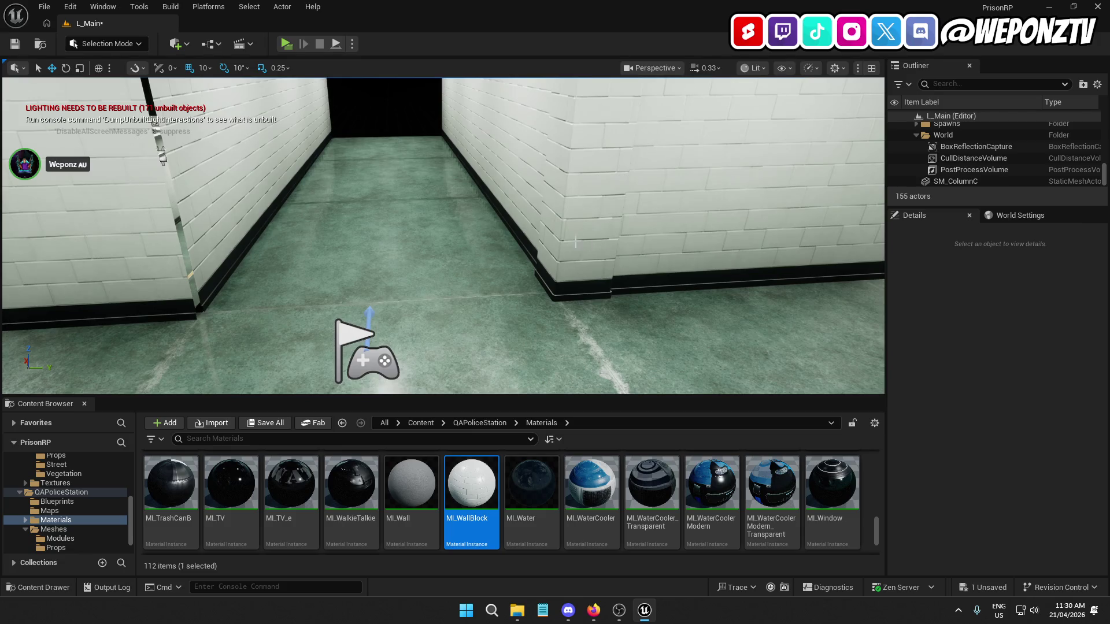
pyautogui.click(575, 242)
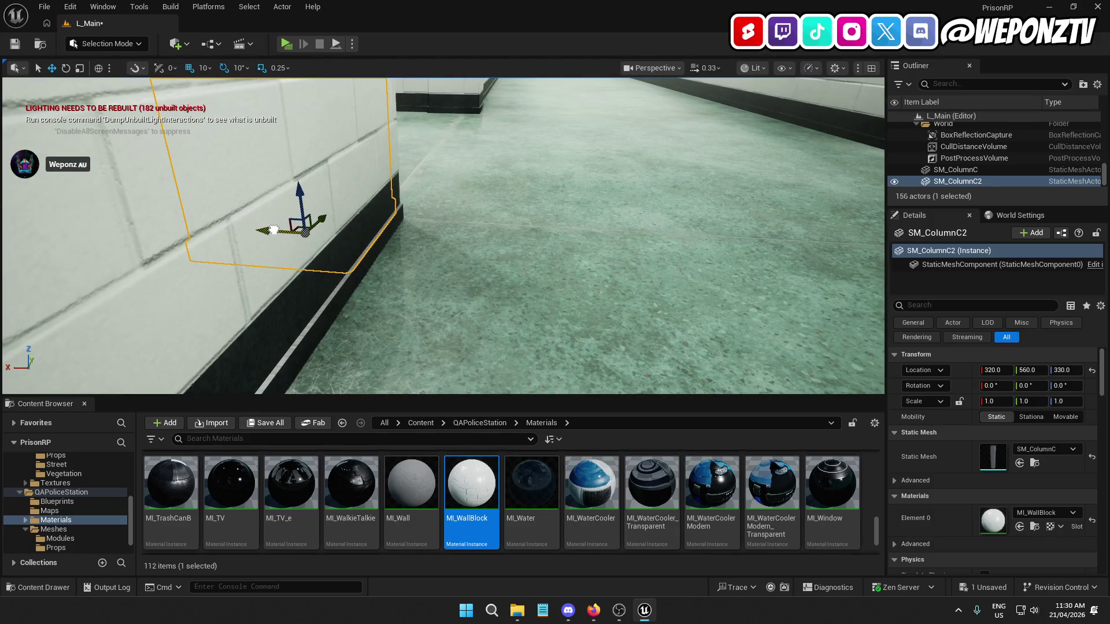
pyautogui.moveTo(284, 233)
pyautogui.mouseDown()
pyautogui.moveTo(370, 248)
pyautogui.moveTo(289, 255)
pyautogui.moveTo(466, 258)
pyautogui.mouseUp()
pyautogui.press('Escape')
# Select the end hallway section's floor and right wall SM_Wall_3m49 and frame them
pyautogui.moveTo(492, 149); pyautogui.dragTo(494, 111)
pyautogui.moveTo(441, 196); pyautogui.dragTo(441, 183)
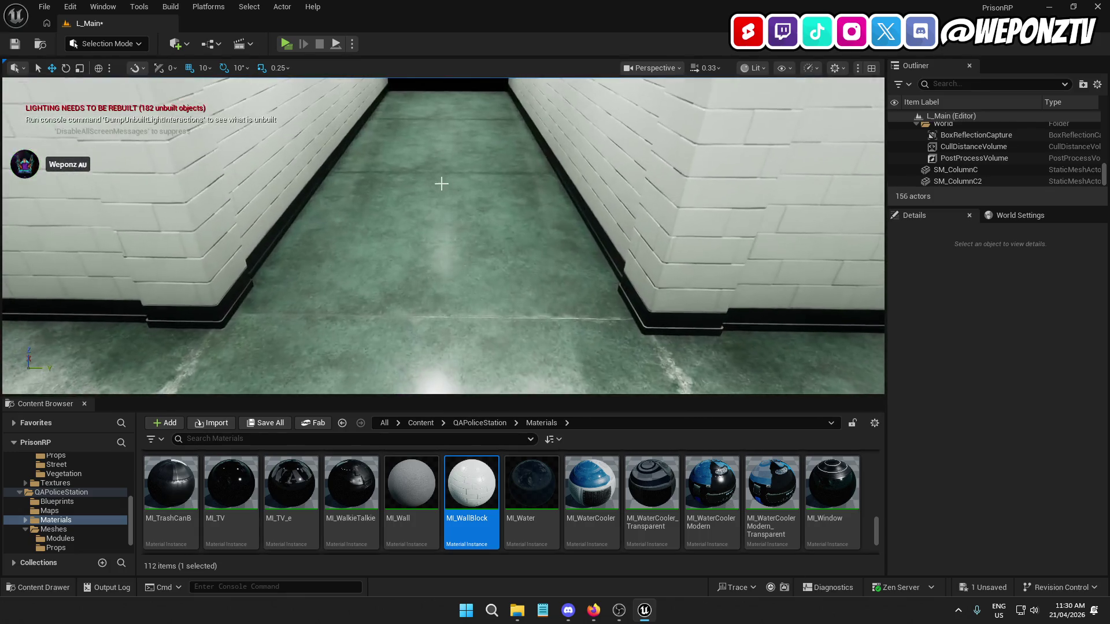
pyautogui.click(390, 229)
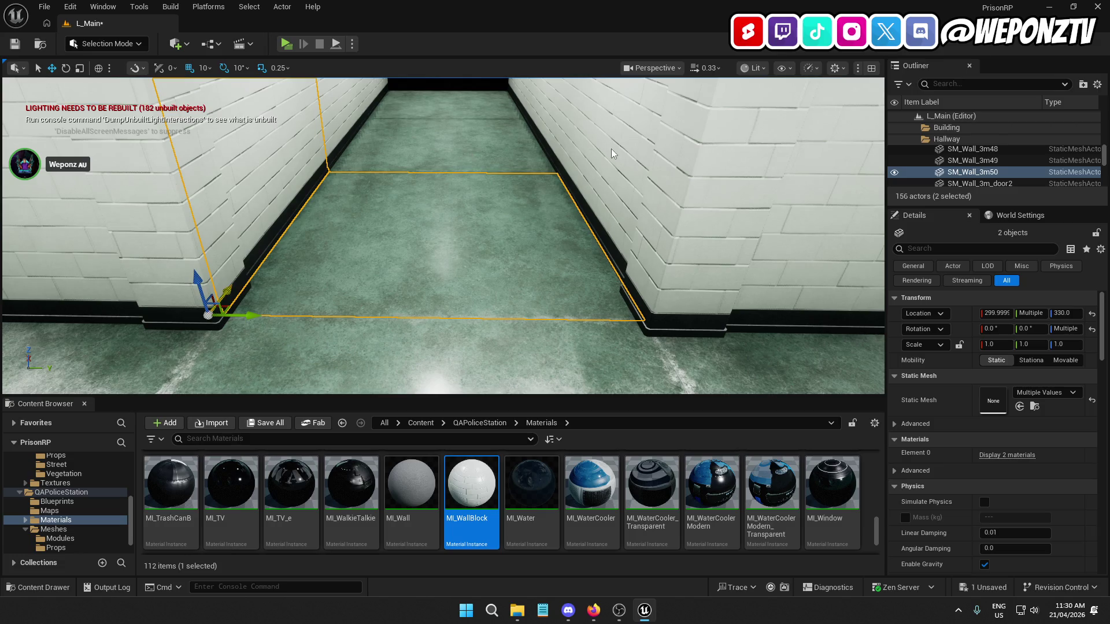
pyautogui.keyDown('ctrl'); pyautogui.click(612, 154); pyautogui.keyUp('ctrl')
pyautogui.moveTo(613, 154); pyautogui.dragTo(612, 110)
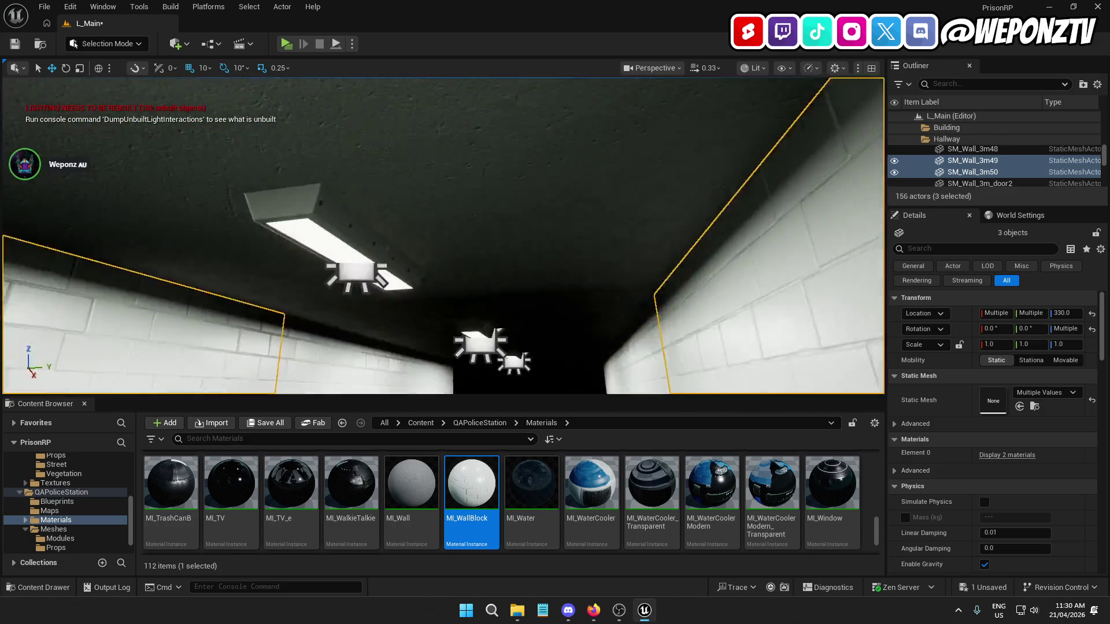
pyautogui.press('f')
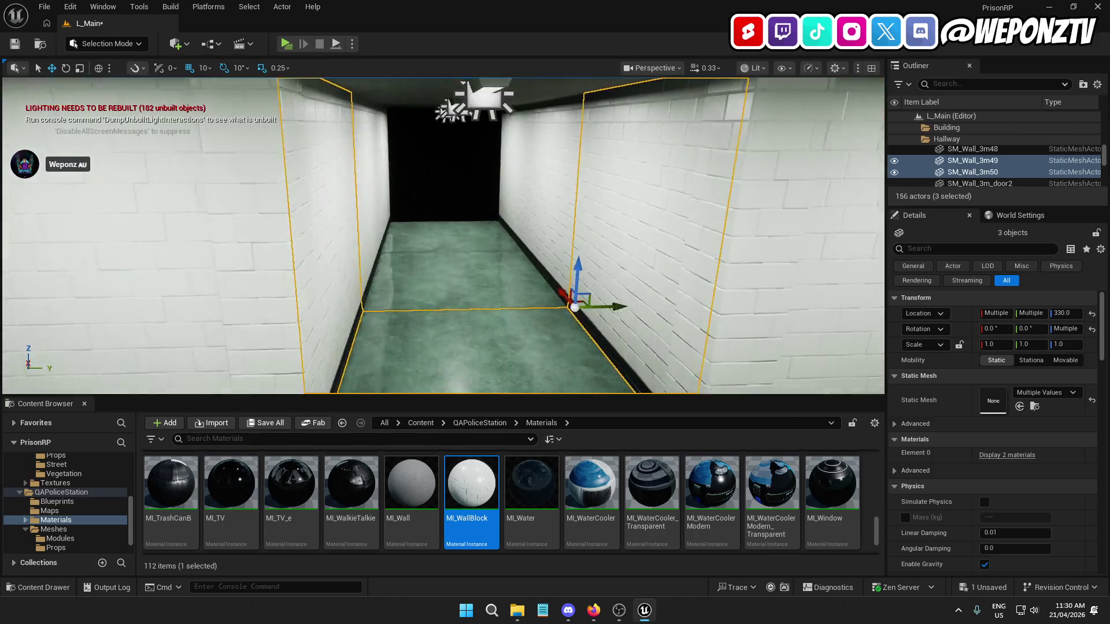
pyautogui.moveTo(391, 387); pyautogui.dragTo(492, 161)
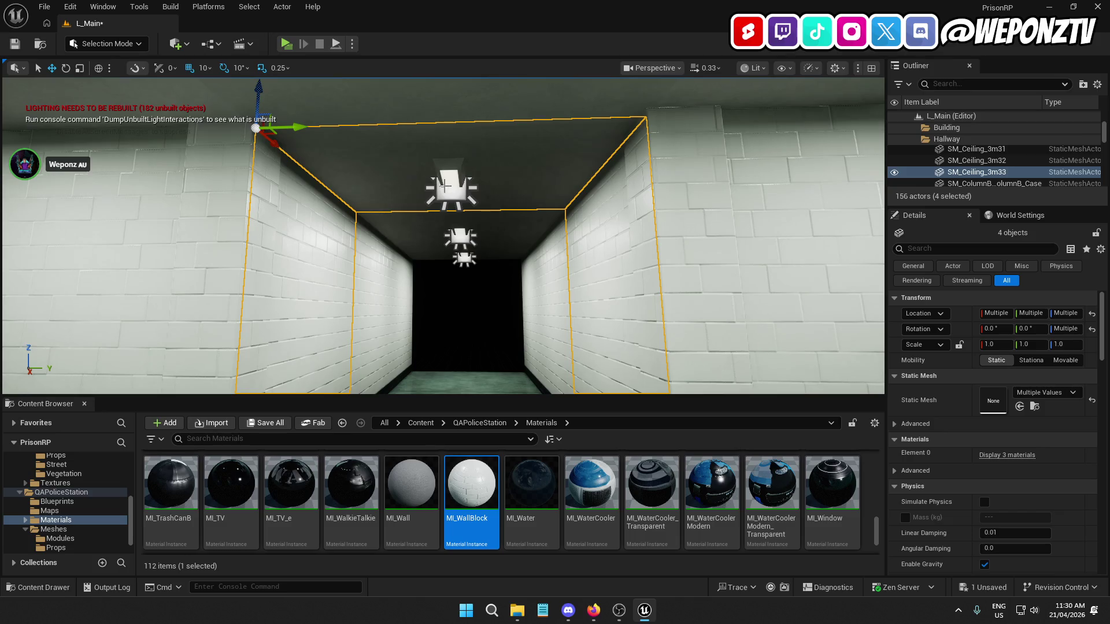
# Add the section's ceiling lamps, wall pieces and ceiling piece to the selection
pyautogui.keyDown('ctrl'); pyautogui.click(444, 186); pyautogui.keyUp('ctrl')
pyautogui.keyDown('ctrl'); pyautogui.click(397, 228); pyautogui.keyUp('ctrl')
pyautogui.keyDown('ctrl'); pyautogui.click(395, 279); pyautogui.keyUp('ctrl')
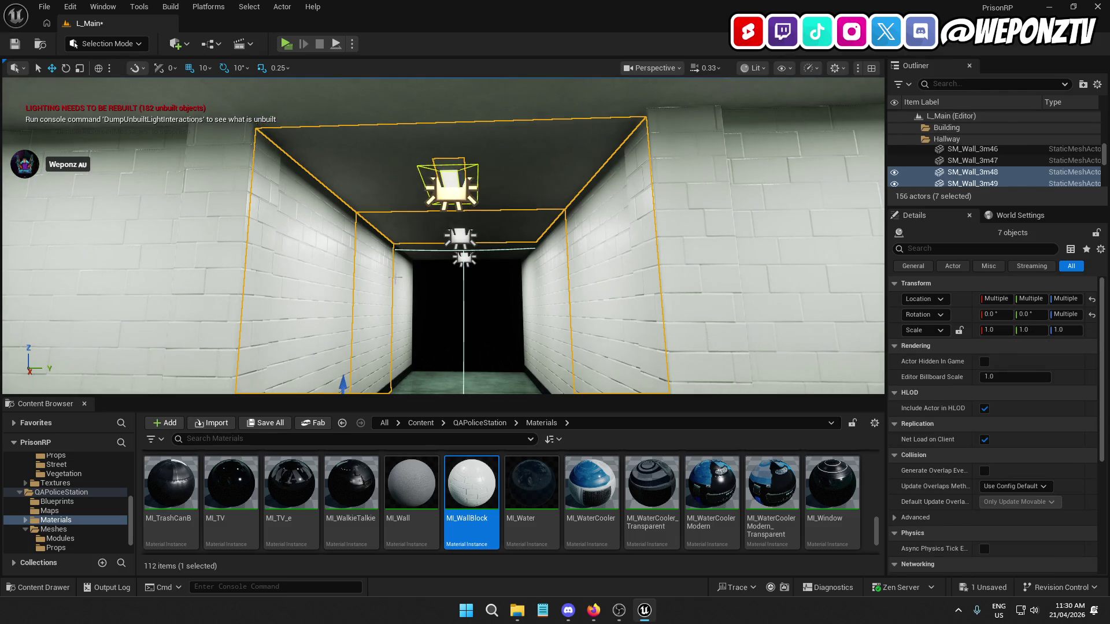
pyautogui.moveTo(428, 254); pyautogui.dragTo(428, 308)
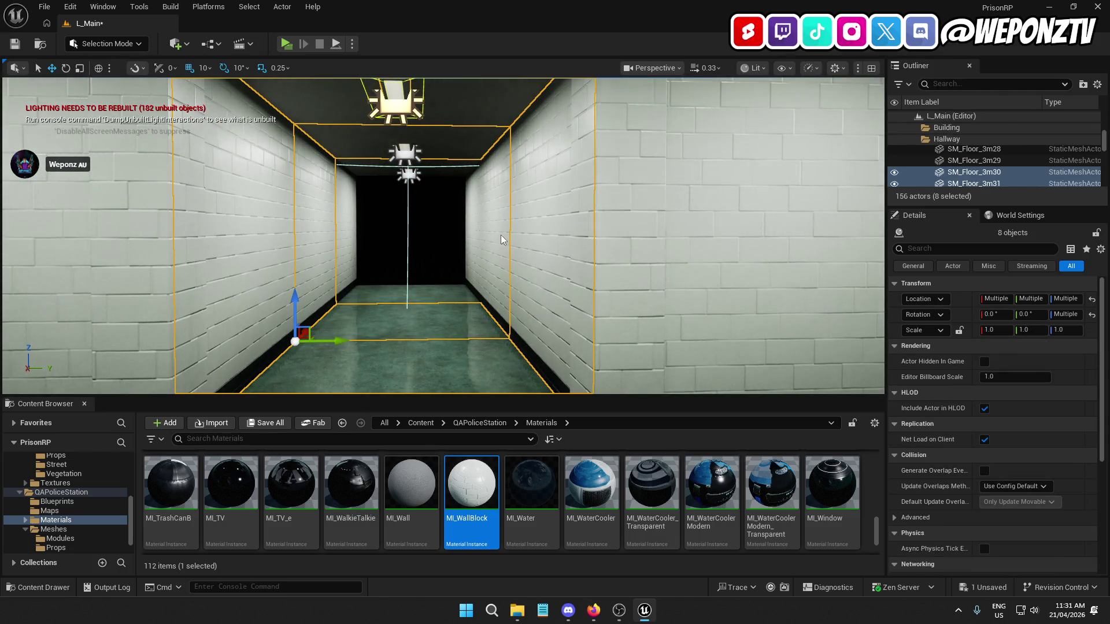
pyautogui.keyDown('ctrl'); pyautogui.click(404, 153); pyautogui.keyUp('ctrl')
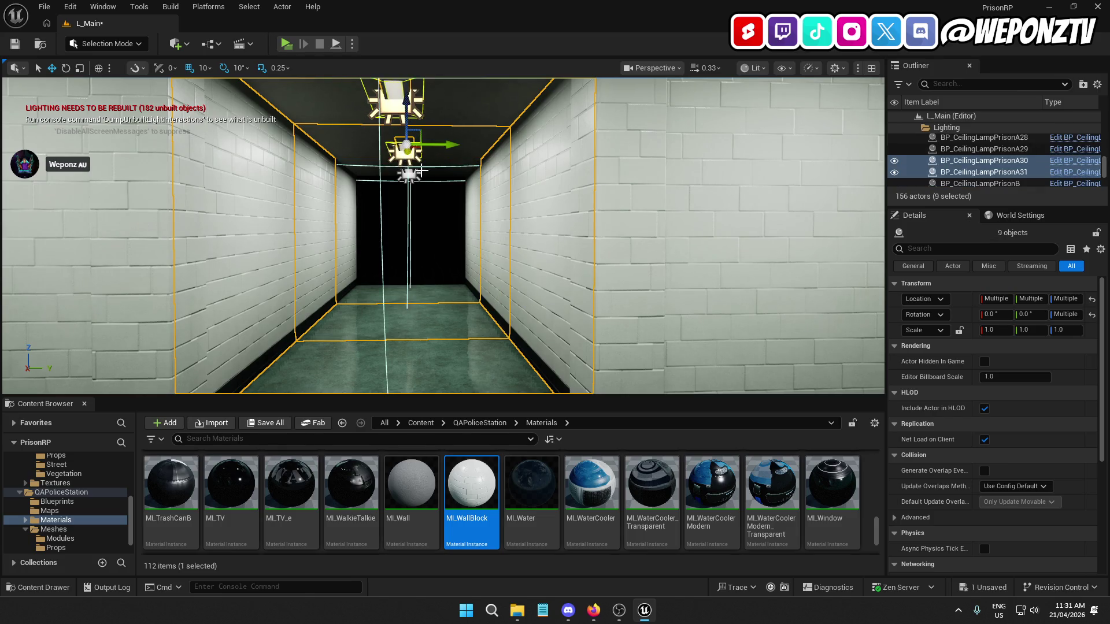
pyautogui.moveTo(405, 154)
pyautogui.mouseDown()
pyautogui.moveTo(487, 153)
pyautogui.moveTo(481, 214)
pyautogui.moveTo(503, 257)
pyautogui.moveTo(506, 210)
pyautogui.mouseUp()
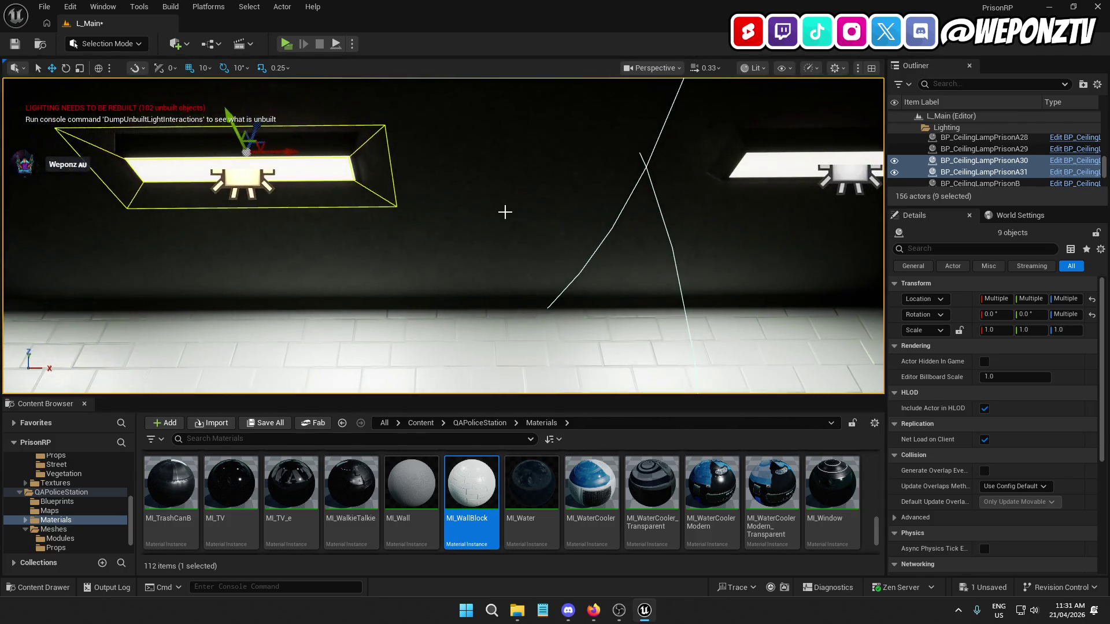
pyautogui.keyDown('ctrl'); pyautogui.click(506, 212); pyautogui.keyUp('ctrl')
pyautogui.moveTo(485, 253)
pyautogui.mouseDown()
pyautogui.moveTo(492, 272)
pyautogui.moveTo(501, 265)
pyautogui.moveTo(444, 277)
pyautogui.mouseUp()
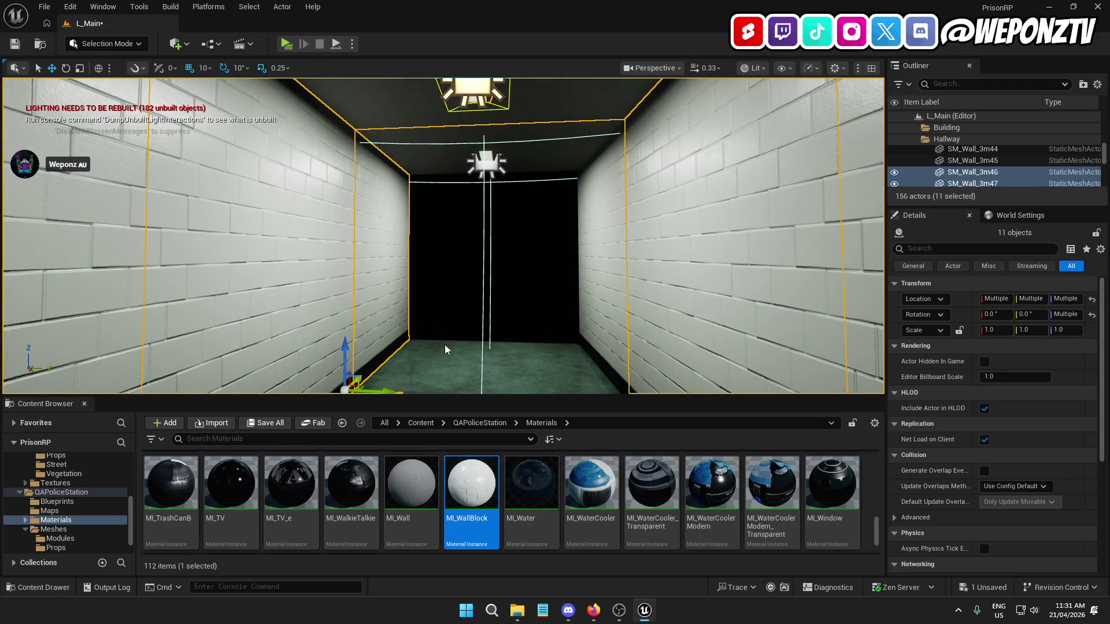
pyautogui.keyDown('ctrl'); pyautogui.click(485, 164); pyautogui.keyUp('ctrl')
pyautogui.moveTo(485, 163)
pyautogui.mouseDown()
pyautogui.moveTo(484, 149)
pyautogui.moveTo(502, 154)
pyautogui.mouseUp()
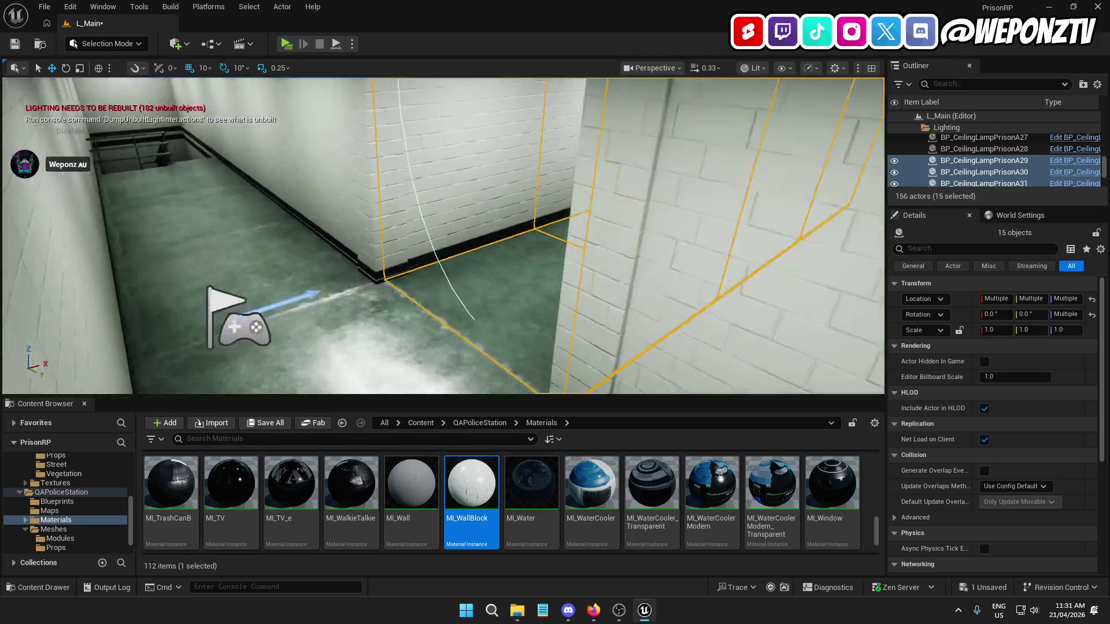
# Frame and duplicate the selected 15-piece hallway section with Ctrl+D
pyautogui.press('f')
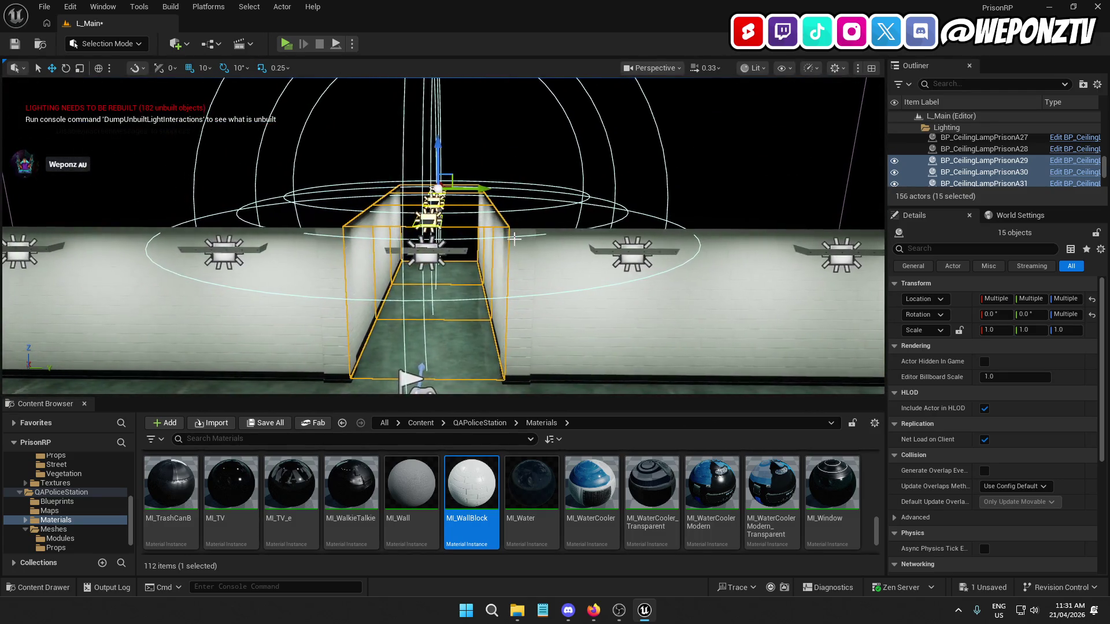
pyautogui.hotkey('ctrl', 'd')
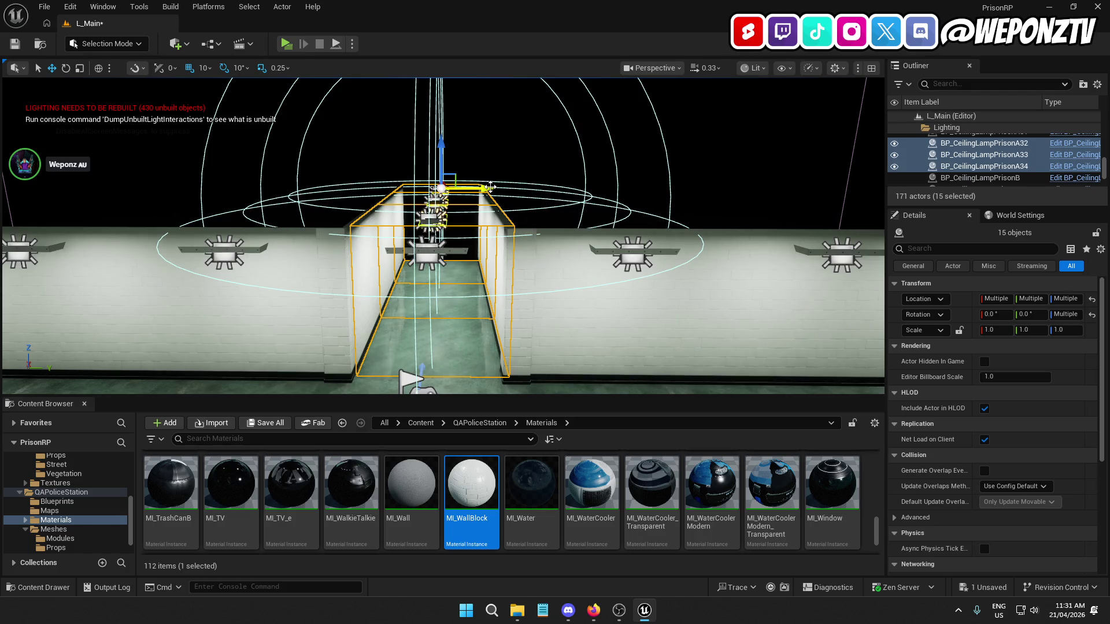
pyautogui.moveTo(443, 232)
pyautogui.mouseDown()
pyautogui.moveTo(405, 225)
pyautogui.moveTo(387, 196)
pyautogui.mouseUp()
pyautogui.moveTo(628, 141)
pyautogui.mouseDown()
pyautogui.moveTo(607, 148)
pyautogui.moveTo(763, 103)
pyautogui.moveTo(653, 118)
pyautogui.moveTo(715, 116)
pyautogui.mouseUp()
# Add floor SM_Floor_3m32 to the copy and slide it forward to close the floor gap
pyautogui.scroll(10, 715, 116)
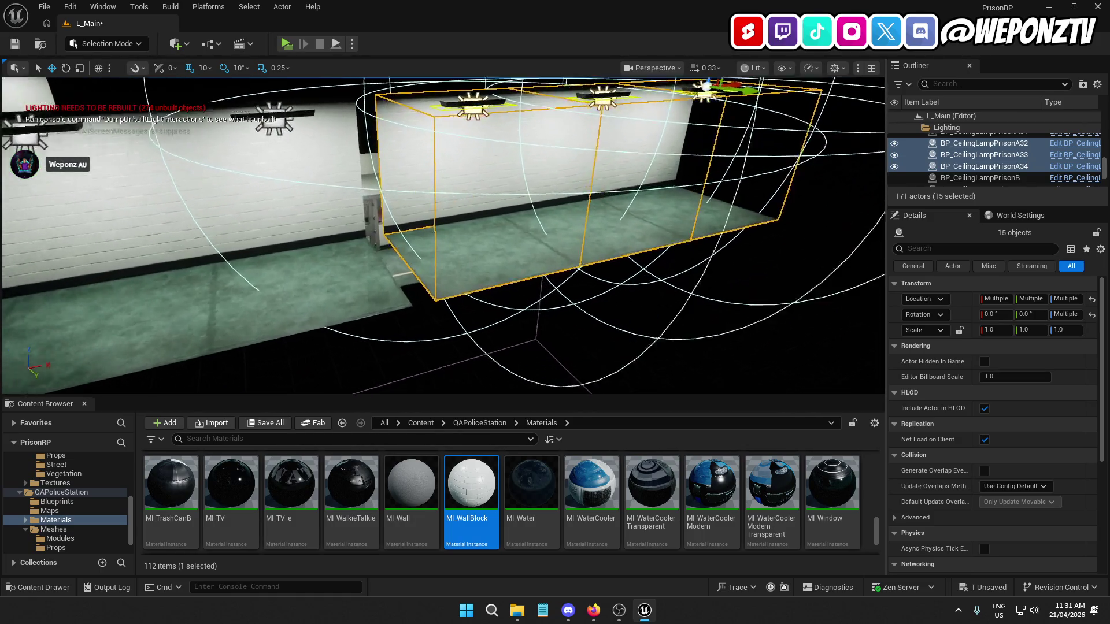
pyautogui.scroll(3, 544, 254)
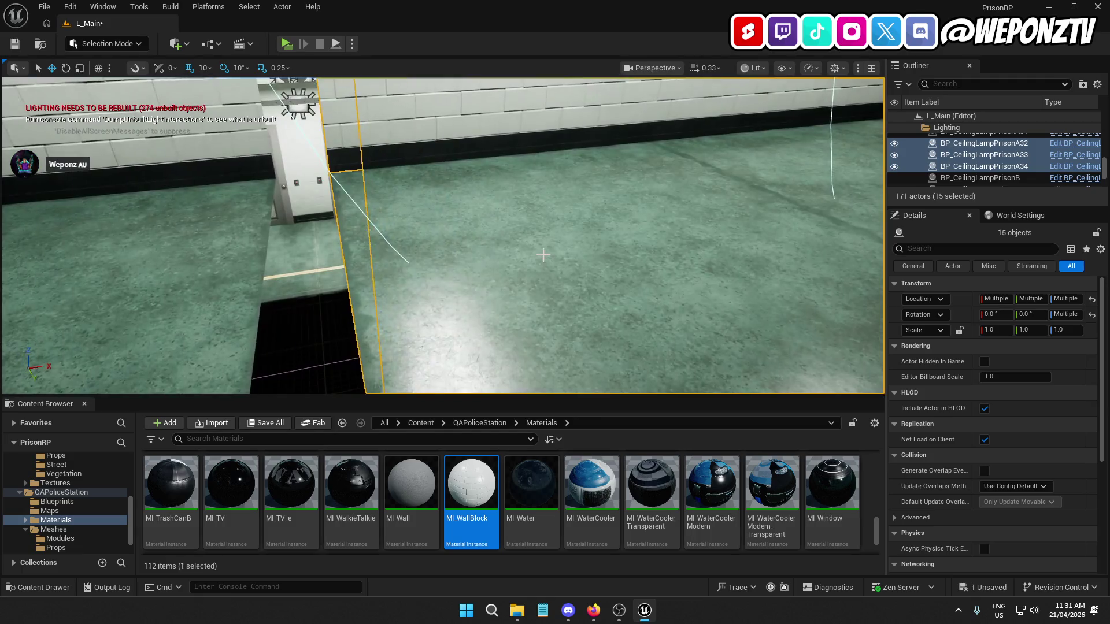
pyautogui.keyDown('ctrl'); pyautogui.click(541, 225); pyautogui.keyUp('ctrl')
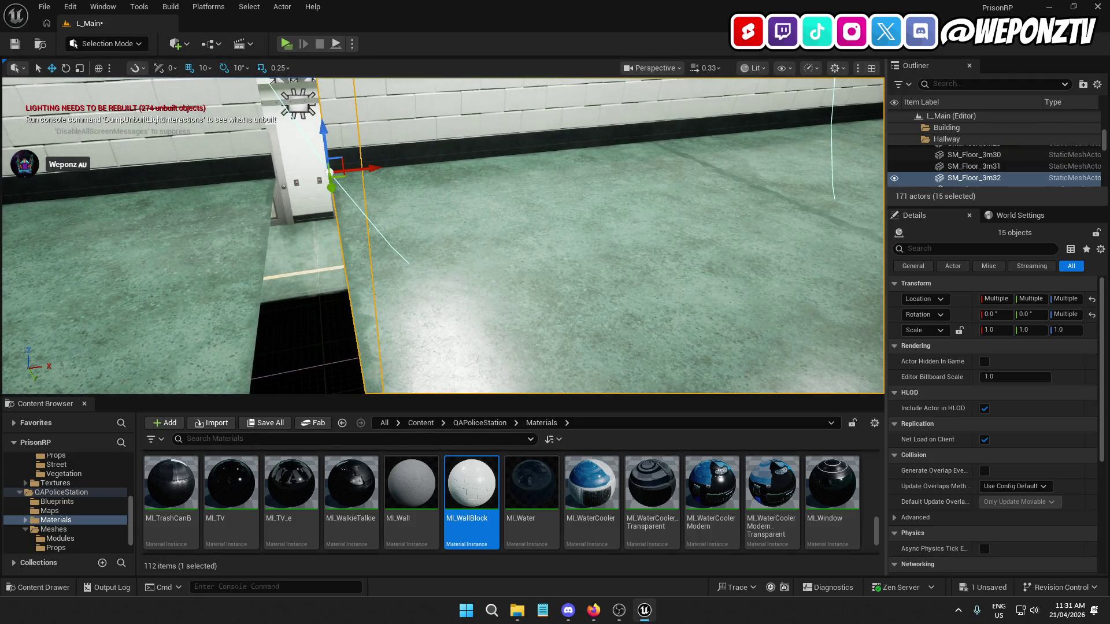
pyautogui.press('f')
pyautogui.moveTo(458, 200); pyautogui.dragTo(432, 234)
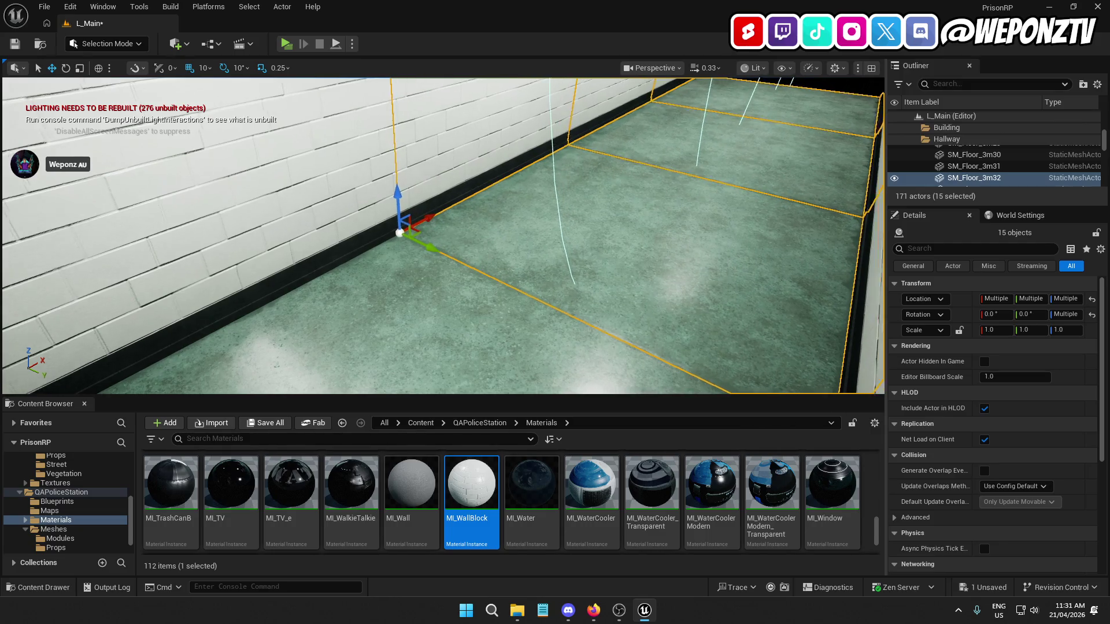
pyautogui.press('Escape')
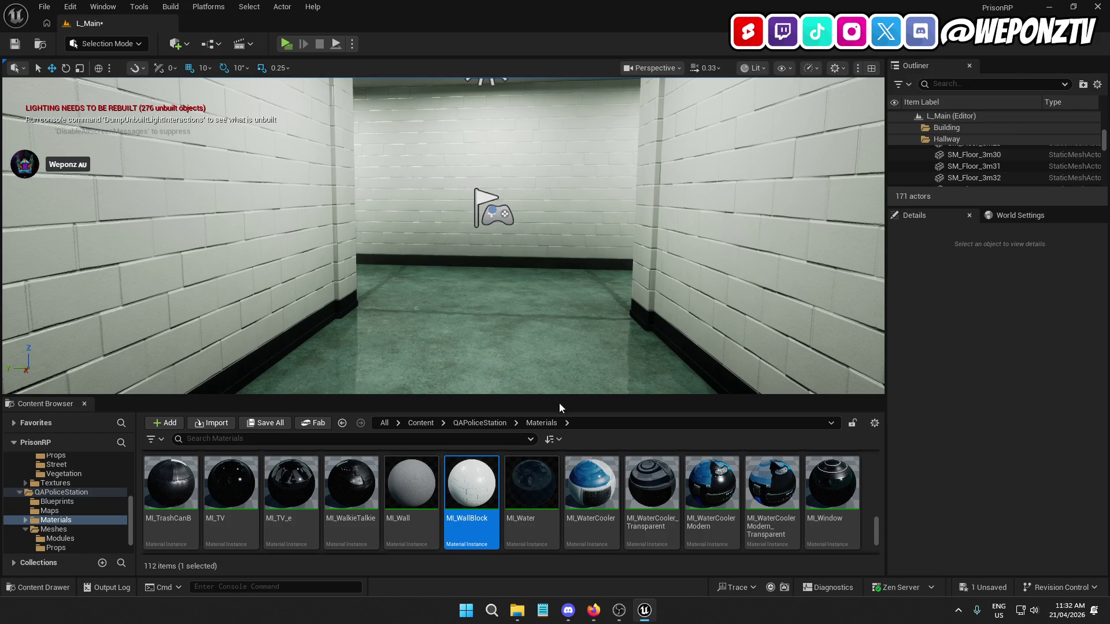
# Browse to QAPoliceStation > Meshes > Modules in the Content Browser
pyautogui.click(479, 424)
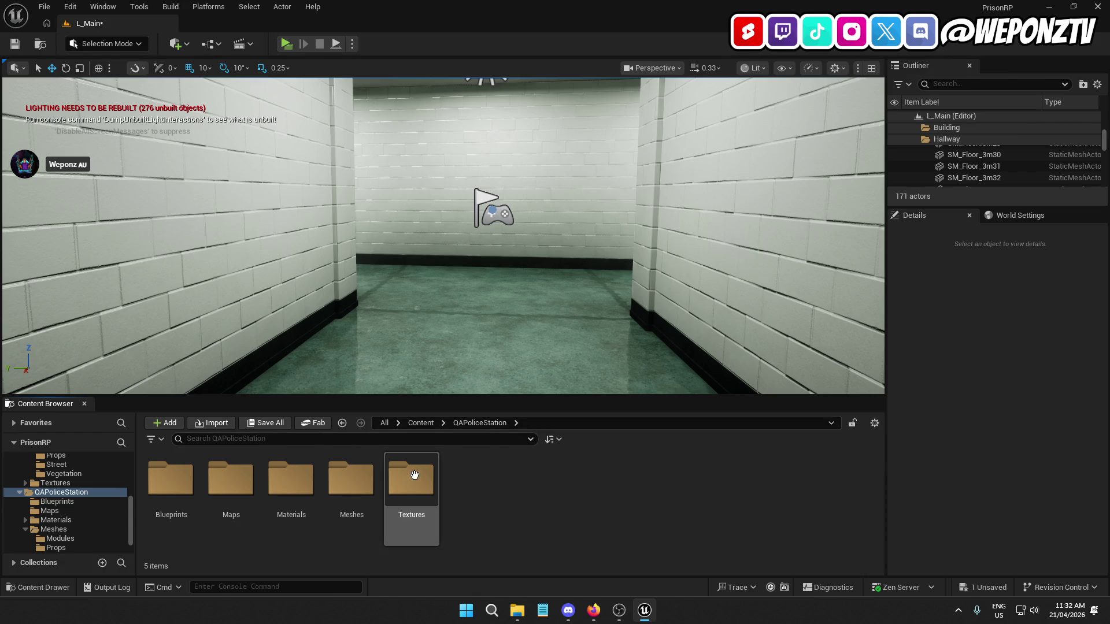
pyautogui.doubleClick(351, 483)
pyautogui.doubleClick(190, 492)
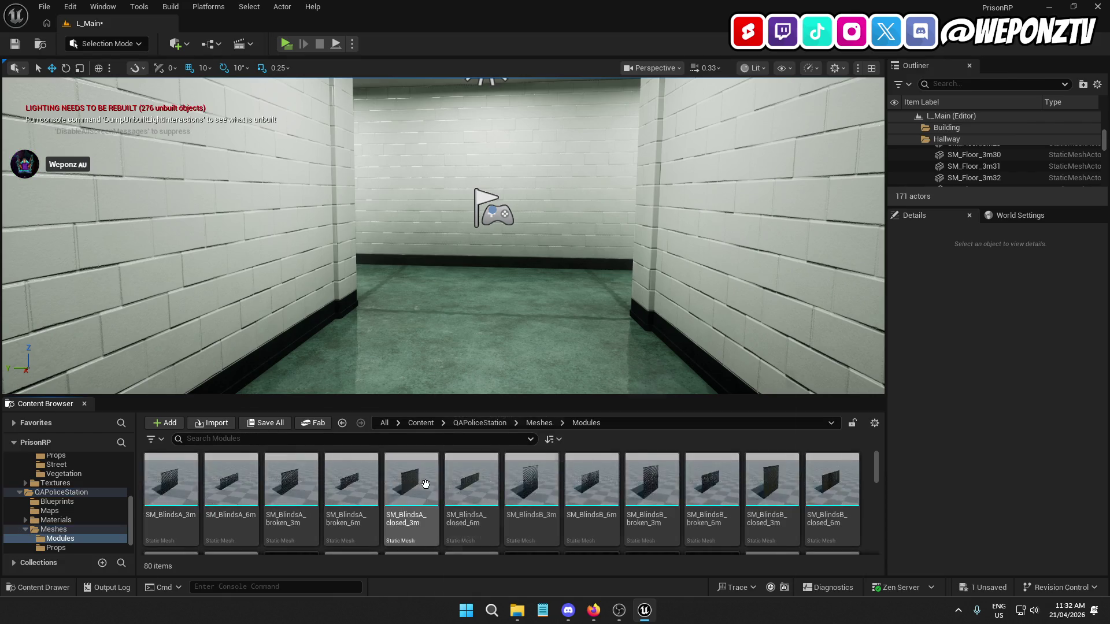
pyautogui.scroll(-1, 594, 471)
pyautogui.scroll(1, 520, 486)
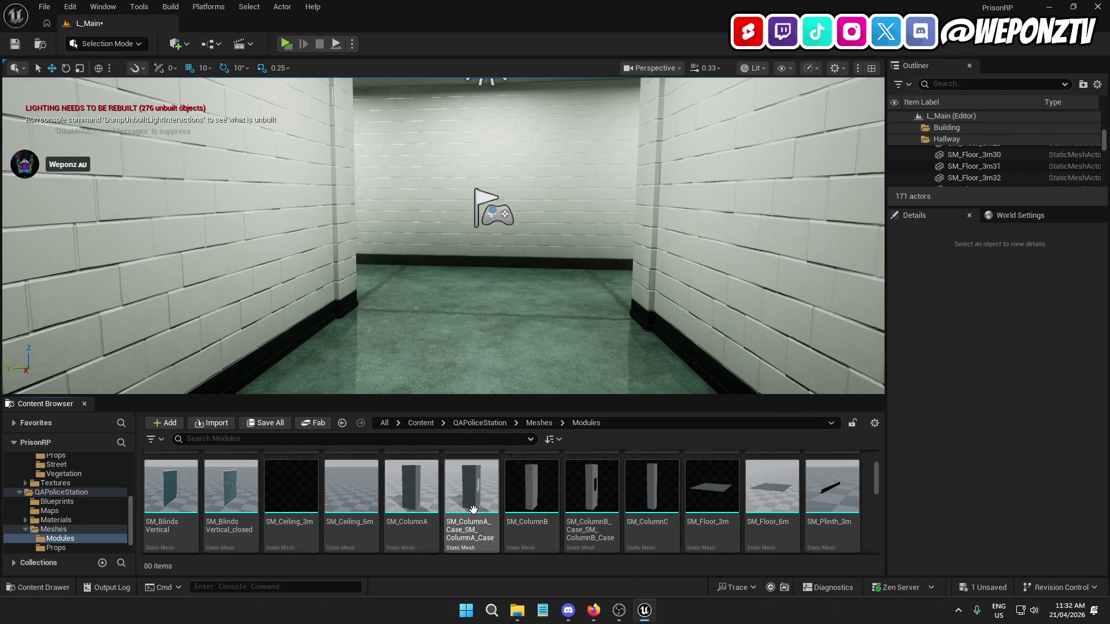
# Preview the SM_ColumnA_Case mesh, close it, and scroll through the Modules meshes
pyautogui.click(484, 480)
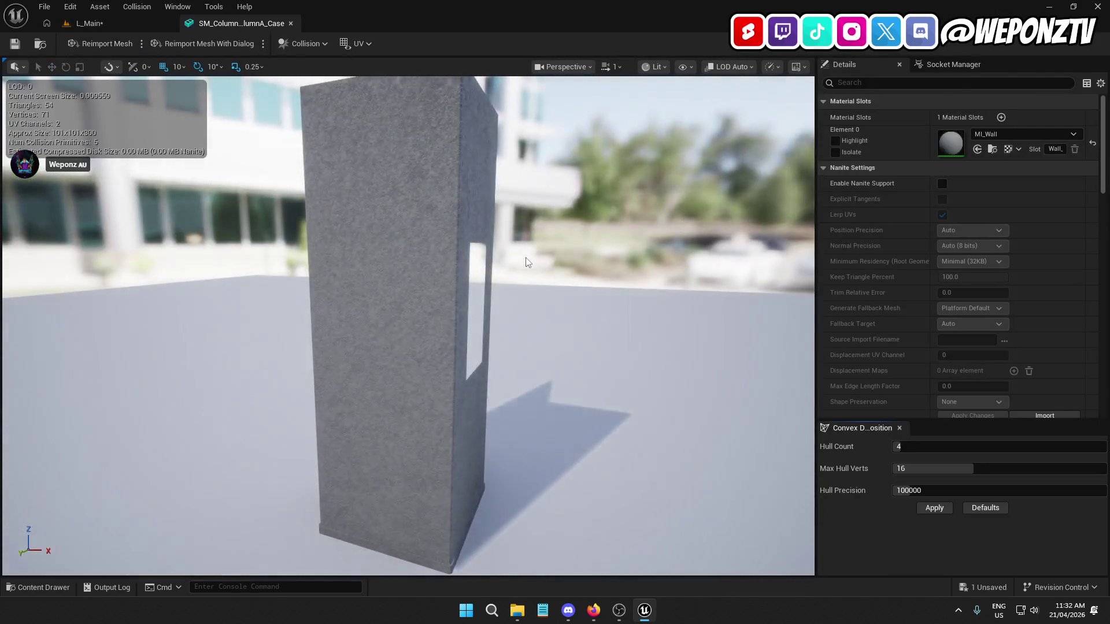
pyautogui.moveTo(393, 214)
pyautogui.mouseDown()
pyautogui.moveTo(497, 220)
pyautogui.moveTo(484, 82)
pyautogui.mouseUp()
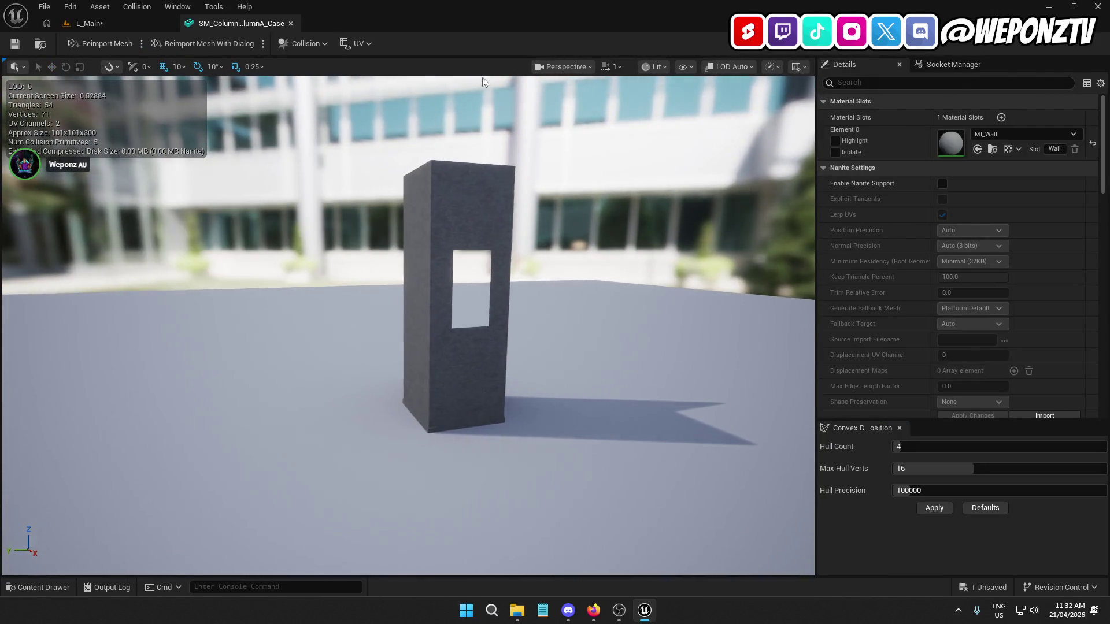
pyautogui.click(291, 24)
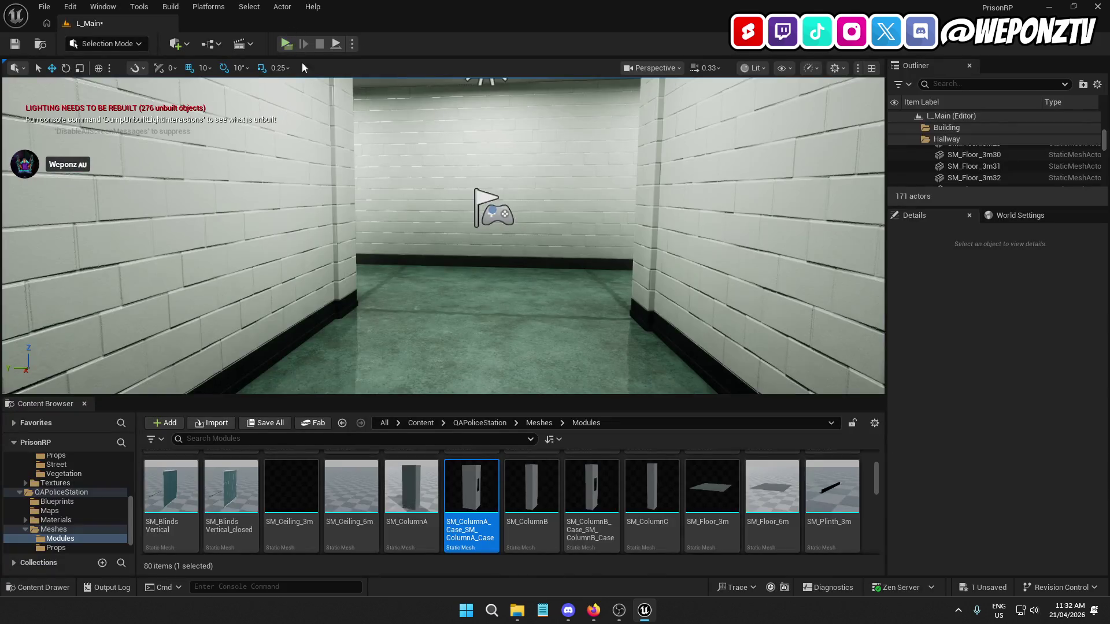
pyautogui.scroll(-5, 576, 497)
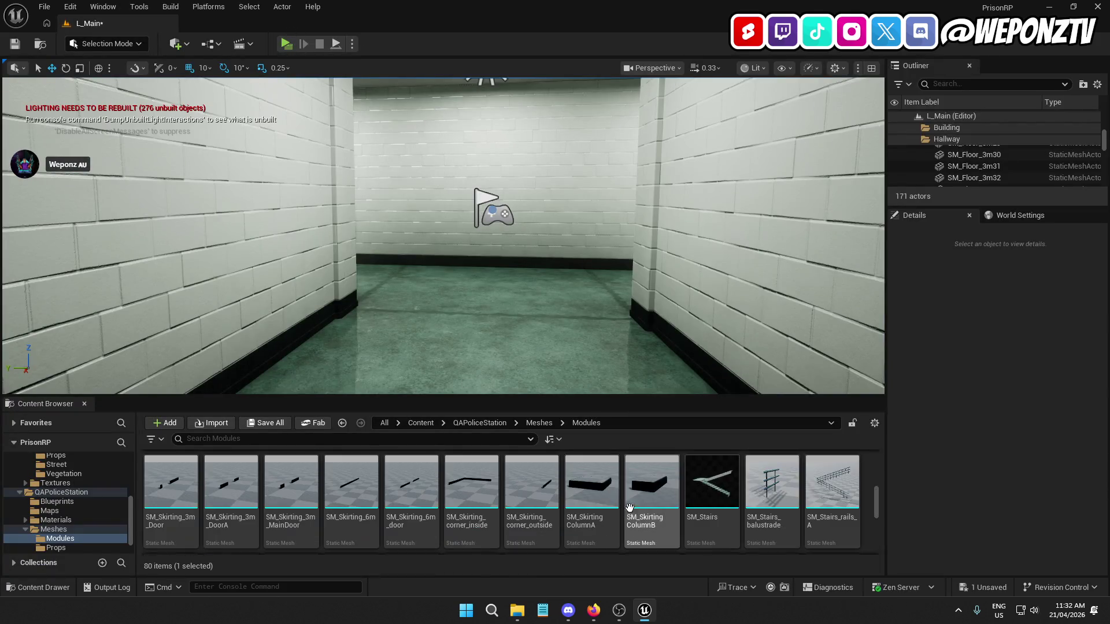
pyautogui.scroll(-2, 635, 508)
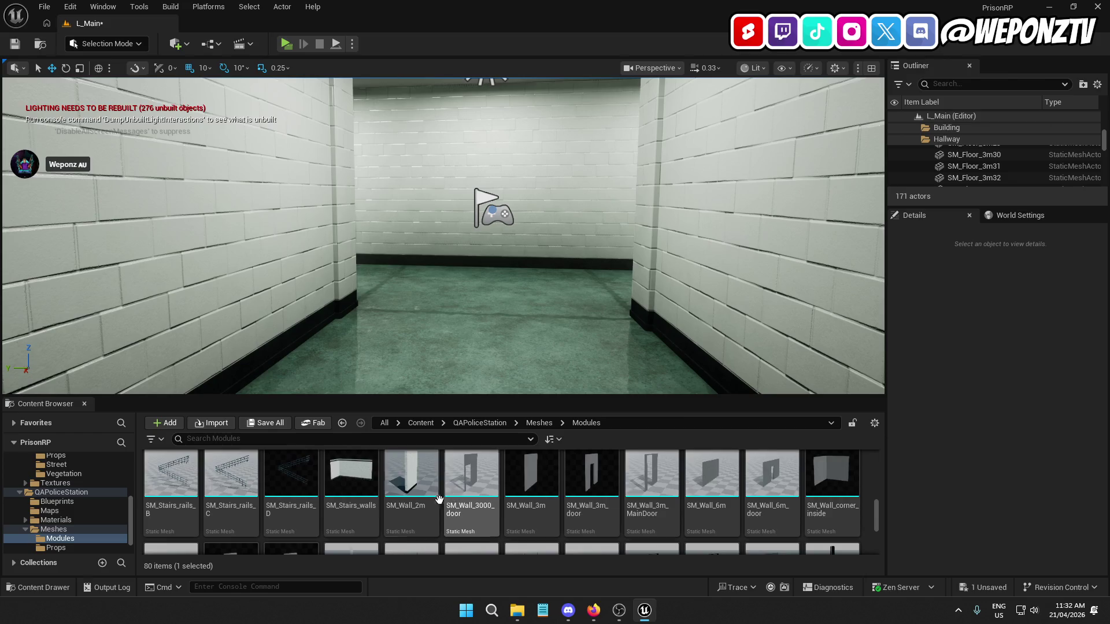
pyautogui.scroll(-3, 439, 499)
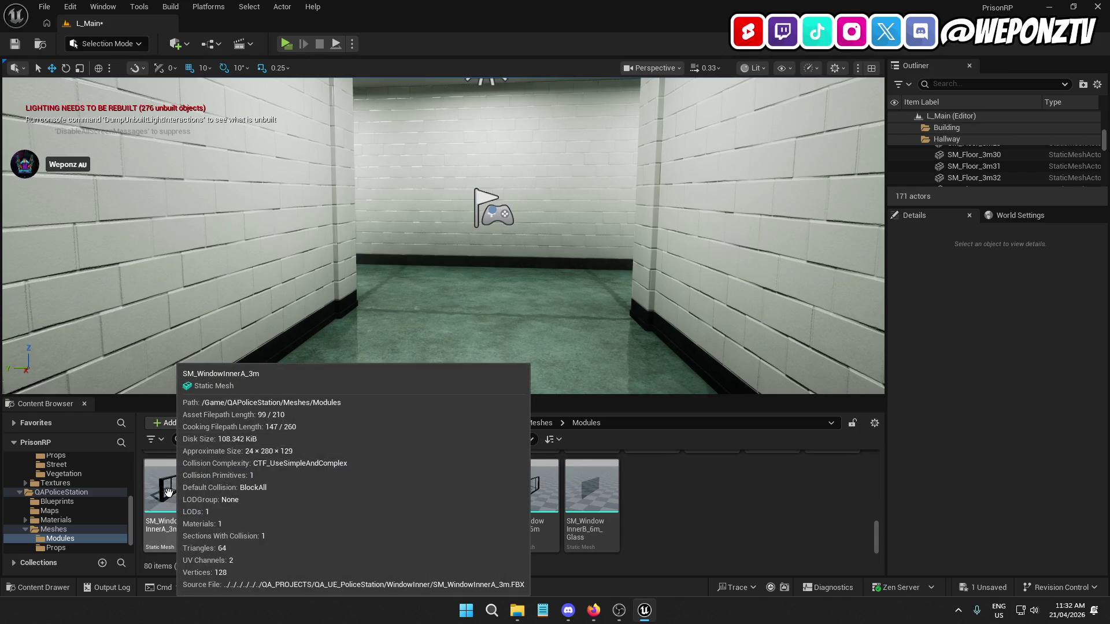
pyautogui.moveTo(168, 492)
pyautogui.mouseDown()
pyautogui.moveTo(434, 240)
pyautogui.moveTo(485, 171)
pyautogui.moveTo(448, 270)
pyautogui.moveTo(424, 245)
pyautogui.mouseUp()
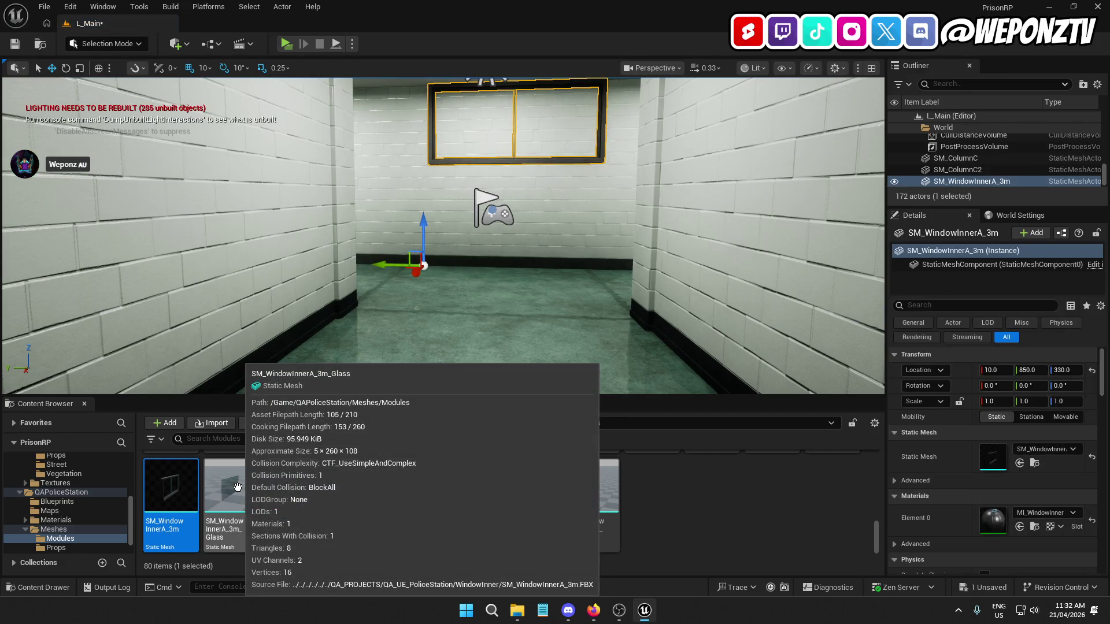
pyautogui.moveTo(237, 487); pyautogui.dragTo(474, 218)
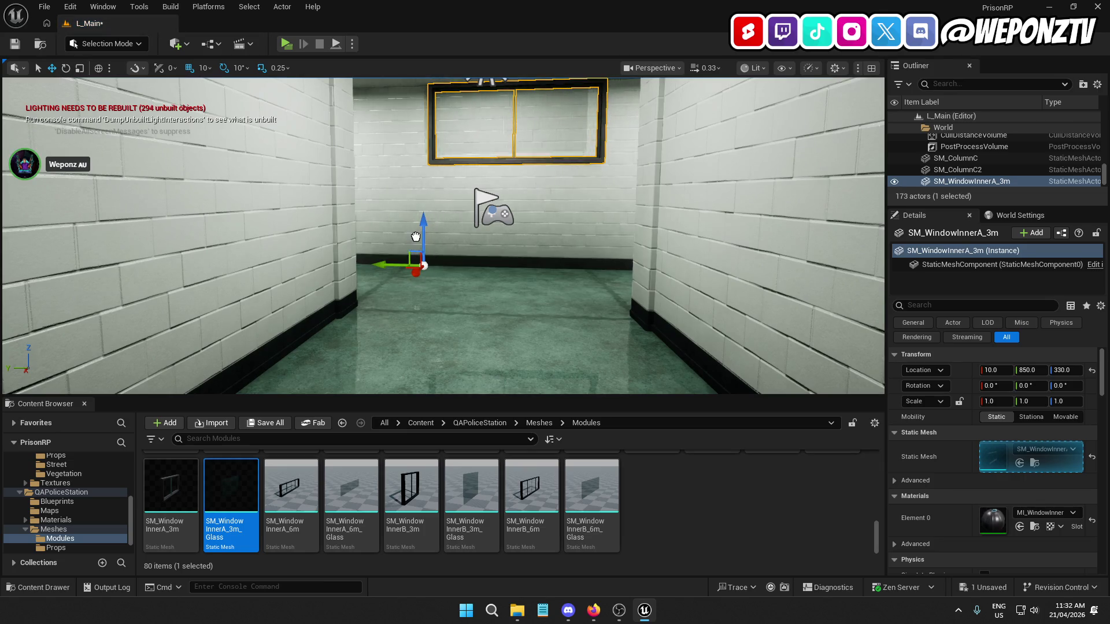
pyautogui.moveTo(421, 251); pyautogui.dragTo(422, 252)
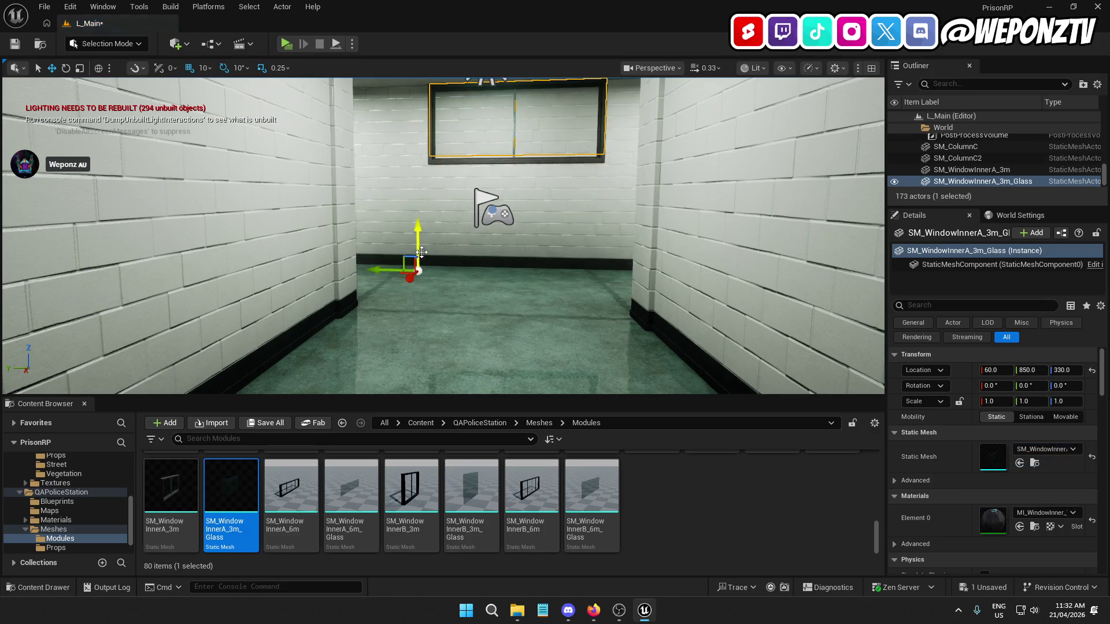
pyautogui.press('Delete')
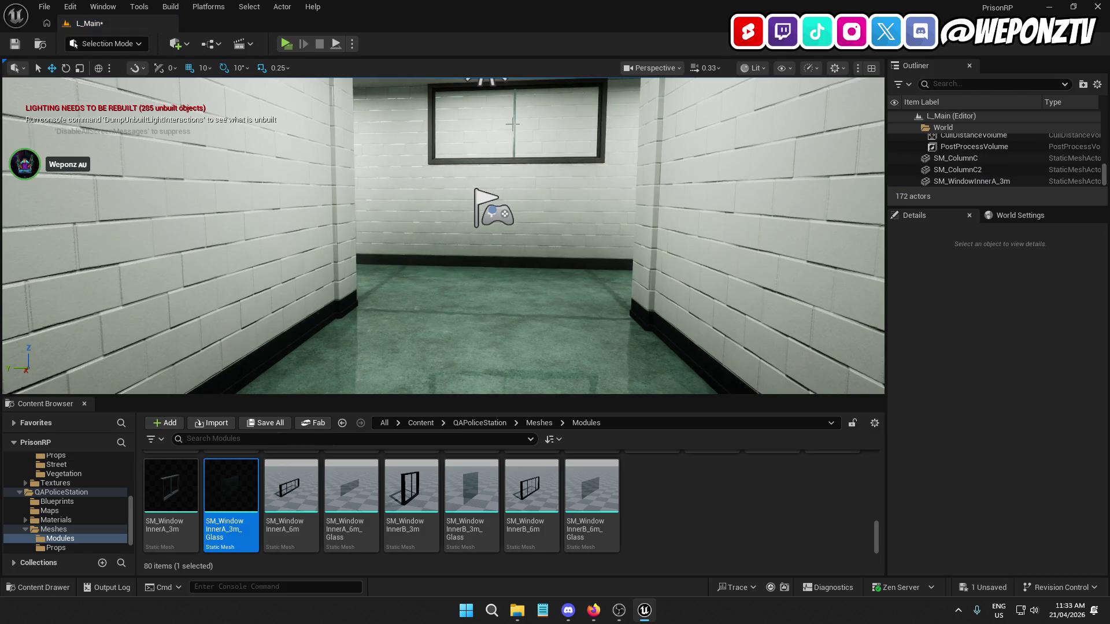
pyautogui.click(513, 121)
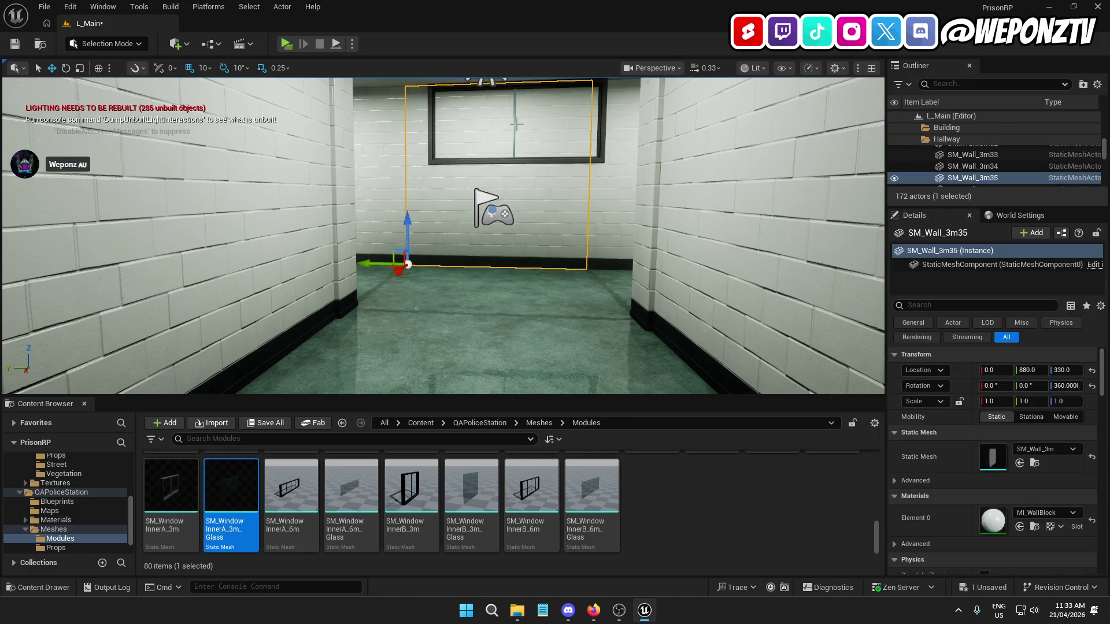
pyautogui.press('Delete')
pyautogui.scroll(2, 500, 494)
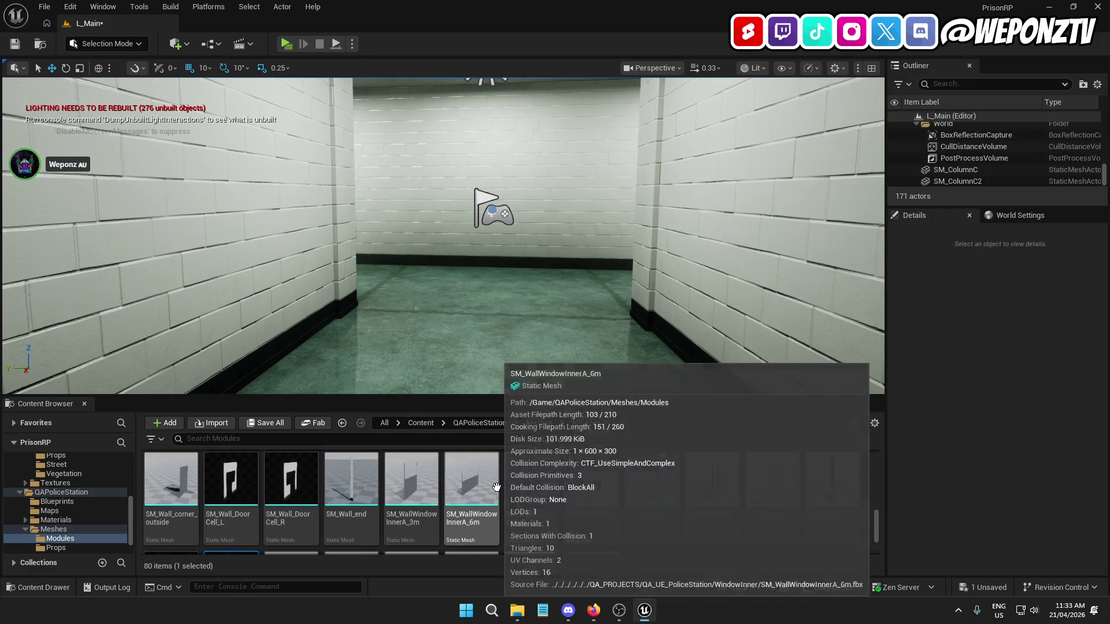
pyautogui.scroll(-2, 501, 494)
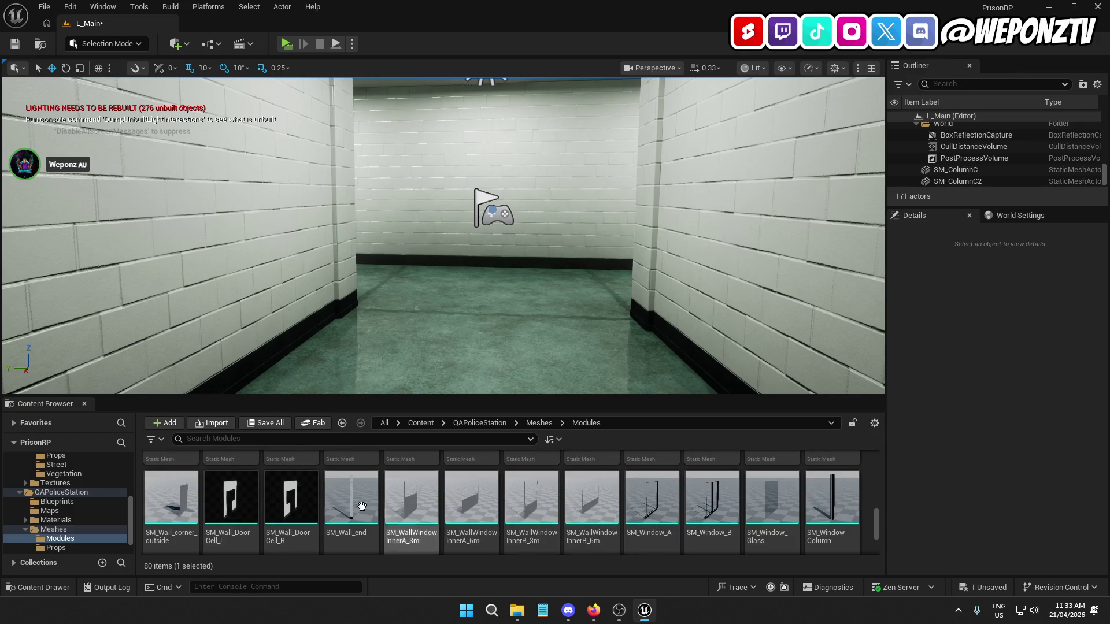
pyautogui.moveTo(302, 504)
pyautogui.scroll(-2, 405, 506)
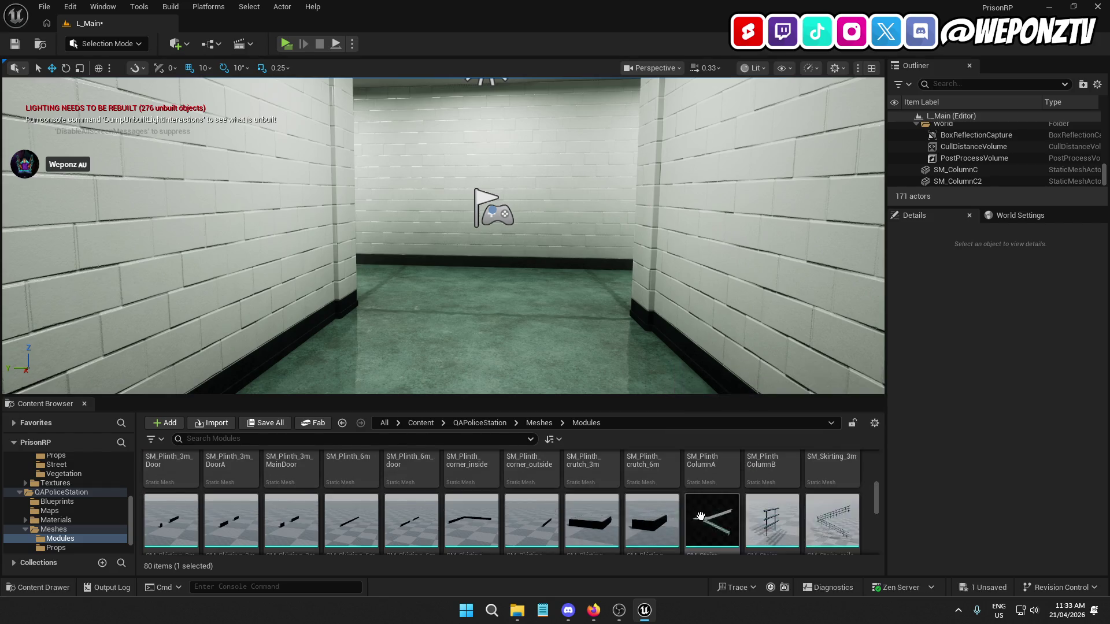
pyautogui.scroll(3, 701, 510)
pyautogui.scroll(2, 700, 510)
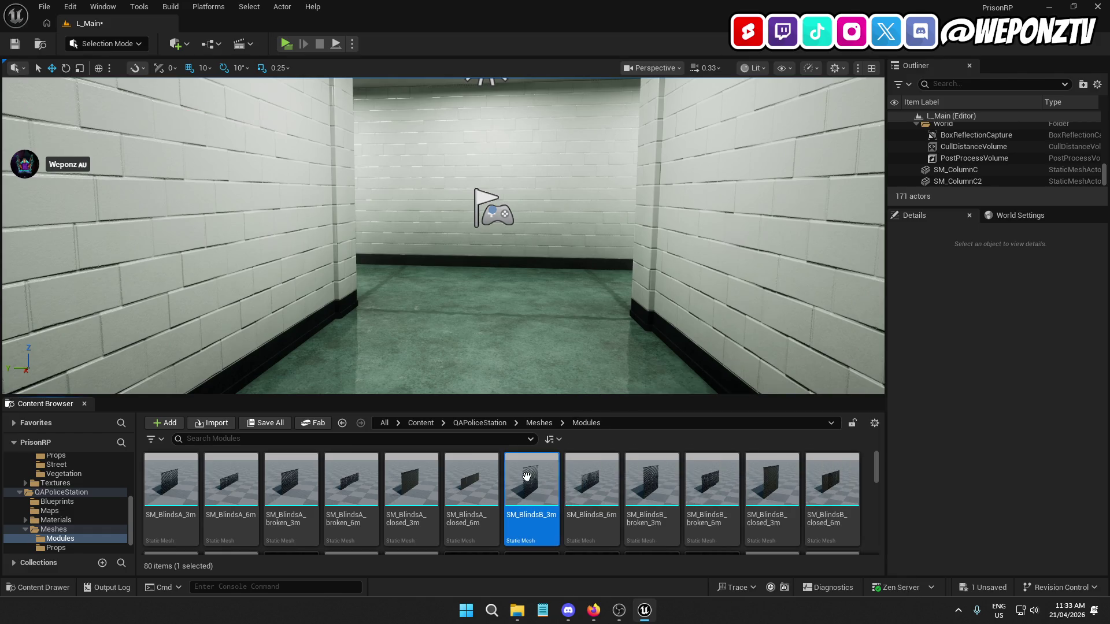
pyautogui.moveTo(526, 476)
pyautogui.mouseDown()
pyautogui.moveTo(486, 307)
pyautogui.moveTo(426, 295)
pyautogui.moveTo(428, 326)
pyautogui.mouseUp()
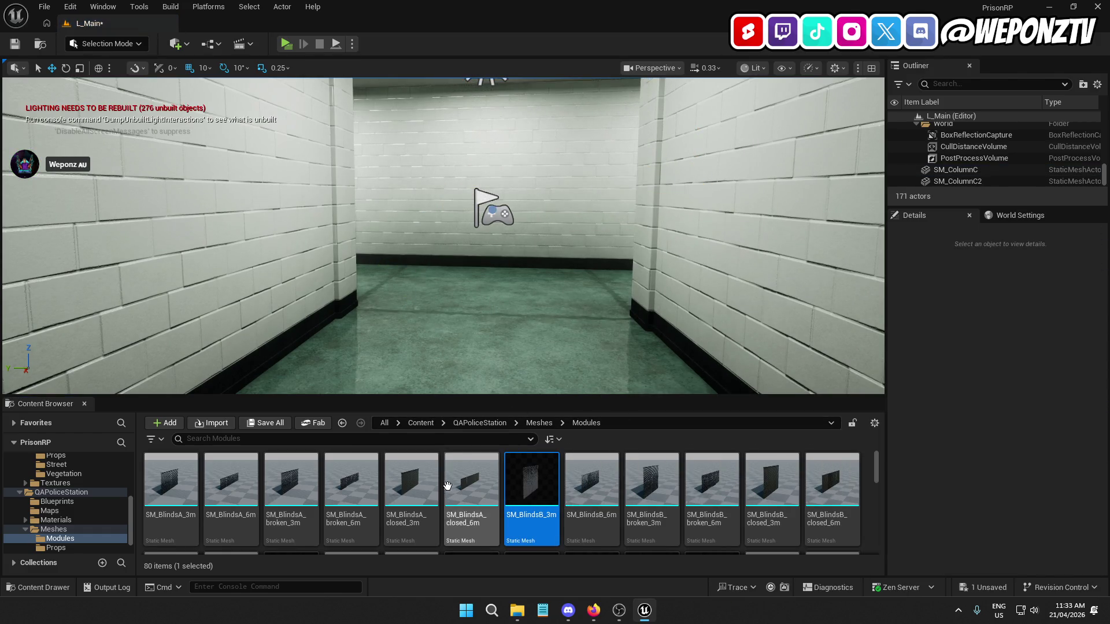
pyautogui.moveTo(772, 486)
pyautogui.mouseDown()
pyautogui.moveTo(677, 418)
pyautogui.moveTo(400, 304)
pyautogui.moveTo(324, 300)
pyautogui.moveTo(312, 278)
pyautogui.moveTo(329, 322)
pyautogui.moveTo(315, 316)
pyautogui.mouseUp()
pyautogui.press('Delete')
pyautogui.moveTo(809, 500)
pyautogui.mouseDown()
pyautogui.moveTo(751, 440)
pyautogui.moveTo(376, 240)
pyautogui.moveTo(336, 276)
pyautogui.moveTo(303, 267)
pyautogui.moveTo(299, 282)
pyautogui.mouseUp()
pyautogui.moveTo(439, 271)
pyautogui.mouseDown()
pyautogui.moveTo(422, 237)
pyautogui.moveTo(481, 270)
pyautogui.mouseUp()
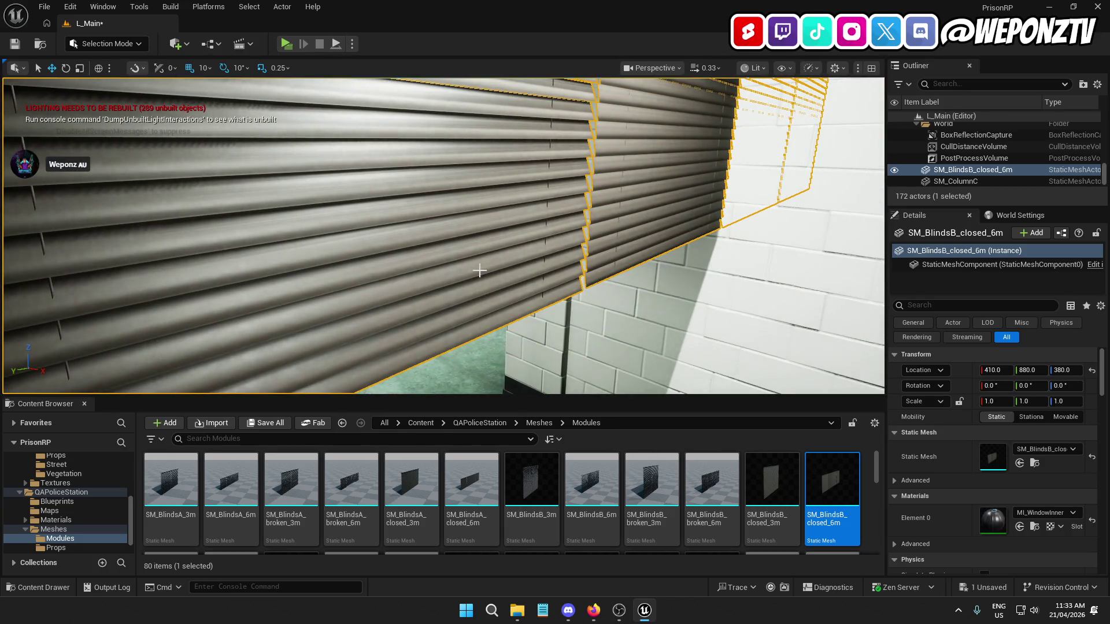
pyautogui.press('Delete')
pyautogui.scroll(-2, 576, 487)
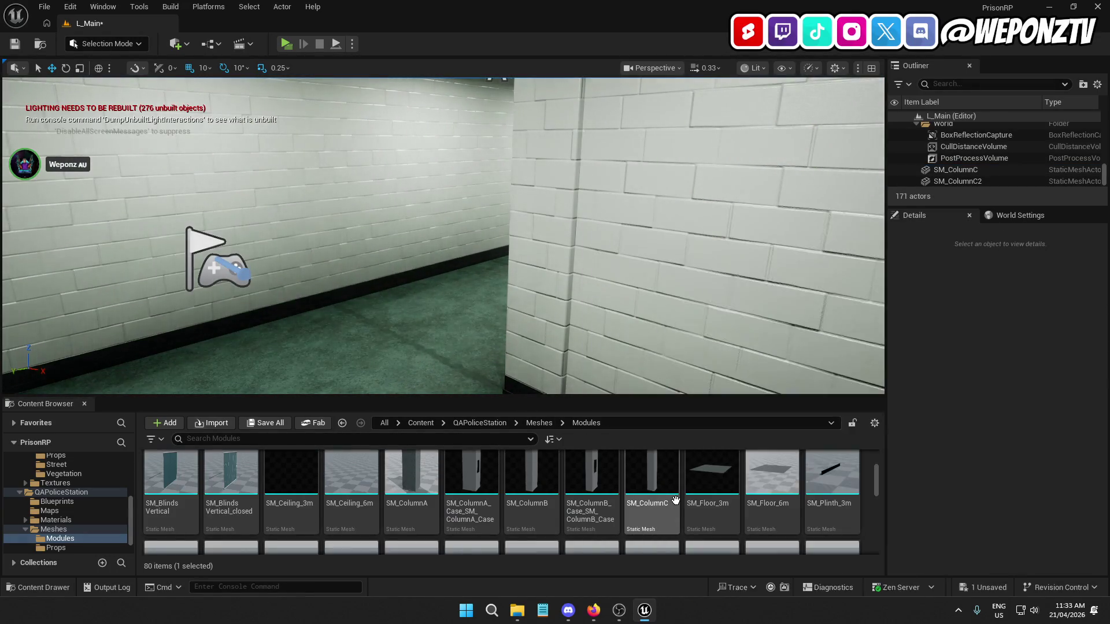
# Place SM_BlindsVertical_closed in the hallway, then delete it
pyautogui.scroll(-1, 554, 490)
pyautogui.click(549, 492)
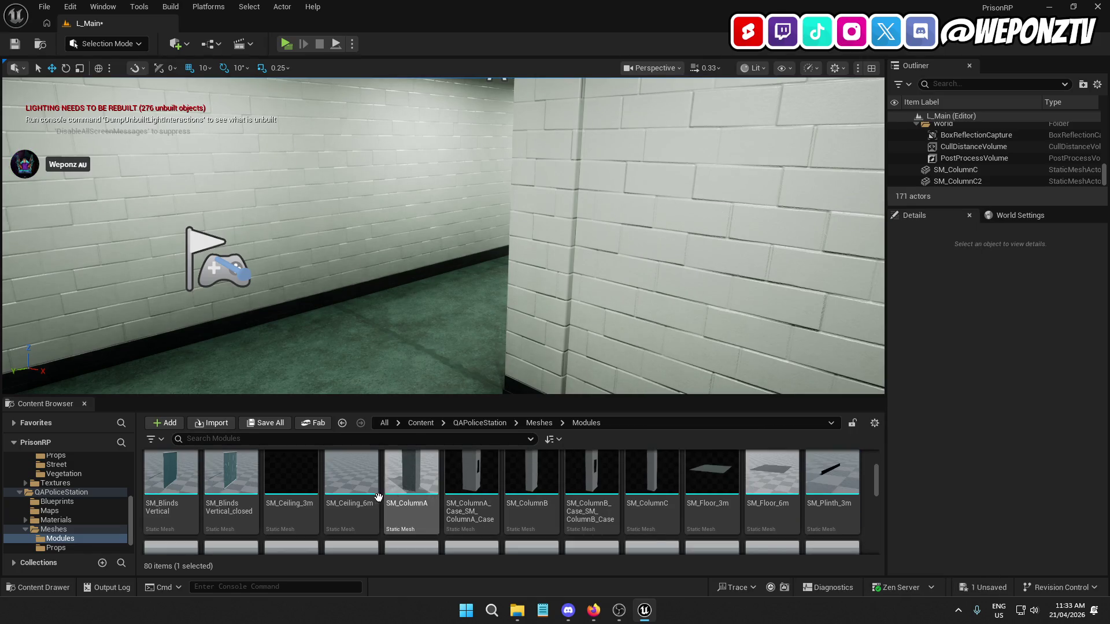
pyautogui.moveTo(187, 303); pyautogui.dragTo(264, 311)
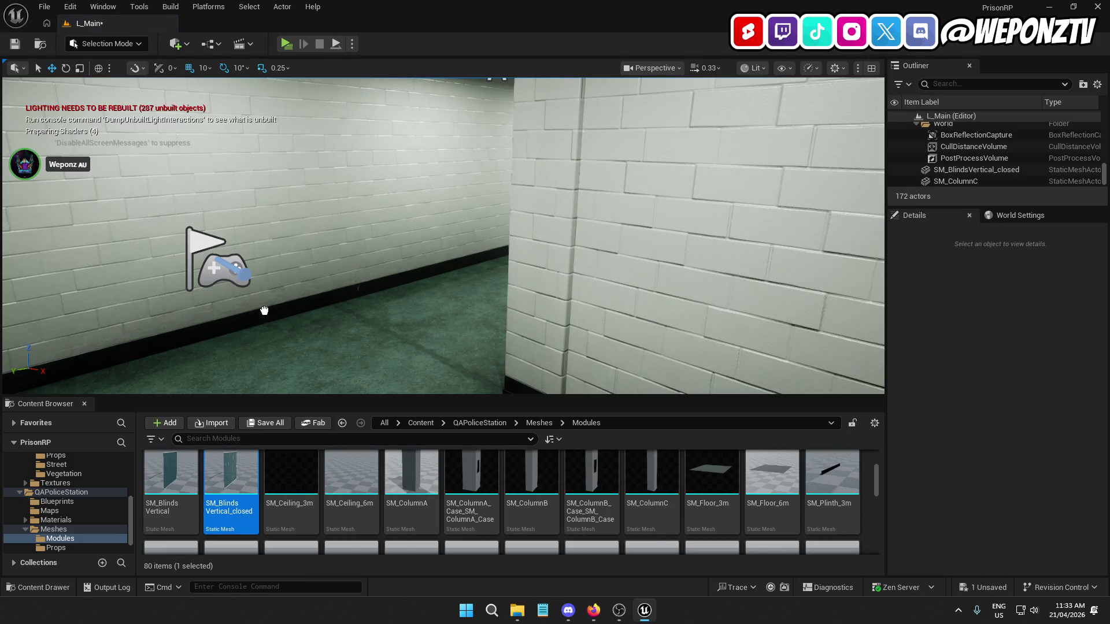
pyautogui.moveTo(273, 124); pyautogui.dragTo(309, 123)
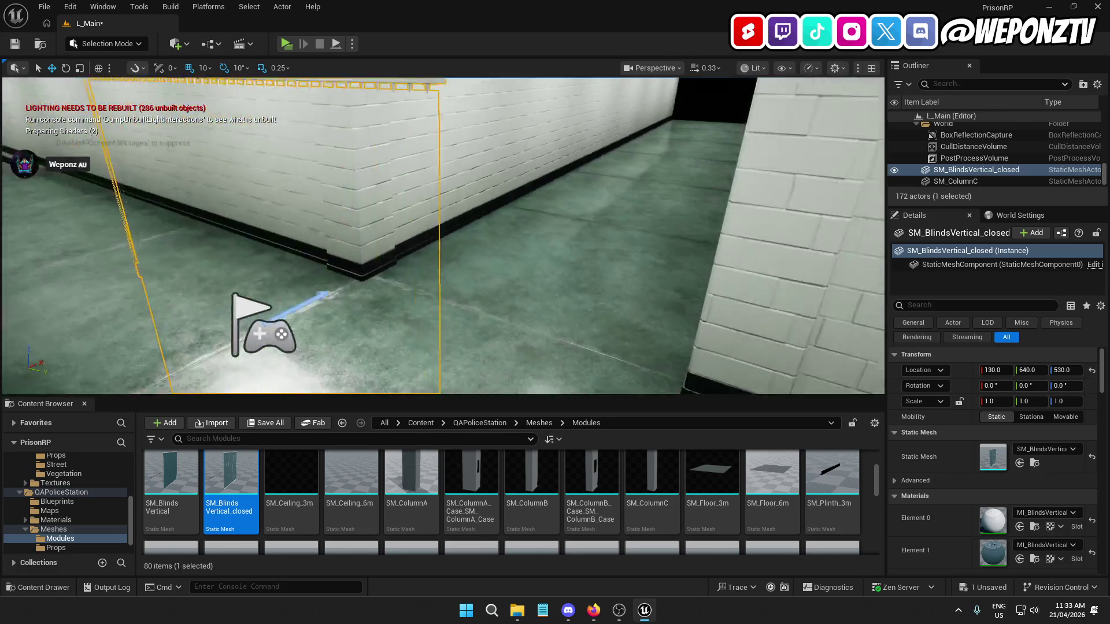
pyautogui.moveTo(370, 196); pyautogui.dragTo(370, 195)
pyautogui.press('Delete')
# Delete the SM_Wall_3m35 wall section behind the Player Start
pyautogui.scroll(-5, 576, 497)
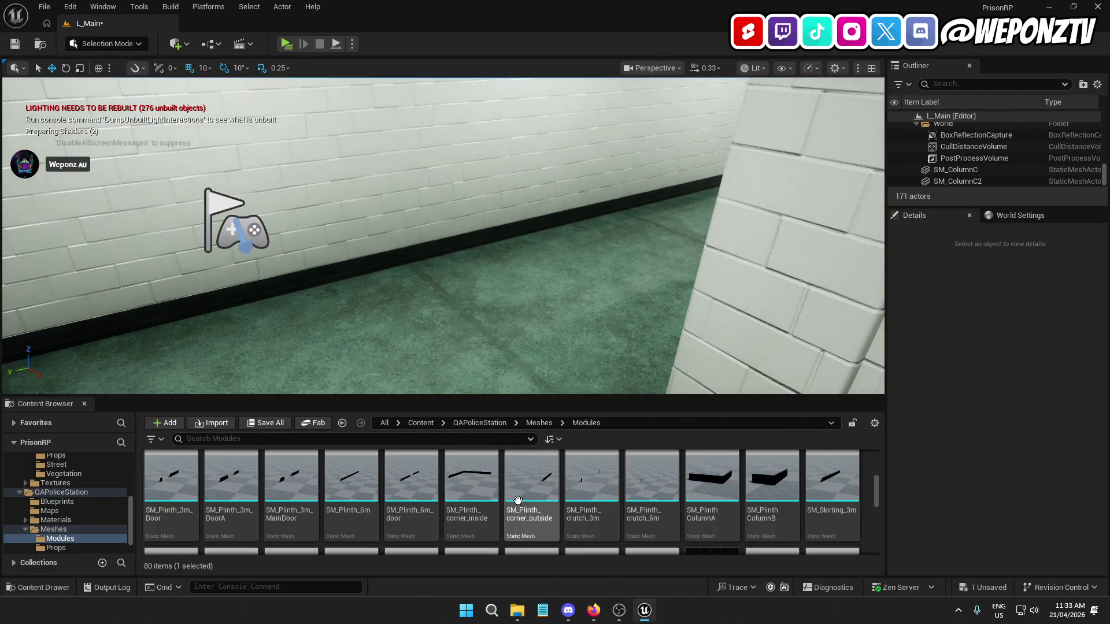
pyautogui.scroll(-5, 627, 468)
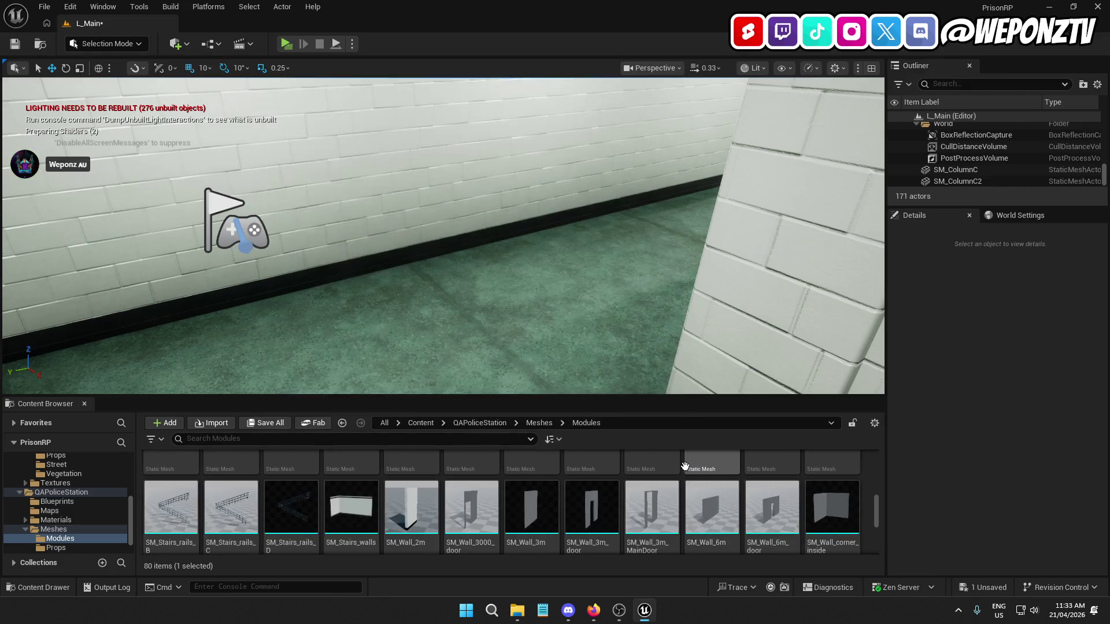
pyautogui.scroll(-4, 628, 466)
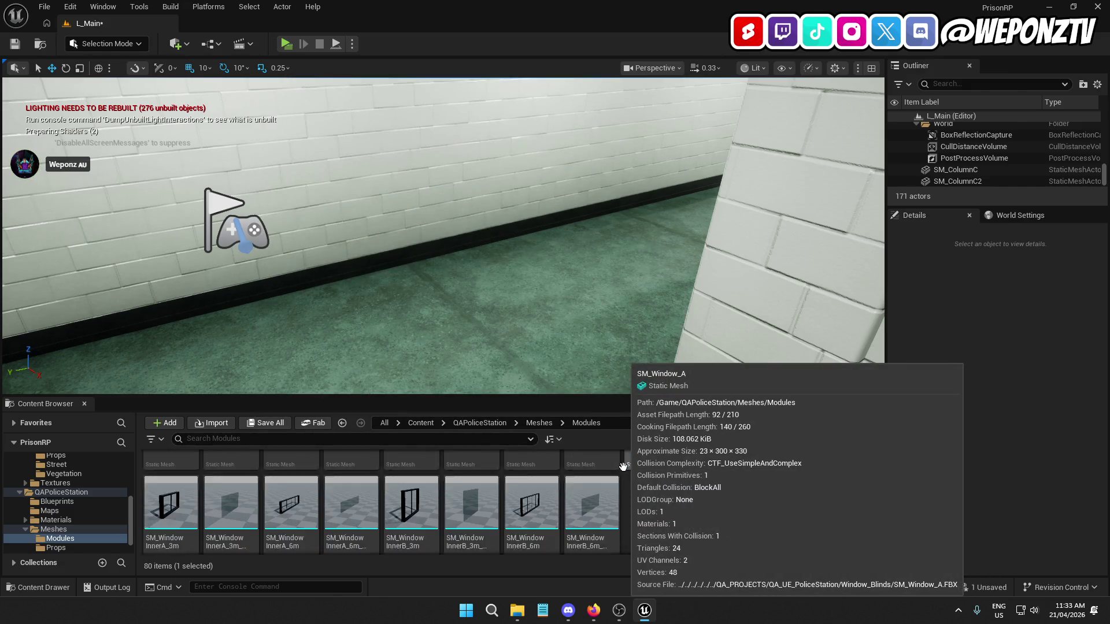
pyautogui.scroll(-10, 443, 236)
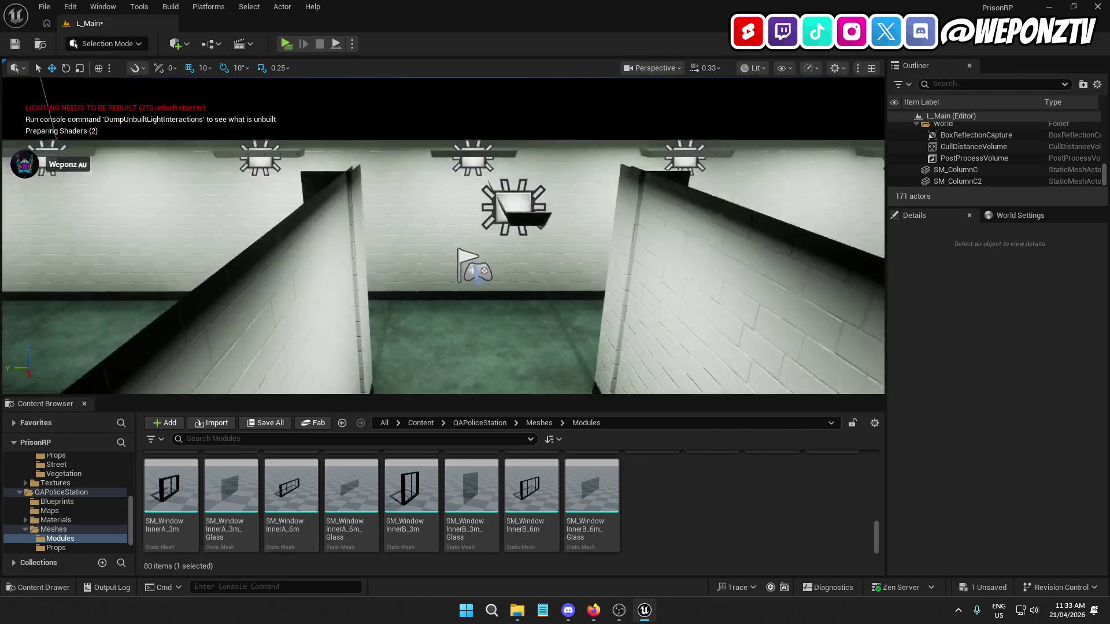
pyautogui.moveTo(442, 235)
pyautogui.mouseDown()
pyautogui.moveTo(399, 238)
pyautogui.moveTo(555, 225)
pyautogui.moveTo(473, 228)
pyautogui.mouseUp()
pyautogui.click(497, 160)
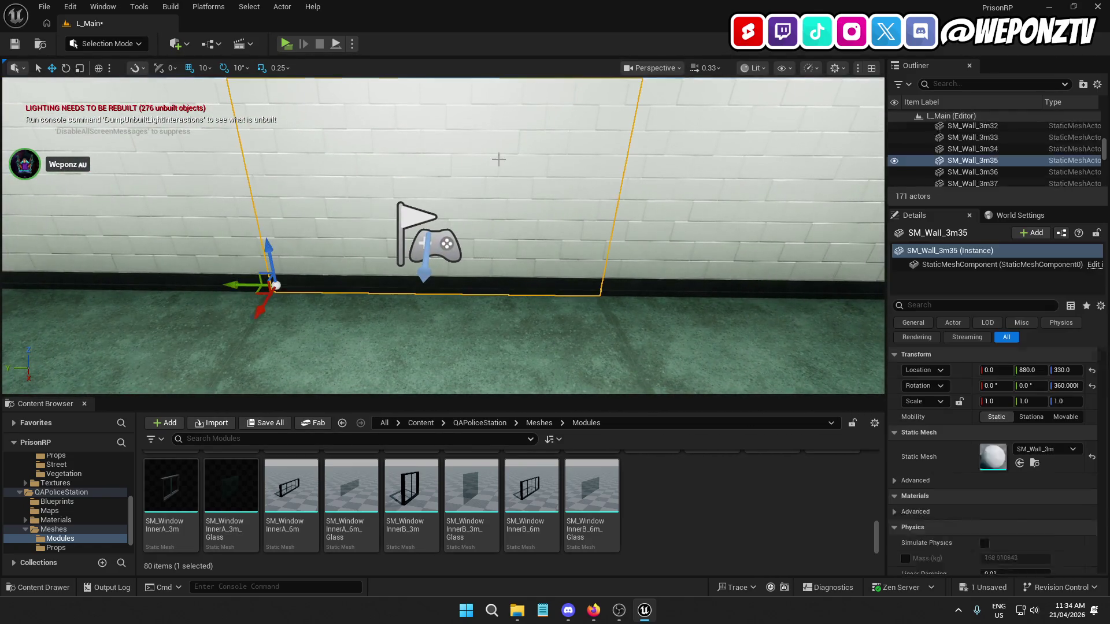
pyautogui.press('Delete')
pyautogui.moveTo(499, 160)
pyautogui.mouseDown()
pyautogui.moveTo(489, 160)
pyautogui.moveTo(508, 255)
pyautogui.mouseUp()
# Select the stairs, stair railing and stairwell floor pieces
pyautogui.click(485, 256)
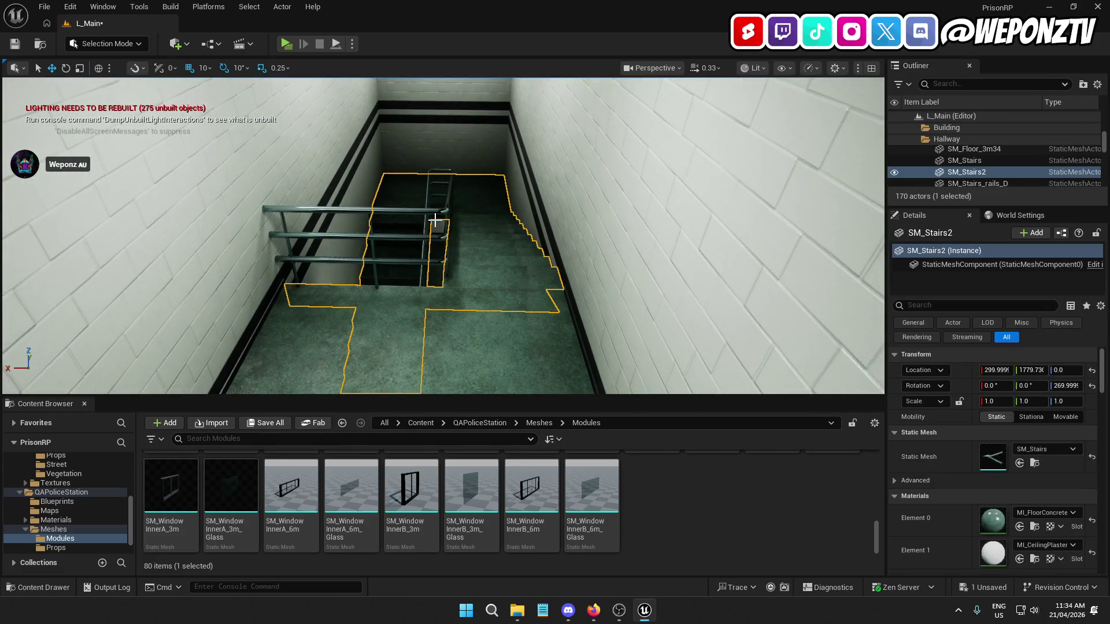
pyautogui.keyDown('ctrl'); pyautogui.click(419, 206); pyautogui.keyUp('ctrl')
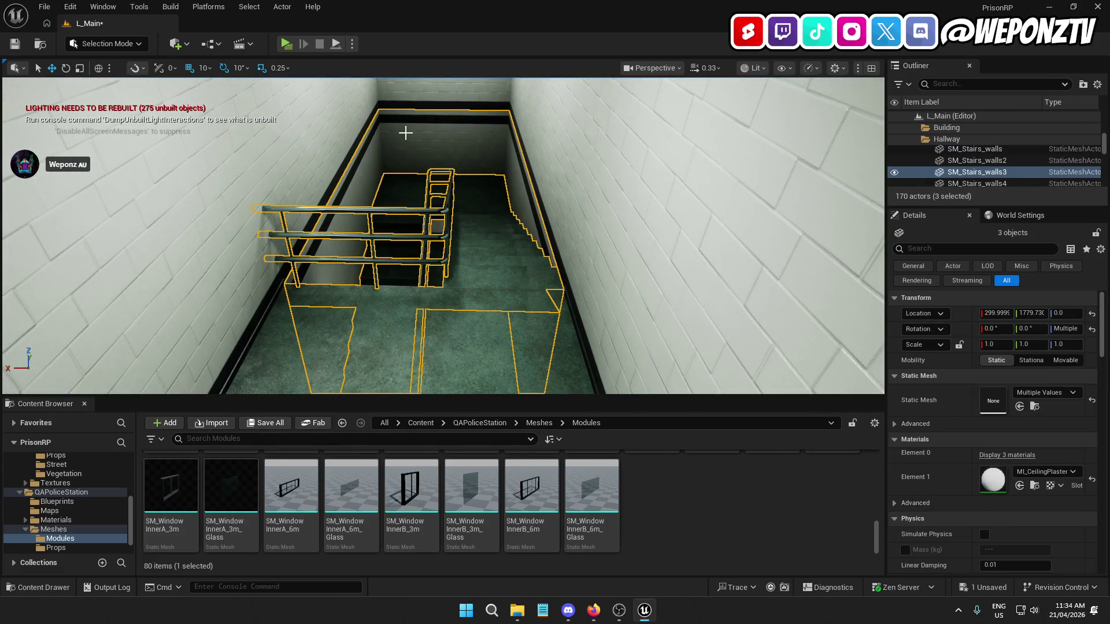
pyautogui.scroll(10, 493, 185)
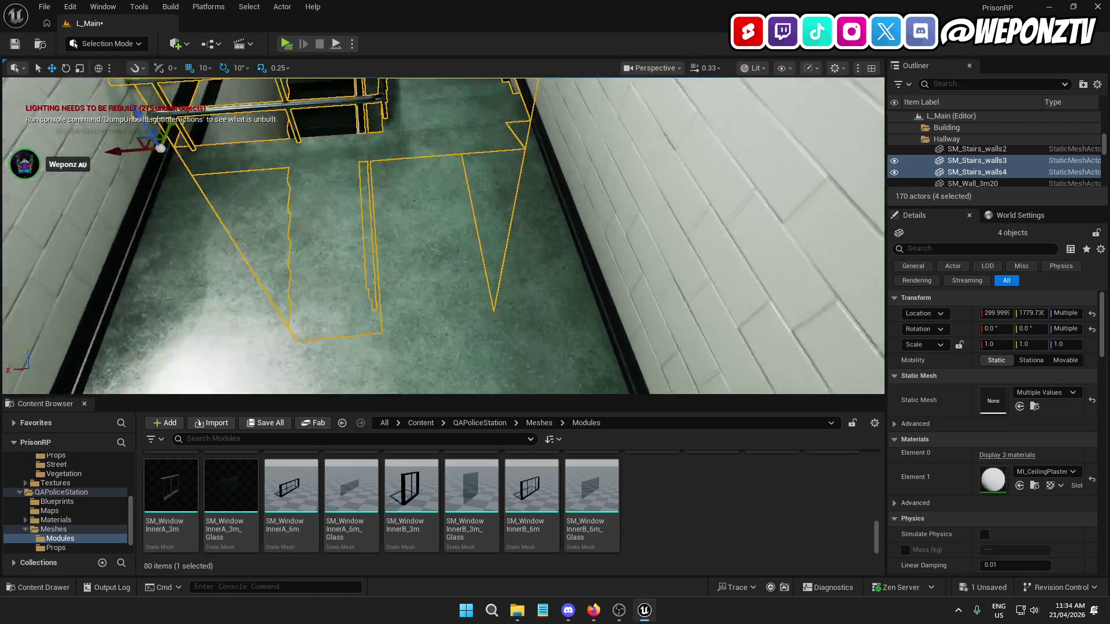
pyautogui.scroll(-5, 453, 199)
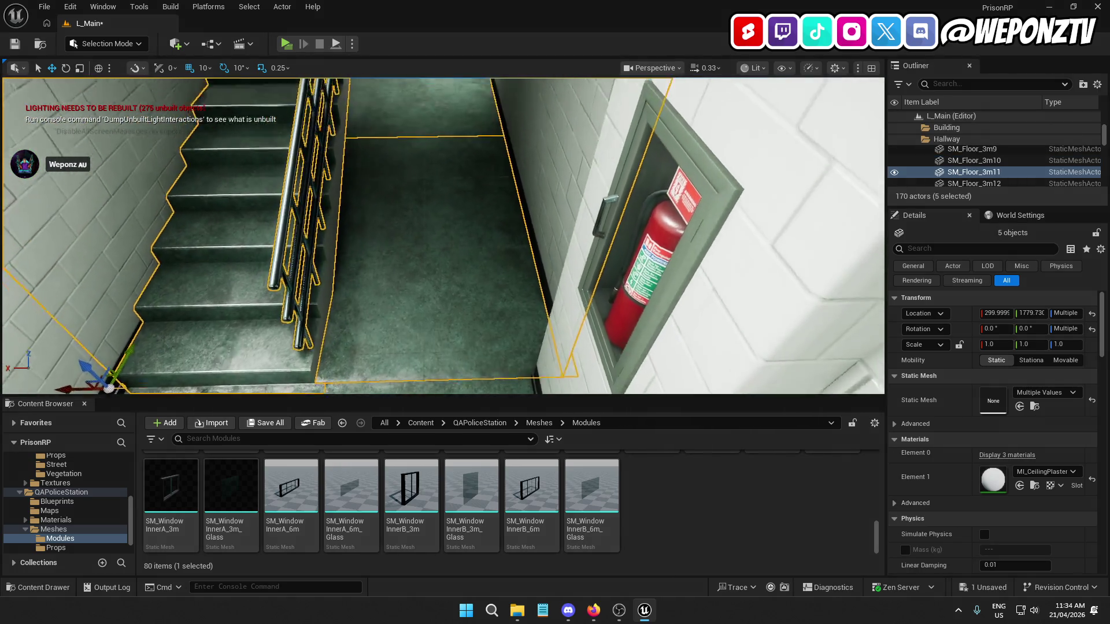
pyautogui.keyDown('ctrl'); pyautogui.click(444, 167); pyautogui.keyUp('ctrl')
pyautogui.scroll(-4, 437, 160)
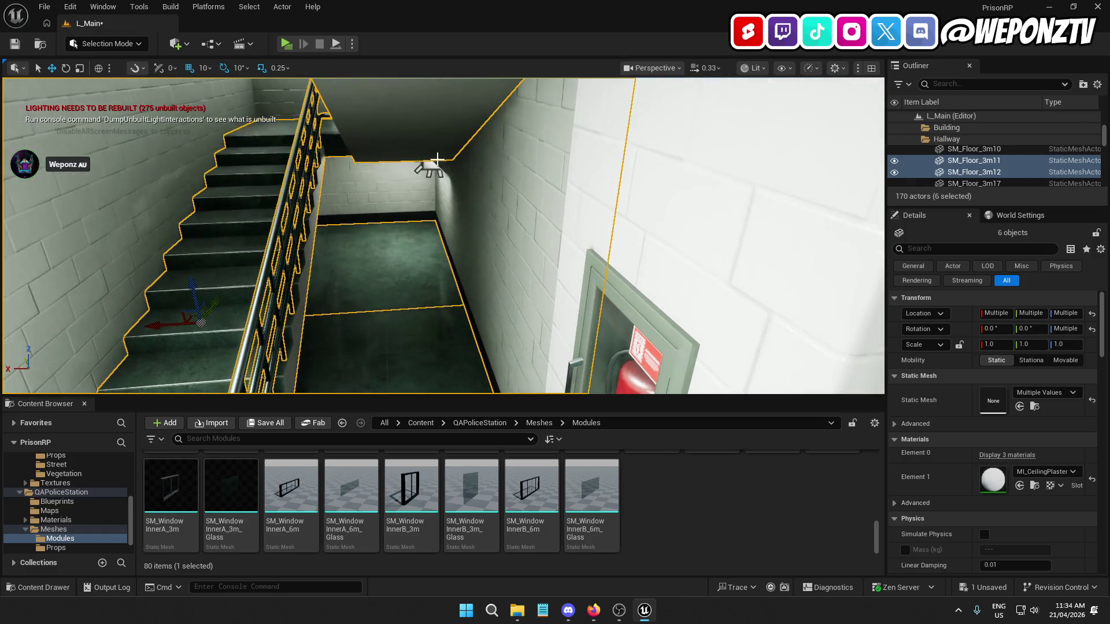
# Add the stairwell ceiling pieces and ceiling lamps to the selection
pyautogui.keyDown('ctrl'); pyautogui.click(432, 171); pyautogui.keyUp('ctrl')
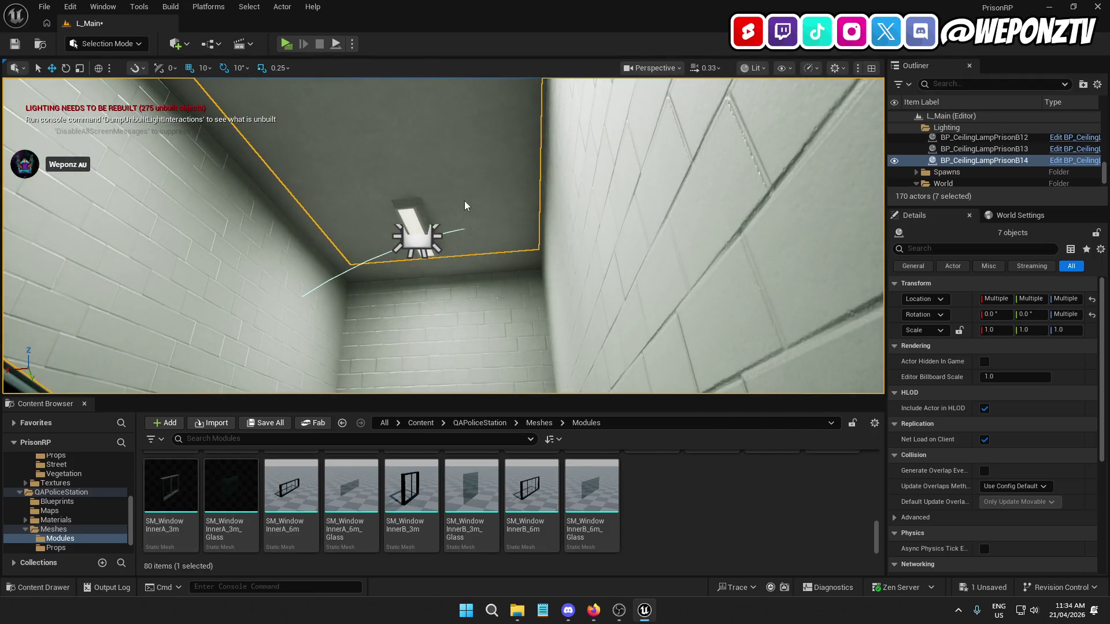
pyautogui.keyDown('ctrl'); pyautogui.click(416, 216); pyautogui.keyUp('ctrl')
pyautogui.keyDown('ctrl'); pyautogui.click(416, 216); pyautogui.keyUp('ctrl')
pyautogui.keyDown('ctrl'); pyautogui.click(373, 171); pyautogui.keyUp('ctrl')
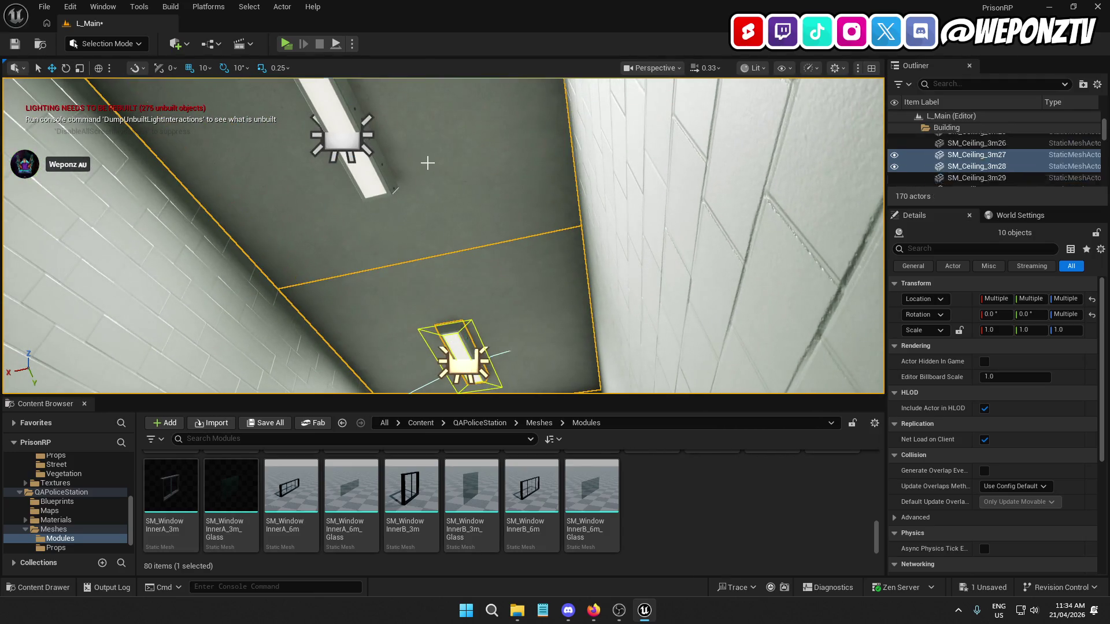
pyautogui.keyDown('ctrl'); pyautogui.click(374, 171); pyautogui.keyUp('ctrl')
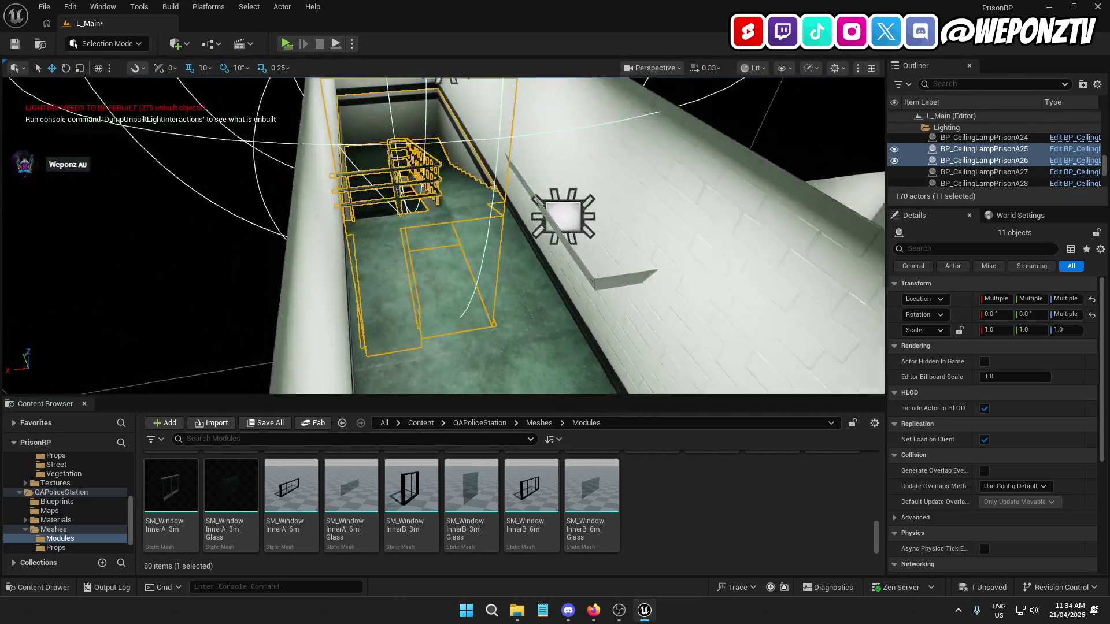
# Alt-drag the selection to duplicate the stairwell and nudge the copy along Y
pyautogui.keyDown('alt'); pyautogui.moveTo(391, 200); pyautogui.dragTo(371, 183); pyautogui.keyUp('alt')
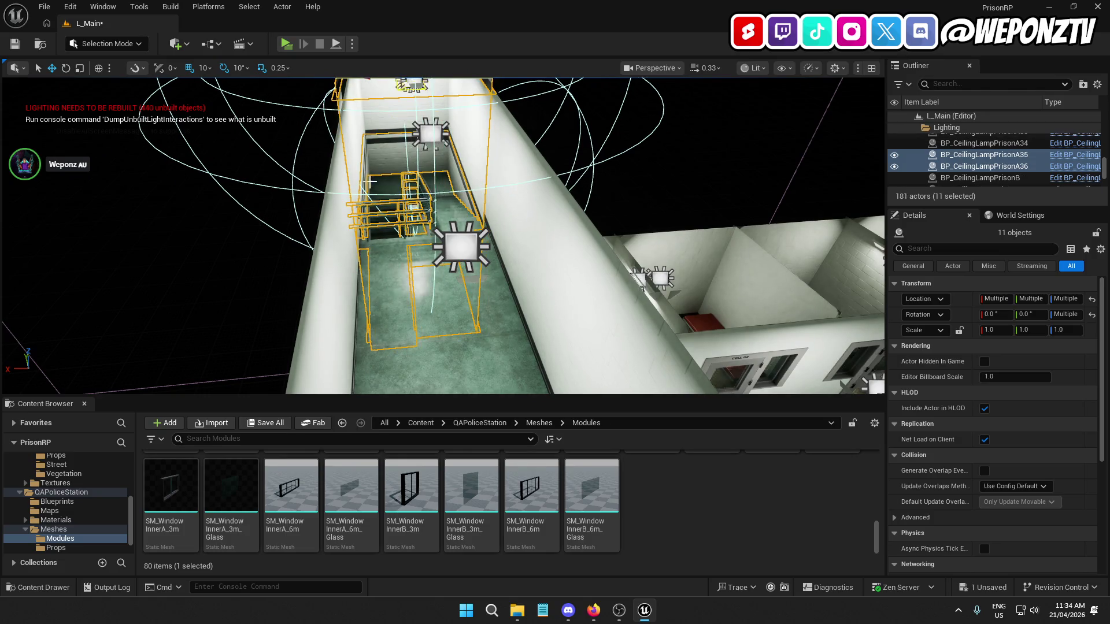
pyautogui.scroll(-5, 387, 182)
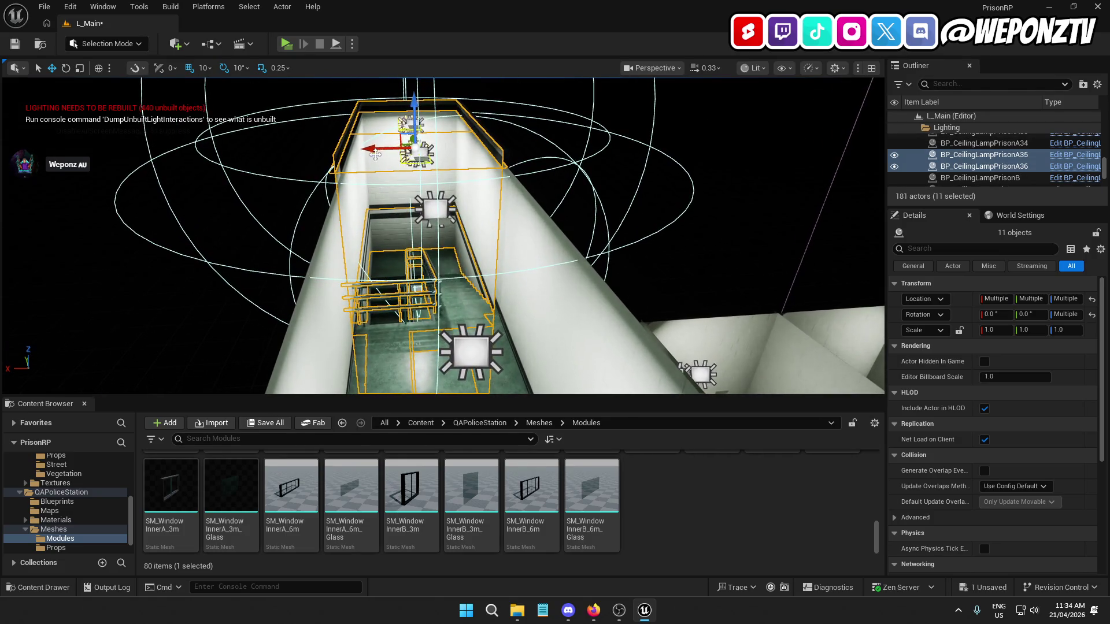
pyautogui.moveTo(370, 152); pyautogui.dragTo(375, 152)
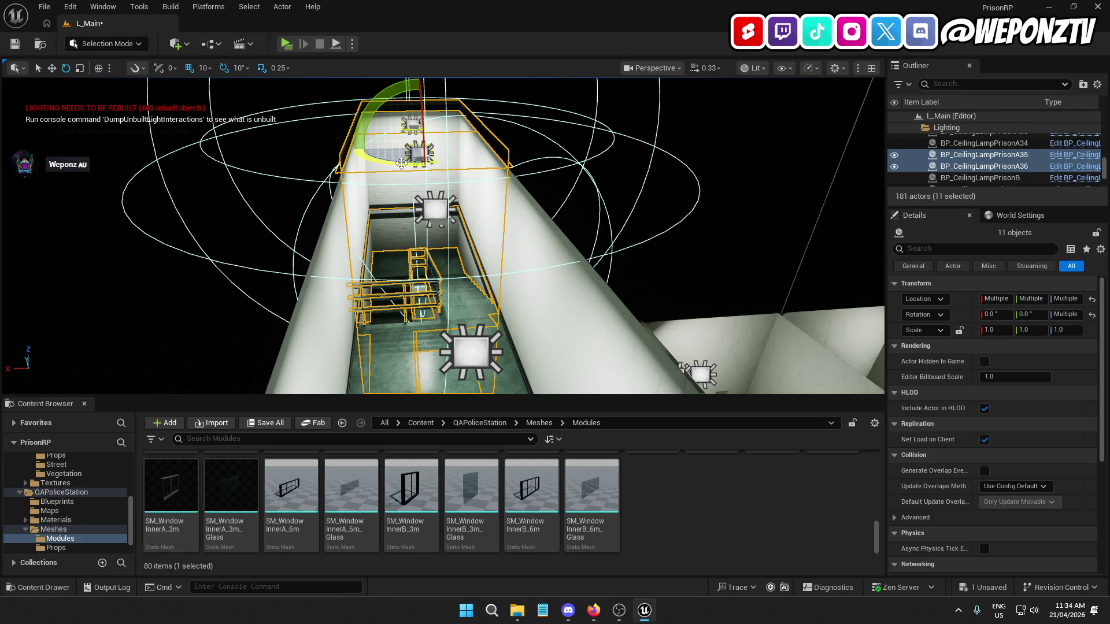
# Rotate the copied stairwell 90 degrees and add SM_Stairs3 to its selected lamps and walls
pyautogui.moveTo(349, 150); pyautogui.dragTo(416, 134)
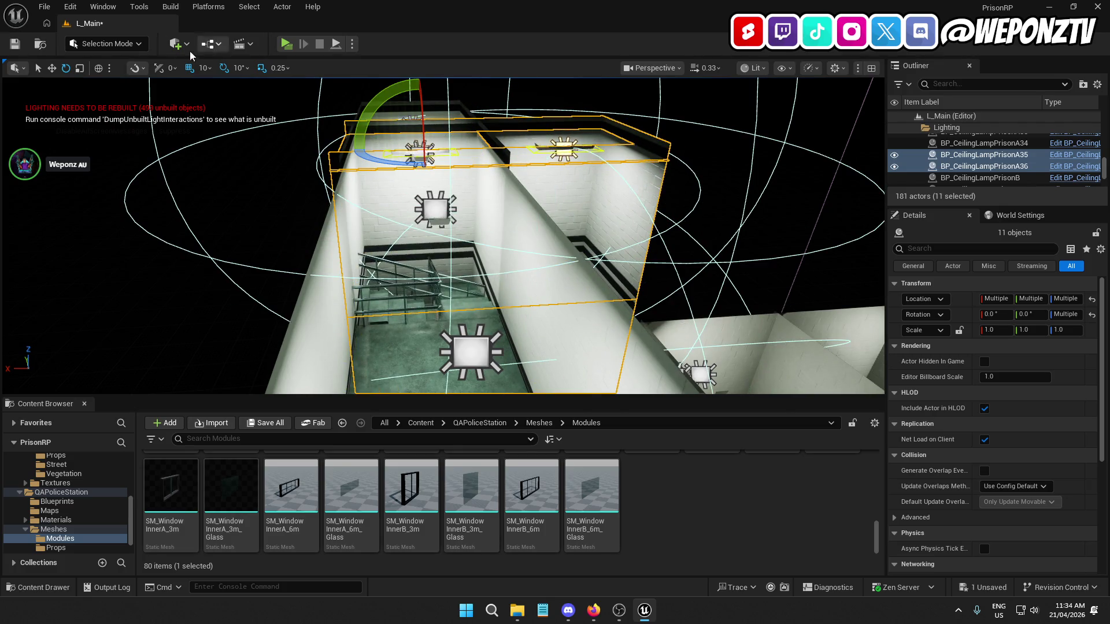
pyautogui.moveTo(439, 243)
pyautogui.mouseDown()
pyautogui.moveTo(694, 370)
pyautogui.moveTo(639, 292)
pyautogui.moveTo(606, 211)
pyautogui.mouseUp()
pyautogui.moveTo(256, 174)
pyautogui.mouseDown()
pyautogui.moveTo(133, 184)
pyautogui.moveTo(396, 174)
pyautogui.moveTo(590, 183)
pyautogui.mouseUp()
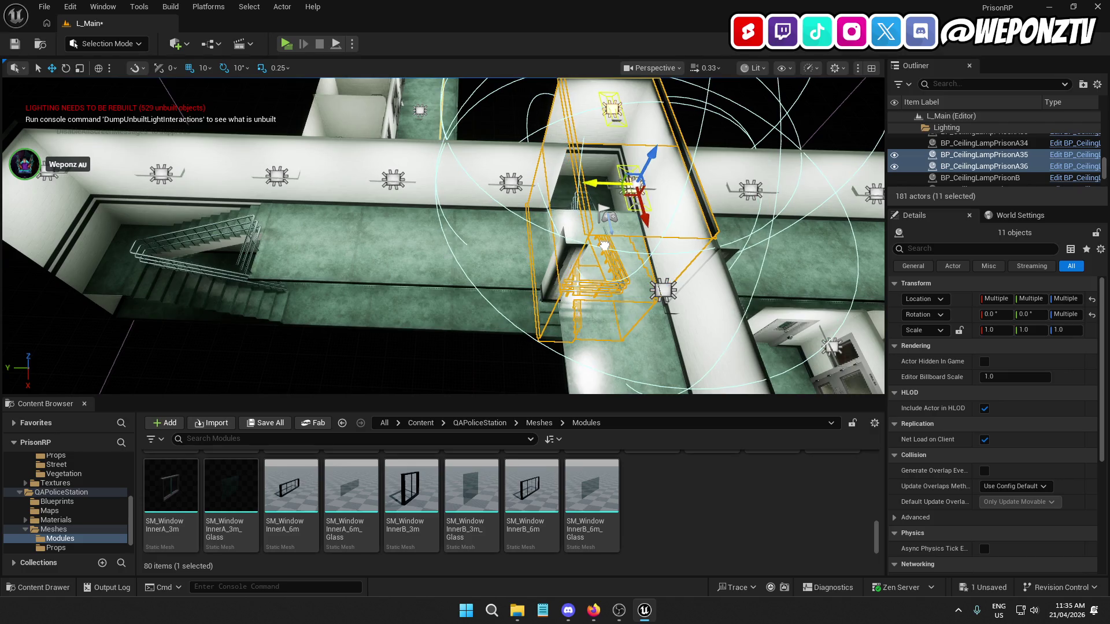
pyautogui.moveTo(659, 222); pyautogui.dragTo(729, 218)
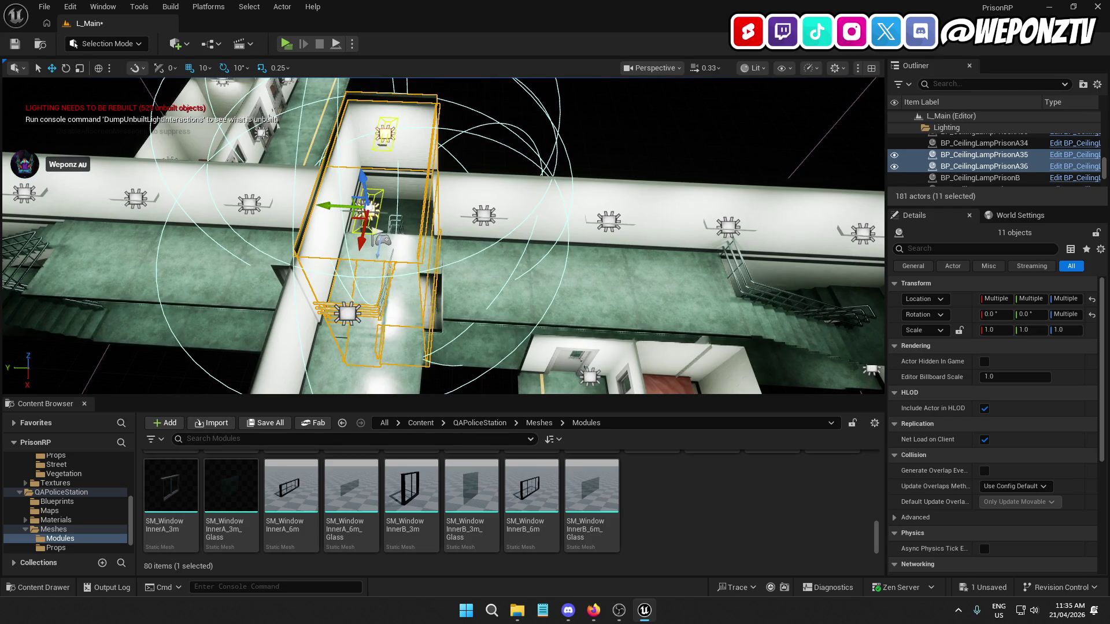
pyautogui.press('f')
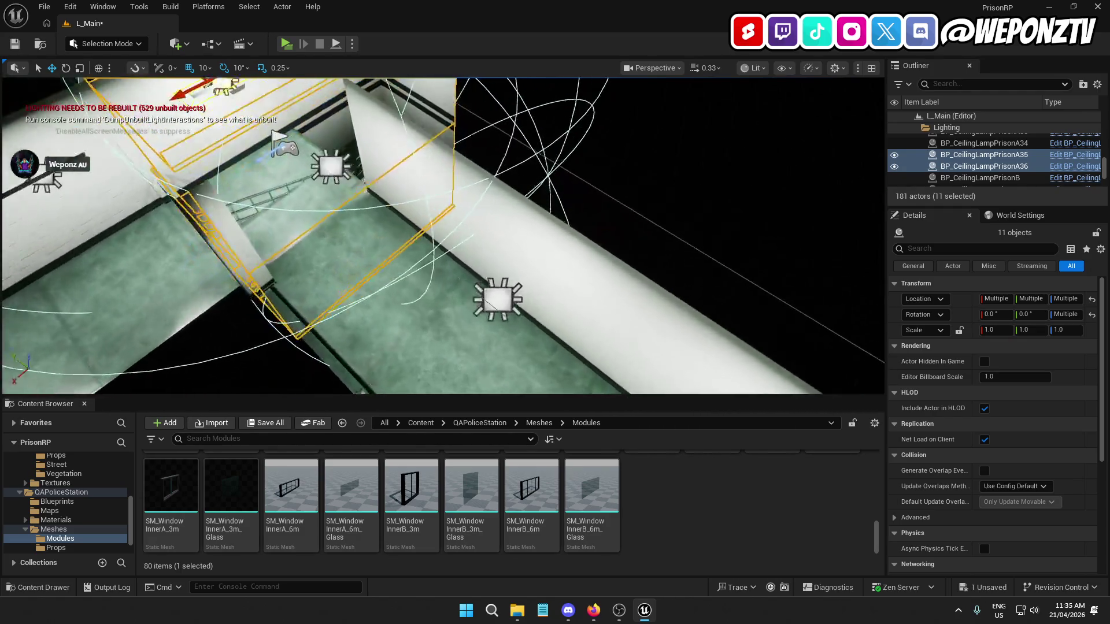
pyautogui.scroll(-2, 443, 236)
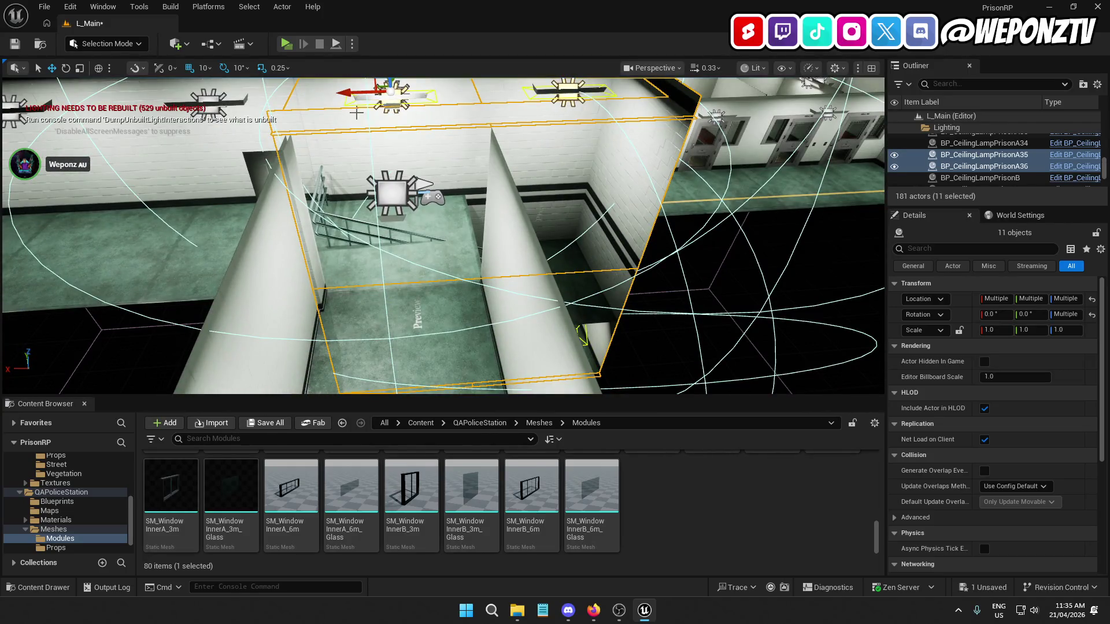
pyautogui.moveTo(347, 95); pyautogui.dragTo(455, 114)
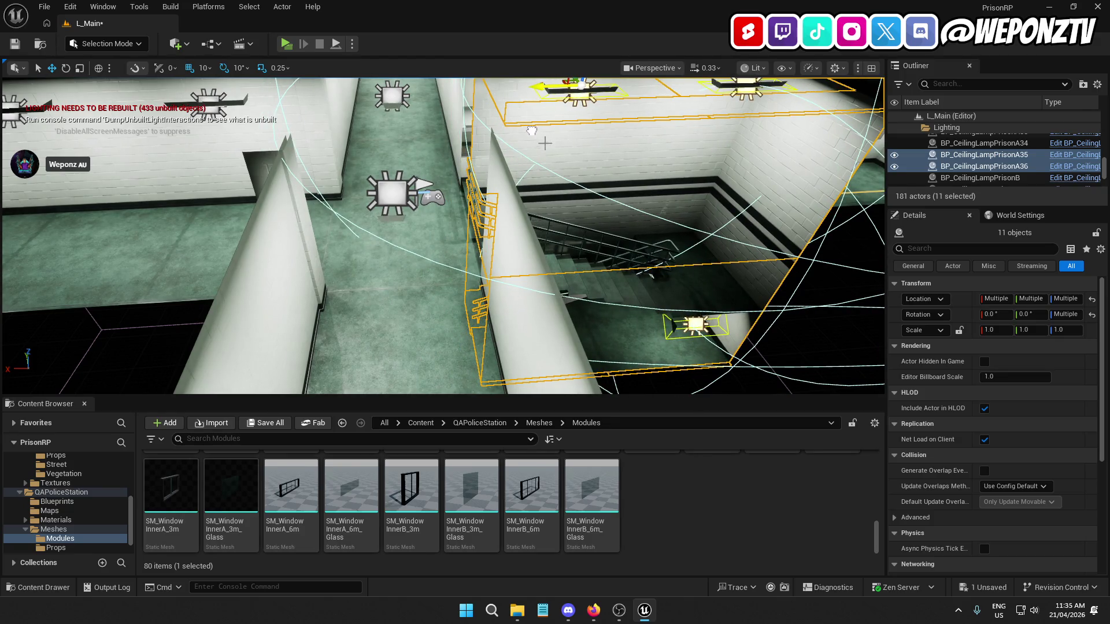
pyautogui.moveTo(531, 131); pyautogui.dragTo(492, 168)
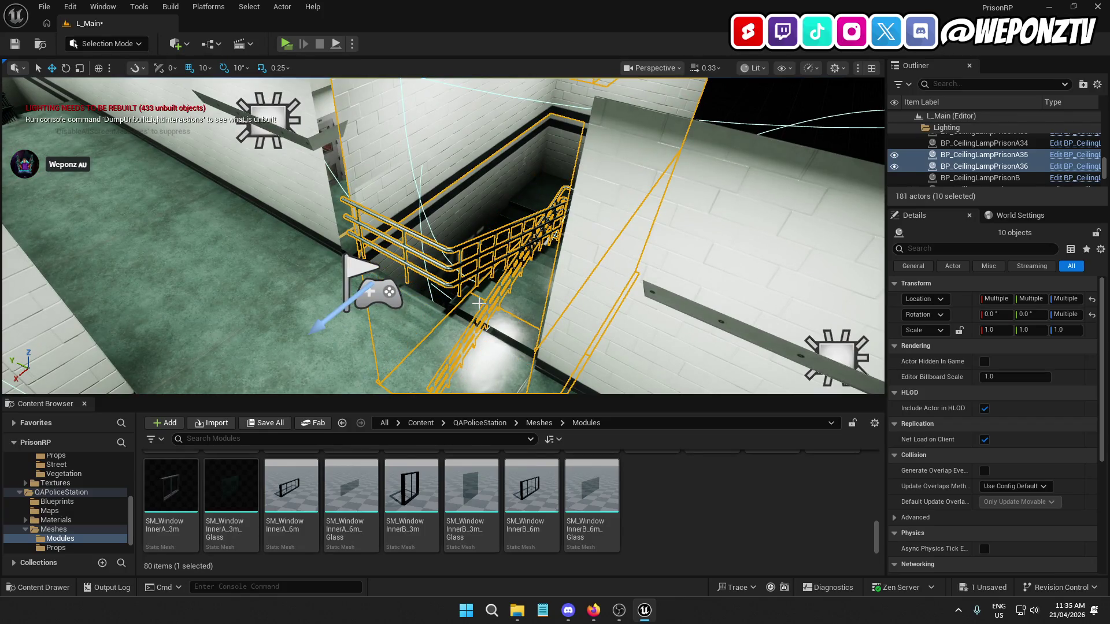
pyautogui.keyDown('ctrl'); pyautogui.click(483, 304); pyautogui.keyUp('ctrl')
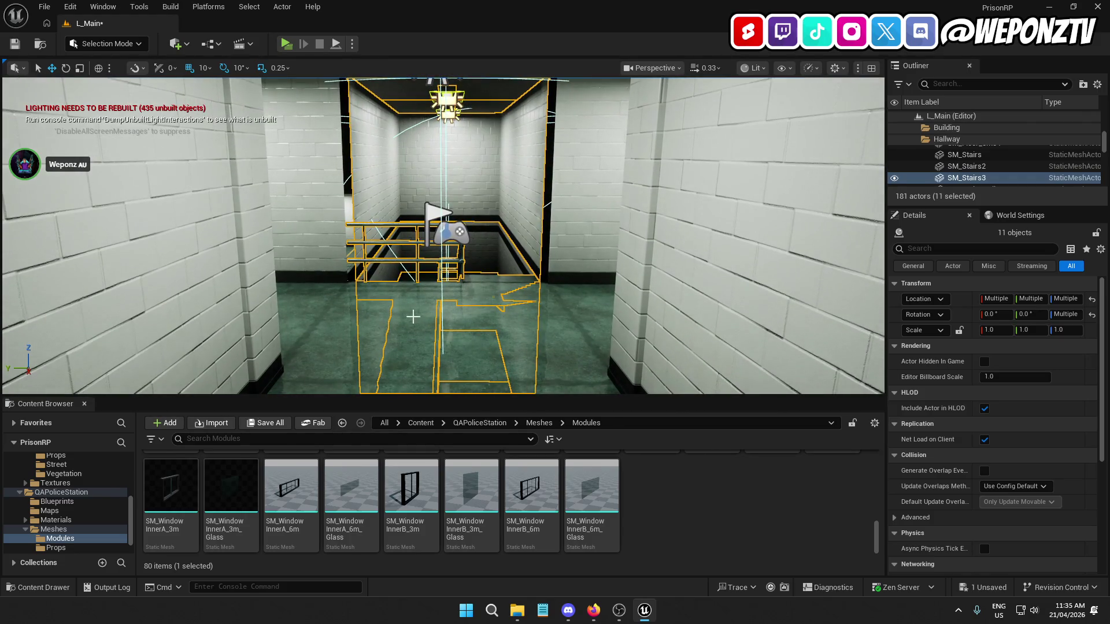
# Fly the camera through the copied stairwell down to where its stairs meet the floor
pyautogui.press('w')
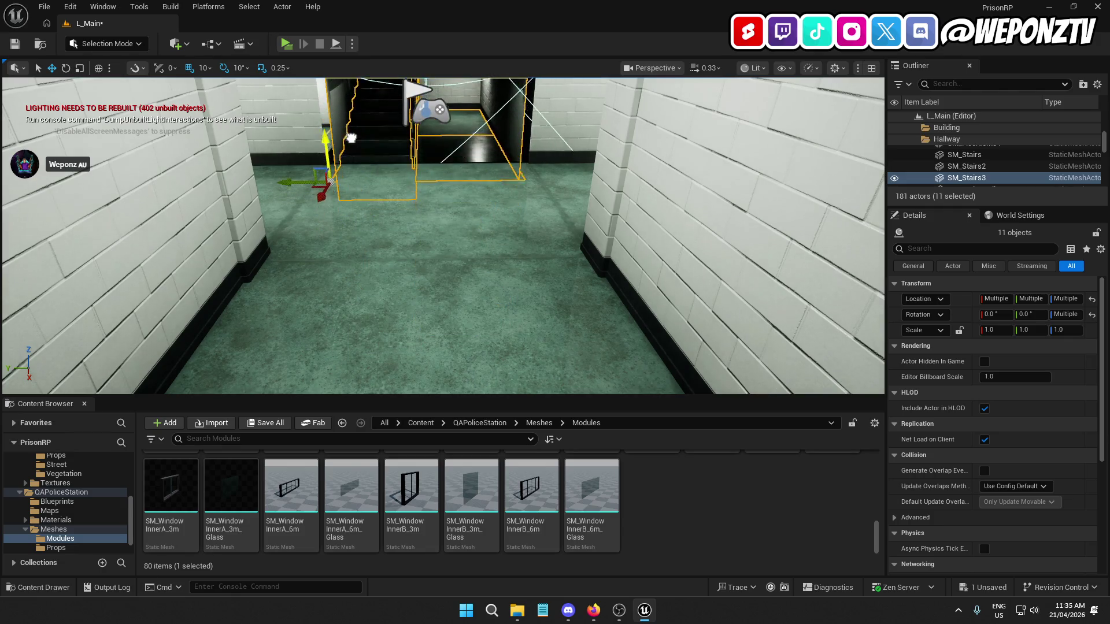
pyautogui.press('w')
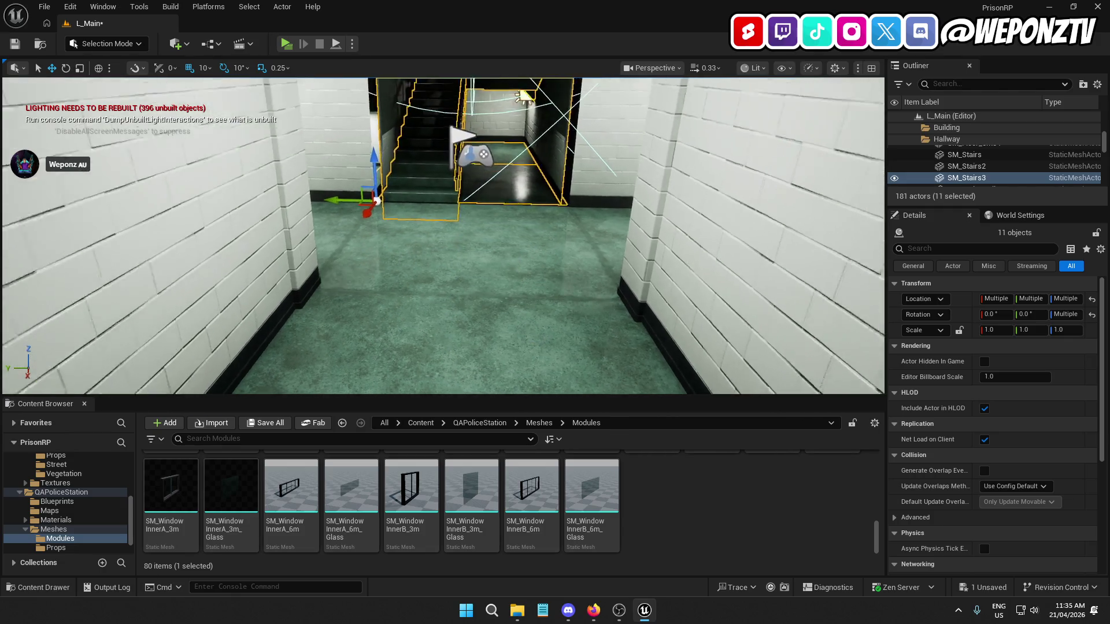
pyautogui.press('w')
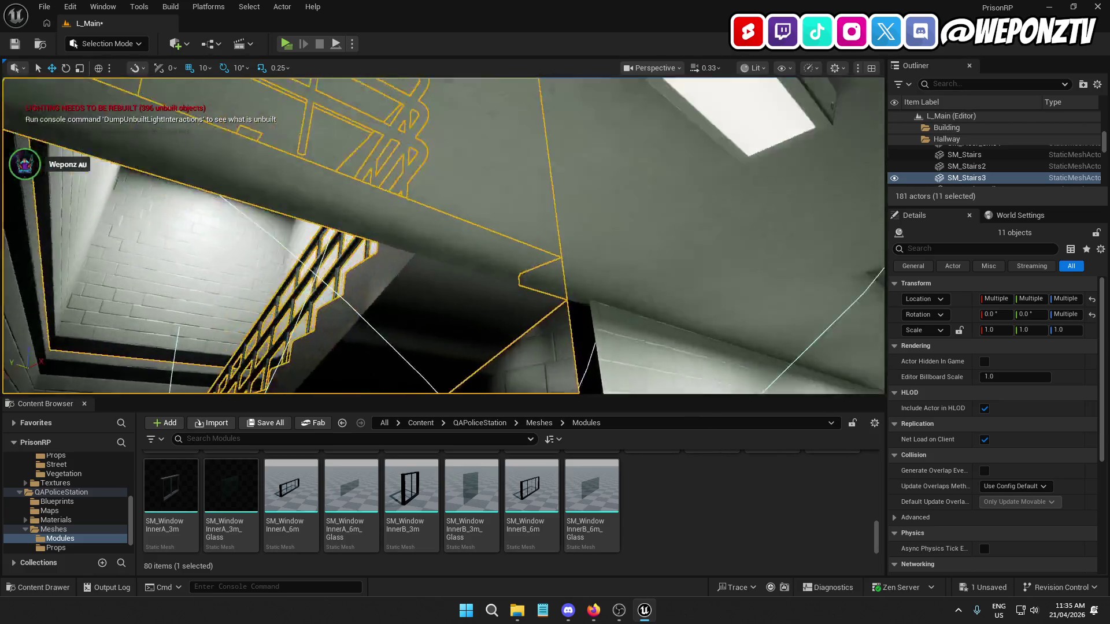
pyautogui.press('s')
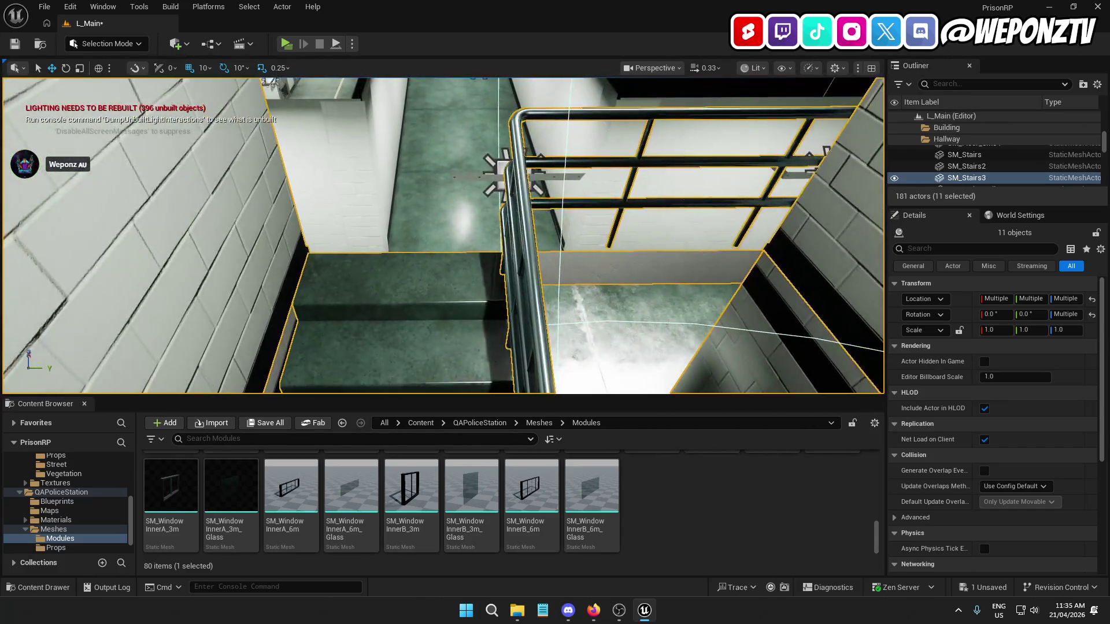
pyautogui.press('w')
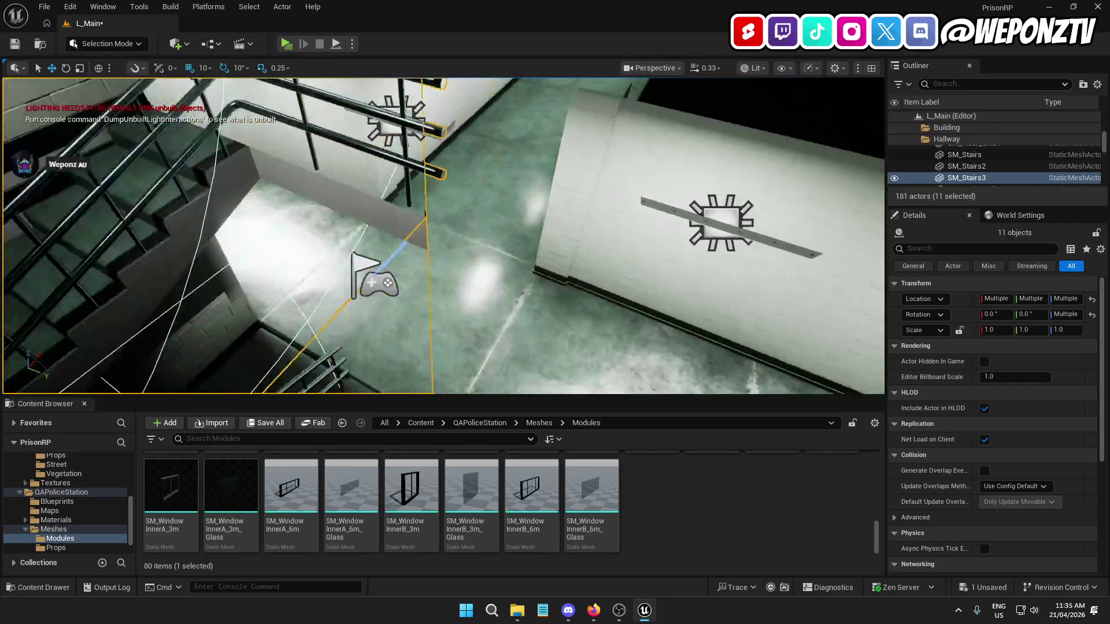
pyautogui.press('w')
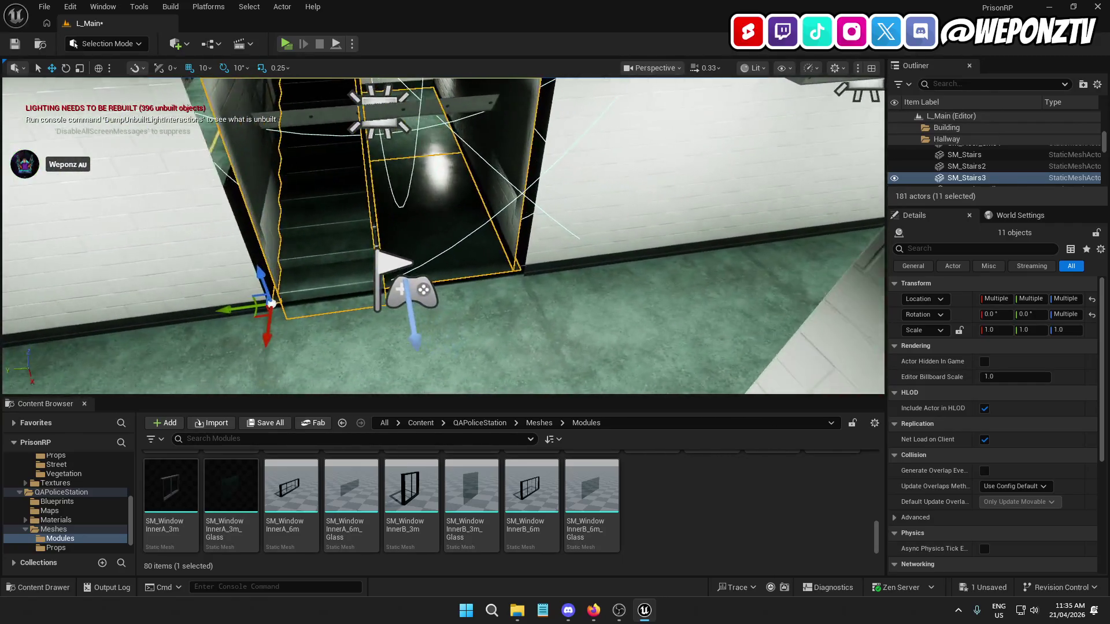
pyautogui.press('w')
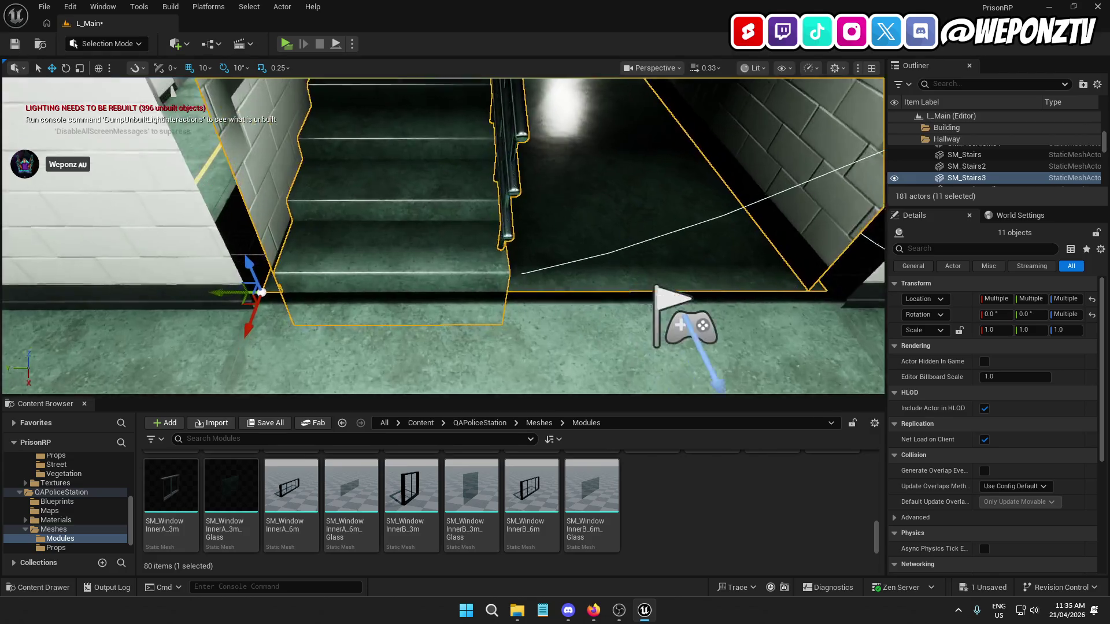
pyautogui.press('w')
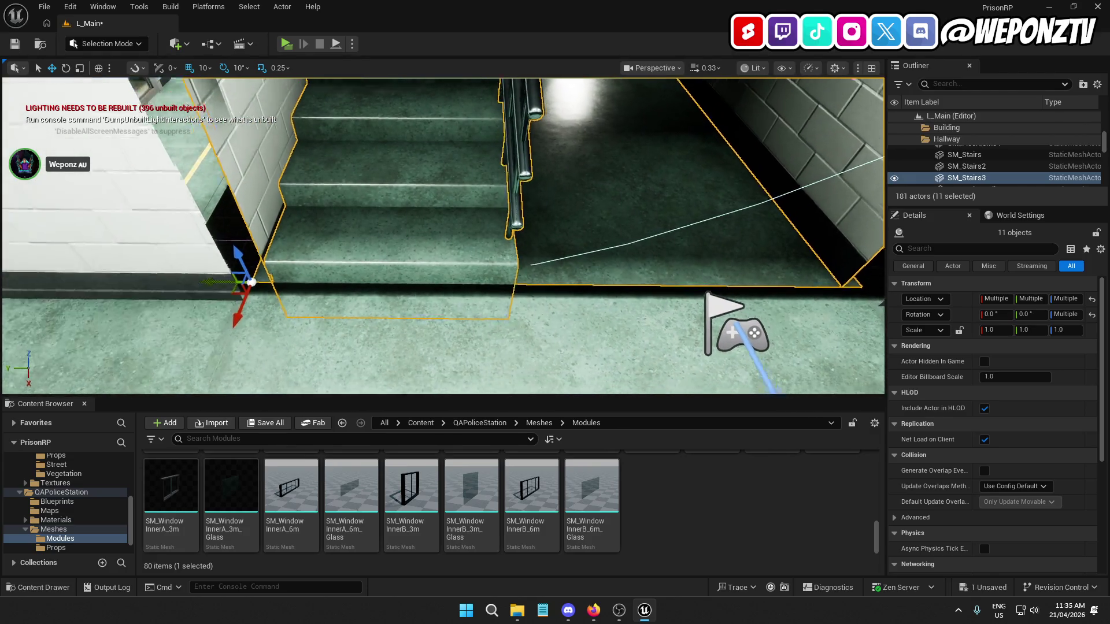
pyautogui.press('s')
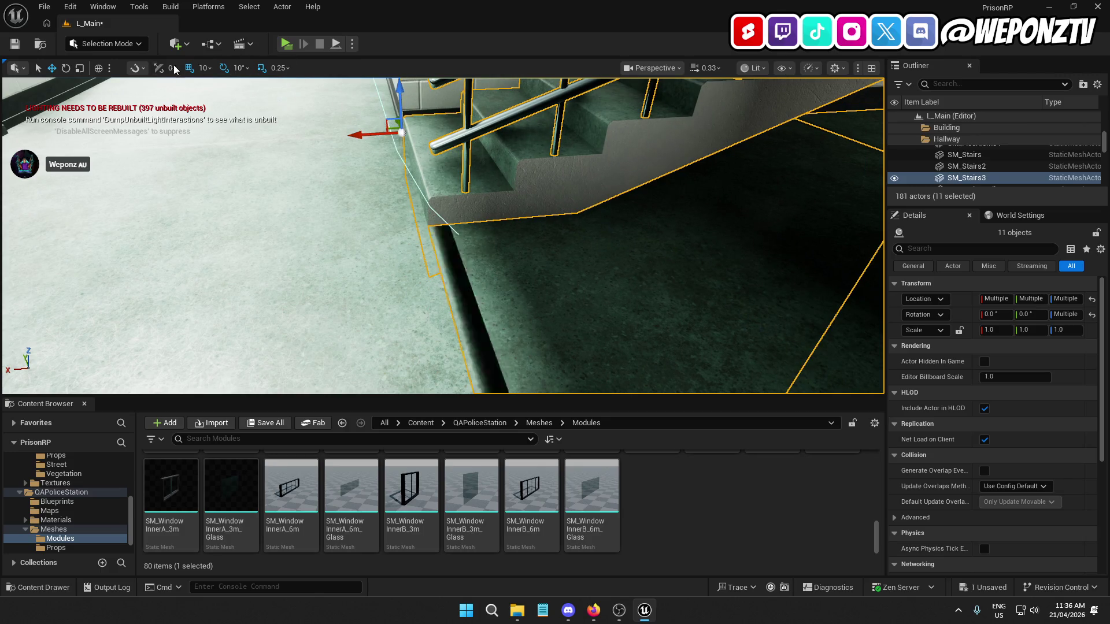
# Using grid snap 5, then 1, shift the stairwell along Y until flush with the hallway
pyautogui.click(210, 67)
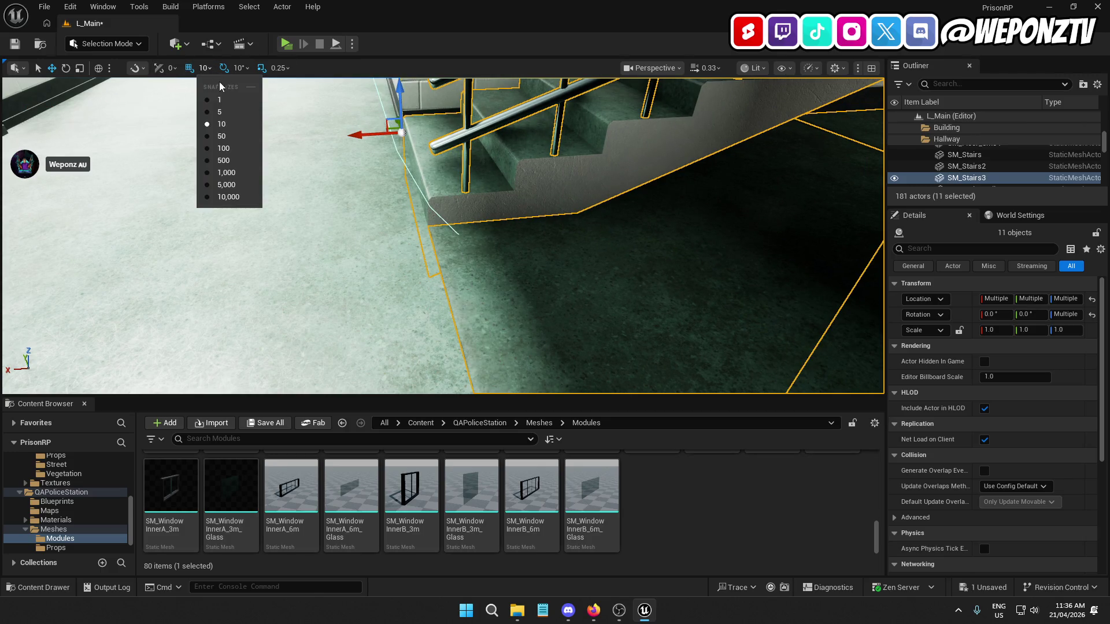
pyautogui.click(220, 112)
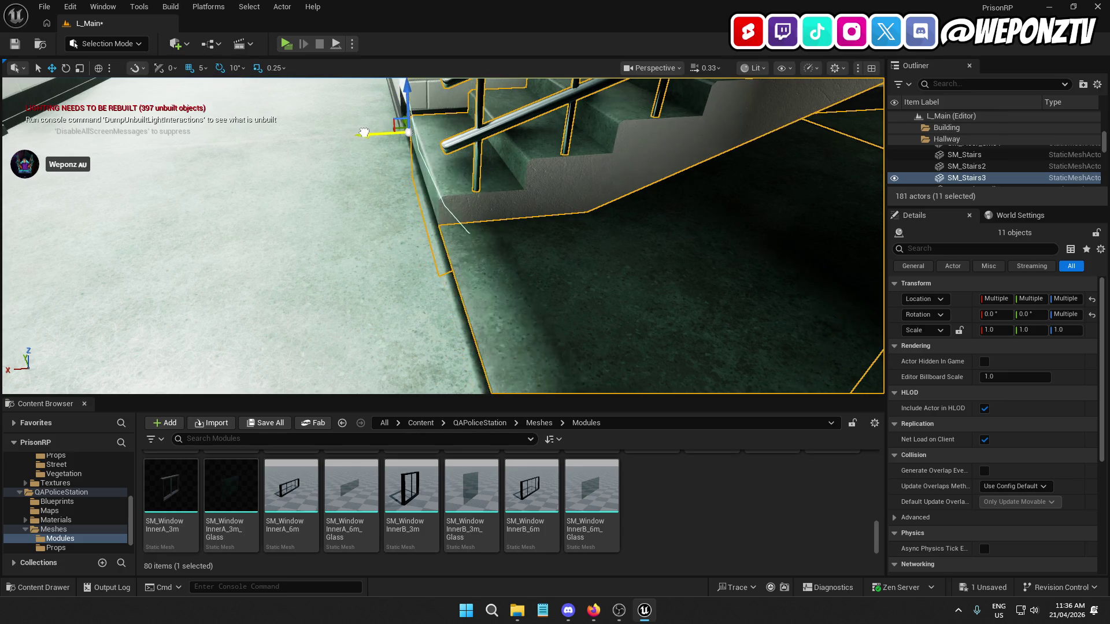
pyautogui.moveTo(363, 132); pyautogui.dragTo(426, 209)
pyautogui.click(204, 69)
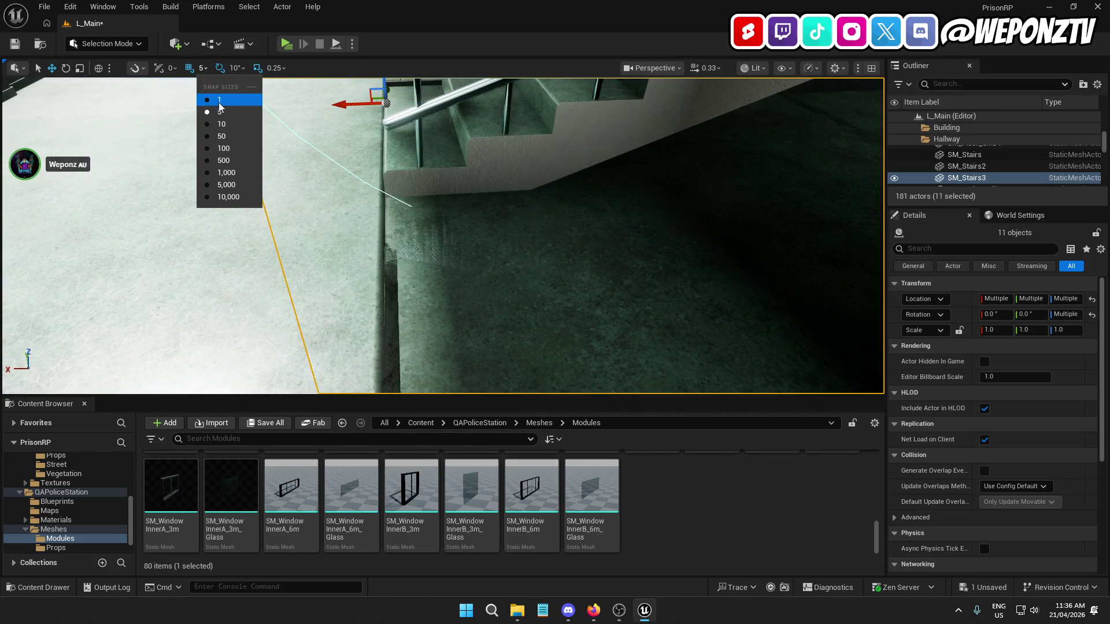
pyautogui.click(223, 94)
pyautogui.moveTo(343, 102); pyautogui.dragTo(341, 103)
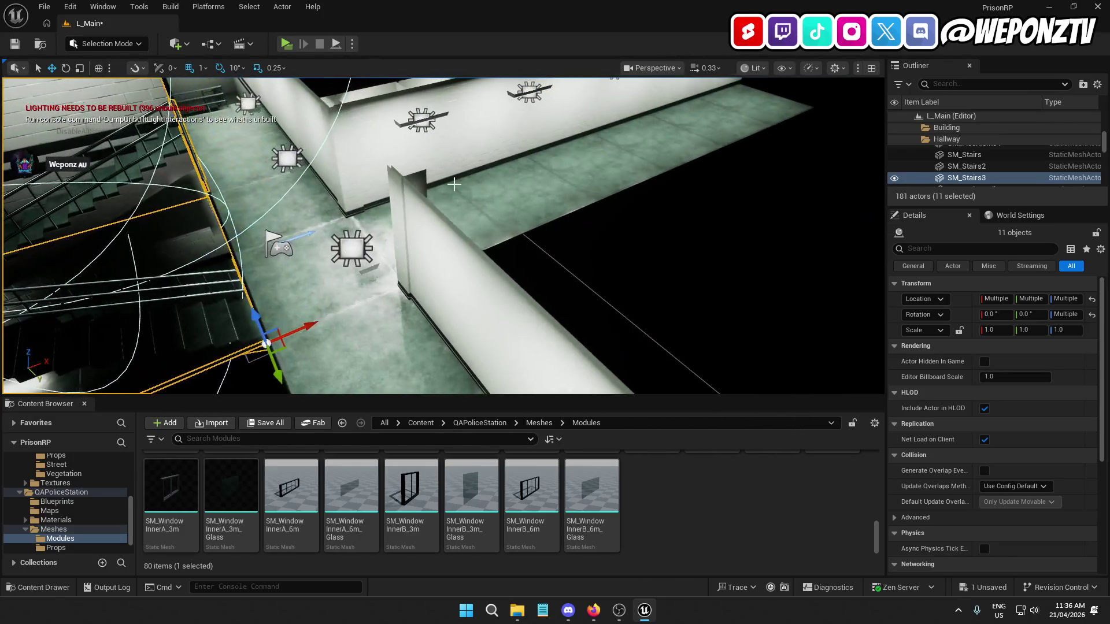
pyautogui.click(623, 238)
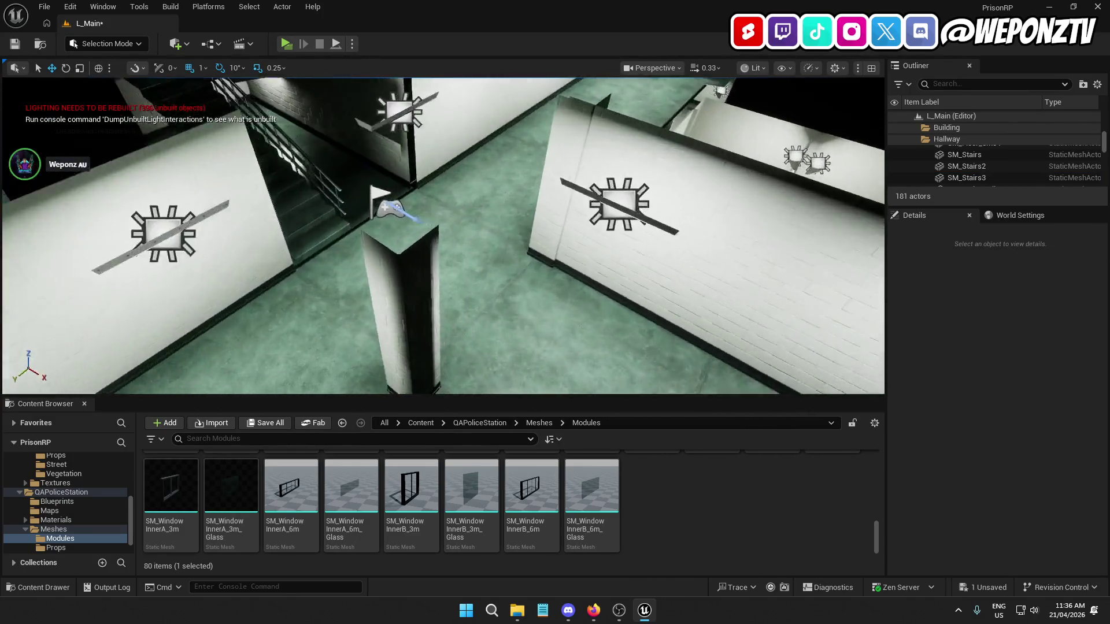
pyautogui.press('w')
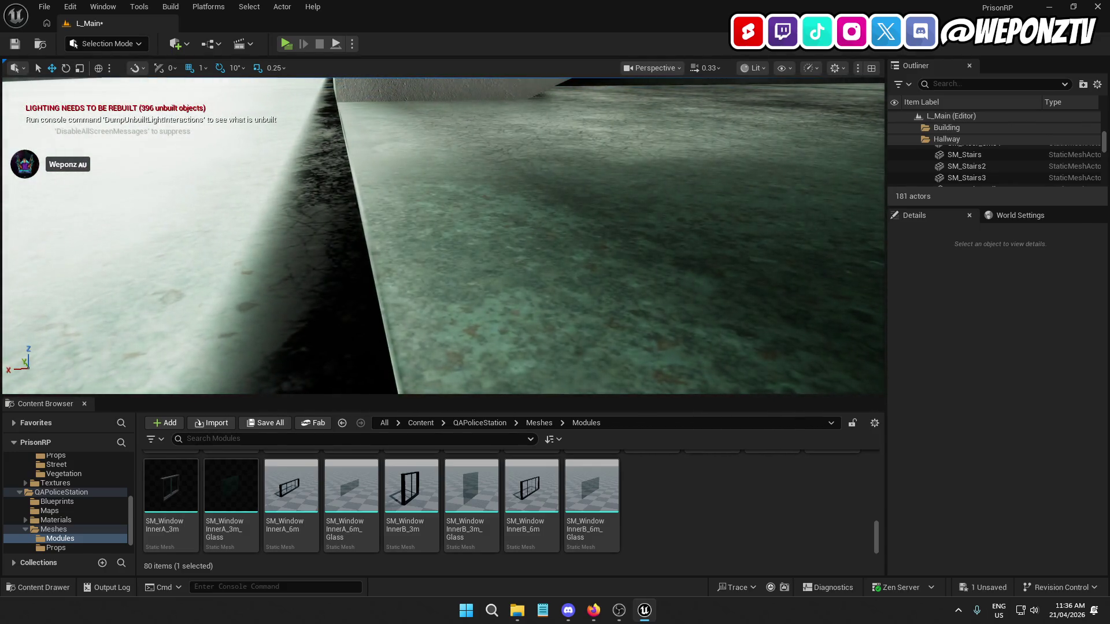
# Select both SM_ColumnC corner columns, undoing a first duplicate attempt
pyautogui.click(578, 243)
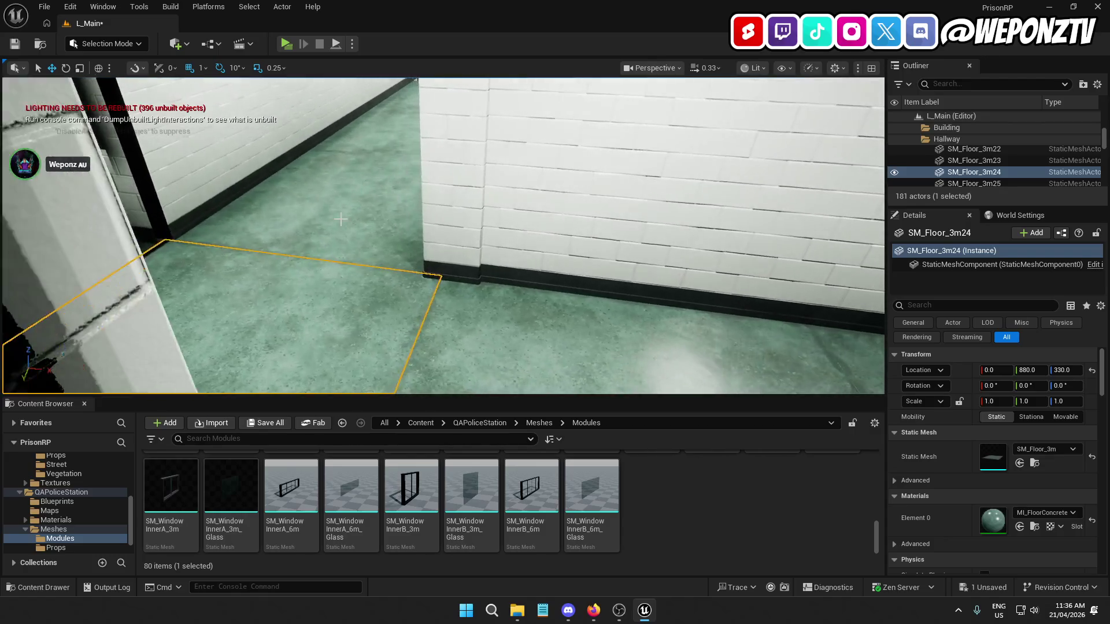
pyautogui.click(474, 203)
pyautogui.moveTo(397, 230); pyautogui.dragTo(397, 230)
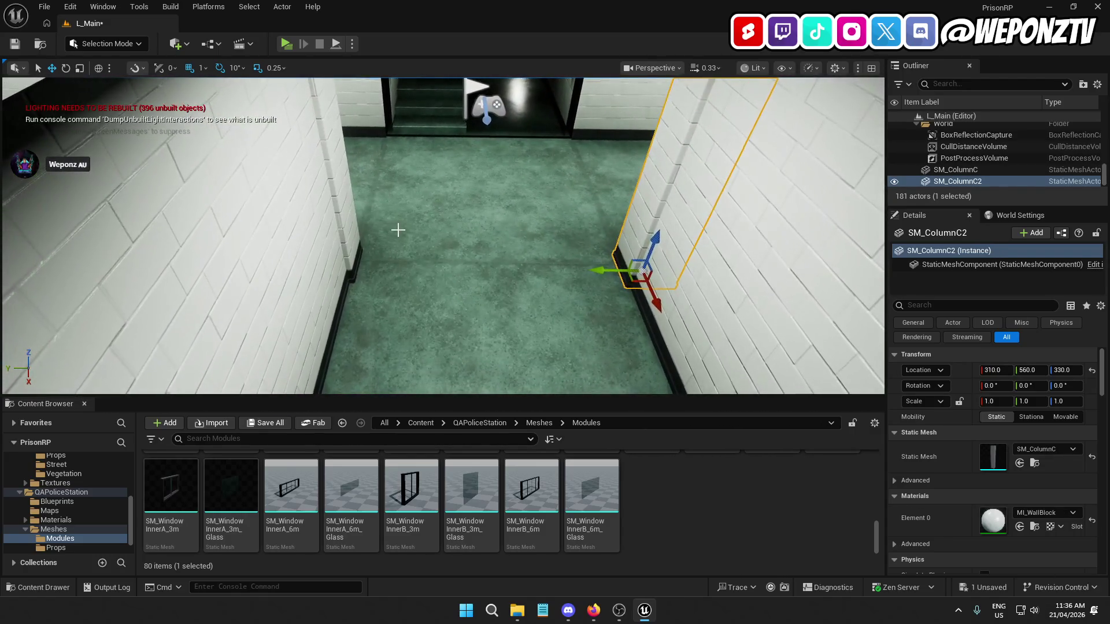
pyautogui.keyDown('ctrl'); pyautogui.click(338, 243); pyautogui.keyUp('ctrl')
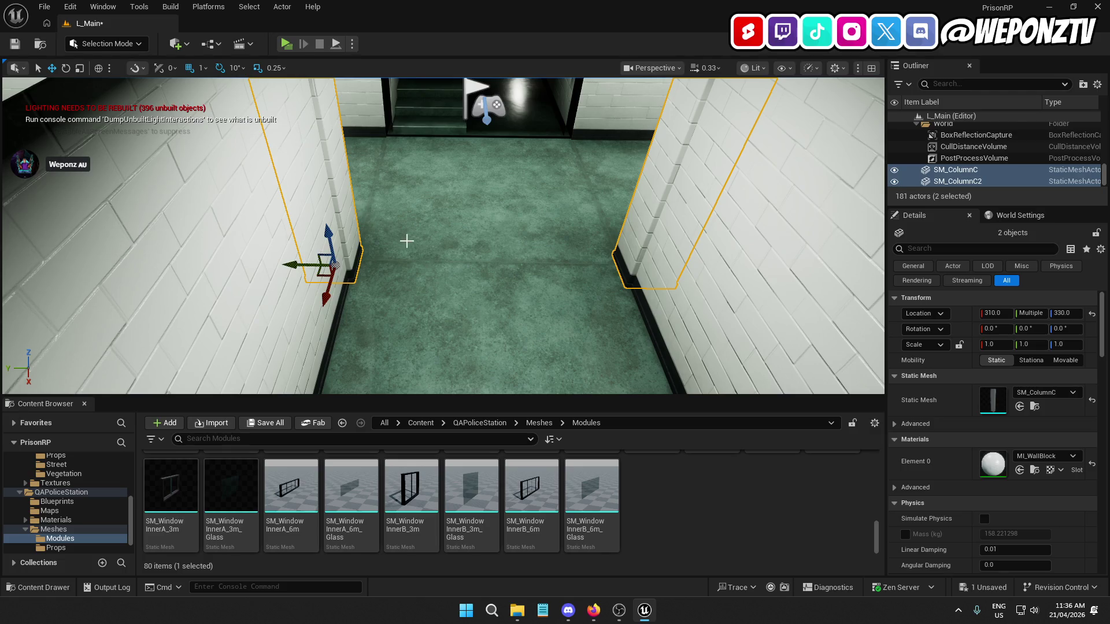
pyautogui.hotkey('ctrl', 'd')
pyautogui.hotkey('ctrl', 'z')
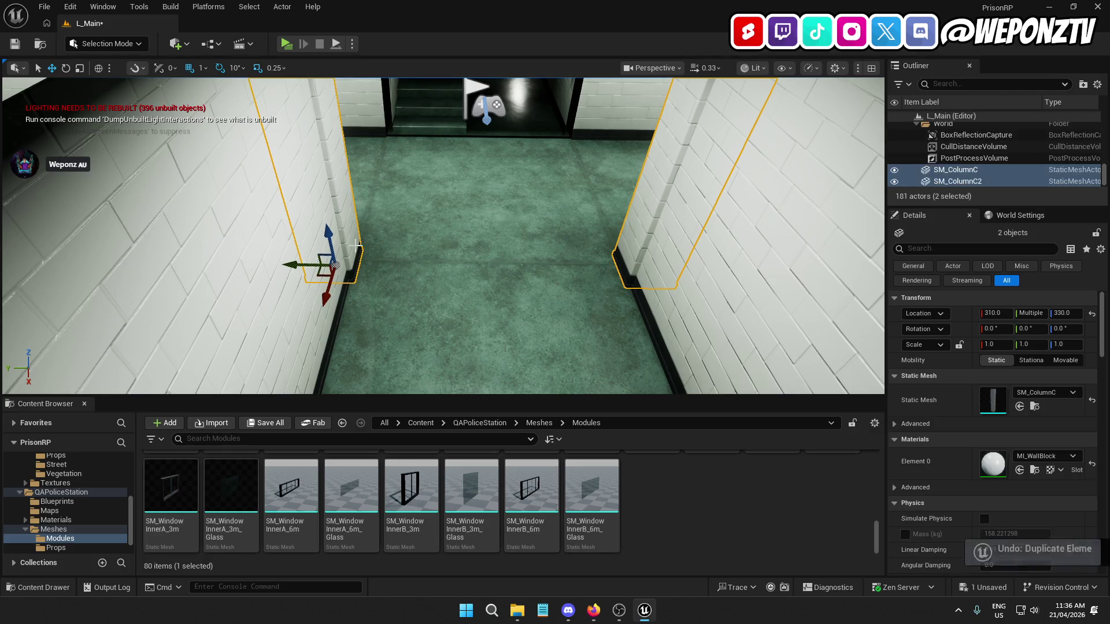
# With grid snap 10, duplicate both columns and move the copies to X -10 by the stairs
pyautogui.click(202, 68)
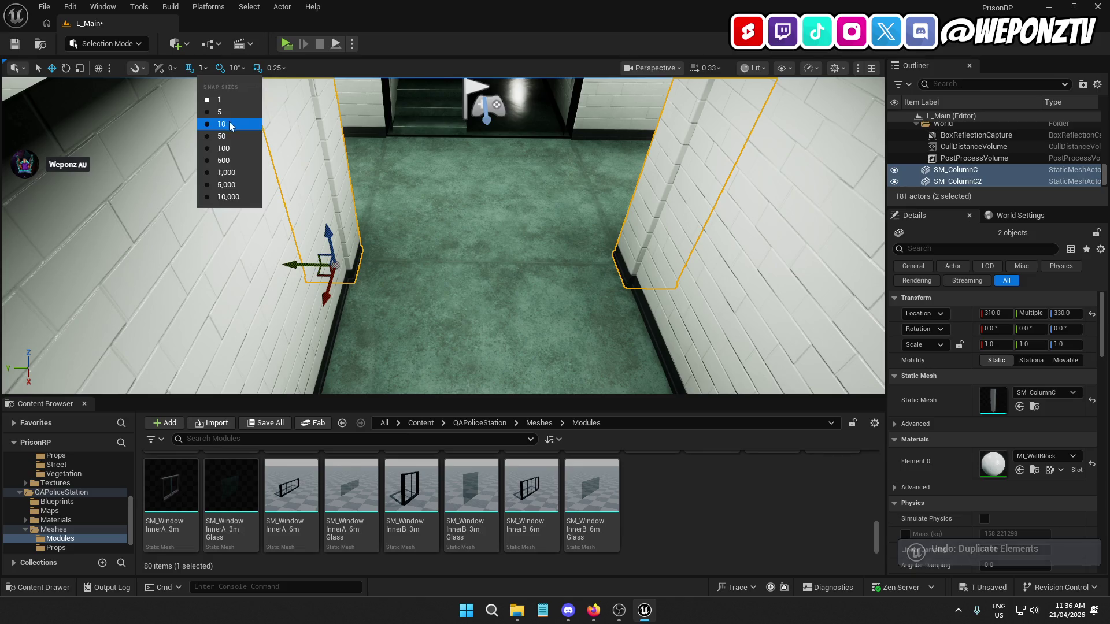
pyautogui.click(222, 123)
pyautogui.hotkey('ctrl', 'd')
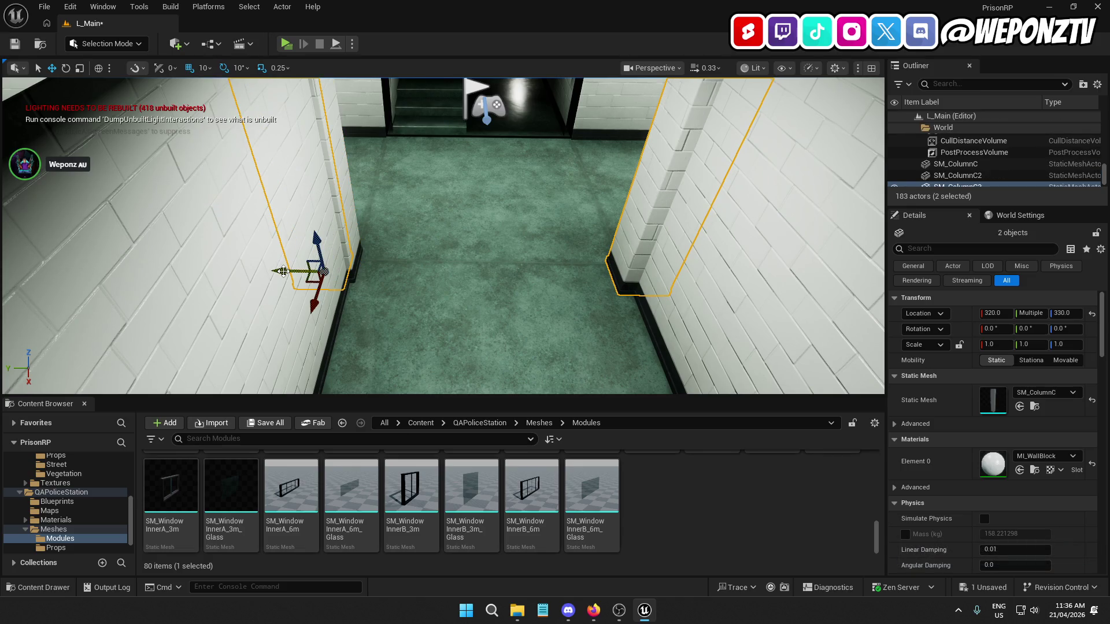
pyautogui.moveTo(283, 271); pyautogui.dragTo(388, 153)
pyautogui.scroll(8, 391, 144)
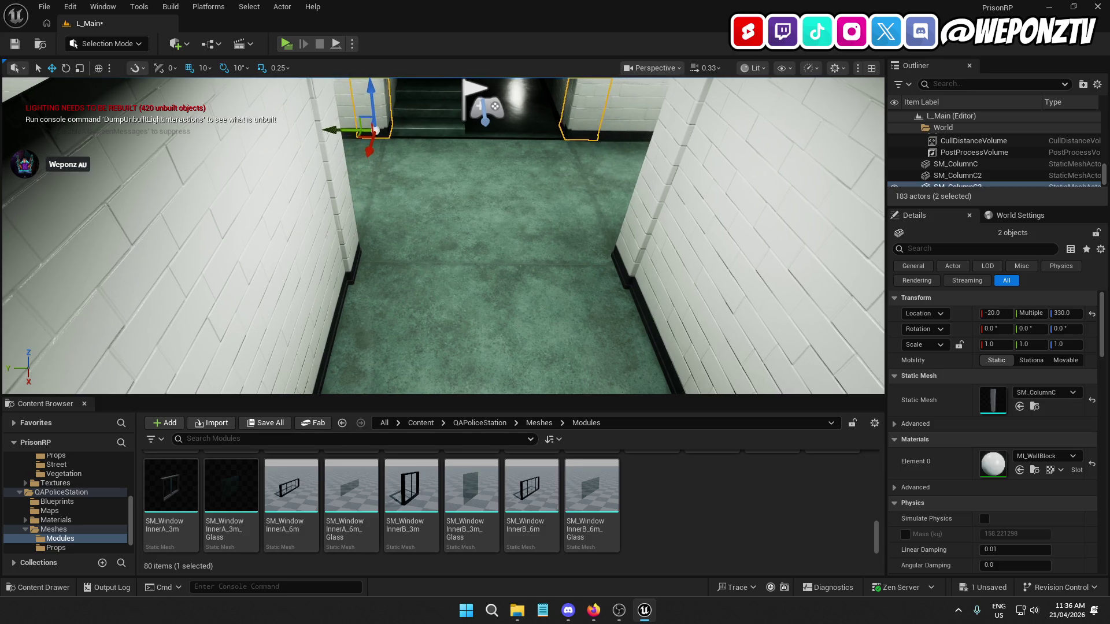
pyautogui.scroll(8, 403, 157)
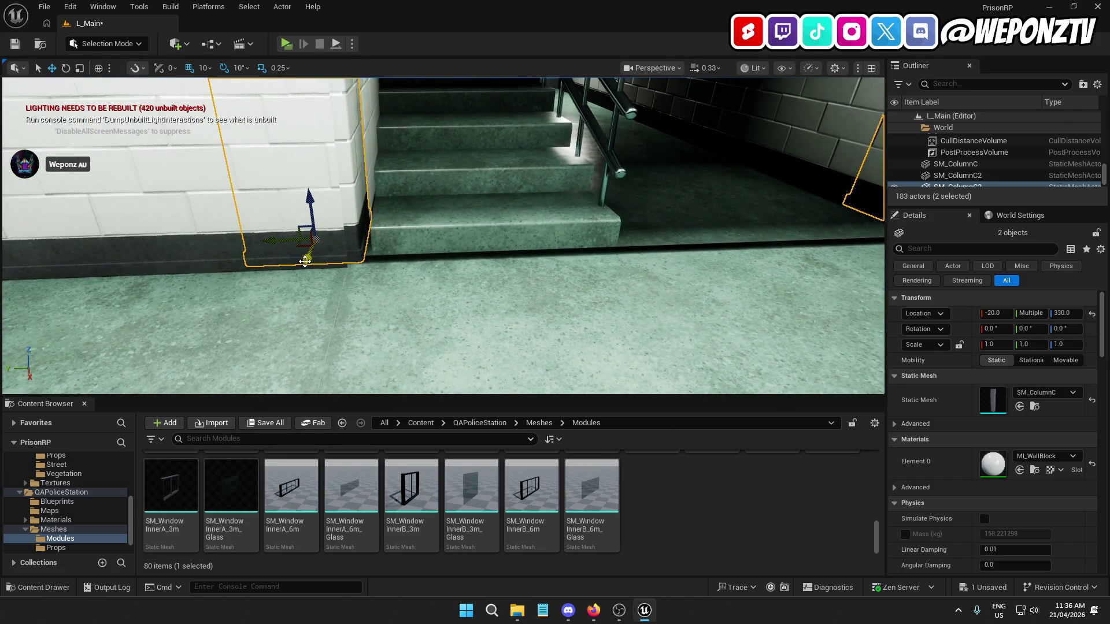
pyautogui.moveTo(309, 257); pyautogui.dragTo(234, 264)
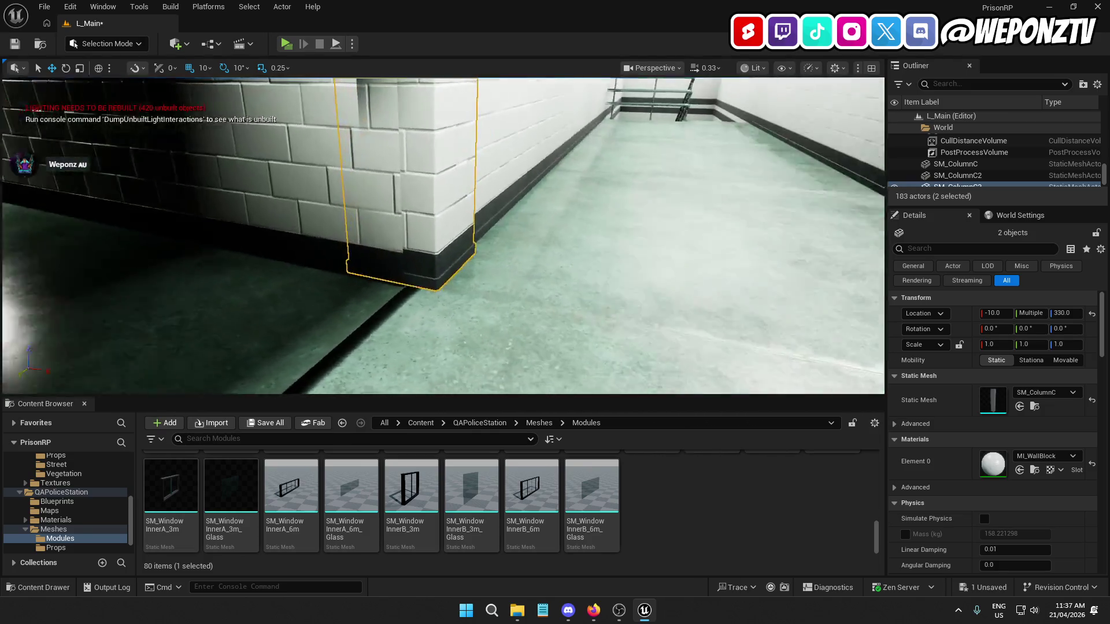
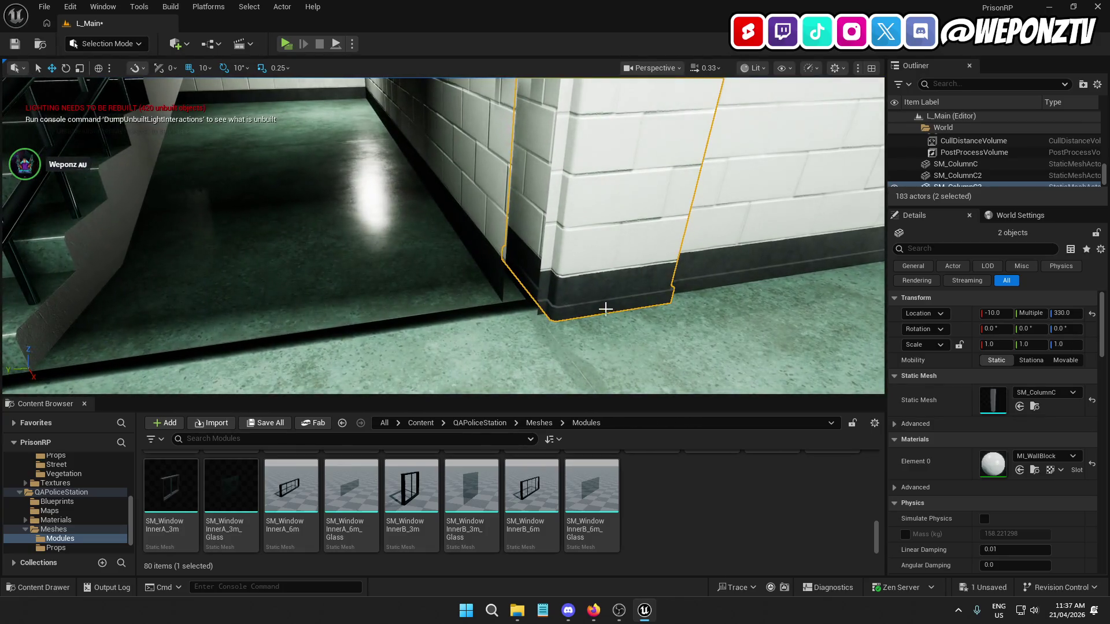
# Select column SM_ColumnC4 and move the view in close around it and the stairs
pyautogui.click(608, 300)
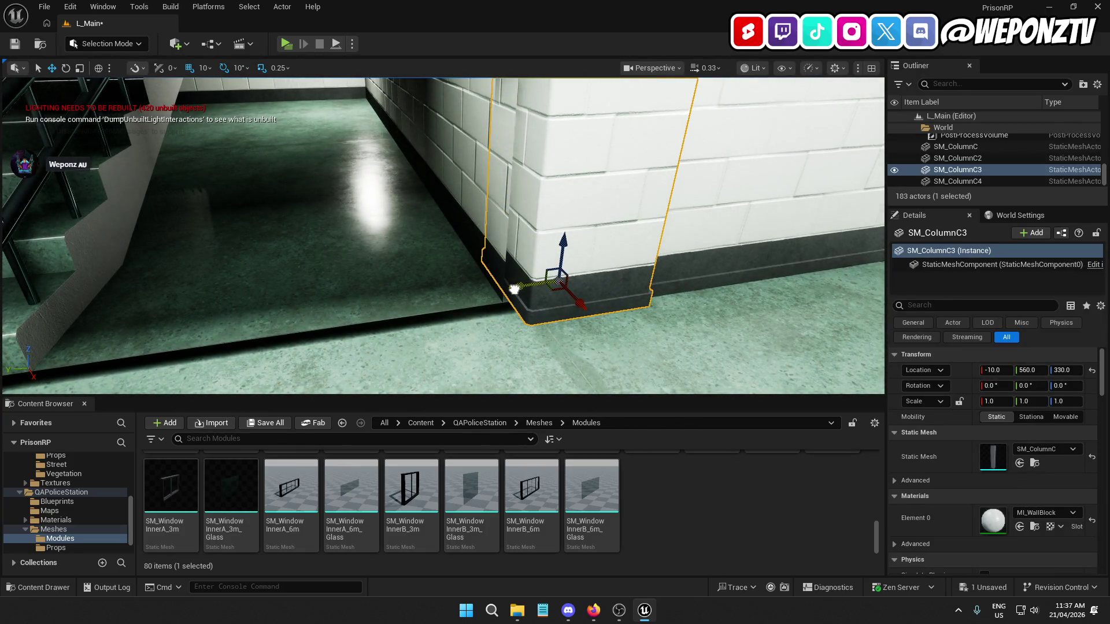
pyautogui.moveTo(504, 292)
pyautogui.mouseDown()
pyautogui.moveTo(462, 278)
pyautogui.moveTo(439, 289)
pyautogui.moveTo(506, 275)
pyautogui.moveTo(468, 272)
pyautogui.mouseUp()
pyautogui.click(480, 272)
pyautogui.moveTo(461, 234); pyautogui.dragTo(441, 215)
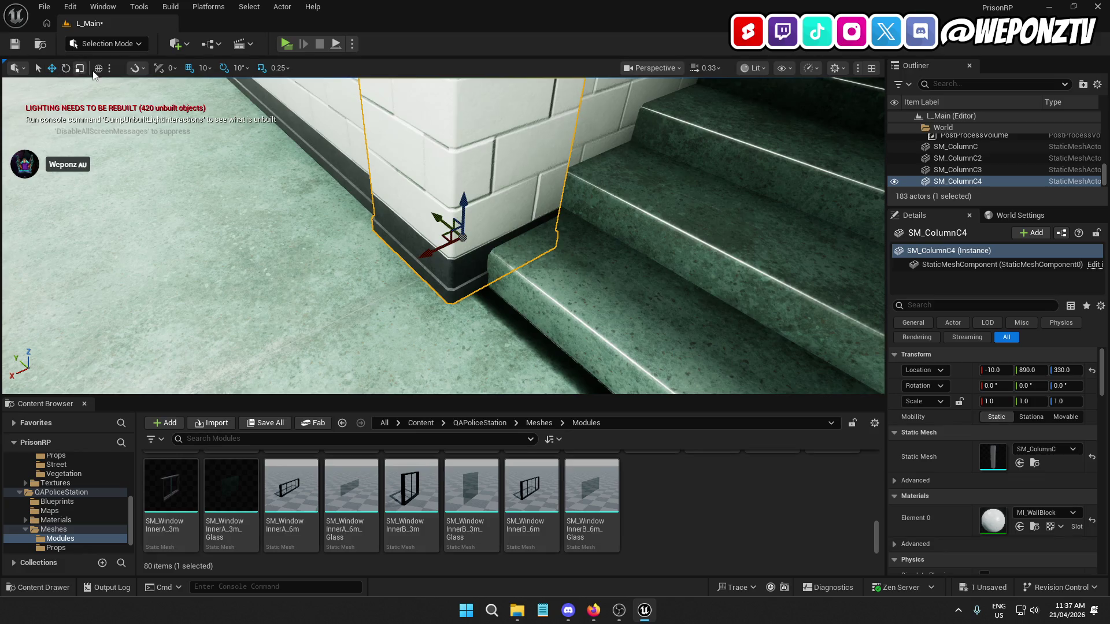
# Set grid snap to 1 and nudge SM_ColumnC4 to -16, 895, 330 against the stair edge
pyautogui.click(206, 69)
pyautogui.click(219, 100)
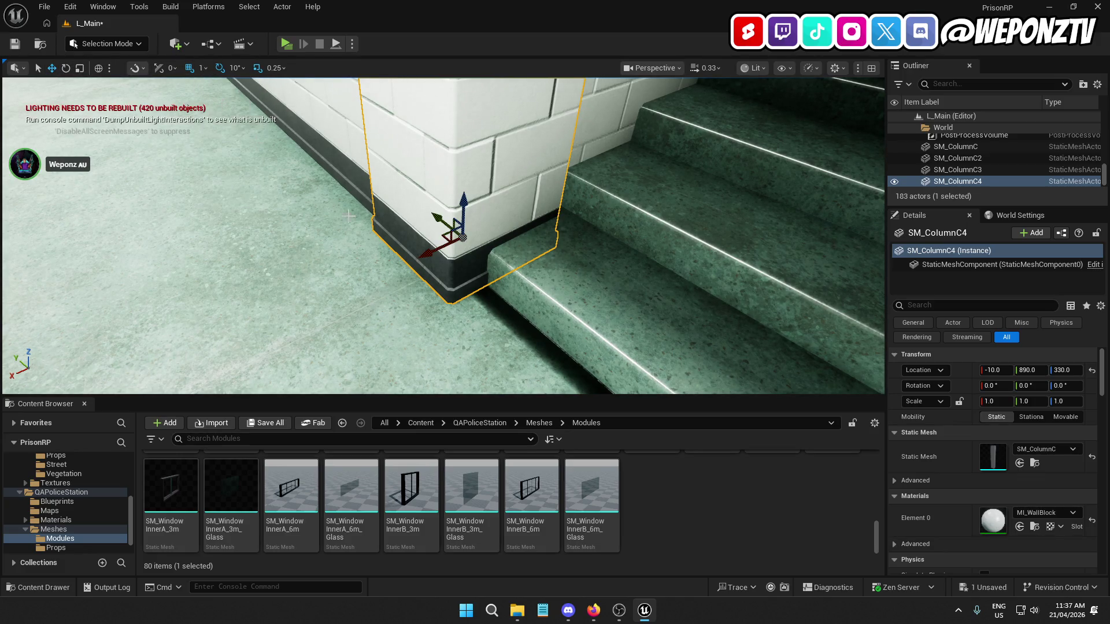
pyautogui.moveTo(378, 235); pyautogui.dragTo(353, 233)
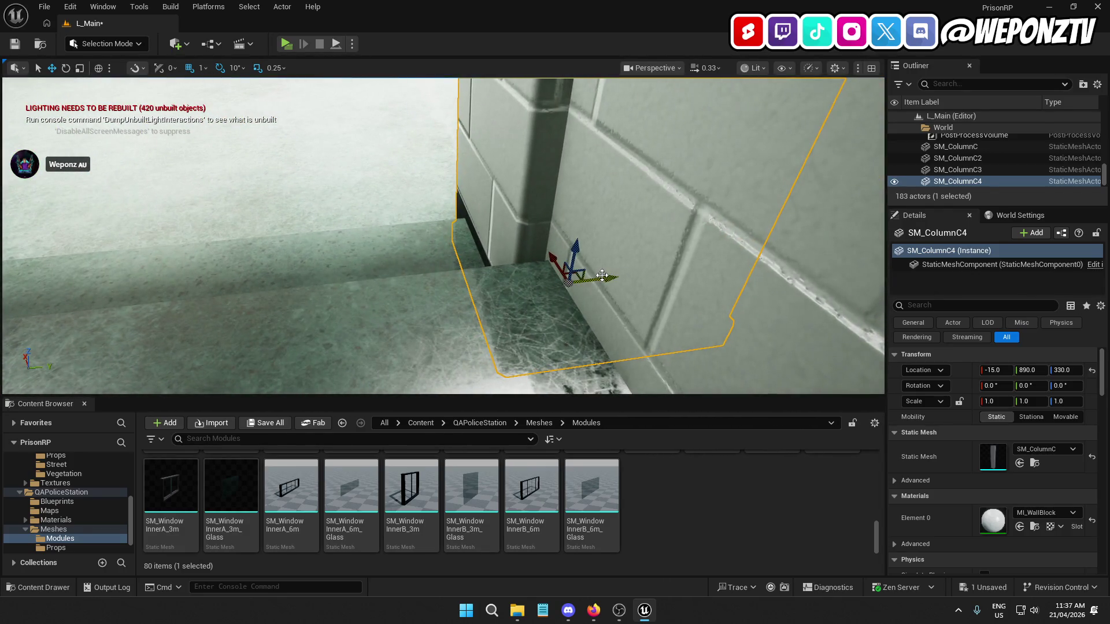
pyautogui.moveTo(609, 277); pyautogui.dragTo(584, 236)
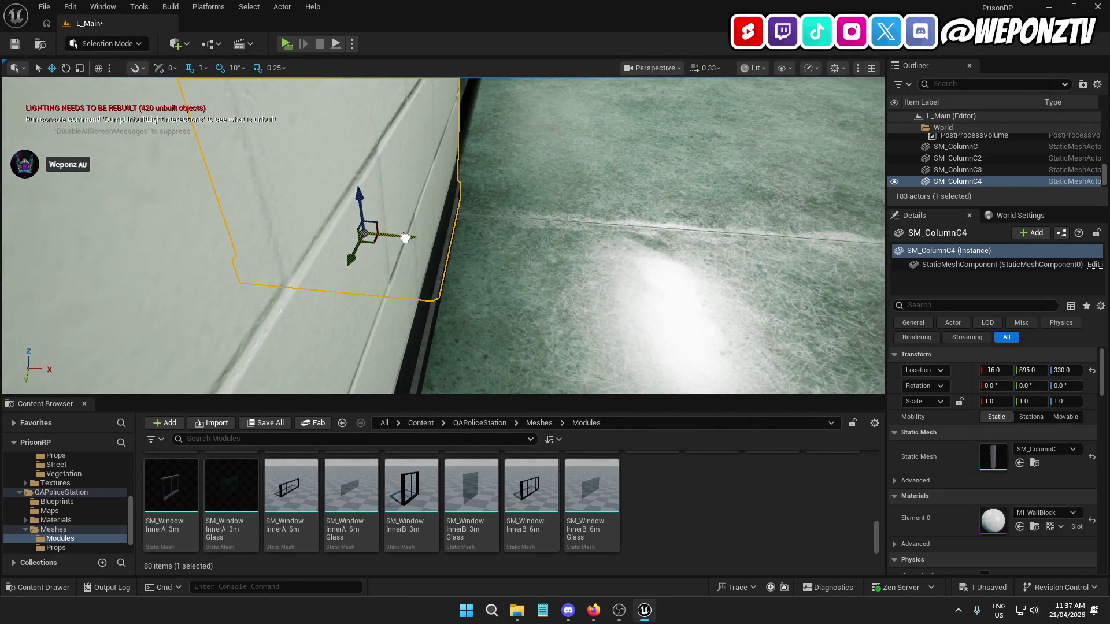
pyautogui.moveTo(405, 237); pyautogui.dragTo(413, 336)
pyautogui.click(414, 335)
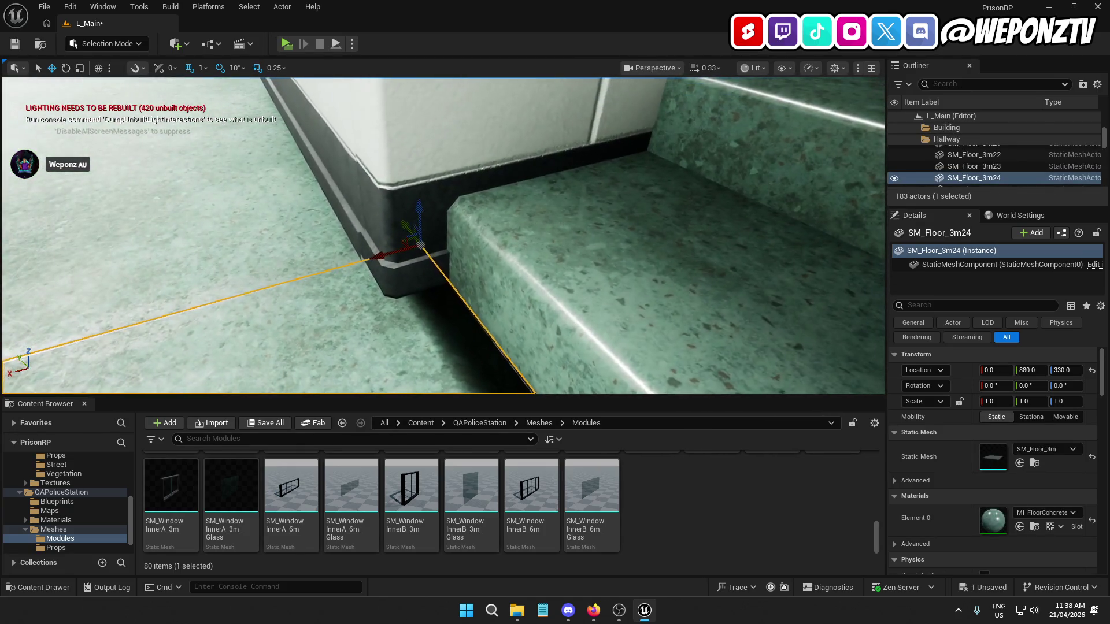
# Nudge columns SM_ColumnC4 and SM_ColumnC3 one unit along X toward the wall base
pyautogui.moveTo(391, 233); pyautogui.dragTo(392, 233)
pyautogui.click(391, 233)
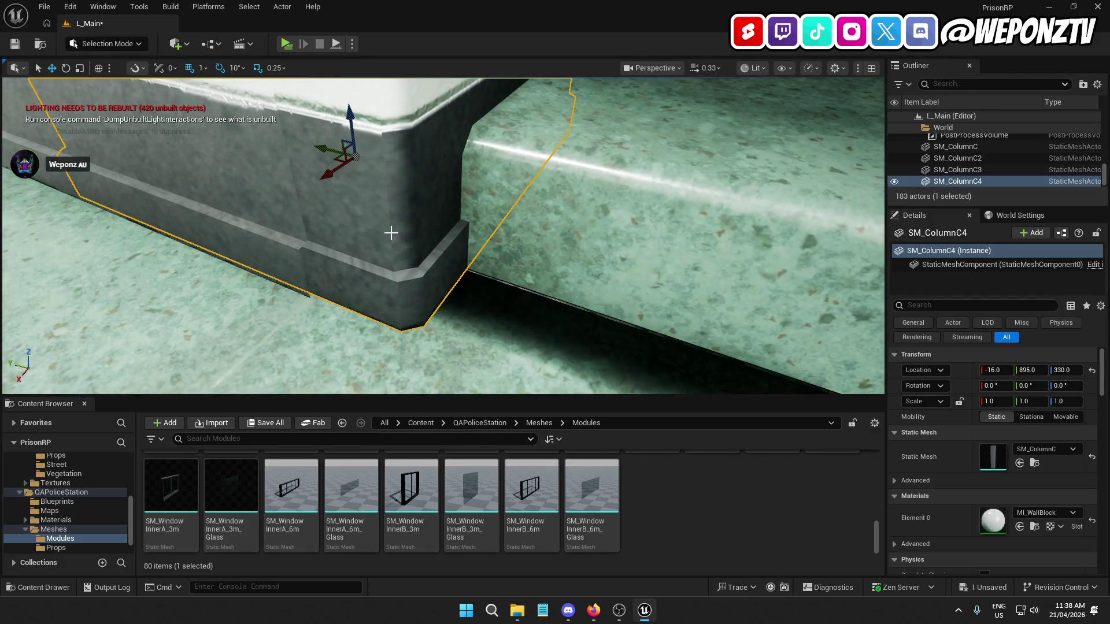
pyautogui.moveTo(328, 172); pyautogui.dragTo(323, 176)
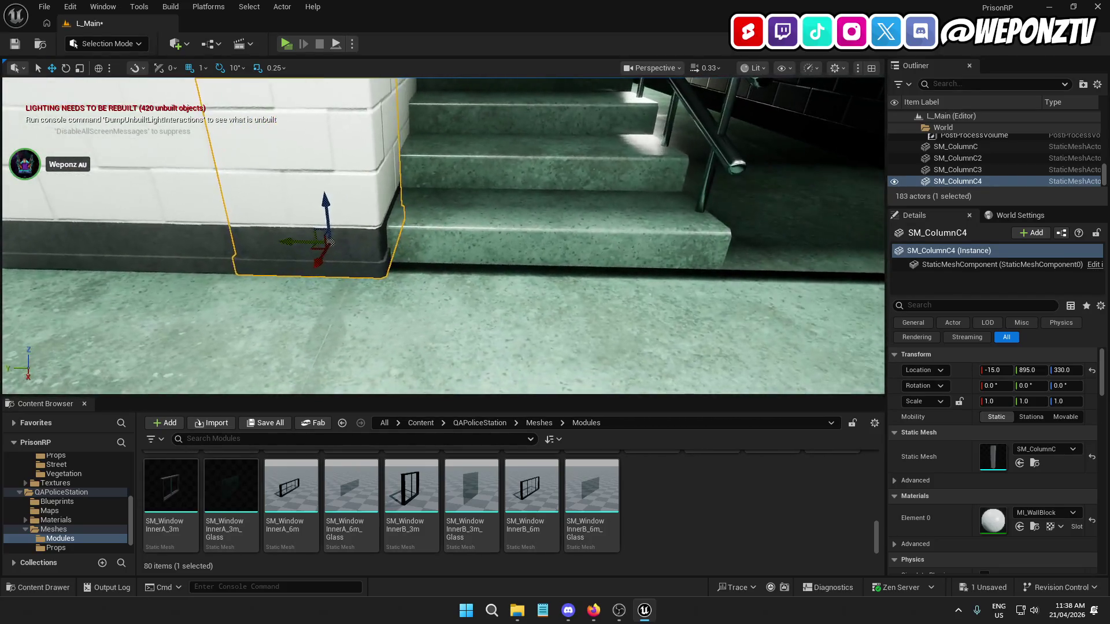
pyautogui.click(356, 314)
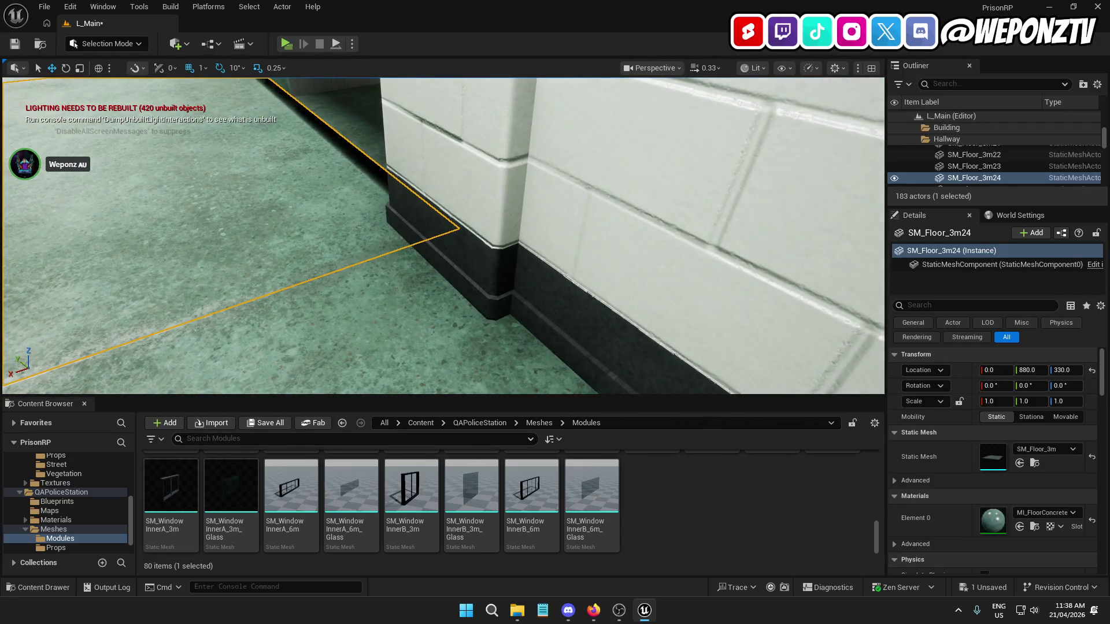
pyautogui.click(474, 250)
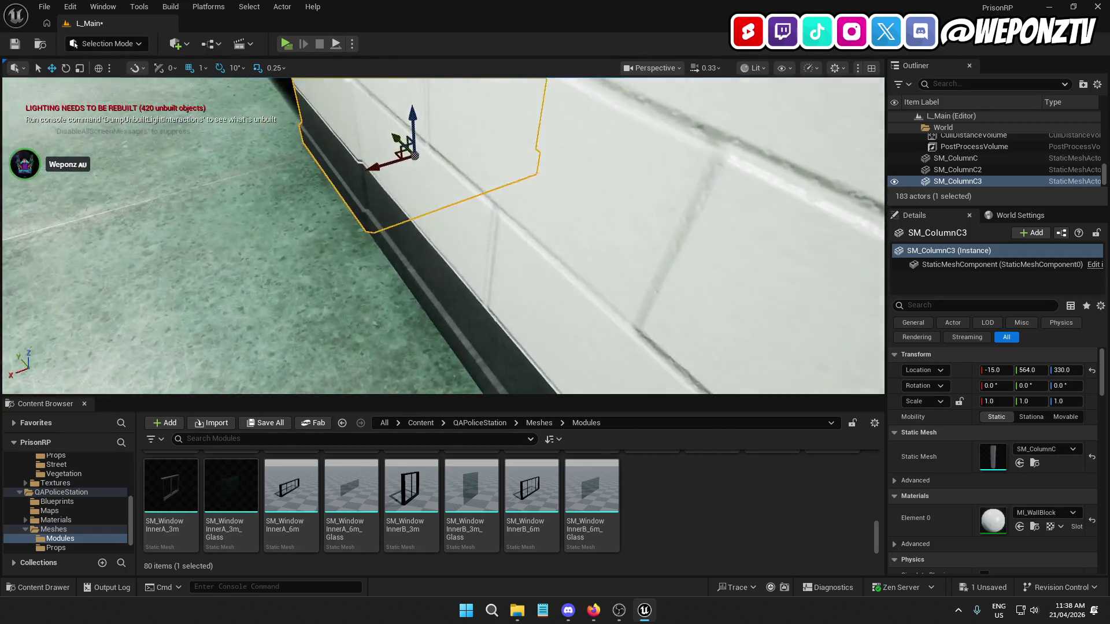
pyautogui.moveTo(379, 172); pyautogui.dragTo(377, 174)
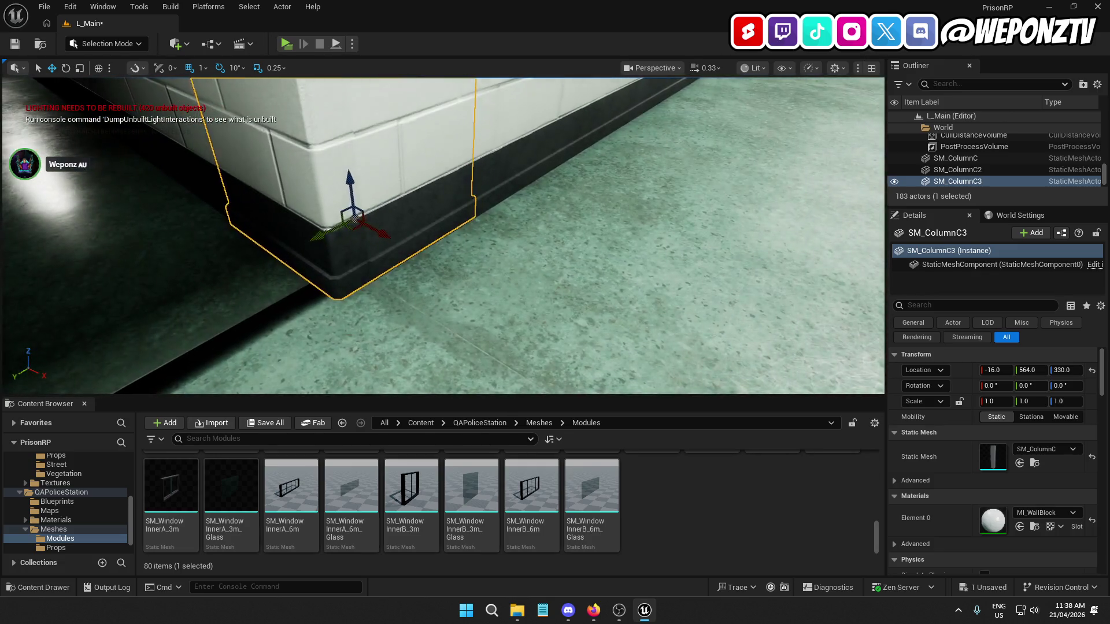
# Move SM_ColumnC4 to X -16, Y 896, deselect it, and save the level
pyautogui.click(520, 318)
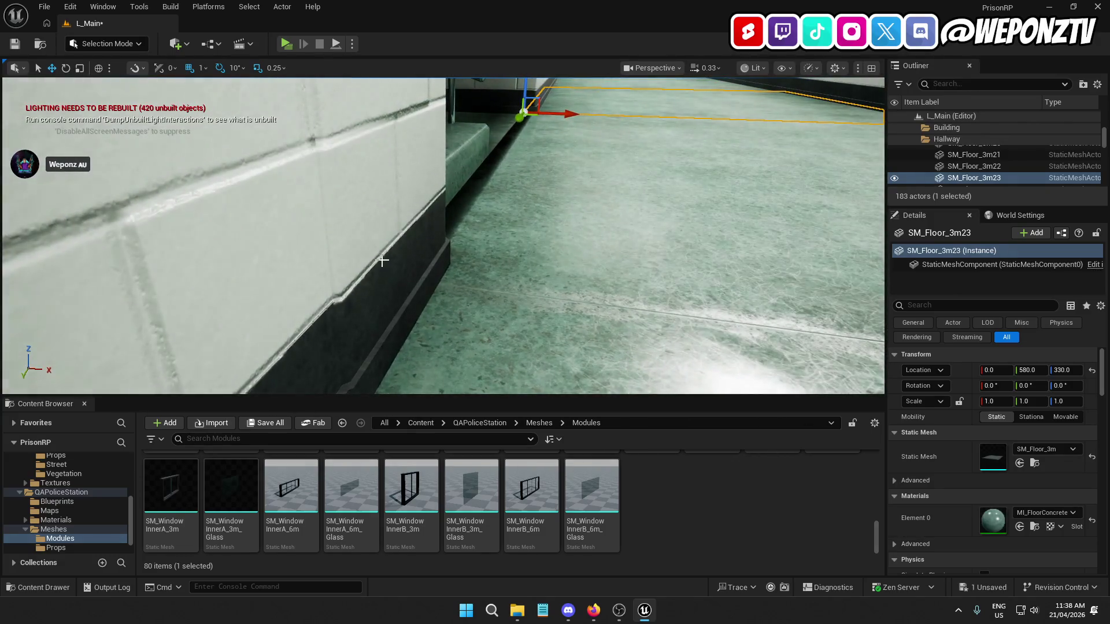
pyautogui.click(385, 263)
pyautogui.moveTo(322, 307); pyautogui.dragTo(318, 308)
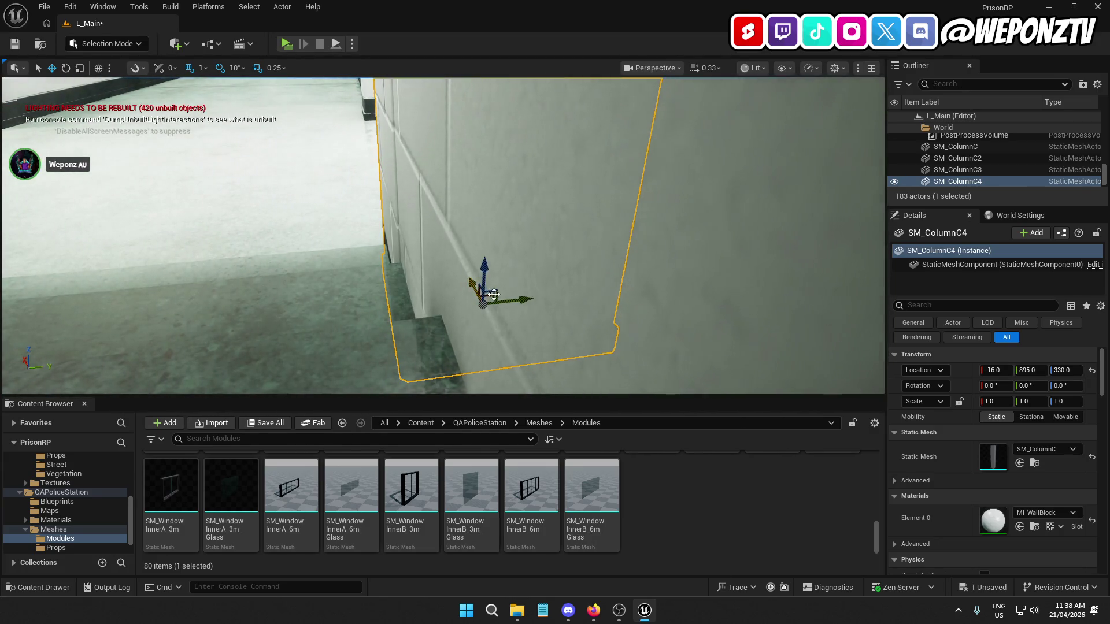
pyautogui.moveTo(525, 298); pyautogui.dragTo(526, 298)
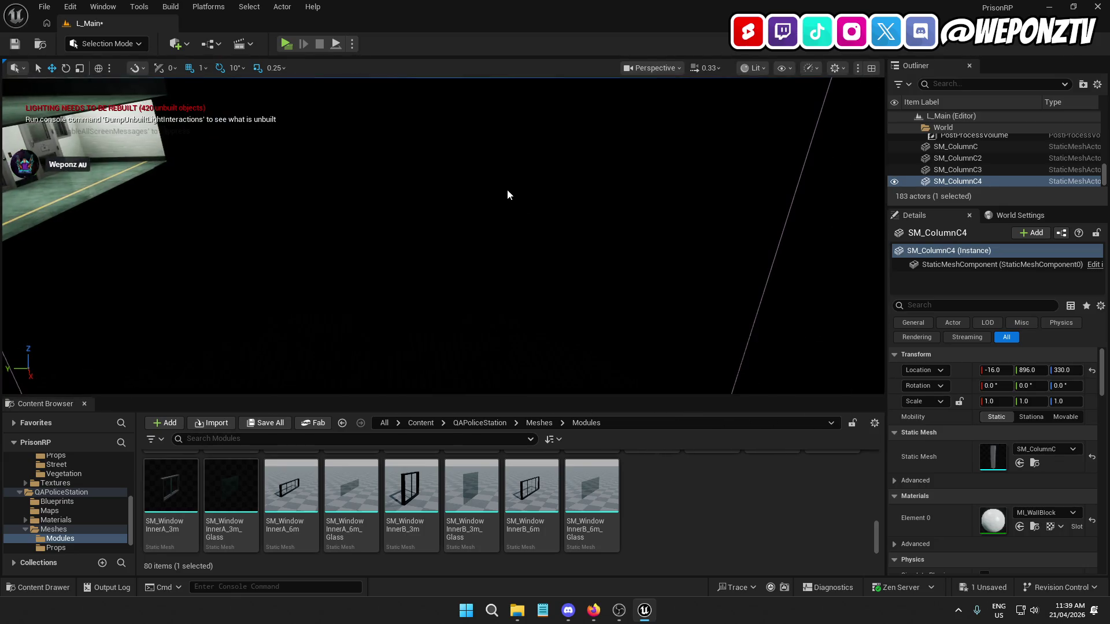
pyautogui.click(508, 189)
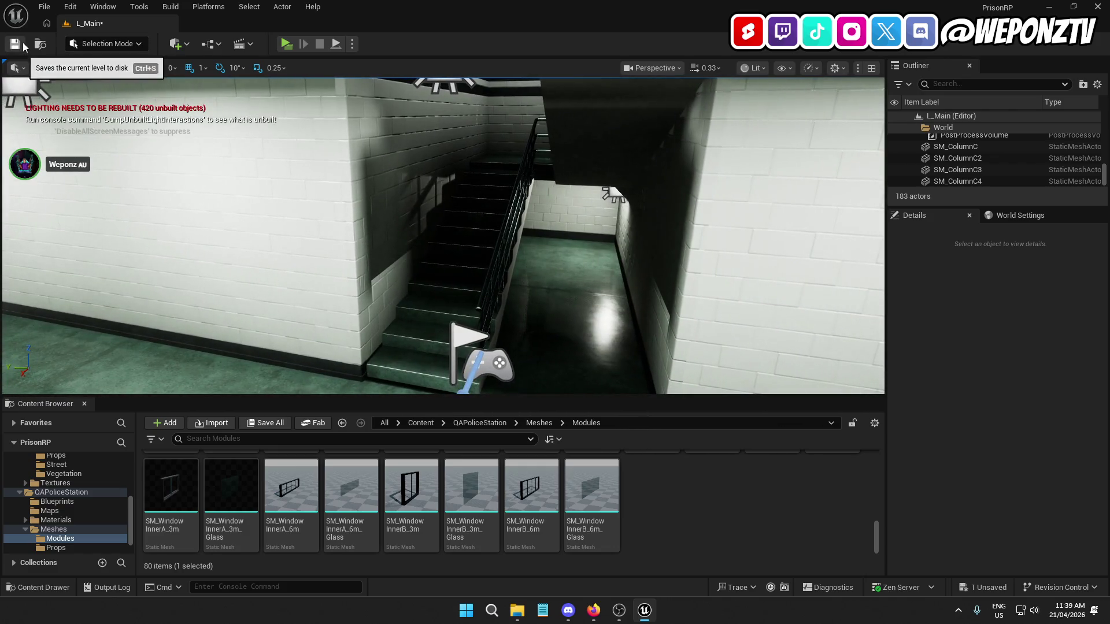
pyautogui.click(22, 45)
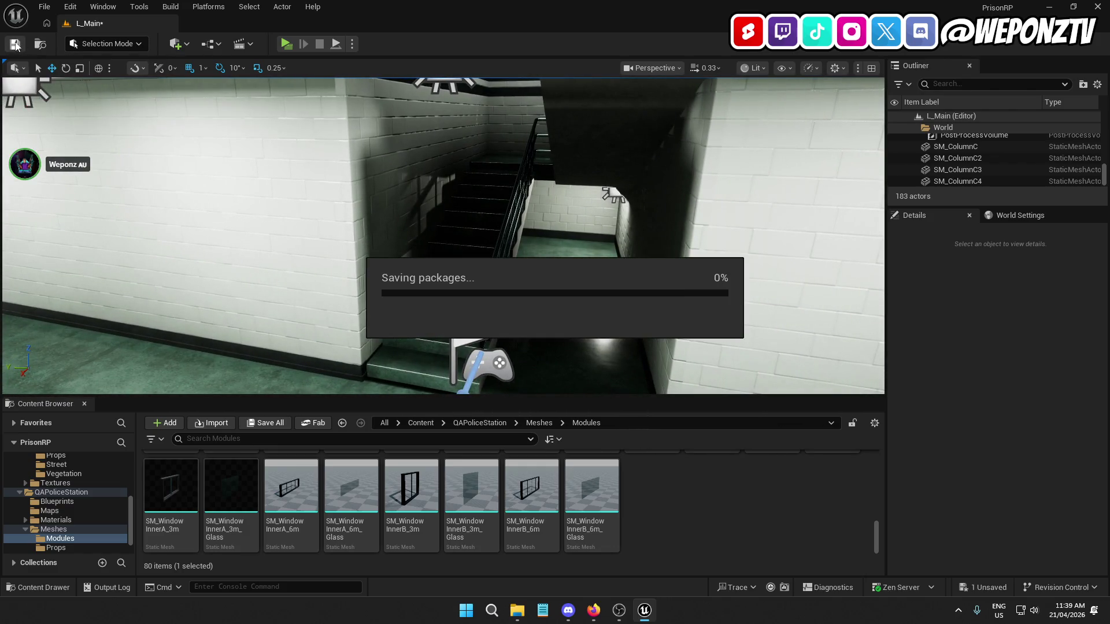
# Run Build Lighting Only and fly down the corridor toward the CELL 04 door while it bakes
pyautogui.click(170, 6)
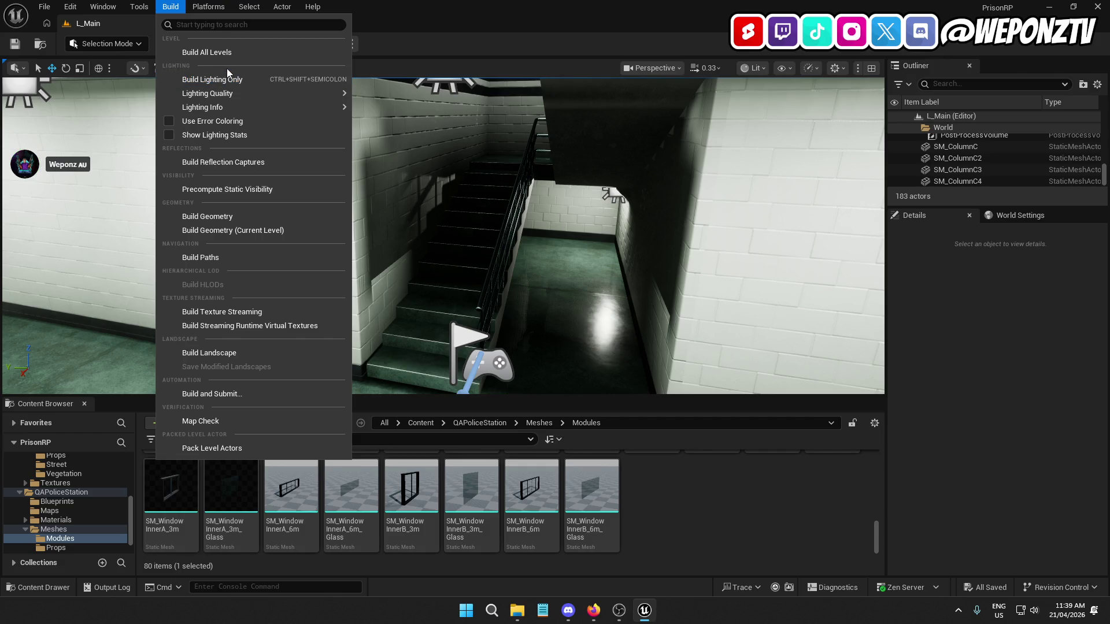
pyautogui.click(241, 83)
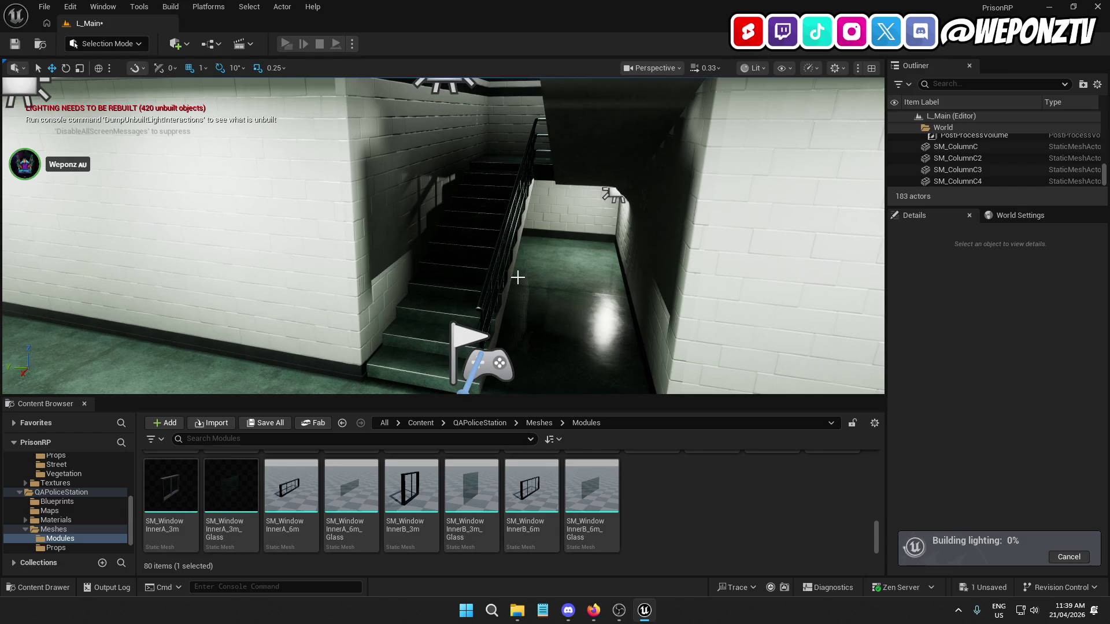
pyautogui.moveTo(505, 247)
pyautogui.mouseDown()
pyautogui.moveTo(488, 193)
pyautogui.moveTo(499, 266)
pyautogui.moveTo(498, 230)
pyautogui.moveTo(474, 236)
pyautogui.mouseUp()
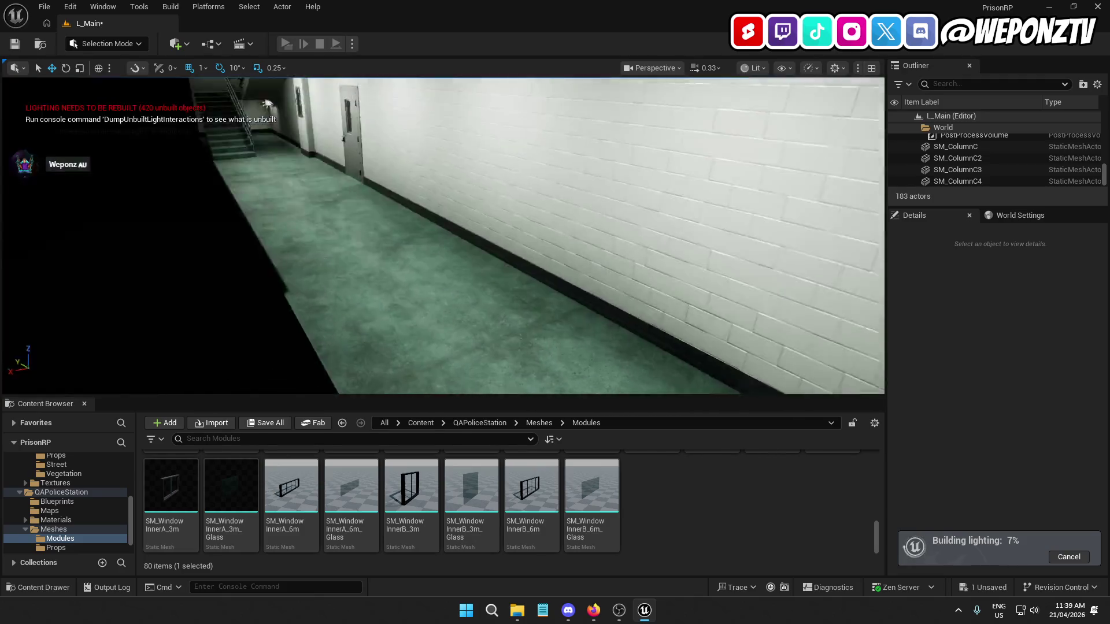
pyautogui.press('s')
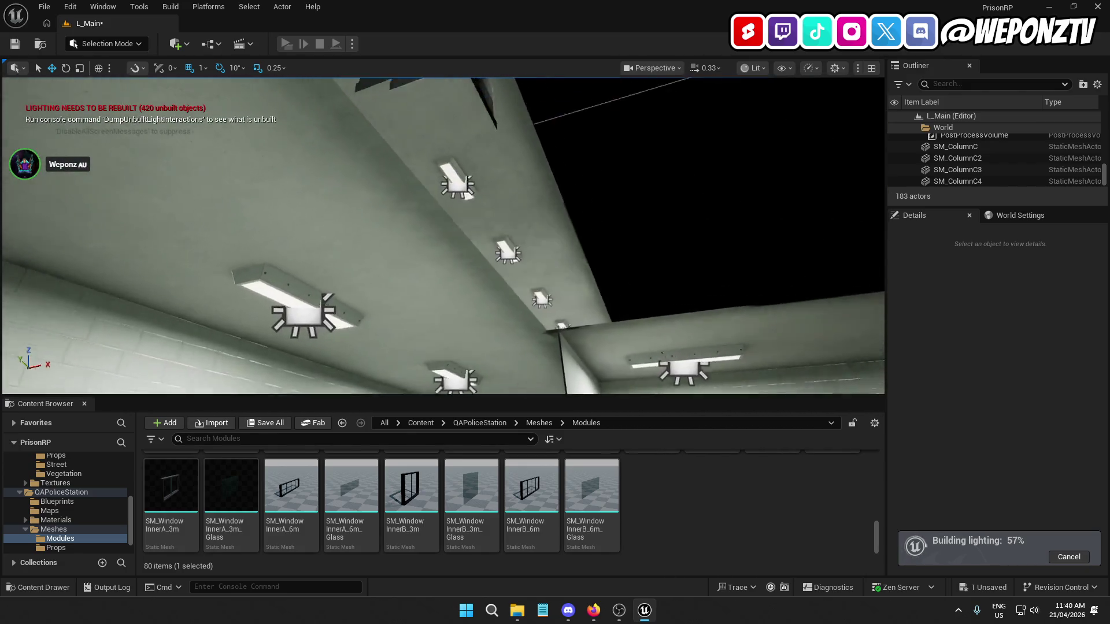
pyautogui.moveTo(443, 231)
pyautogui.mouseDown()
pyautogui.moveTo(432, 324)
pyautogui.moveTo(433, 289)
pyautogui.moveTo(432, 324)
pyautogui.moveTo(405, 289)
pyautogui.moveTo(427, 289)
pyautogui.moveTo(398, 280)
pyautogui.mouseUp()
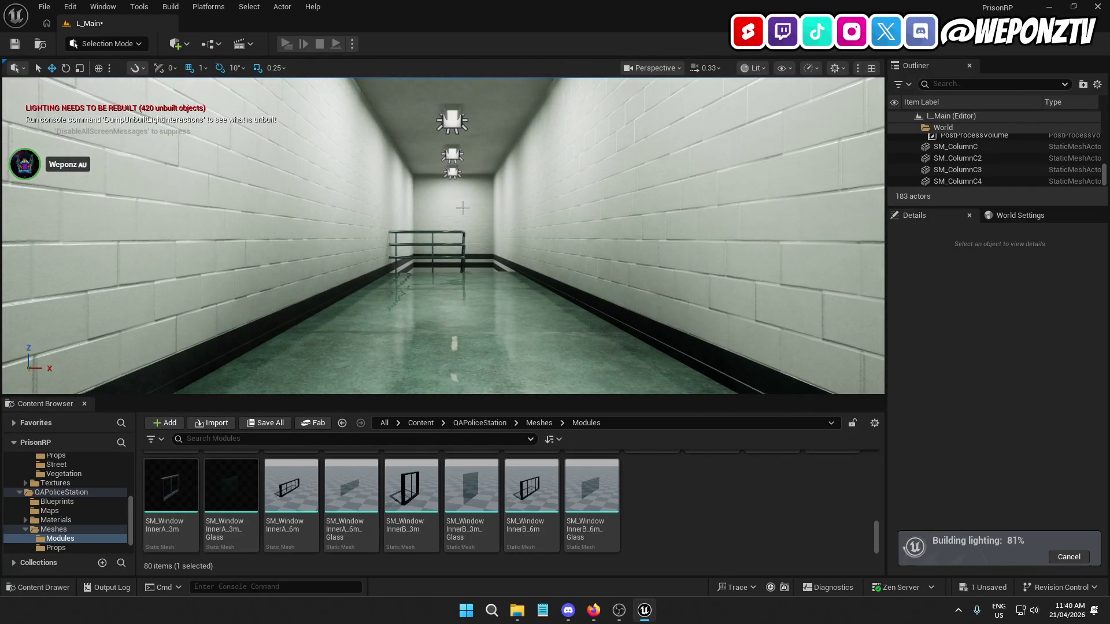
pyautogui.moveTo(463, 208)
pyautogui.mouseDown()
pyautogui.moveTo(451, 278)
pyautogui.moveTo(440, 231)
pyautogui.moveTo(422, 231)
pyautogui.moveTo(503, 242)
pyautogui.moveTo(606, 225)
pyautogui.mouseUp()
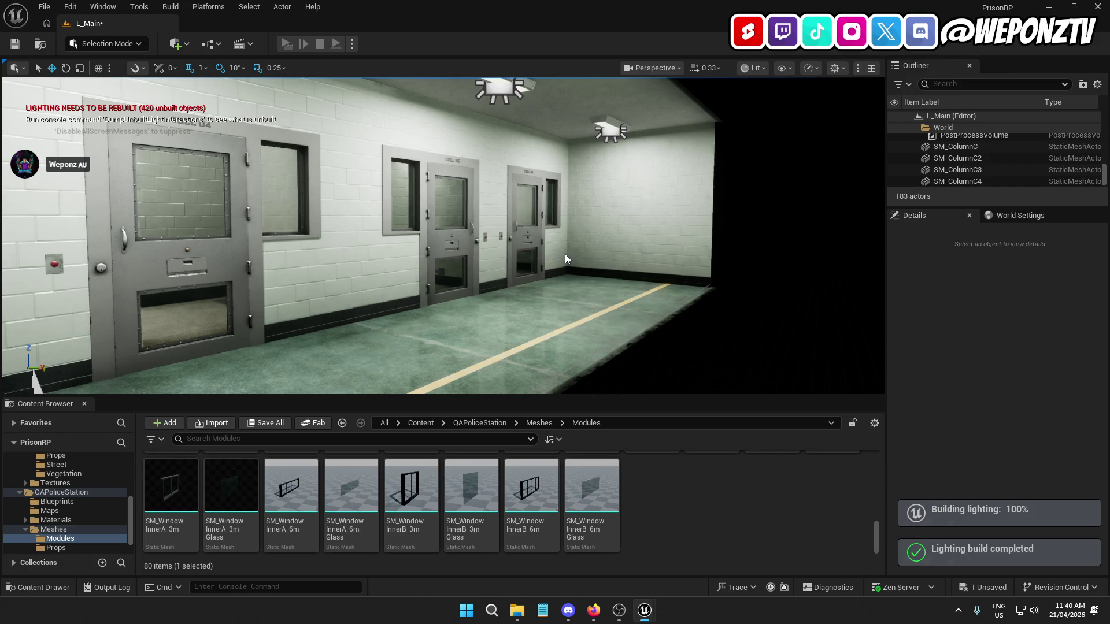
pyautogui.moveTo(564, 255); pyautogui.dragTo(543, 248)
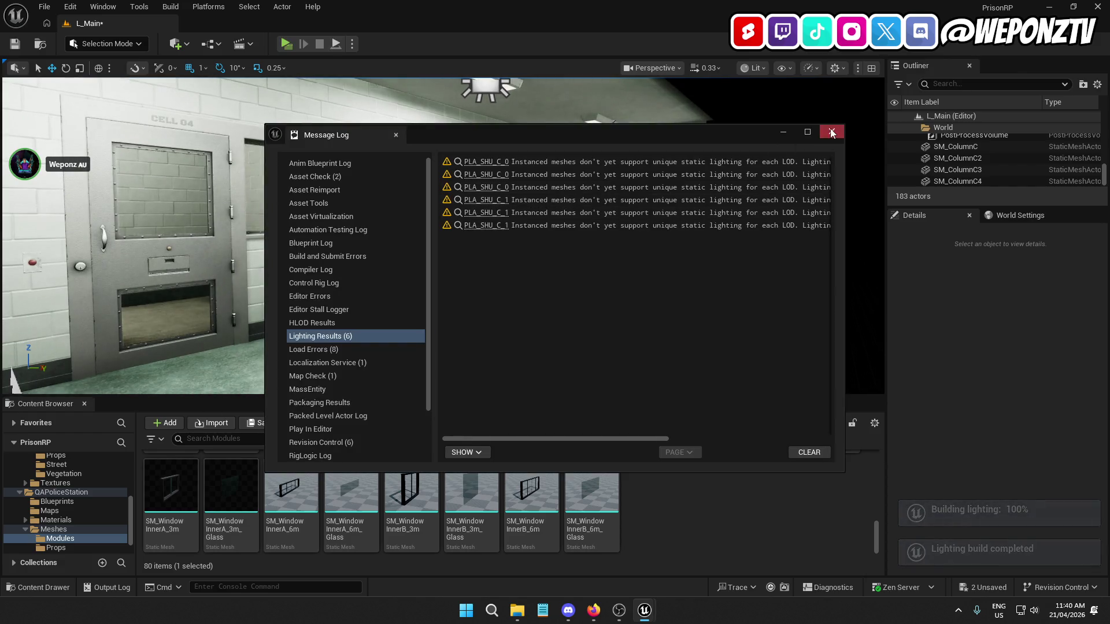
# Close the Message Log and lower the view to the column bases along the wall skirting
pyautogui.click(831, 132)
pyautogui.moveTo(636, 243)
pyautogui.mouseDown()
pyautogui.moveTo(495, 253)
pyautogui.moveTo(486, 217)
pyautogui.moveTo(485, 248)
pyautogui.moveTo(451, 147)
pyautogui.moveTo(462, 151)
pyautogui.moveTo(430, 152)
pyautogui.moveTo(488, 134)
pyautogui.moveTo(489, 98)
pyautogui.mouseUp()
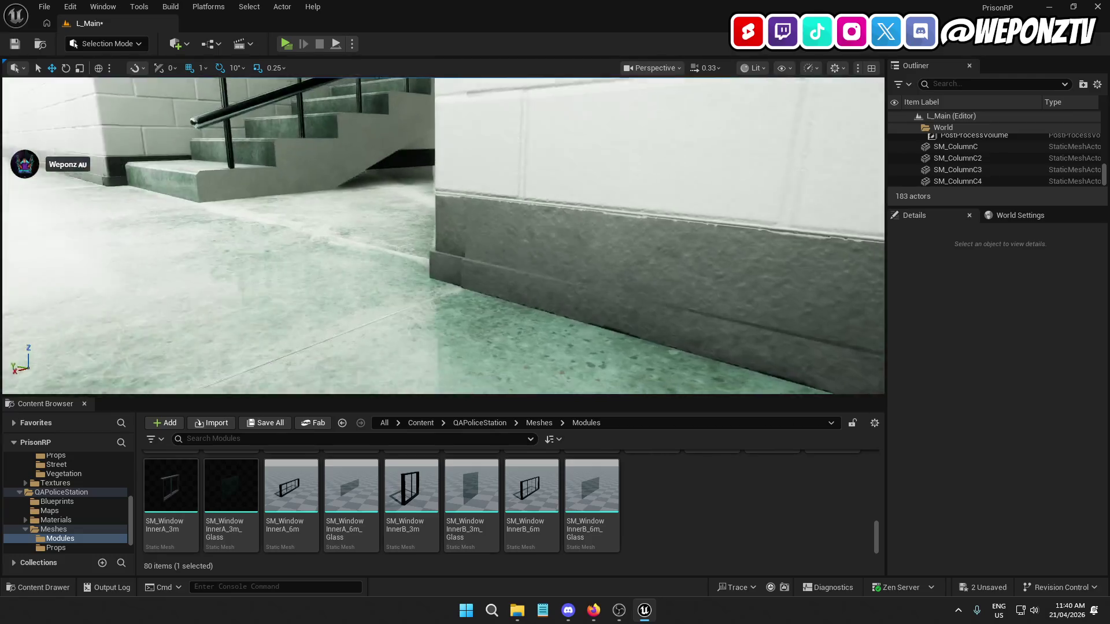
pyautogui.moveTo(488, 99)
pyautogui.mouseDown()
pyautogui.moveTo(488, 110)
pyautogui.moveTo(532, 110)
pyautogui.moveTo(500, 111)
pyautogui.moveTo(547, 194)
pyautogui.mouseUp()
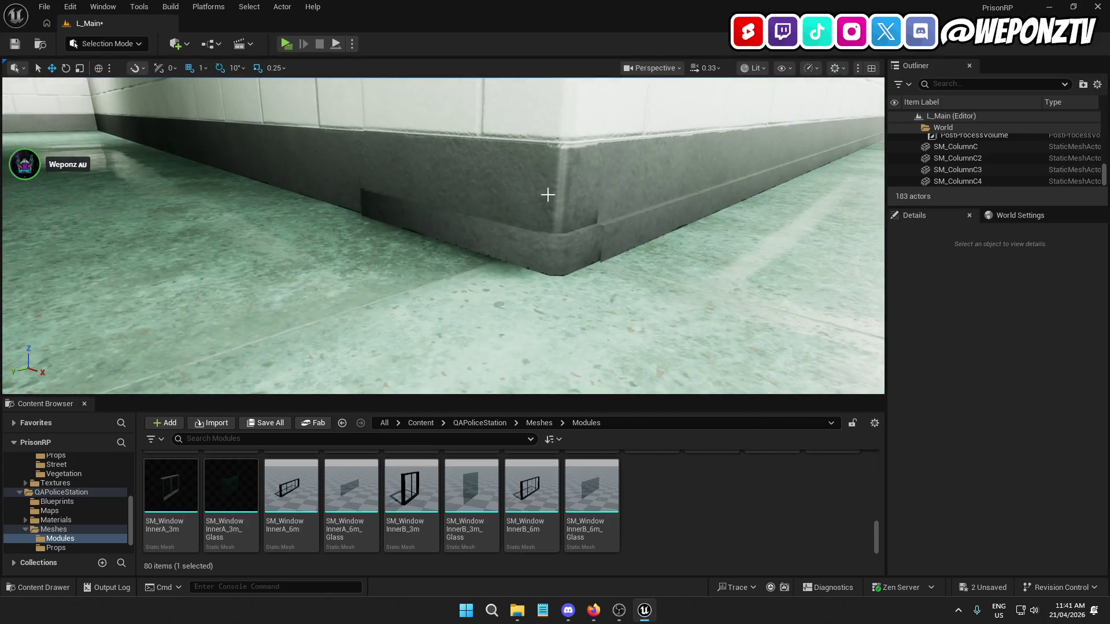
# Nudge columns SM_ColumnC3 and SM_ColumnC4 slightly along X
pyautogui.click(474, 233)
pyautogui.moveTo(472, 219); pyautogui.dragTo(472, 219)
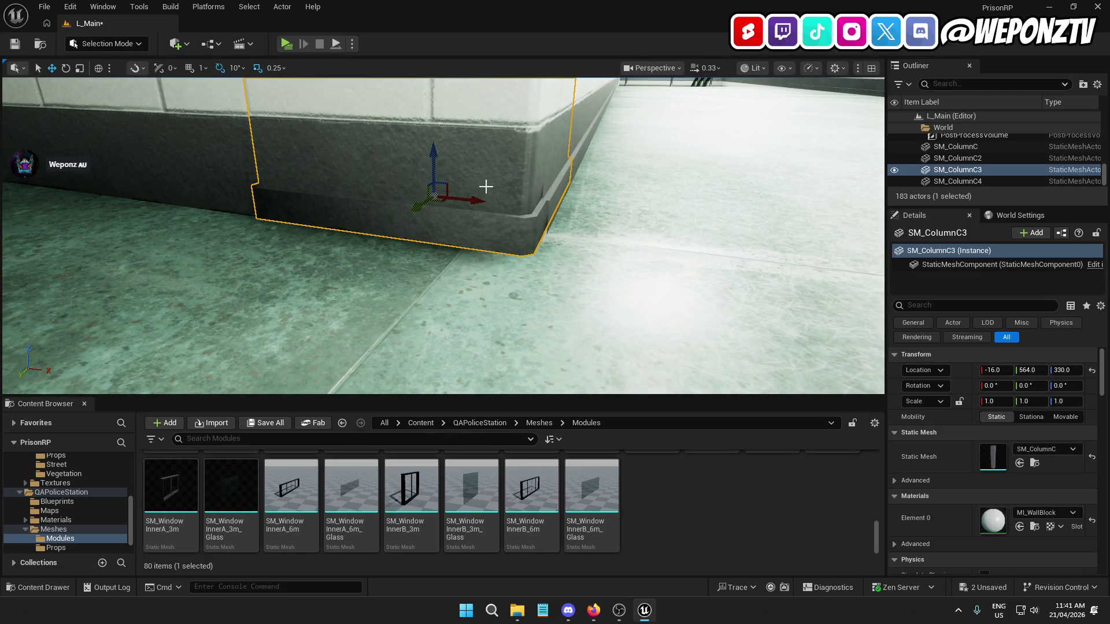
pyautogui.moveTo(474, 202); pyautogui.dragTo(498, 201)
pyautogui.click(420, 206)
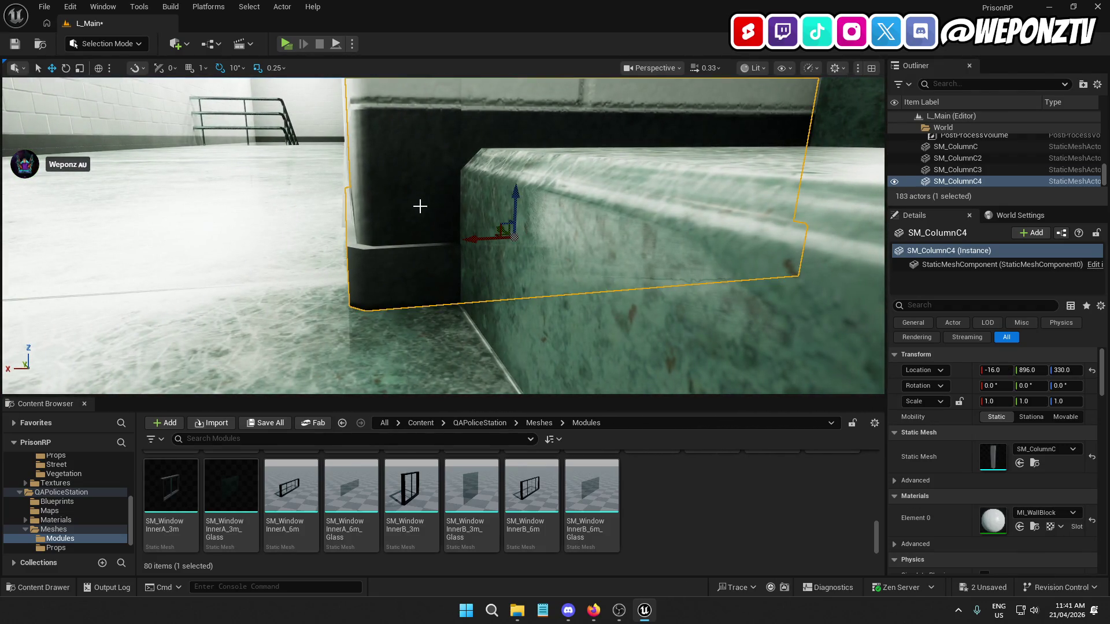
pyautogui.moveTo(466, 241); pyautogui.dragTo(463, 242)
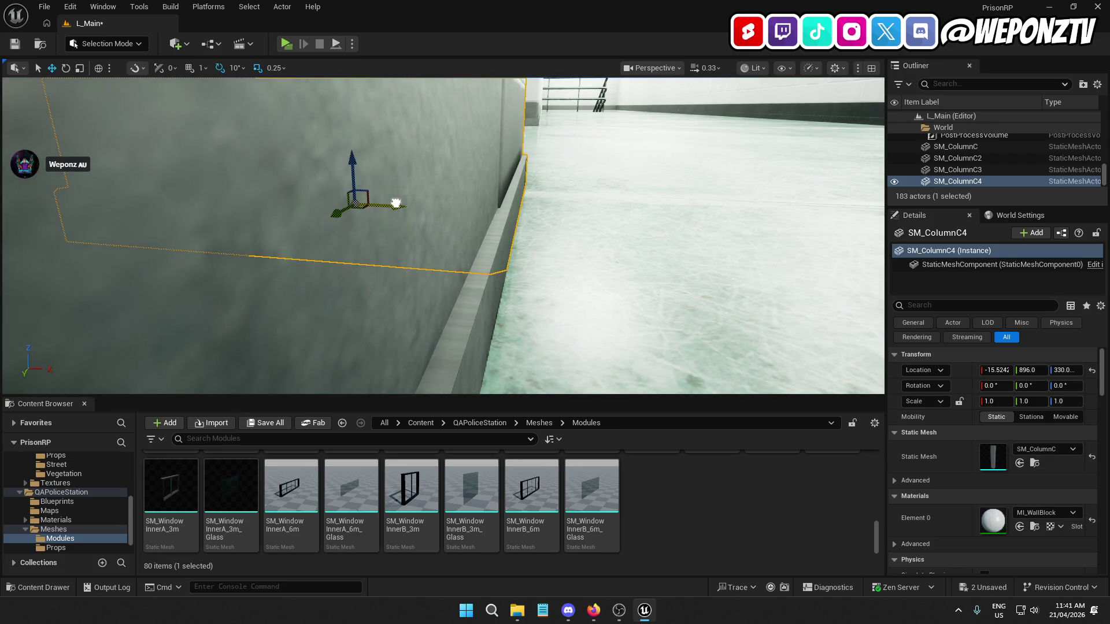
pyautogui.moveTo(395, 203); pyautogui.dragTo(446, 223)
pyautogui.moveTo(532, 149)
pyautogui.mouseDown()
pyautogui.moveTo(503, 154)
pyautogui.moveTo(489, 140)
pyautogui.moveTo(428, 163)
pyautogui.moveTo(469, 159)
pyautogui.mouseUp()
# Reselect SM_ColumnC4, fly to its base, and nudge it along Y to 895.3135
pyautogui.click(420, 164)
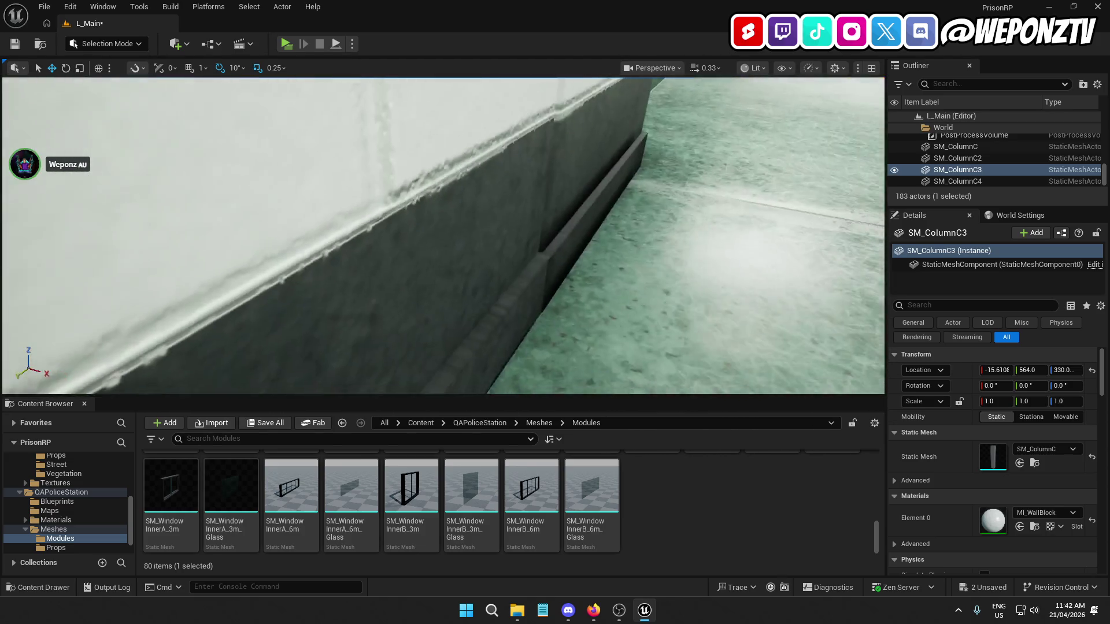
pyautogui.click(469, 214)
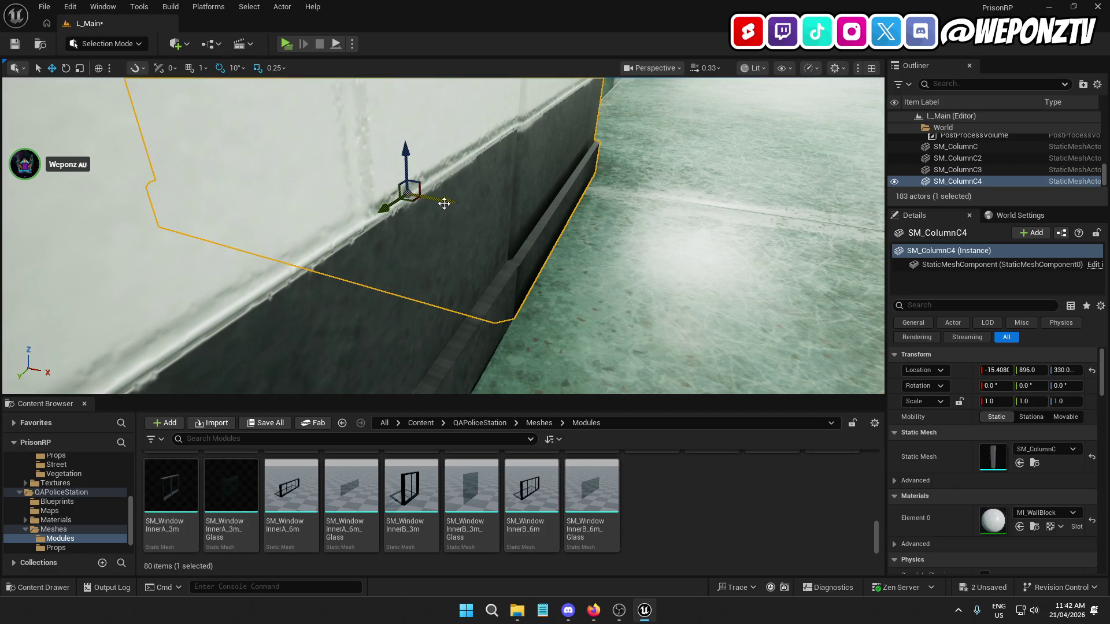
pyautogui.click(481, 216)
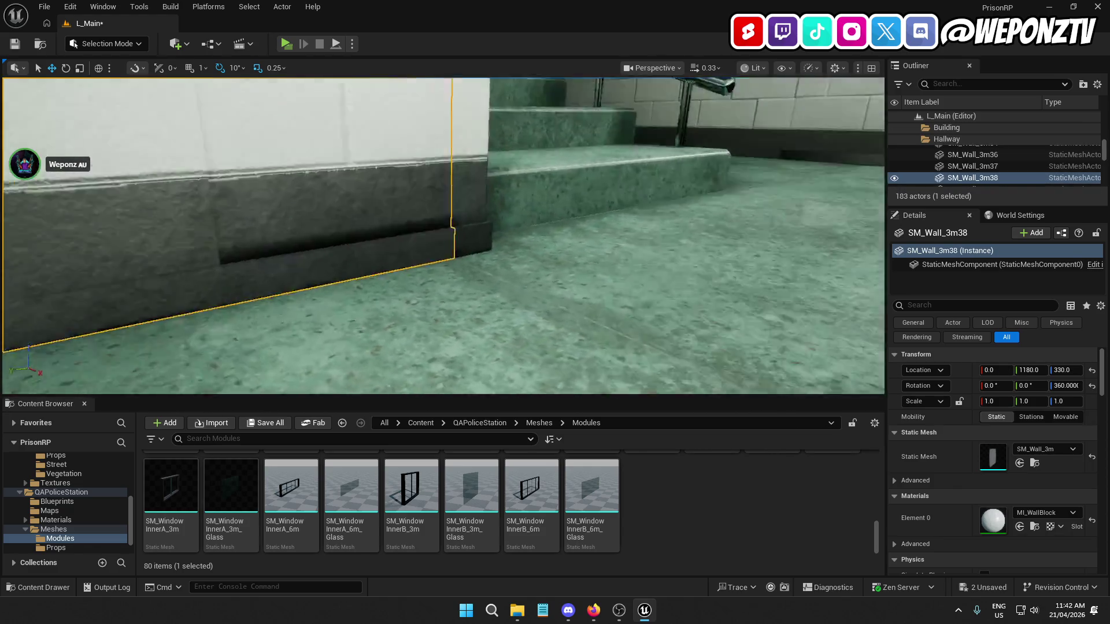
pyautogui.press('w')
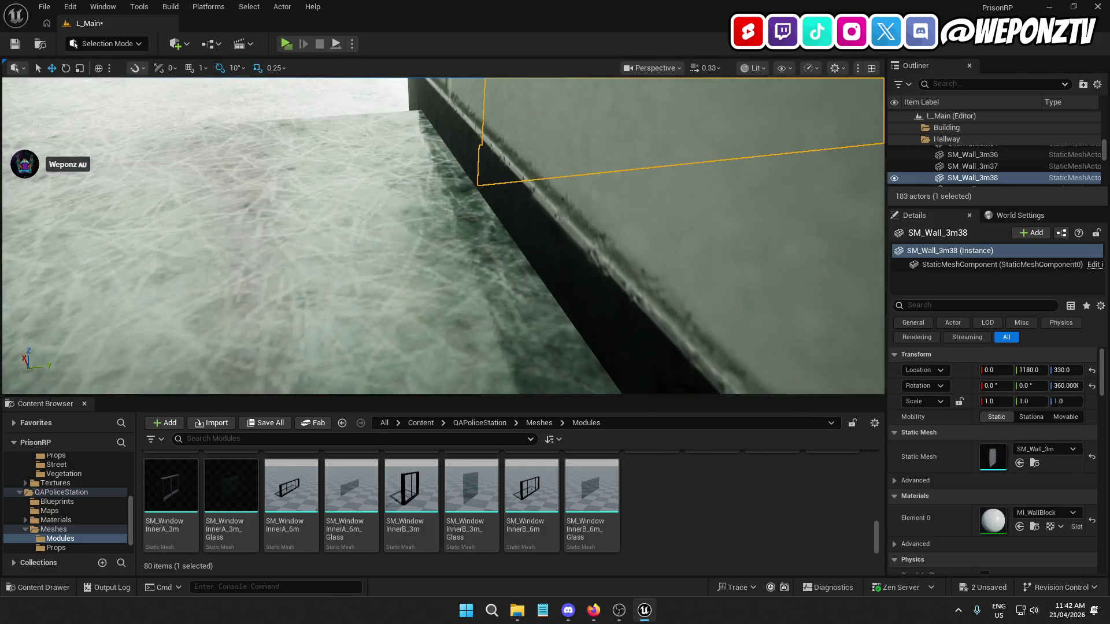
pyautogui.hotkey('ctrl', 'z')
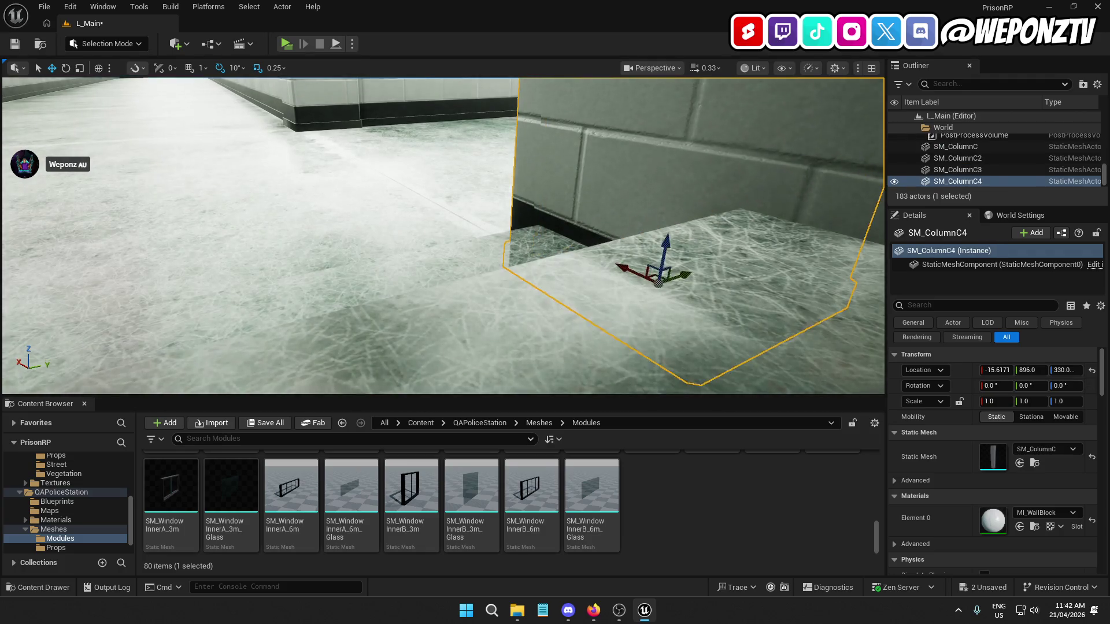
pyautogui.press('w')
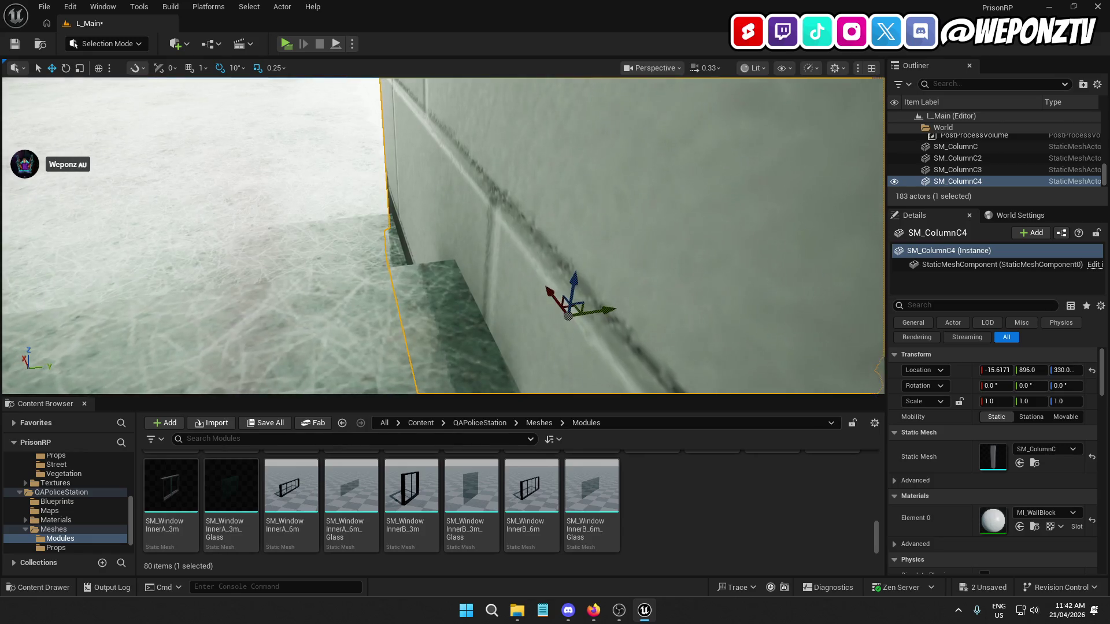
pyautogui.press('w')
pyautogui.press('w')
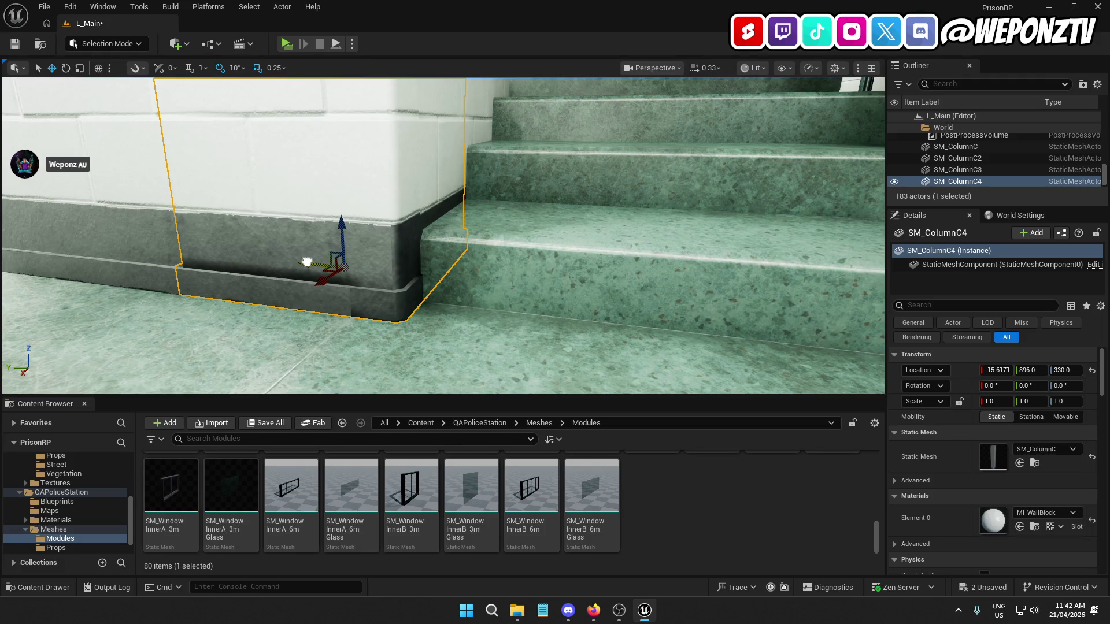
pyautogui.moveTo(307, 262); pyautogui.dragTo(309, 263)
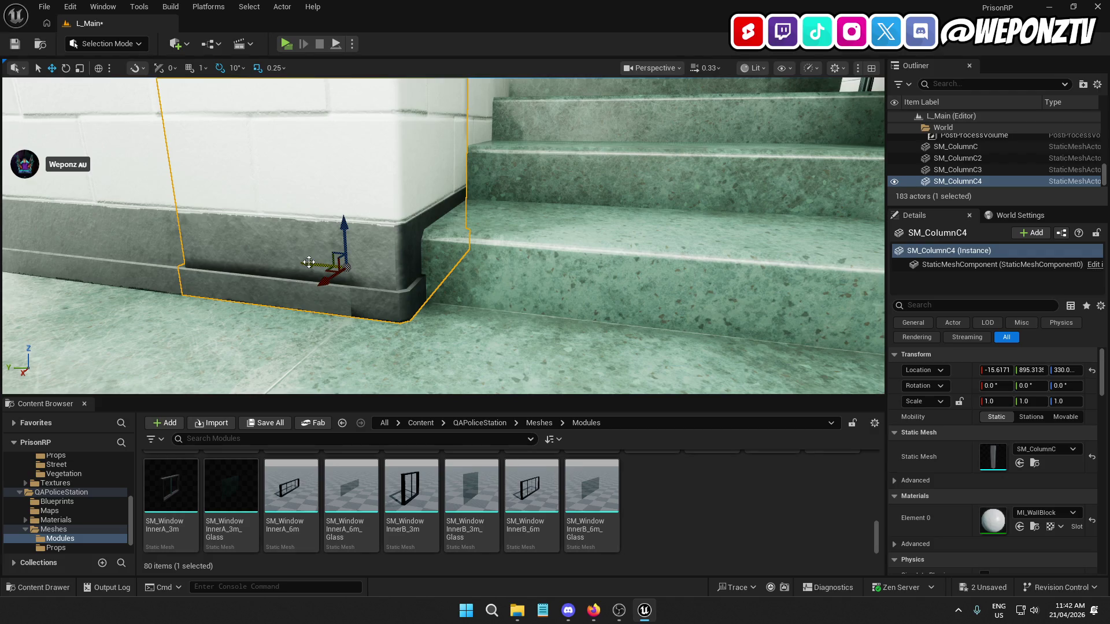
pyautogui.press('a')
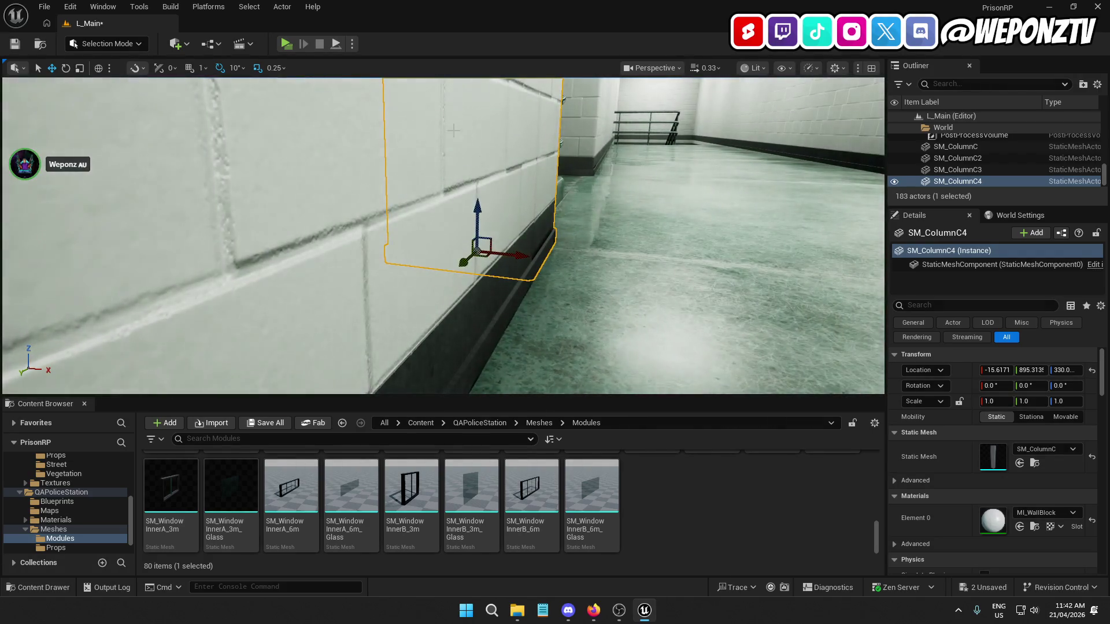
pyautogui.click(201, 67)
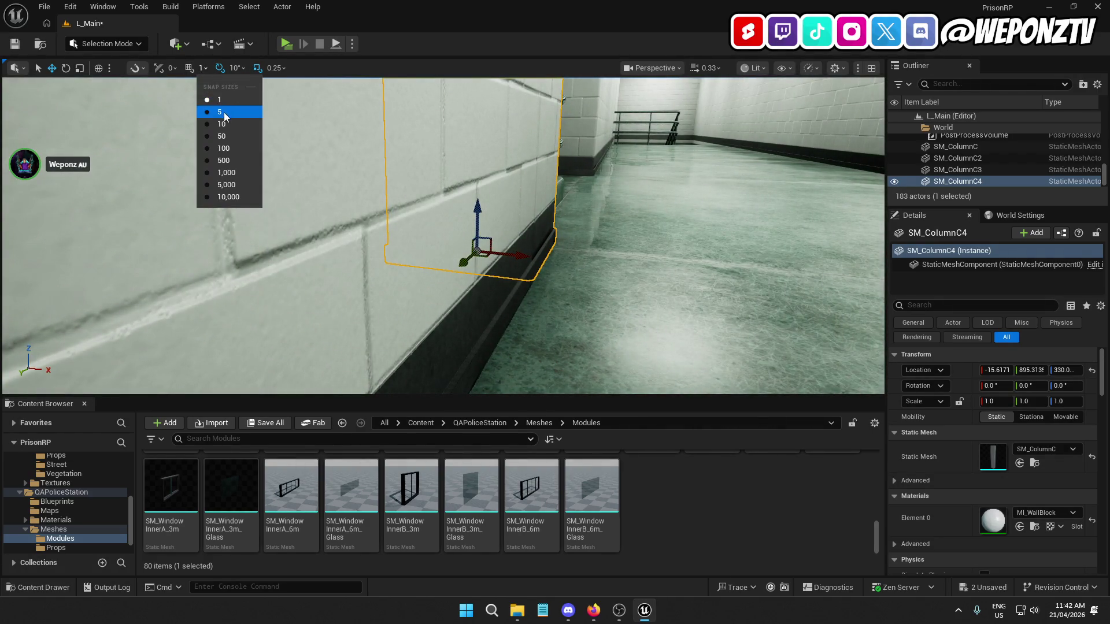
# Try a 5-unit snap move on SM_ColumnC4, undo it, then move it 1 unit along X at 1-unit snap
pyautogui.click(224, 117)
pyautogui.press('w')
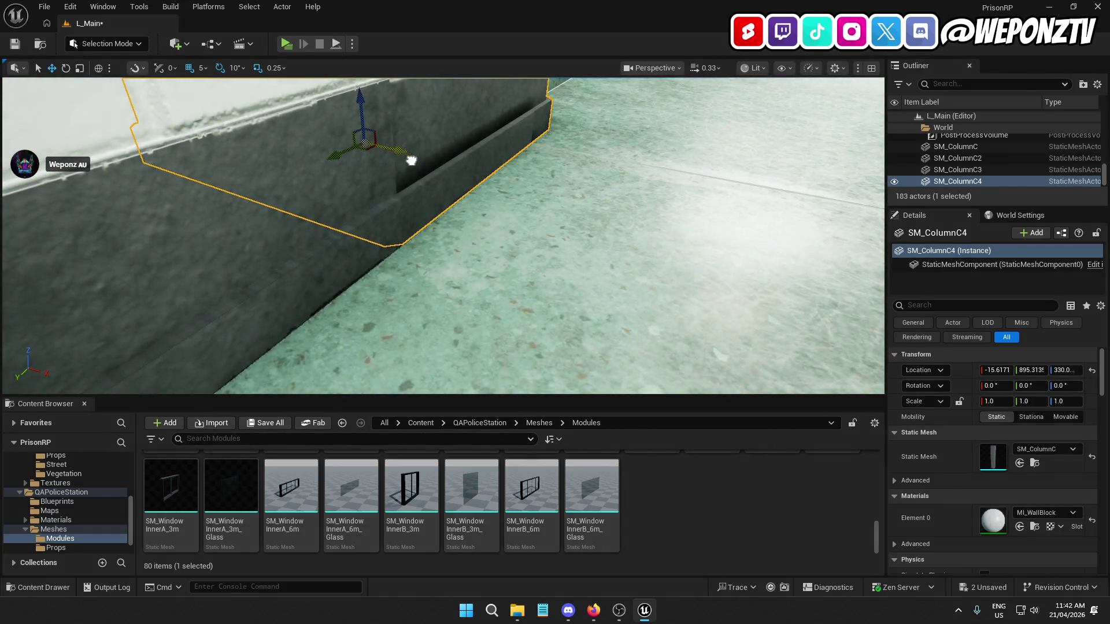
pyautogui.moveTo(411, 161); pyautogui.dragTo(424, 164)
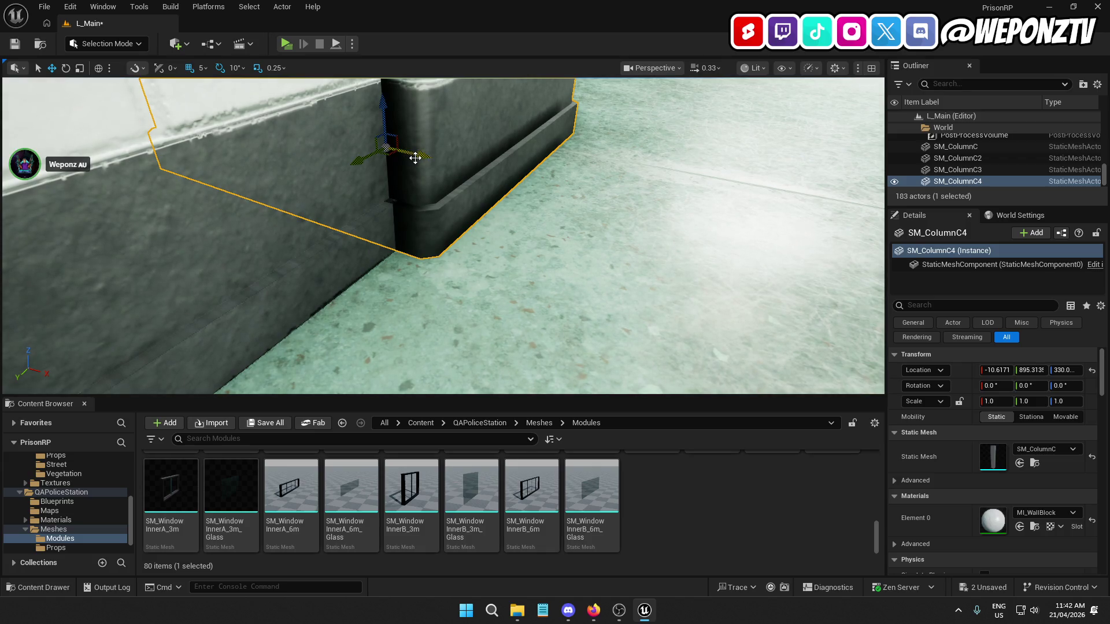
pyautogui.hotkey('ctrl', 'z')
pyautogui.click(202, 67)
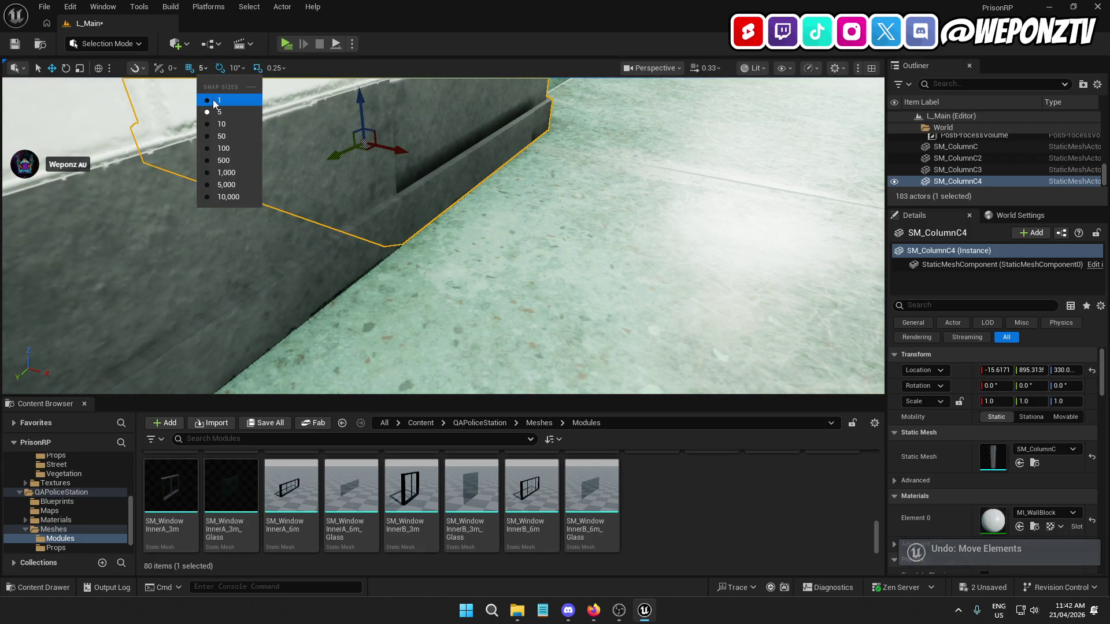
pyautogui.click(218, 101)
pyautogui.moveTo(396, 153); pyautogui.dragTo(403, 159)
# Fine-tune the column's Y position near the wall corner and turn on grid snapping
pyautogui.moveTo(441, 166); pyautogui.dragTo(441, 167)
pyautogui.moveTo(504, 191); pyautogui.dragTo(503, 192)
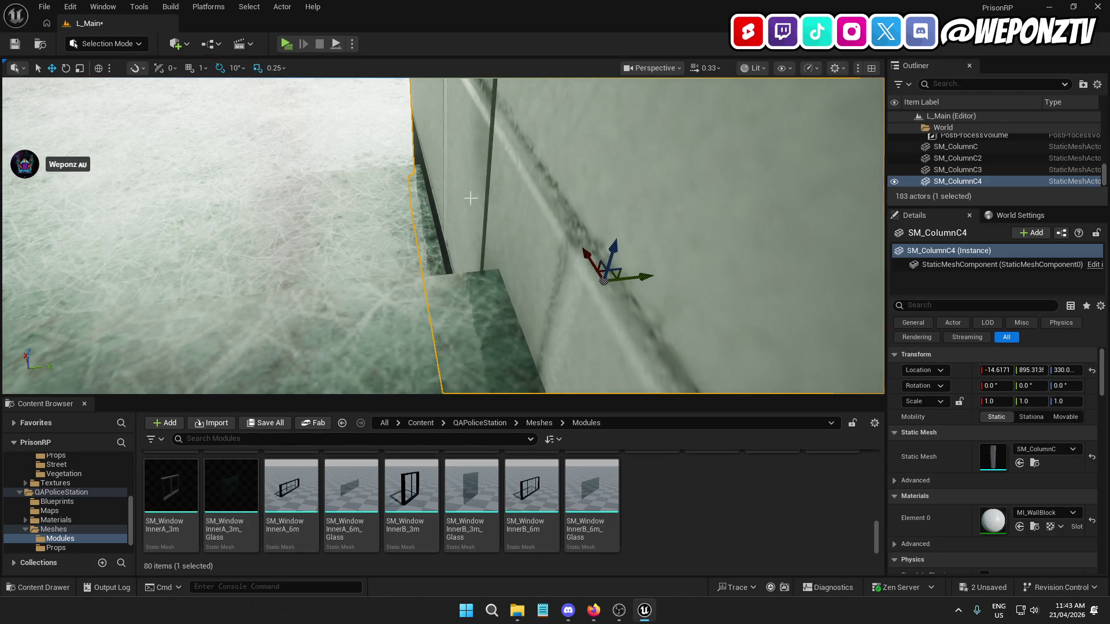
pyautogui.moveTo(641, 278); pyautogui.dragTo(641, 280)
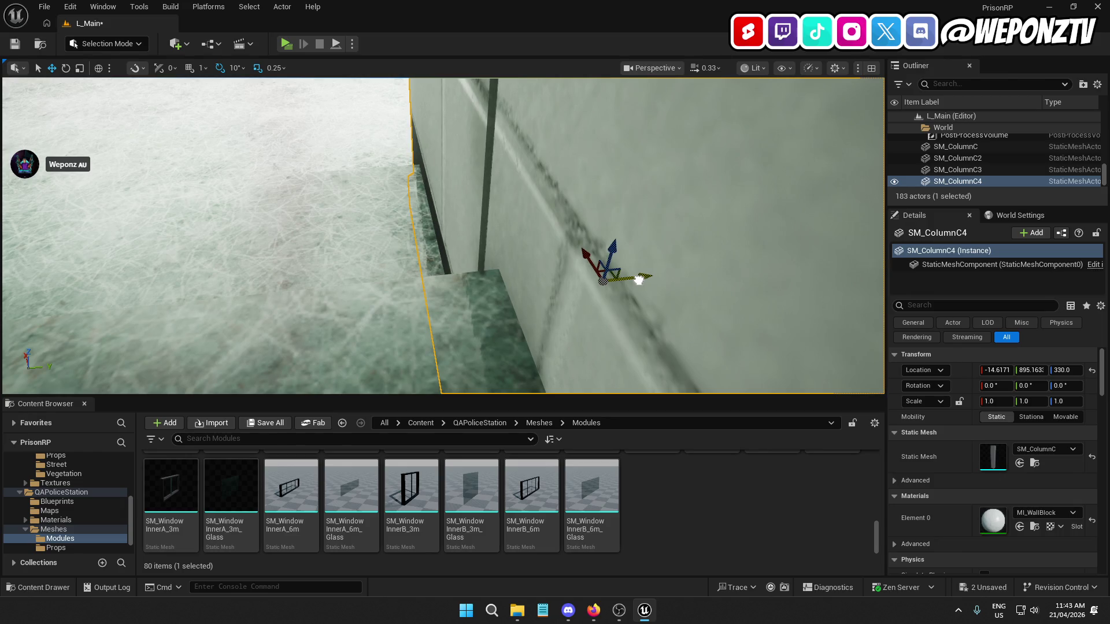
pyautogui.moveTo(642, 280); pyautogui.dragTo(641, 281)
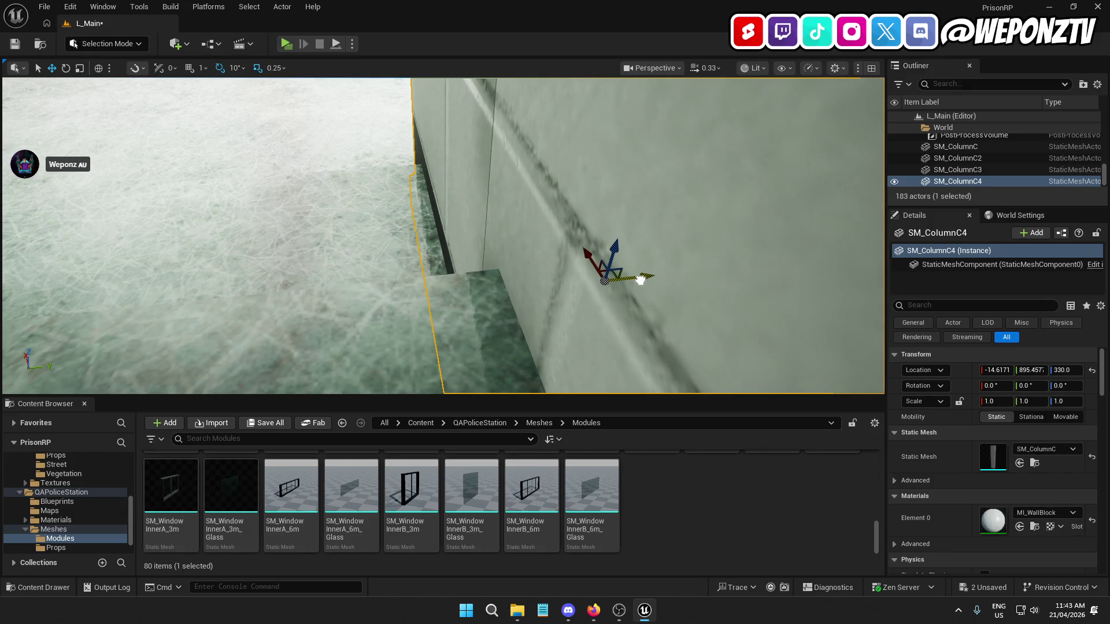
pyautogui.moveTo(640, 281); pyautogui.dragTo(642, 280)
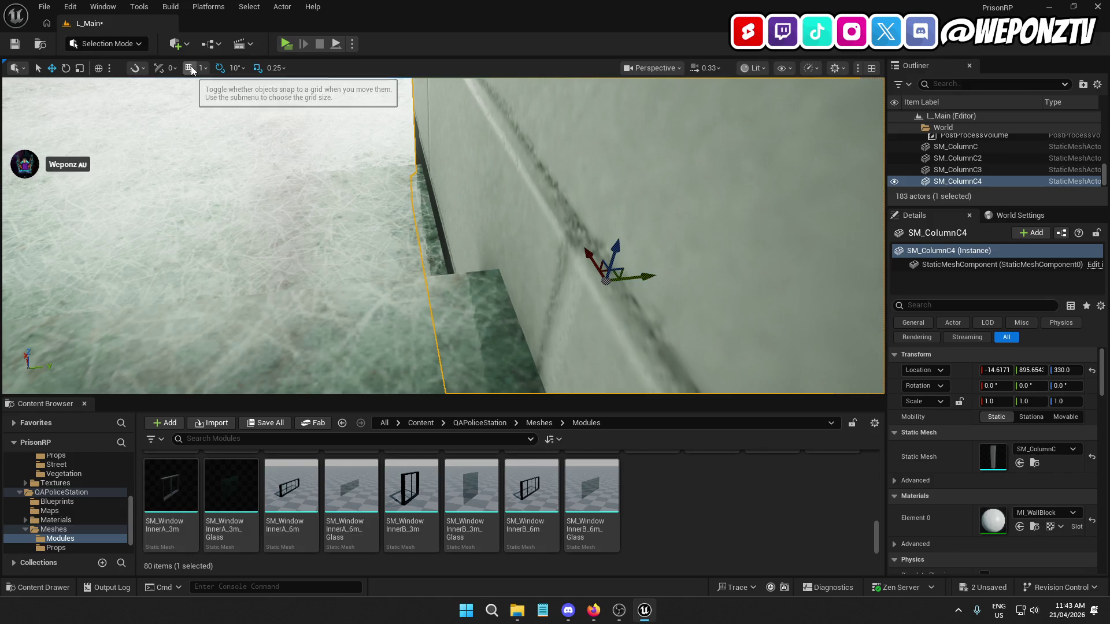
pyautogui.click(190, 68)
pyautogui.click(648, 277)
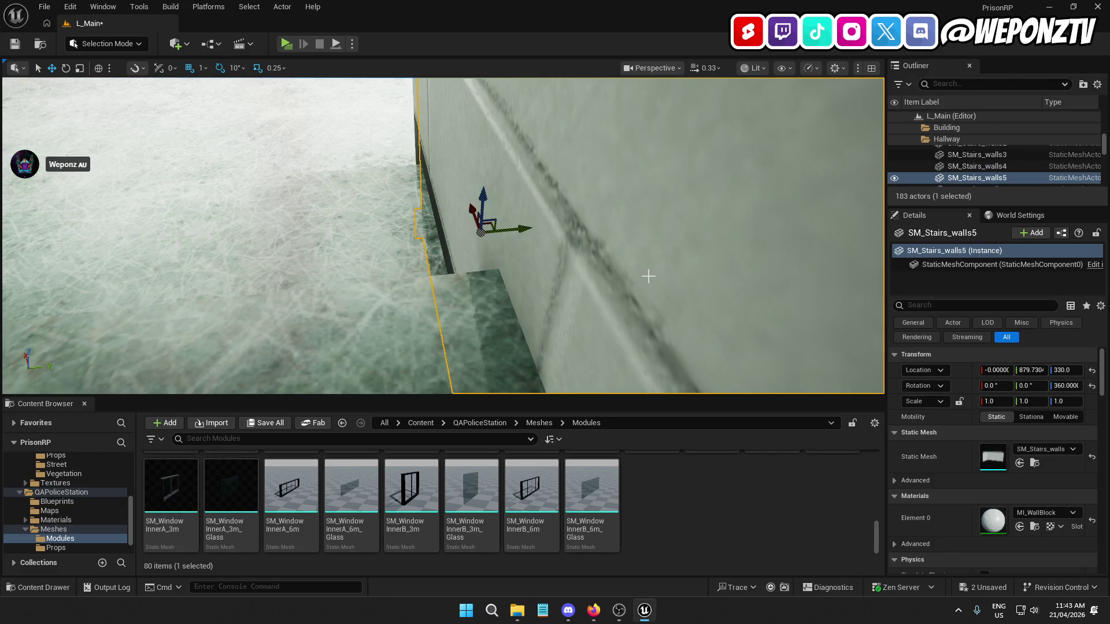
pyautogui.hotkey('ctrl', 'z')
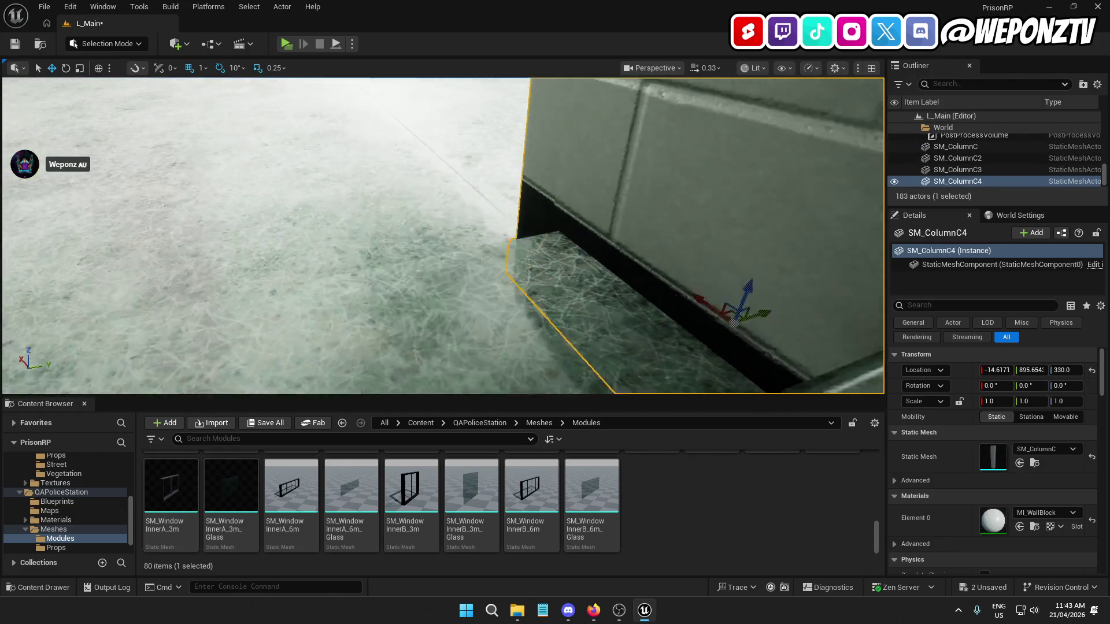
# Move SM_ColumnC4 1 unit along Y to -14.6171, 894.6543, 330, then deselect it
pyautogui.scroll(-5, 663, 172)
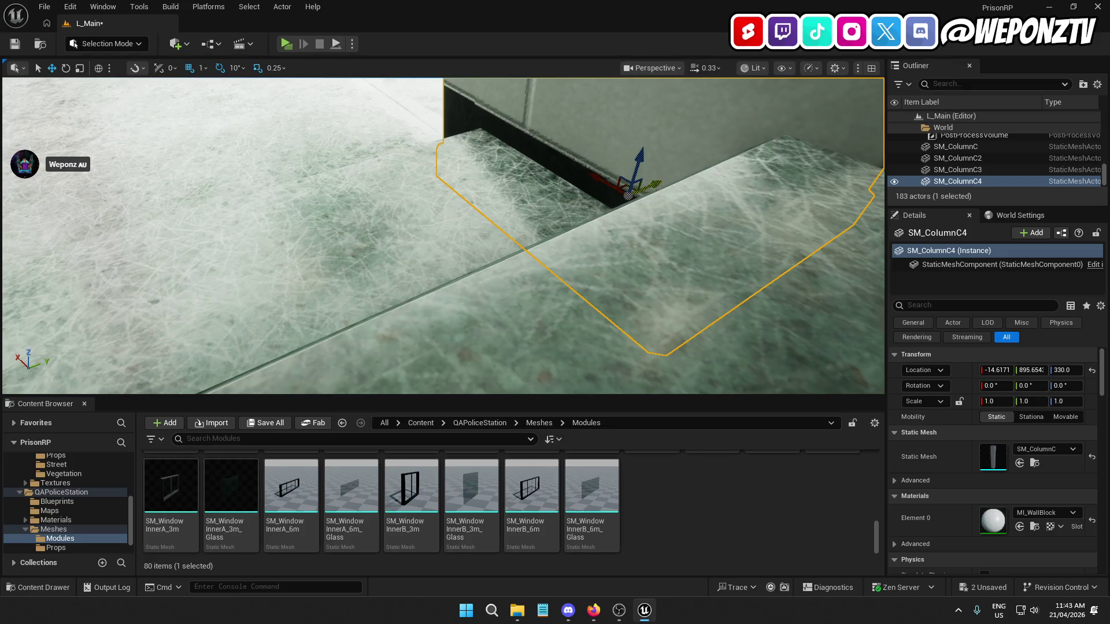
pyautogui.moveTo(654, 185); pyautogui.dragTo(651, 187)
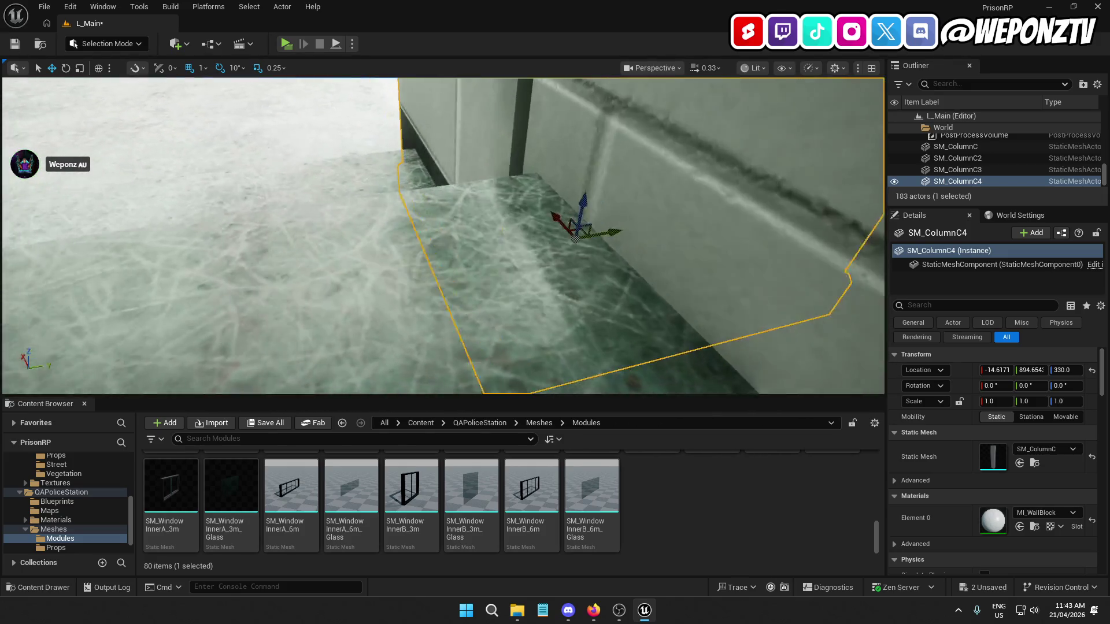
pyautogui.hotkey('ctrl', 'z')
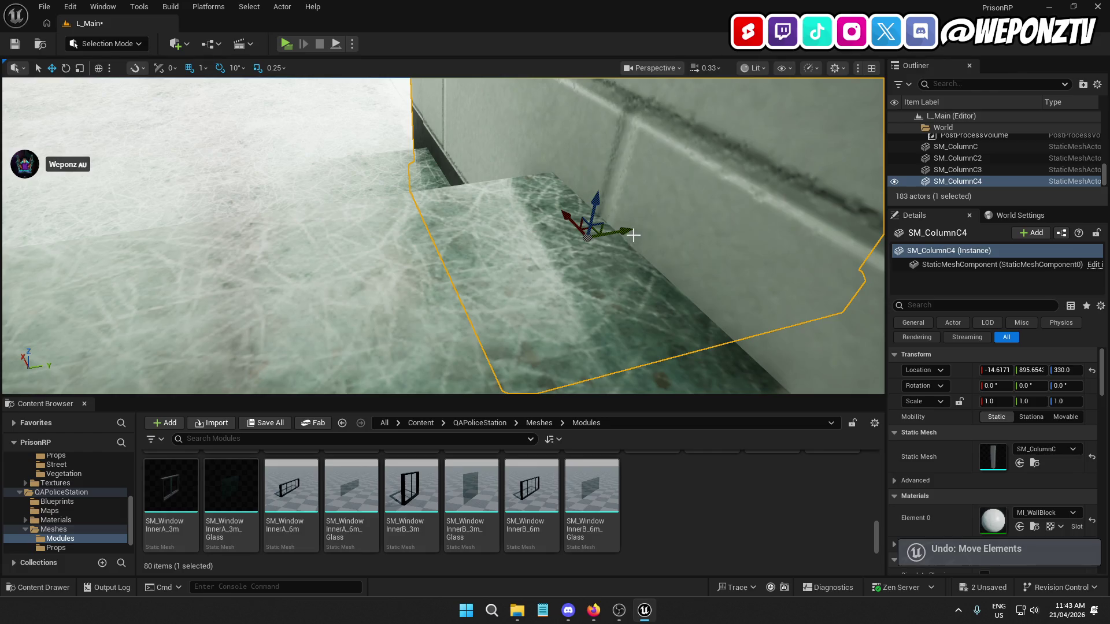
pyautogui.moveTo(624, 231); pyautogui.dragTo(621, 232)
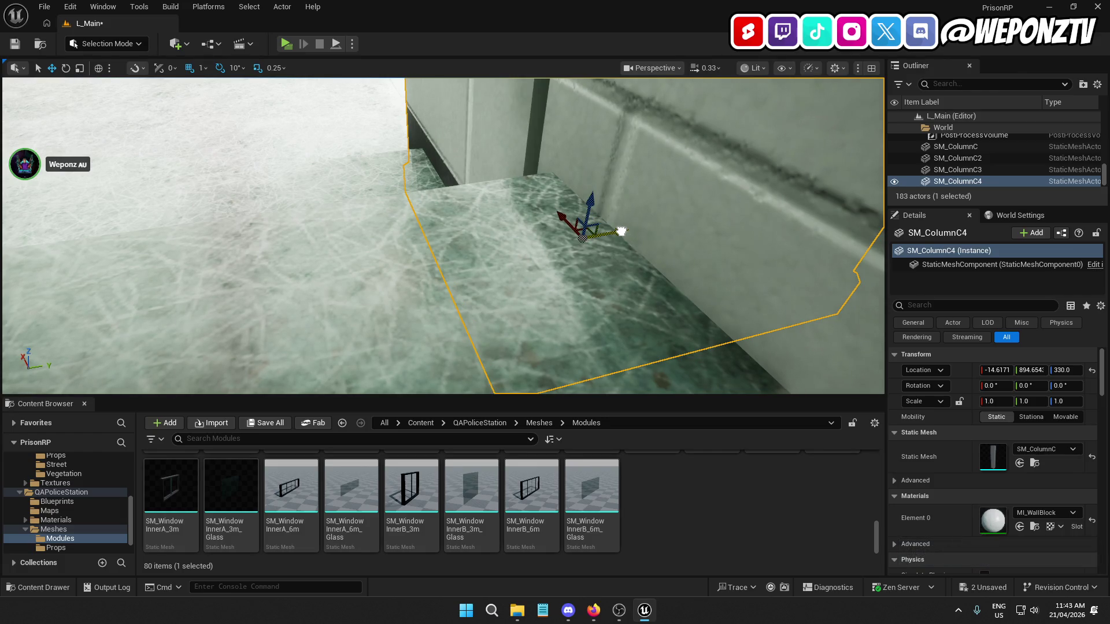
pyautogui.press('f')
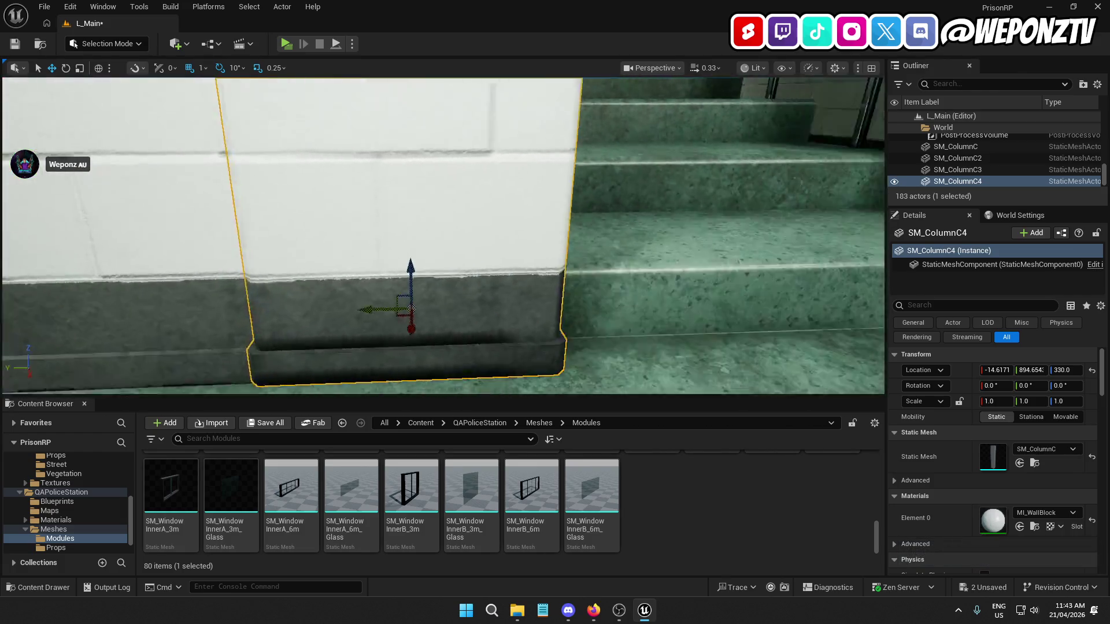
pyautogui.moveTo(411, 309)
pyautogui.mouseDown()
pyautogui.moveTo(458, 248)
pyautogui.moveTo(612, 309)
pyautogui.moveTo(469, 231)
pyautogui.moveTo(335, 185)
pyautogui.moveTo(327, 162)
pyautogui.mouseUp()
pyautogui.click(439, 99)
pyautogui.moveTo(439, 99)
pyautogui.mouseDown()
pyautogui.moveTo(419, 150)
pyautogui.moveTo(427, 185)
pyautogui.moveTo(396, 196)
pyautogui.moveTo(453, 186)
pyautogui.mouseUp()
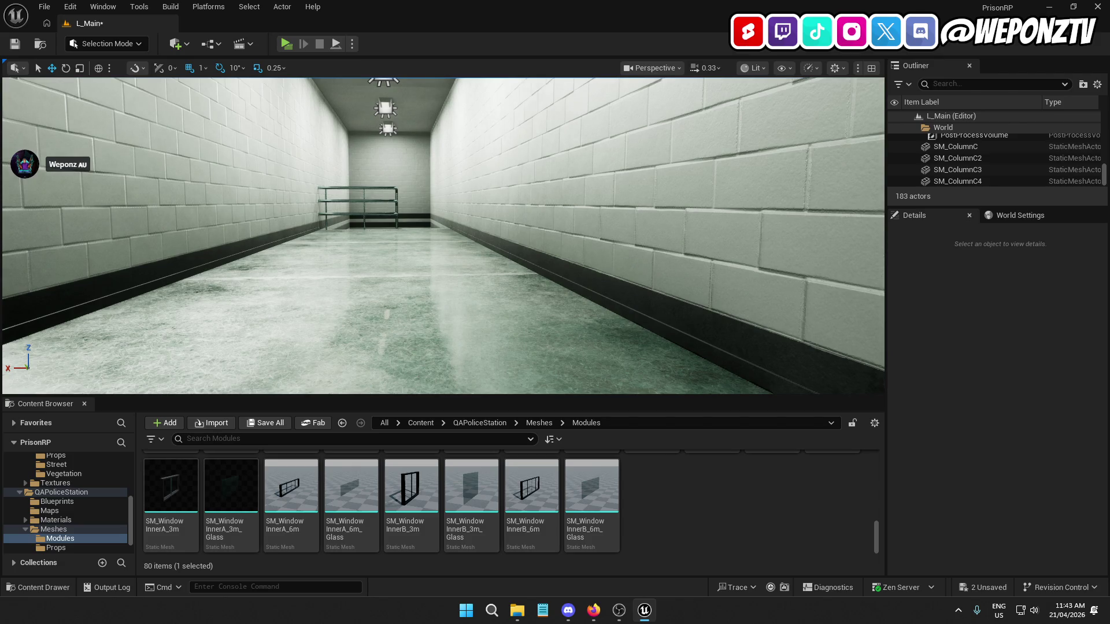
# Delete column SM_ColumnC4 and another stray piece beside the stairs
pyautogui.moveTo(453, 186); pyautogui.dragTo(431, 191)
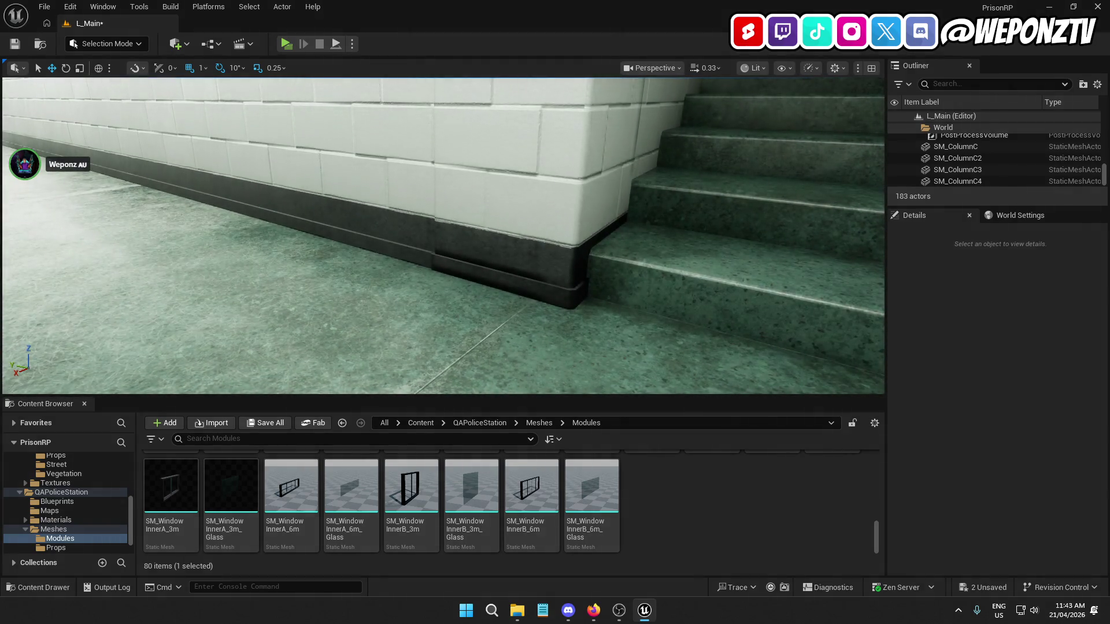
pyautogui.click(593, 218)
pyautogui.press('Delete')
pyautogui.moveTo(563, 221)
pyautogui.mouseDown()
pyautogui.moveTo(682, 199)
pyautogui.moveTo(607, 203)
pyautogui.moveTo(653, 191)
pyautogui.moveTo(641, 150)
pyautogui.moveTo(645, 196)
pyautogui.moveTo(696, 200)
pyautogui.moveTo(687, 220)
pyautogui.moveTo(635, 174)
pyautogui.mouseUp()
pyautogui.click(710, 198)
pyautogui.press('Delete')
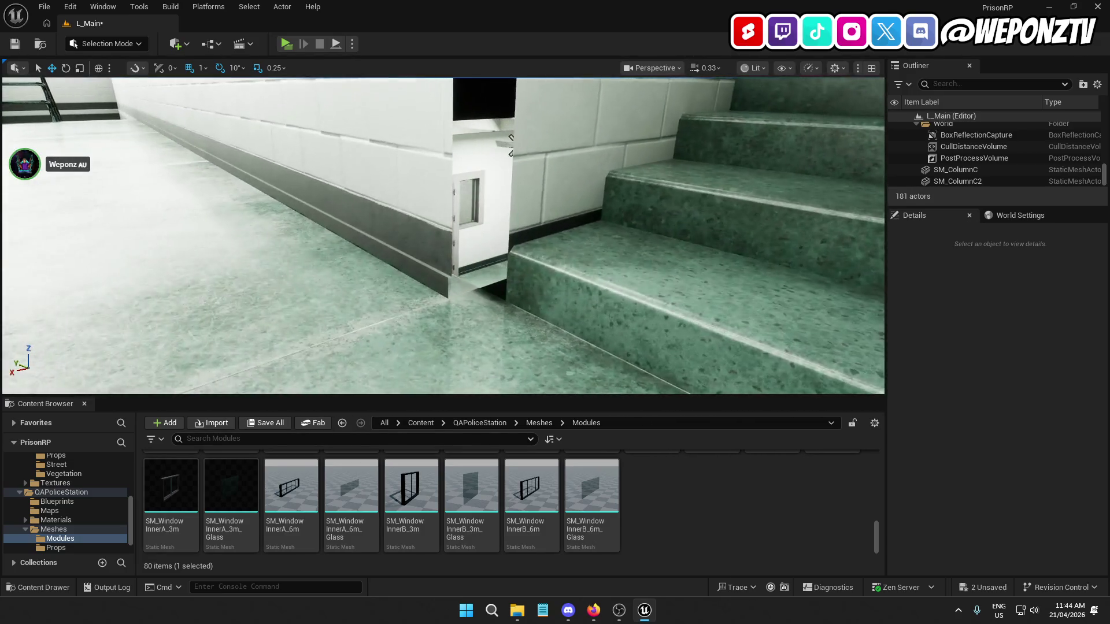
pyautogui.click(557, 215)
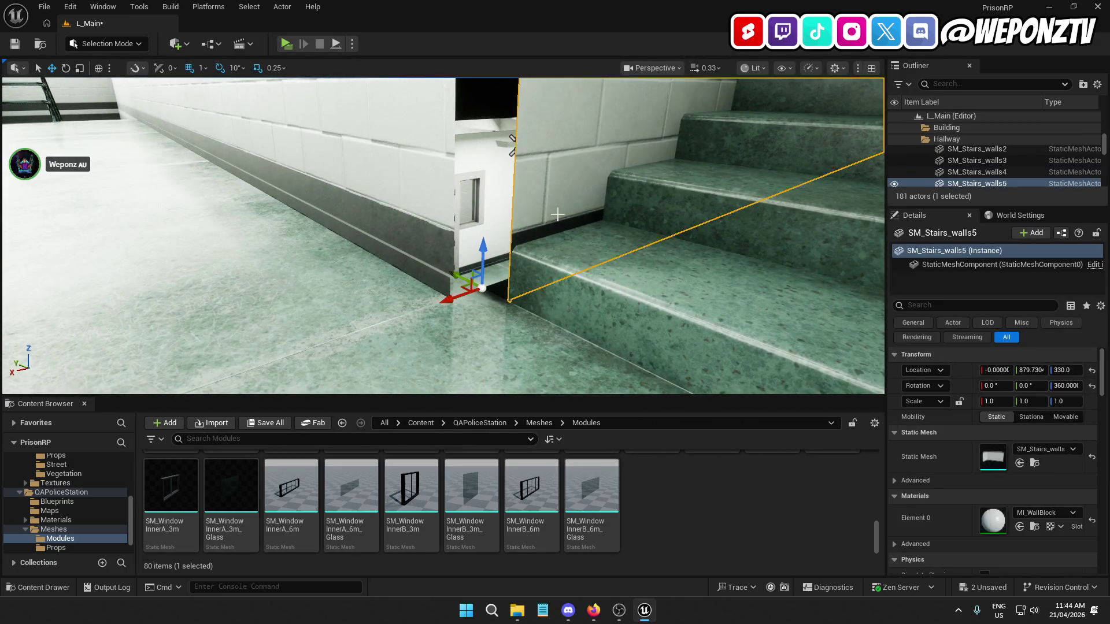
# Set grid snap to 10 and inspect the wall-stair corner, checking walls SM_Wall_3m38 and SM_Wall_3m33
pyautogui.click(202, 68)
pyautogui.click(233, 125)
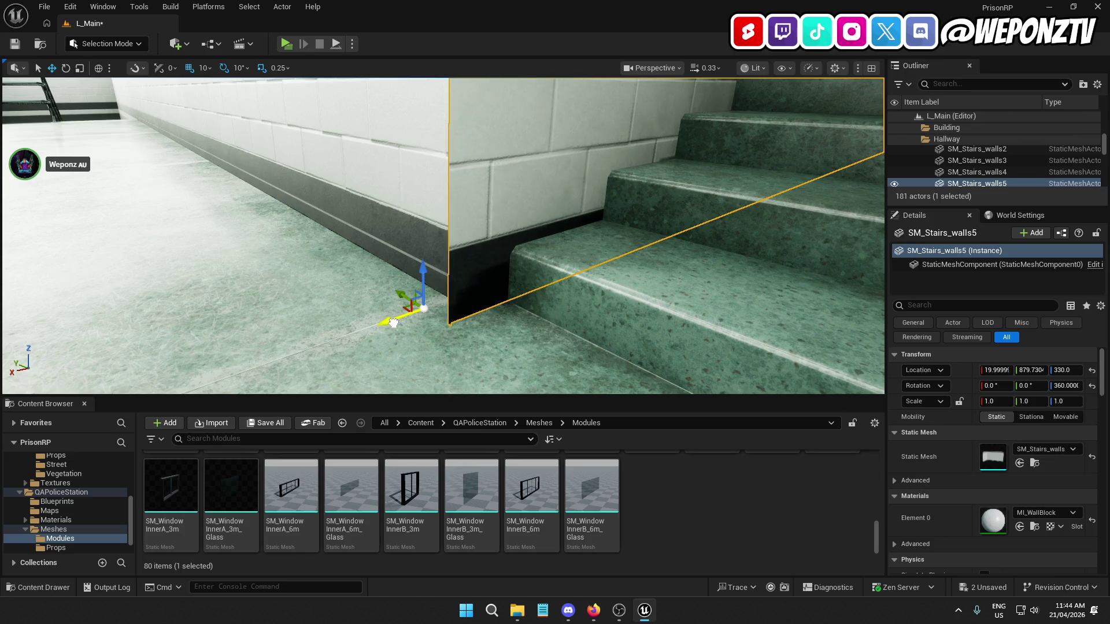
pyautogui.moveTo(411, 319)
pyautogui.mouseDown()
pyautogui.moveTo(378, 318)
pyautogui.moveTo(329, 257)
pyautogui.mouseUp()
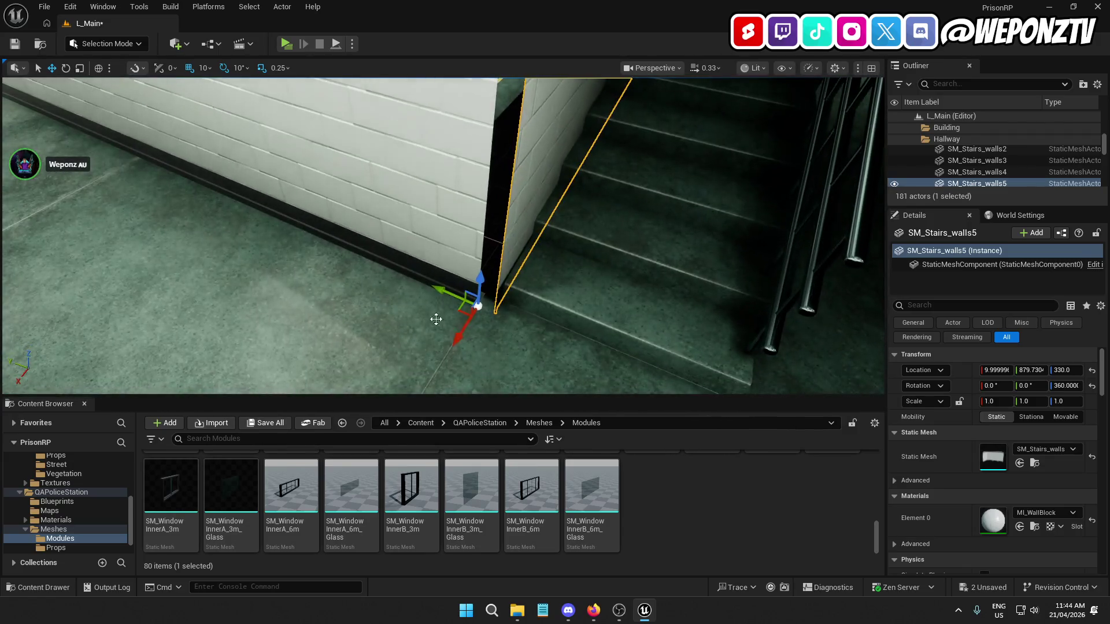
pyautogui.click(430, 254)
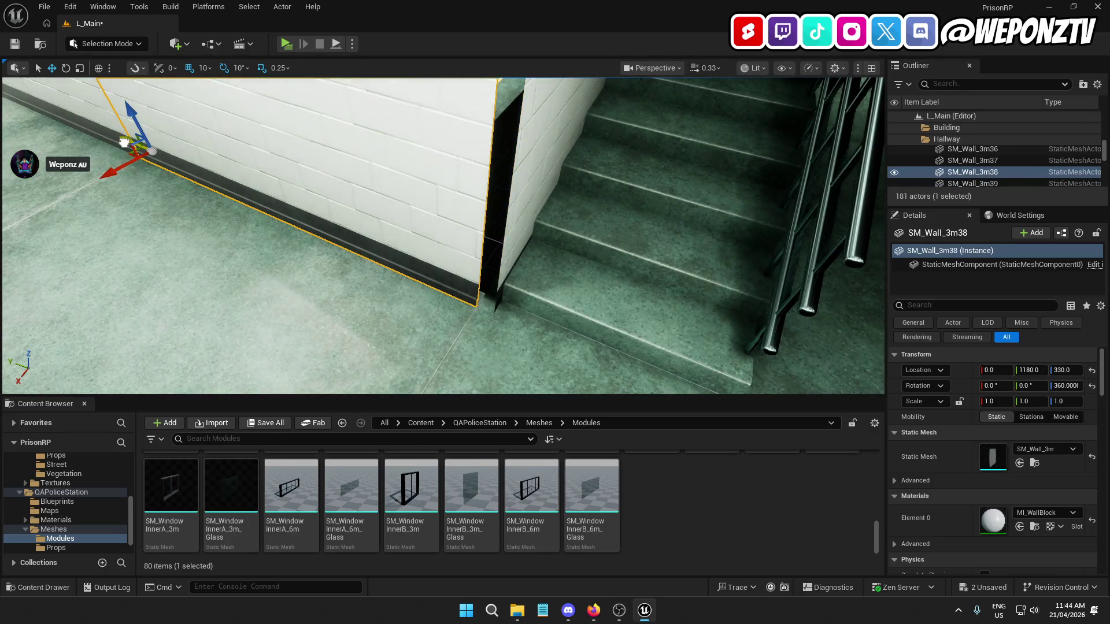
pyautogui.click(324, 323)
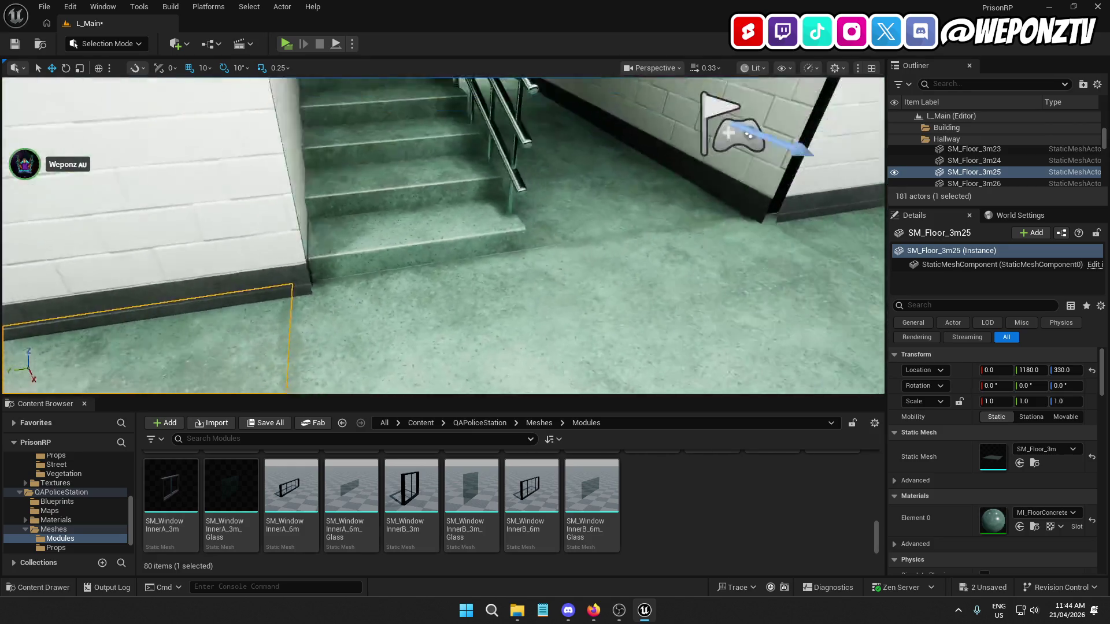
pyautogui.moveTo(456, 288); pyautogui.dragTo(405, 289)
pyautogui.click(596, 262)
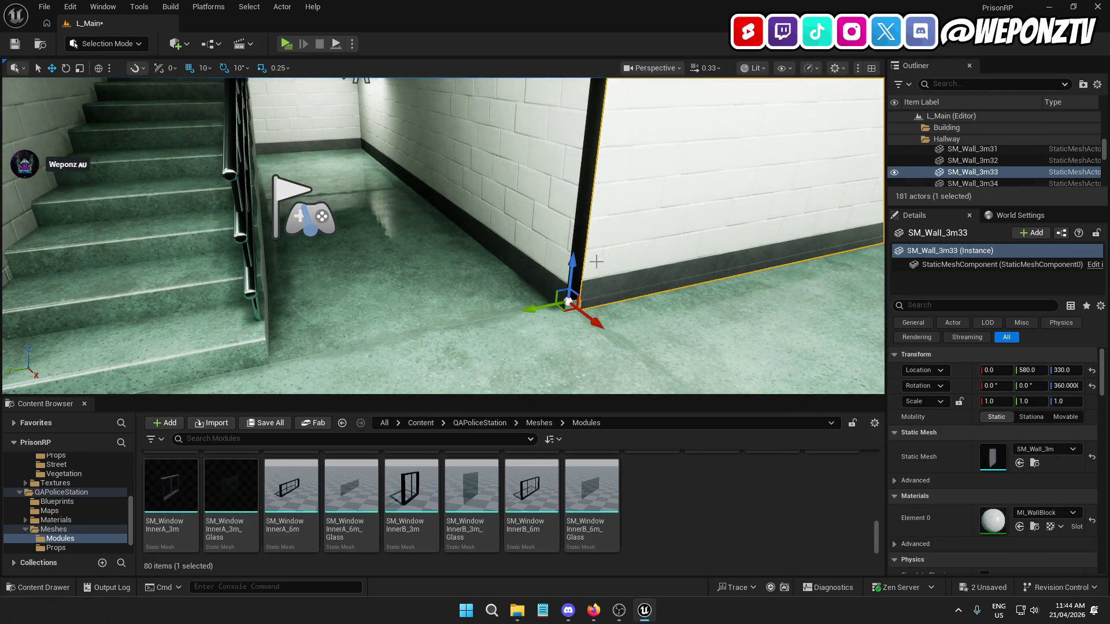
pyautogui.click(530, 336)
pyautogui.moveTo(530, 335)
pyautogui.mouseDown()
pyautogui.moveTo(560, 266)
pyautogui.moveTo(549, 263)
pyautogui.moveTo(567, 260)
pyautogui.moveTo(555, 260)
pyautogui.moveTo(543, 295)
pyautogui.moveTo(544, 260)
pyautogui.moveTo(529, 267)
pyautogui.mouseUp()
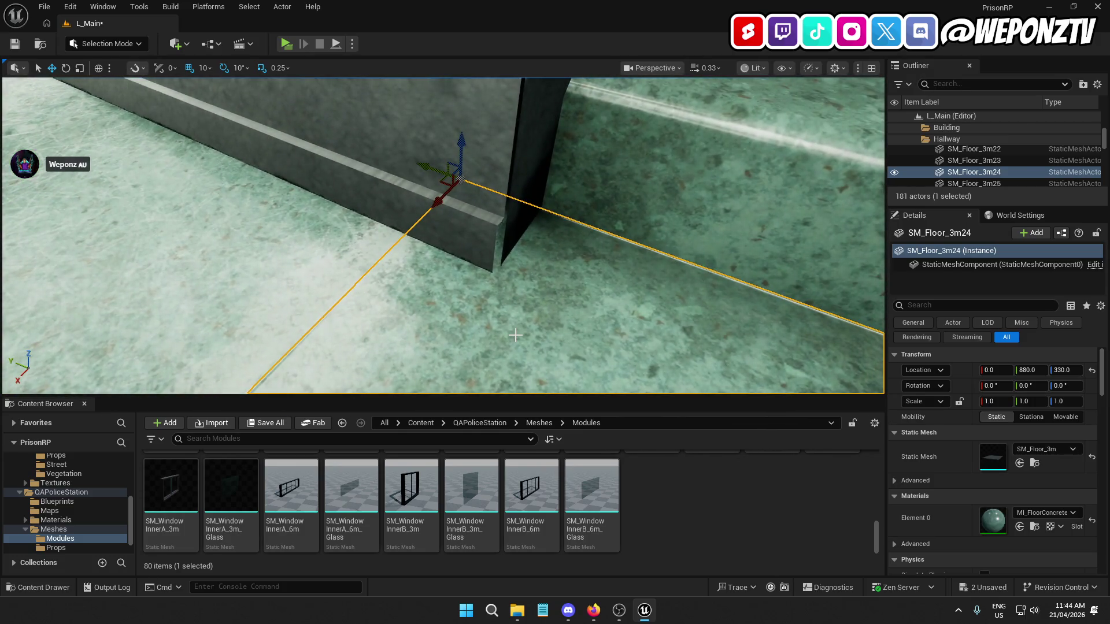
pyautogui.moveTo(277, 120); pyautogui.dragTo(272, 122)
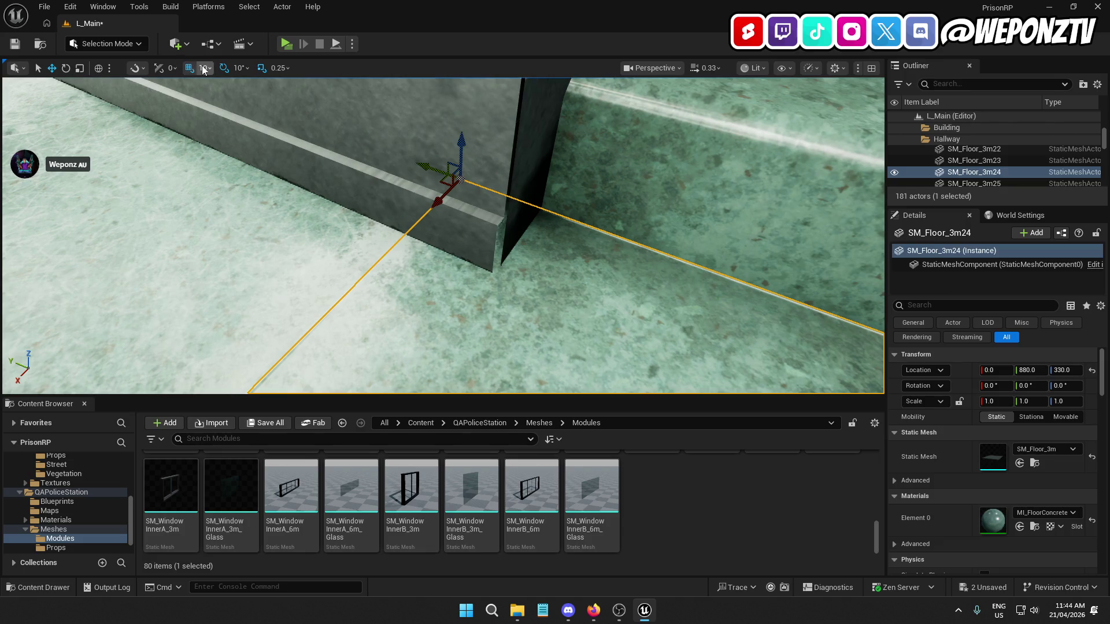
# Return grid snap to 1, try moving SM_Wall_3m38, undo, then delete the wall
pyautogui.click(205, 67)
pyautogui.click(224, 103)
pyautogui.click(432, 166)
pyautogui.scroll(-5, 453, 191)
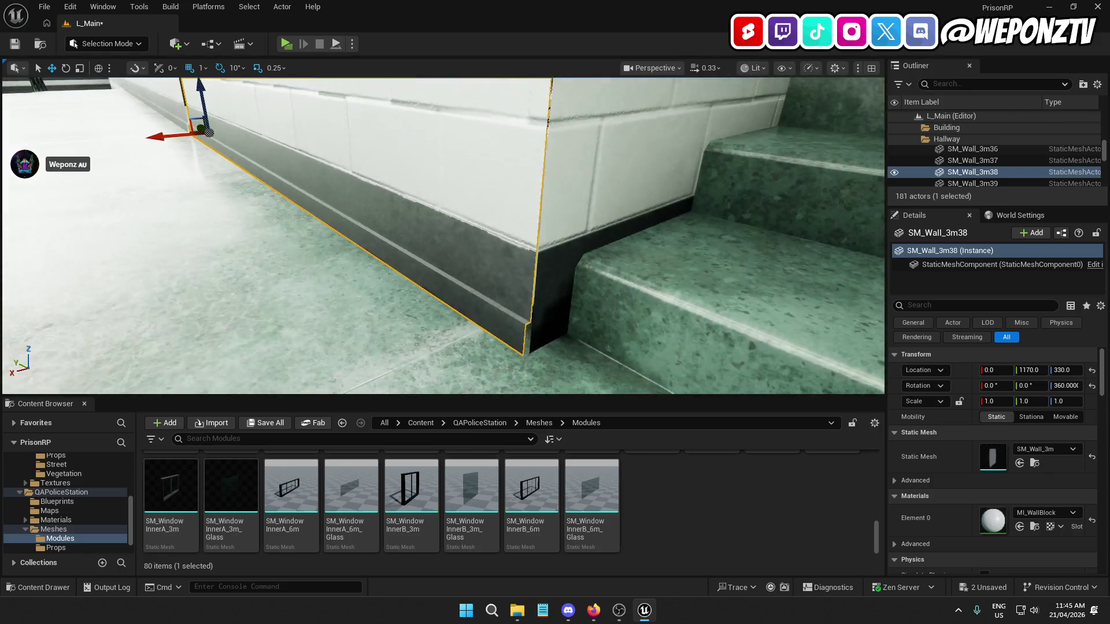
pyautogui.moveTo(210, 135)
pyautogui.mouseDown()
pyautogui.moveTo(238, 157)
pyautogui.moveTo(208, 167)
pyautogui.moveTo(311, 195)
pyautogui.mouseUp()
pyautogui.hotkey('ctrl', 'z')
pyautogui.press('Delete')
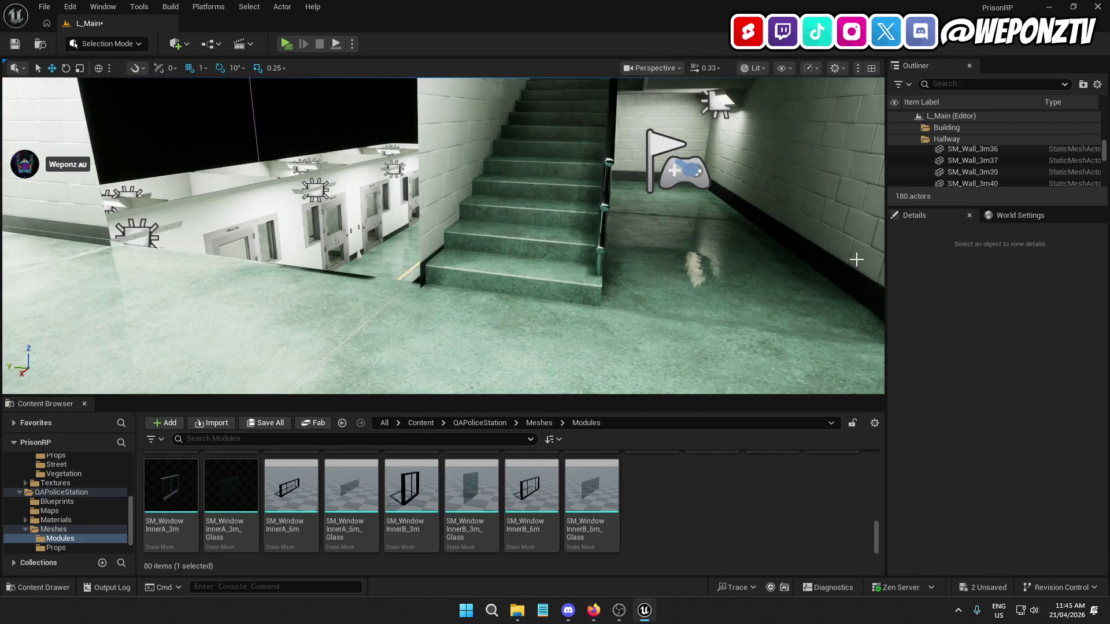
# At 10-unit snap, duplicate the wall beside the stairs and slide the copy along the corridor
pyautogui.moveTo(856, 260); pyautogui.dragTo(801, 233)
pyautogui.click(772, 202)
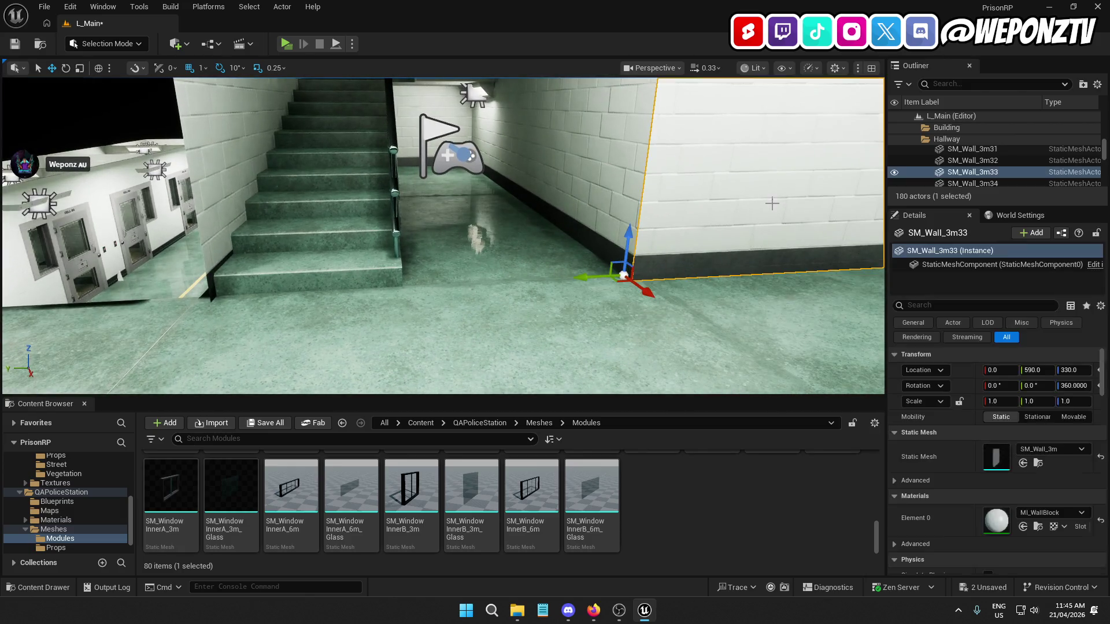
pyautogui.click(205, 68)
pyautogui.click(228, 122)
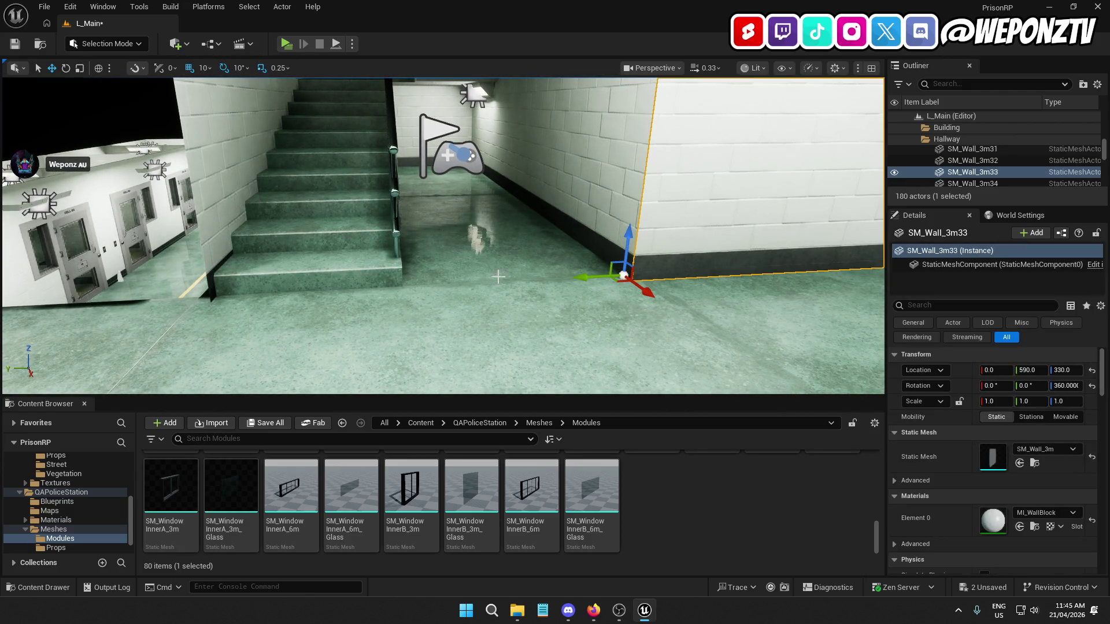
pyautogui.hotkey('ctrl', 'd')
pyautogui.moveTo(634, 298); pyautogui.dragTo(629, 292)
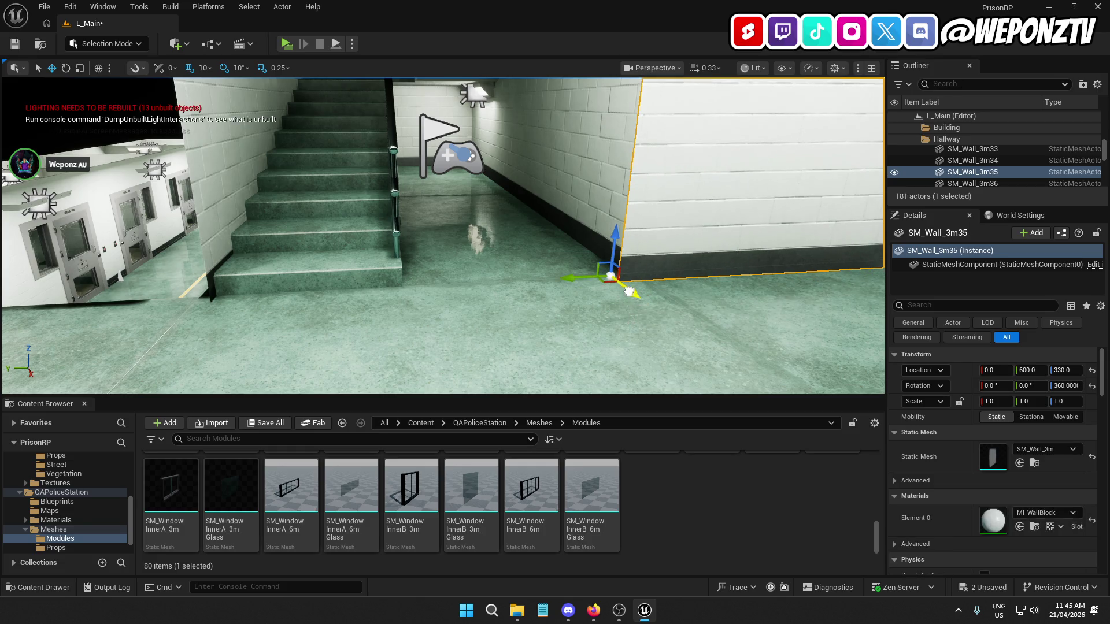
pyautogui.moveTo(565, 278); pyautogui.dragTo(23, 305)
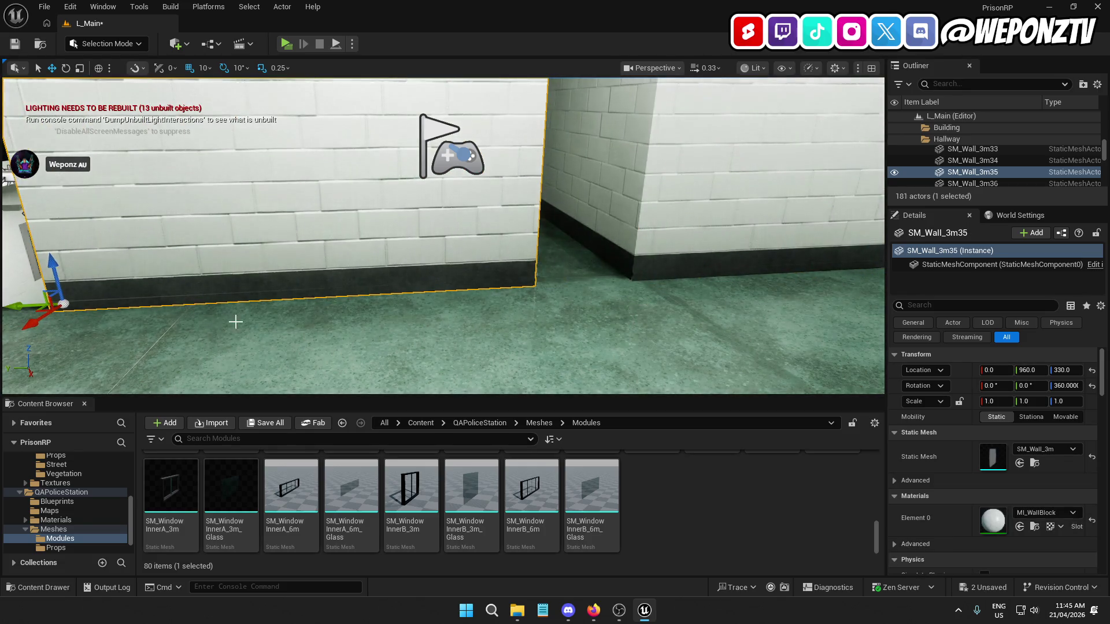
pyautogui.moveTo(236, 321); pyautogui.dragTo(621, 303)
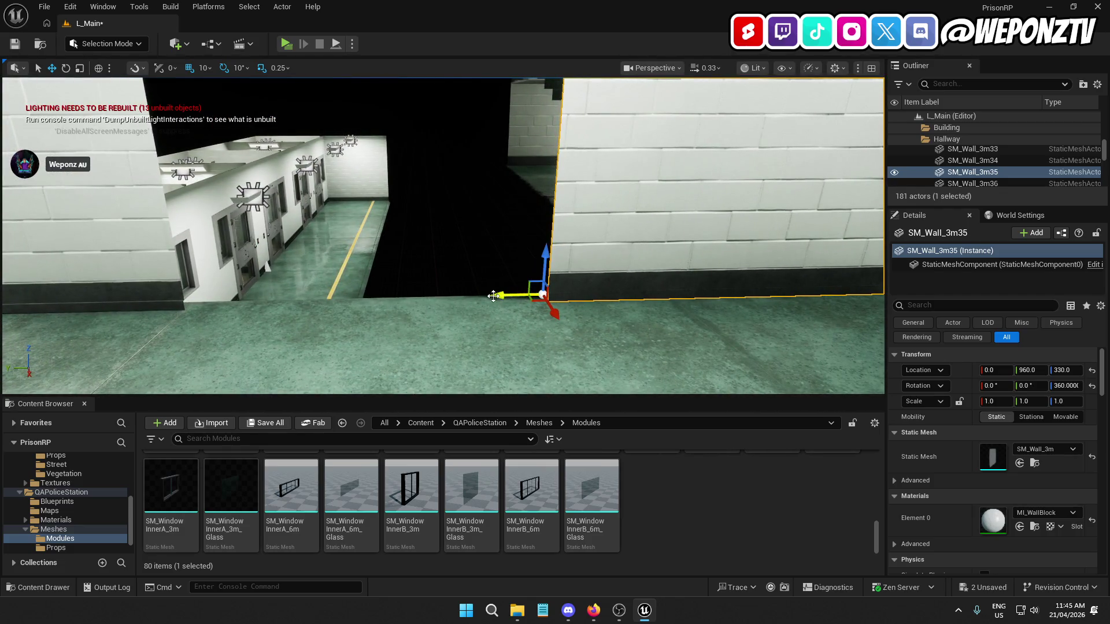
pyautogui.moveTo(493, 296)
pyautogui.mouseDown()
pyautogui.moveTo(96, 334)
pyautogui.moveTo(266, 326)
pyautogui.mouseUp()
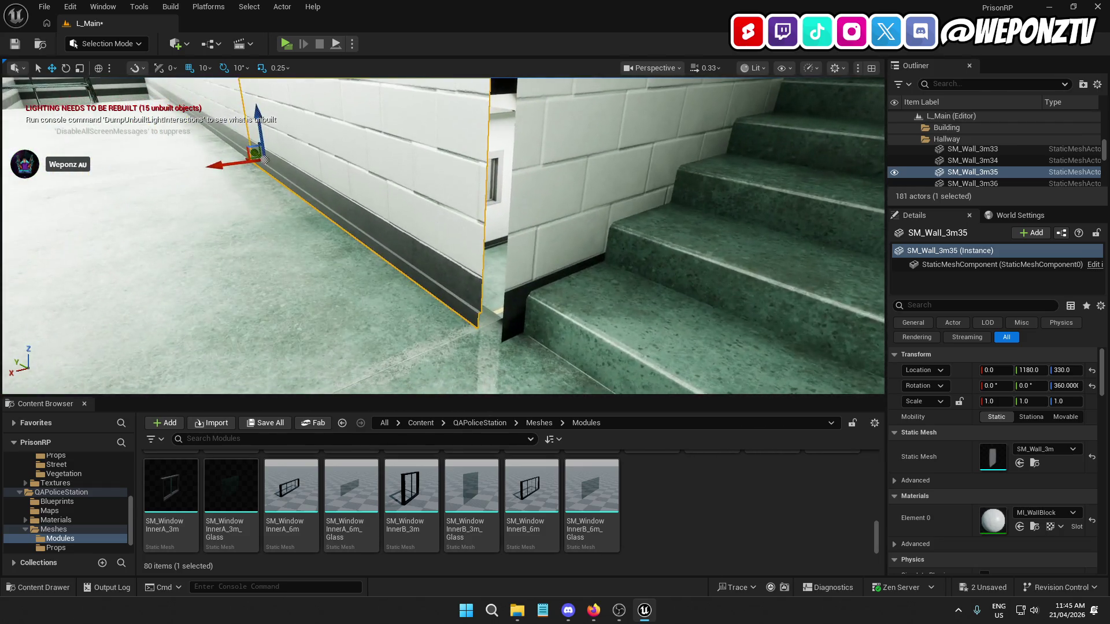
# Inspect the new wall up close, trying and undoing a slide of the earlier wall
pyautogui.moveTo(249, 168); pyautogui.dragTo(416, 295)
pyautogui.click(416, 294)
pyautogui.moveTo(487, 191); pyautogui.dragTo(502, 162)
pyautogui.click(503, 162)
pyautogui.moveTo(453, 309); pyautogui.dragTo(477, 309)
pyautogui.hotkey('ctrl', 'z')
pyautogui.moveTo(310, 170); pyautogui.dragTo(336, 199)
pyautogui.click(310, 169)
# Reselect the new wall SM_Wall_3m35 at -1, 1170, 330 and set grid snap to 1
pyautogui.click(456, 224)
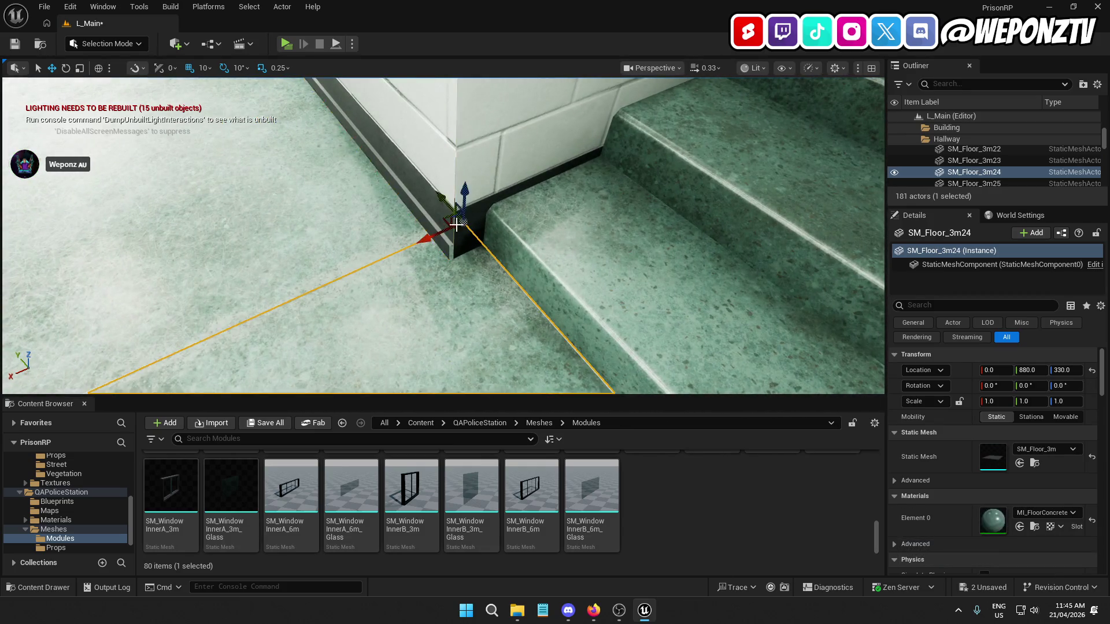
pyautogui.moveTo(456, 224); pyautogui.dragTo(393, 212)
pyautogui.click(433, 215)
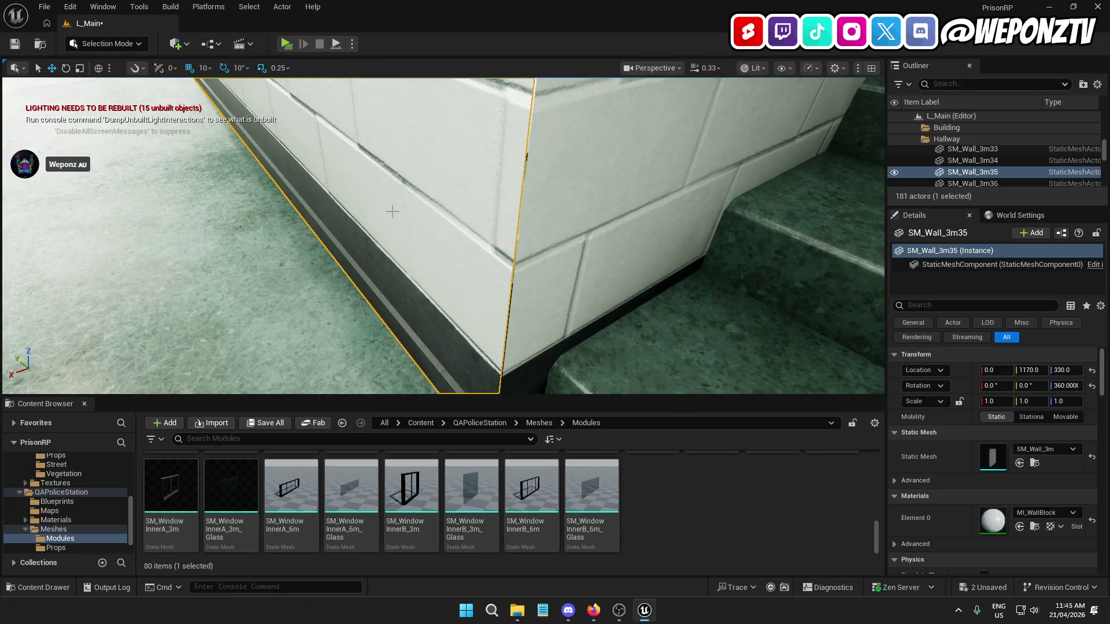
pyautogui.click(206, 68)
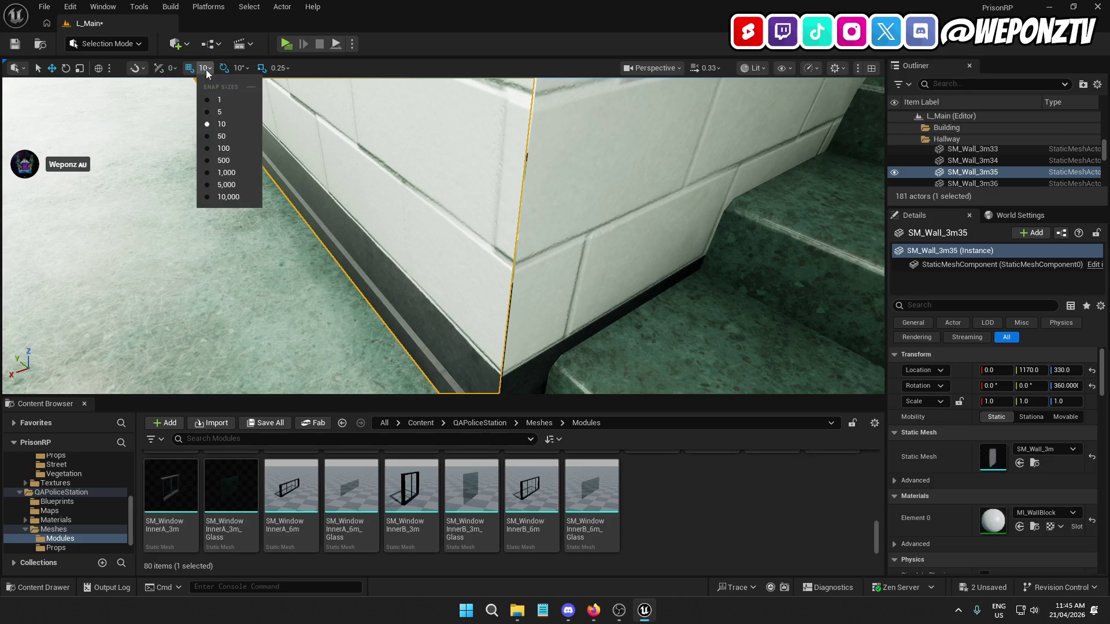
pyautogui.click(225, 102)
pyautogui.moveTo(266, 191); pyautogui.dragTo(256, 189)
pyautogui.click(256, 189)
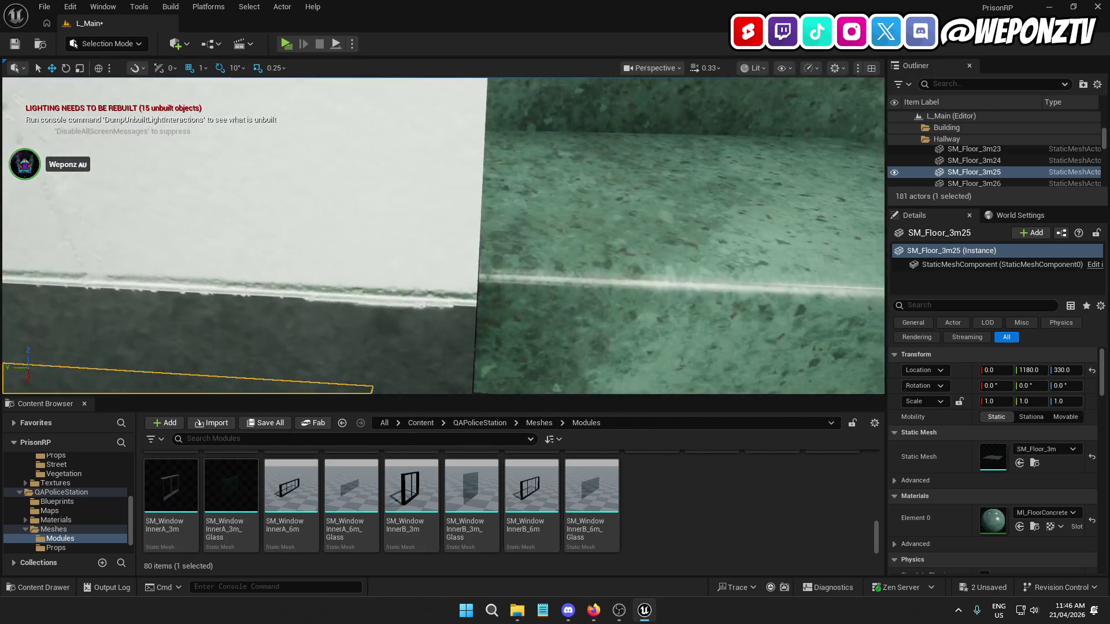
# Inspect the wall-and-stair joint, undoing a stray shift of the floor piece
pyautogui.moveTo(302, 228); pyautogui.dragTo(303, 228)
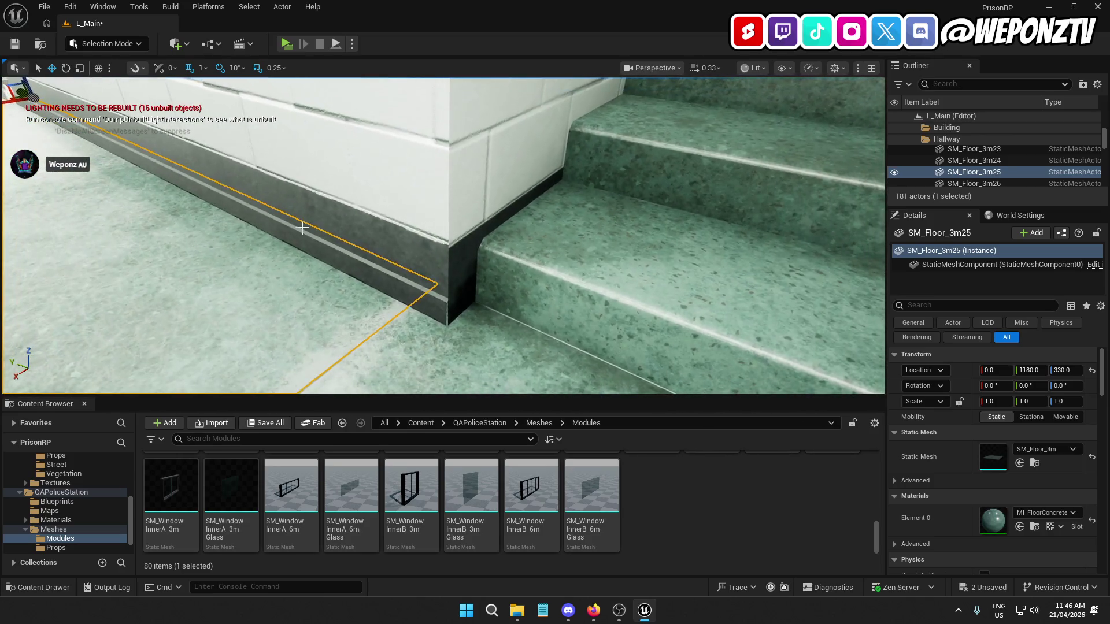
pyautogui.hotkey('ctrl', 'z')
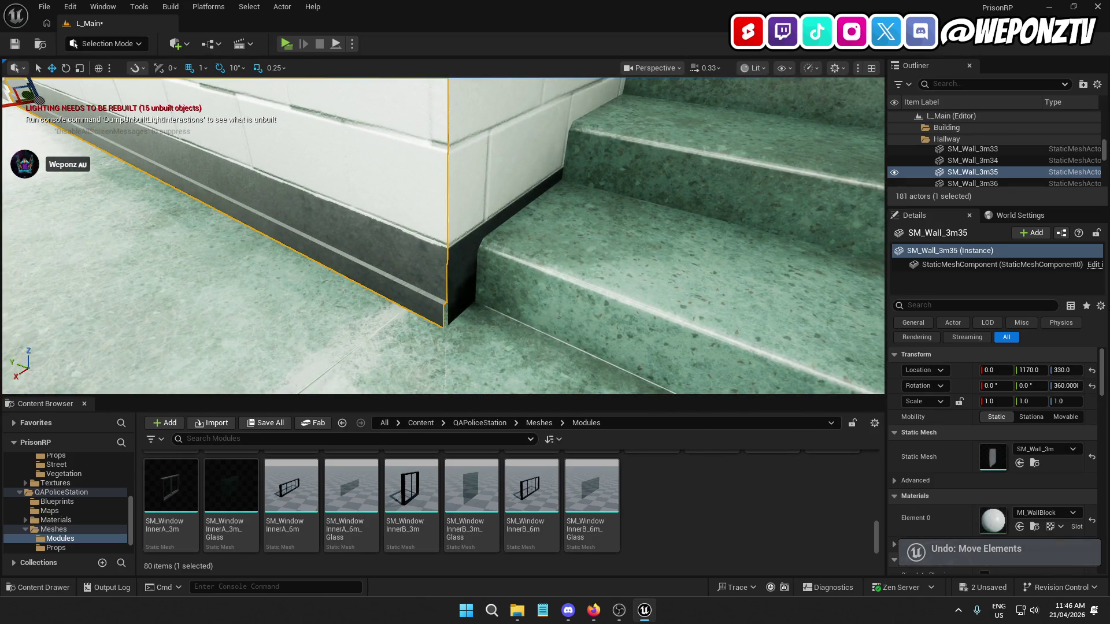
pyautogui.click(470, 277)
pyautogui.moveTo(551, 290); pyautogui.dragTo(551, 290)
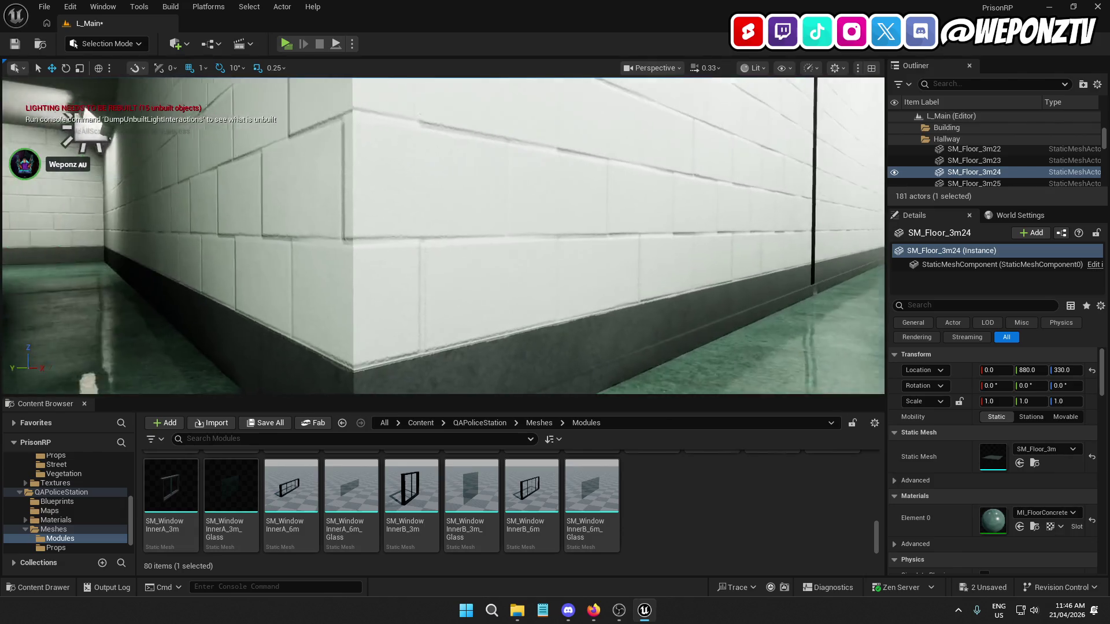
pyautogui.moveTo(551, 290); pyautogui.dragTo(552, 290)
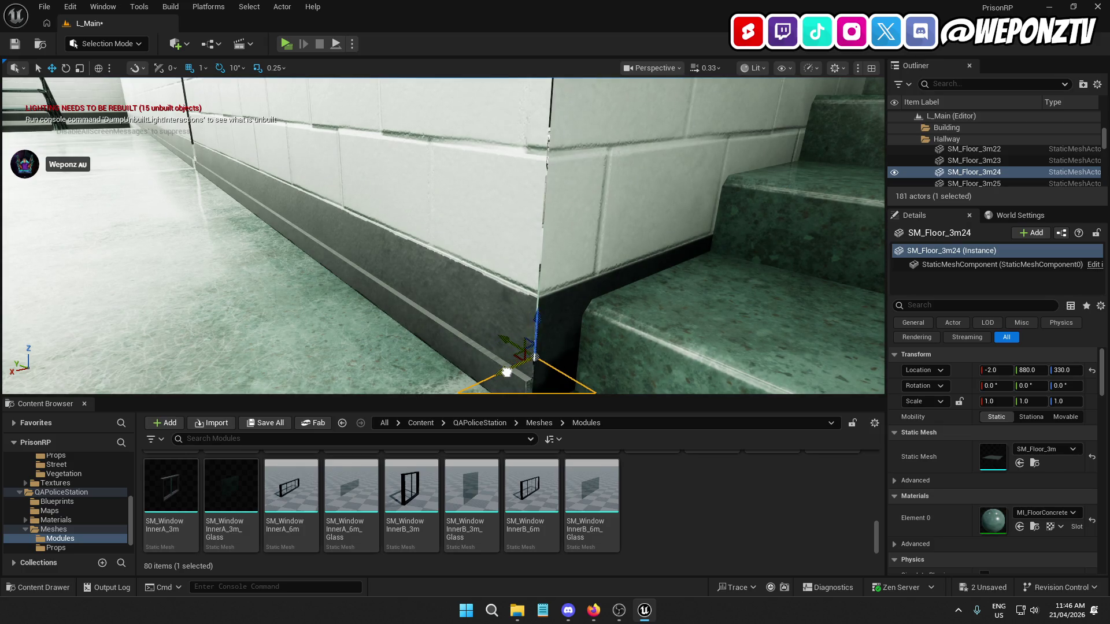
pyautogui.hotkey('ctrl', 'z')
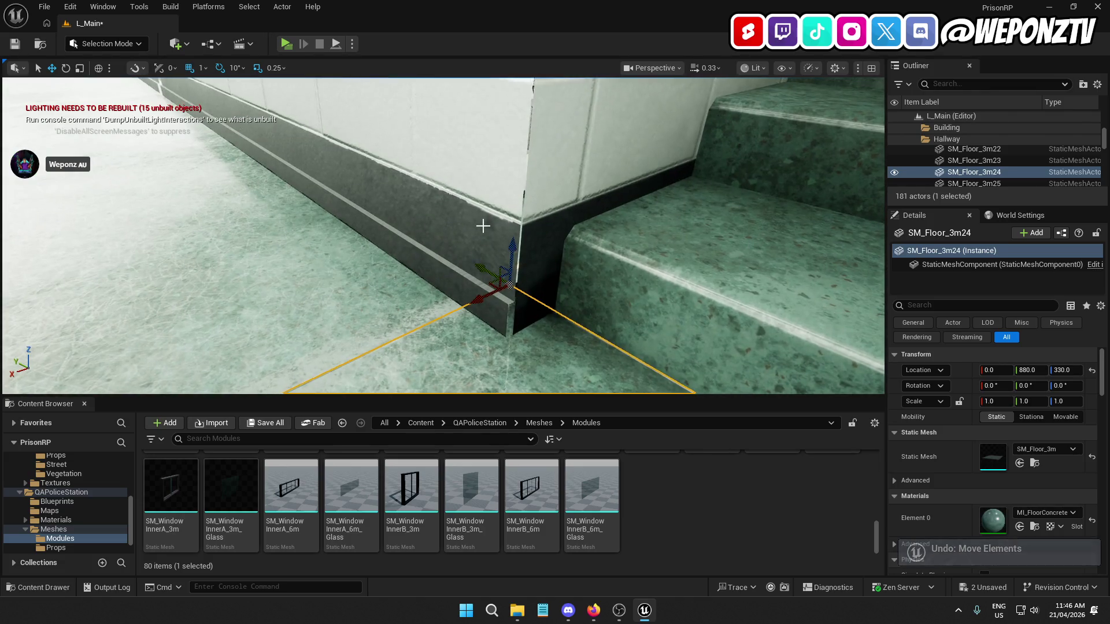
pyautogui.click(483, 225)
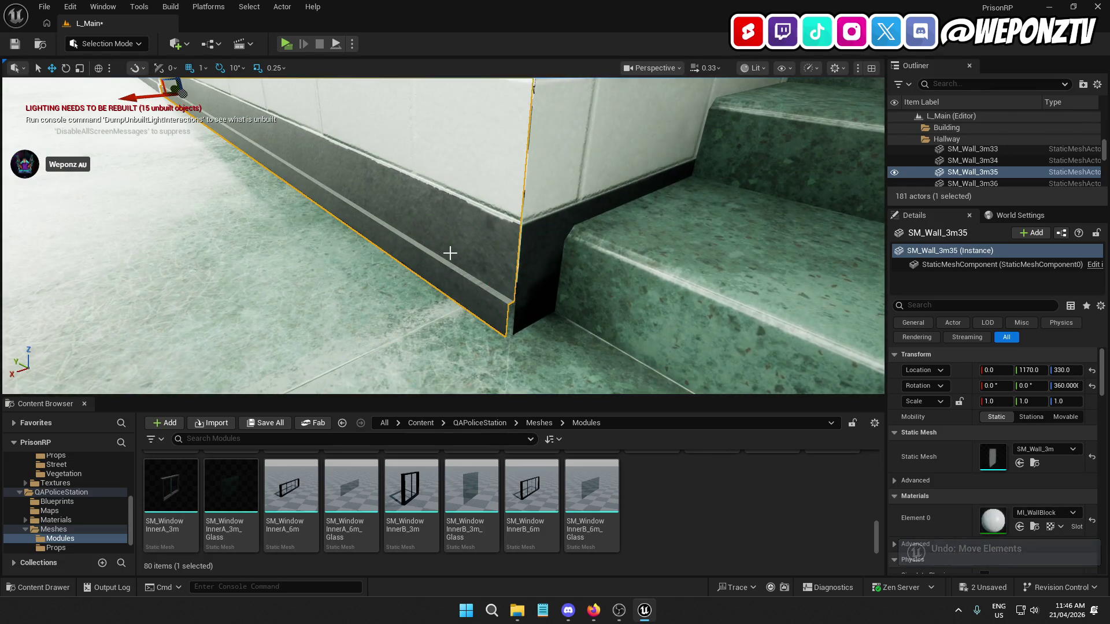
pyautogui.moveTo(449, 252); pyautogui.dragTo(351, 195)
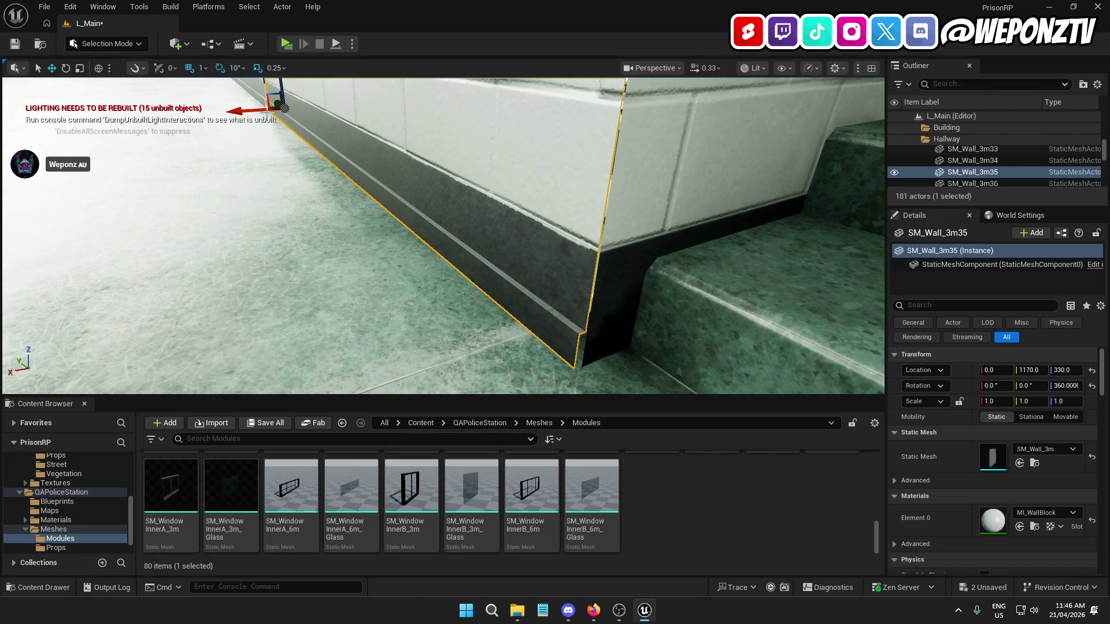
# Turn off grid snapping and try nudging SM_Wall_3m35, undoing the unwanted moves
pyautogui.click(195, 67)
pyautogui.moveTo(285, 109); pyautogui.dragTo(286, 110)
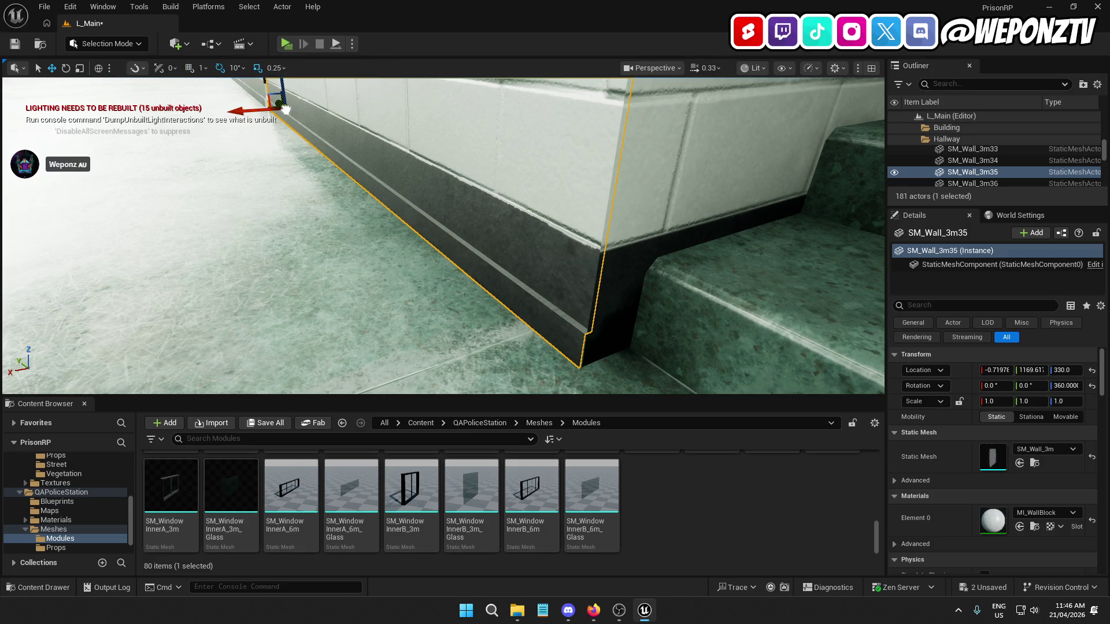
pyautogui.hotkey('ctrl', 'z')
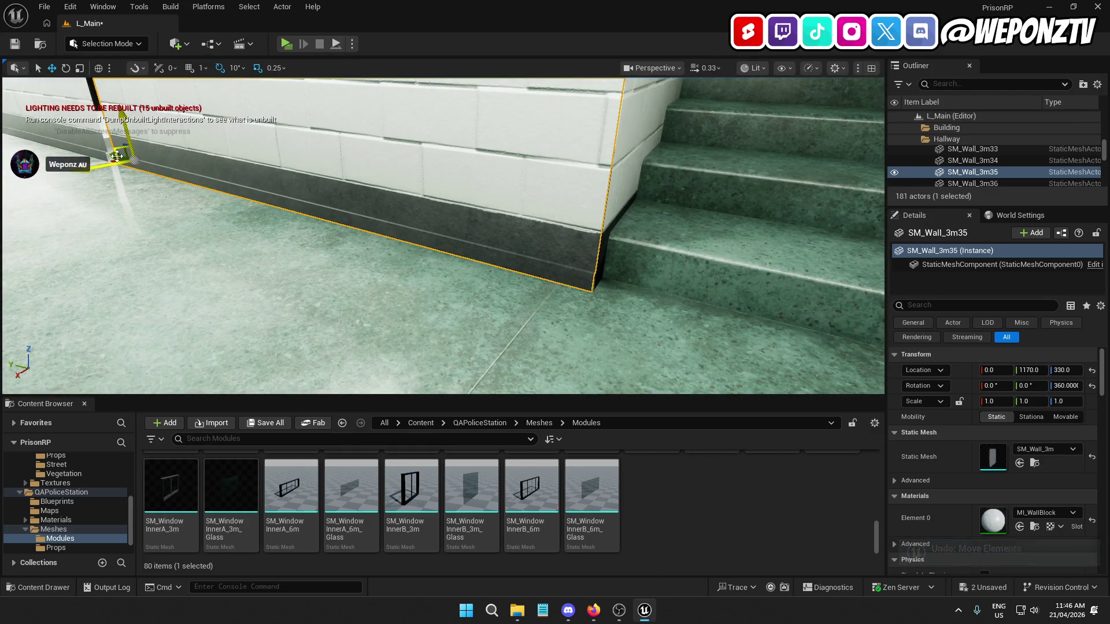
pyautogui.moveTo(115, 155); pyautogui.dragTo(128, 155)
pyautogui.hotkey('ctrl', 'z')
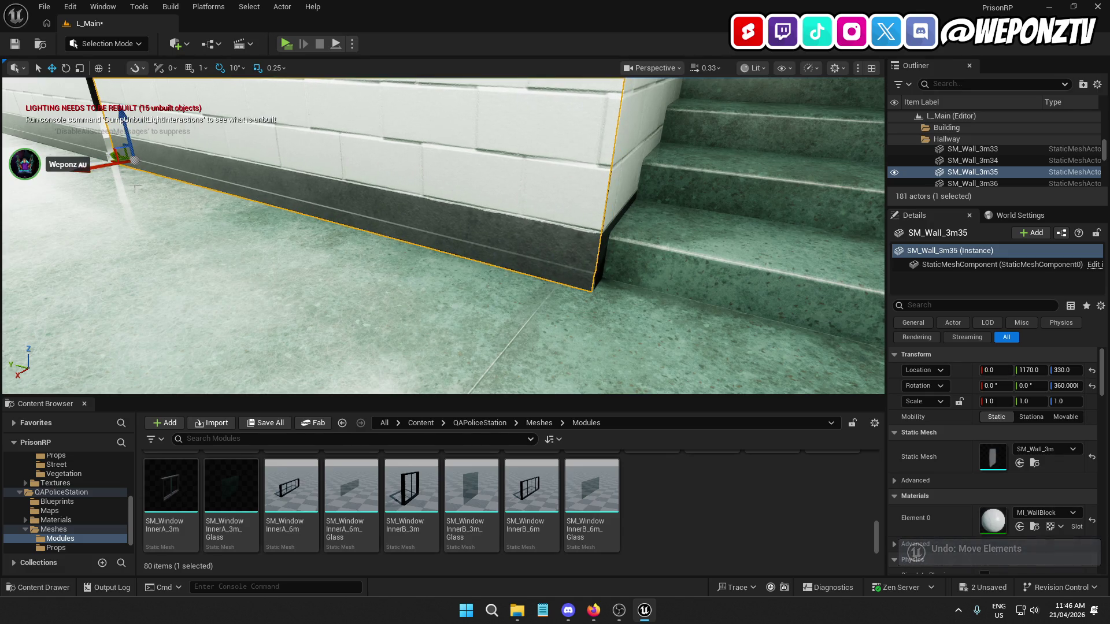
# Recheck the joint and undo the wall's sideways shift, leaving it at 0, 1169.4, 330
pyautogui.moveTo(136, 188); pyautogui.dragTo(161, 179)
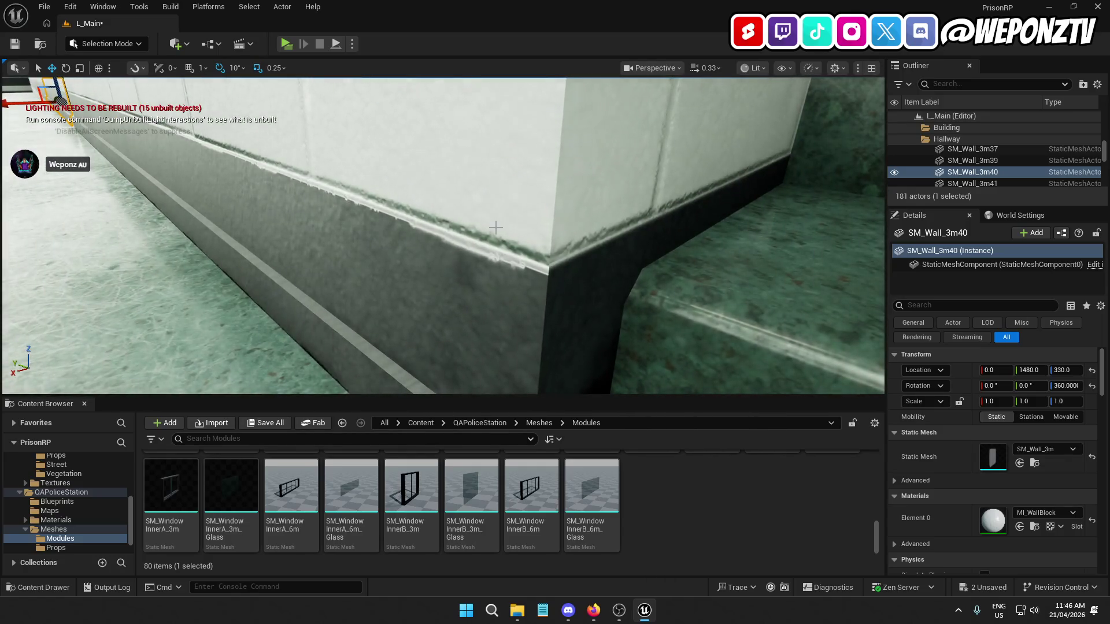
pyautogui.click(495, 228)
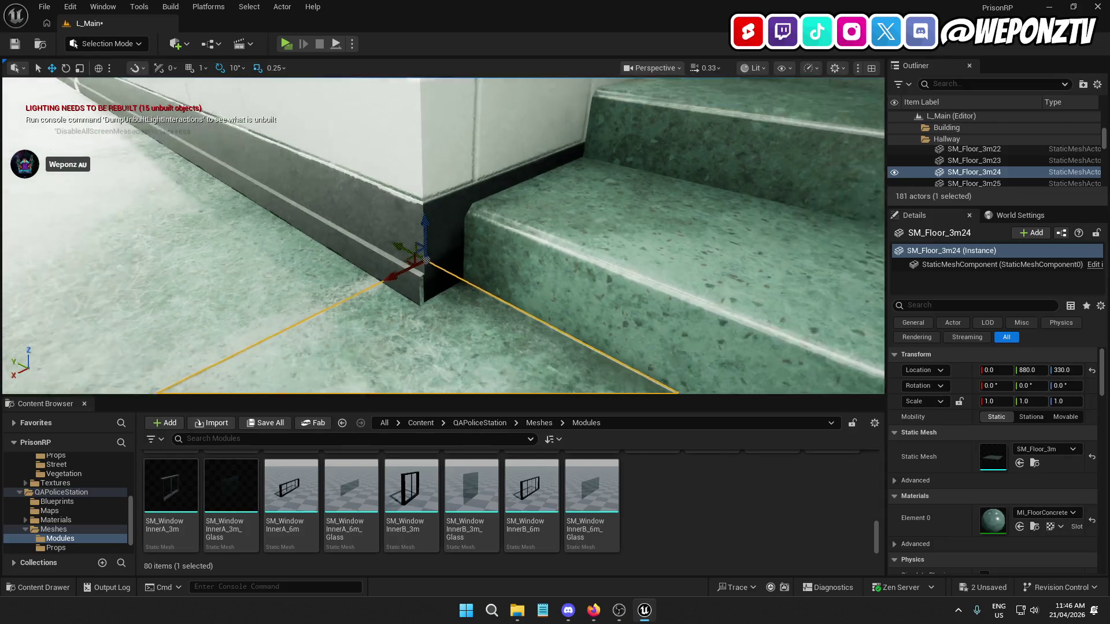
pyautogui.press('Escape')
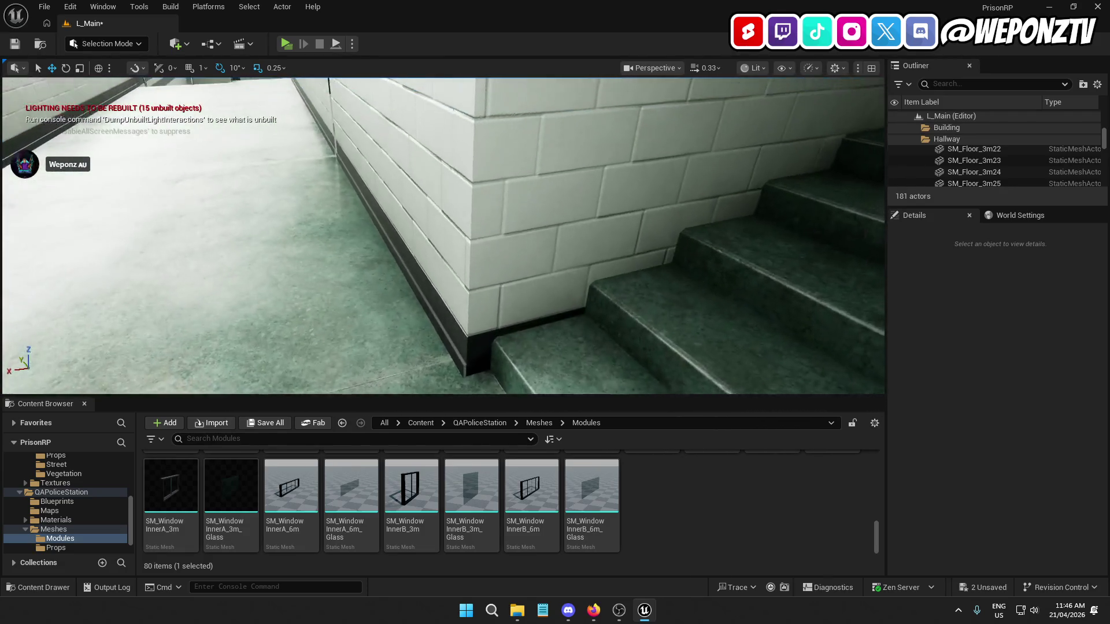
pyautogui.click(463, 243)
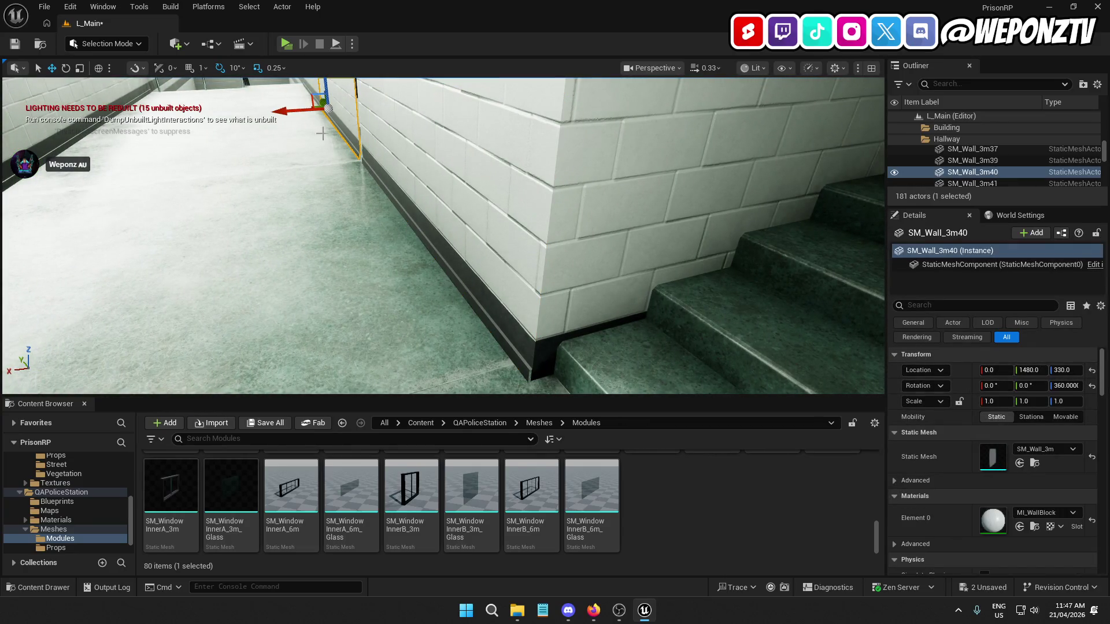
pyautogui.hotkey('ctrl', 'z')
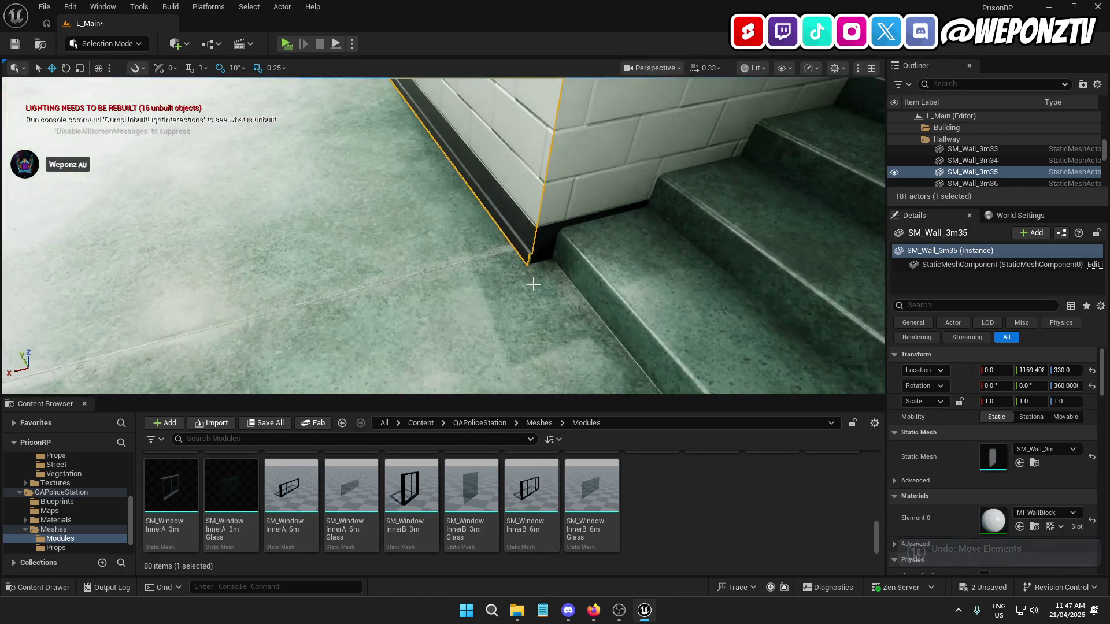
pyautogui.click(537, 272)
pyautogui.press('w')
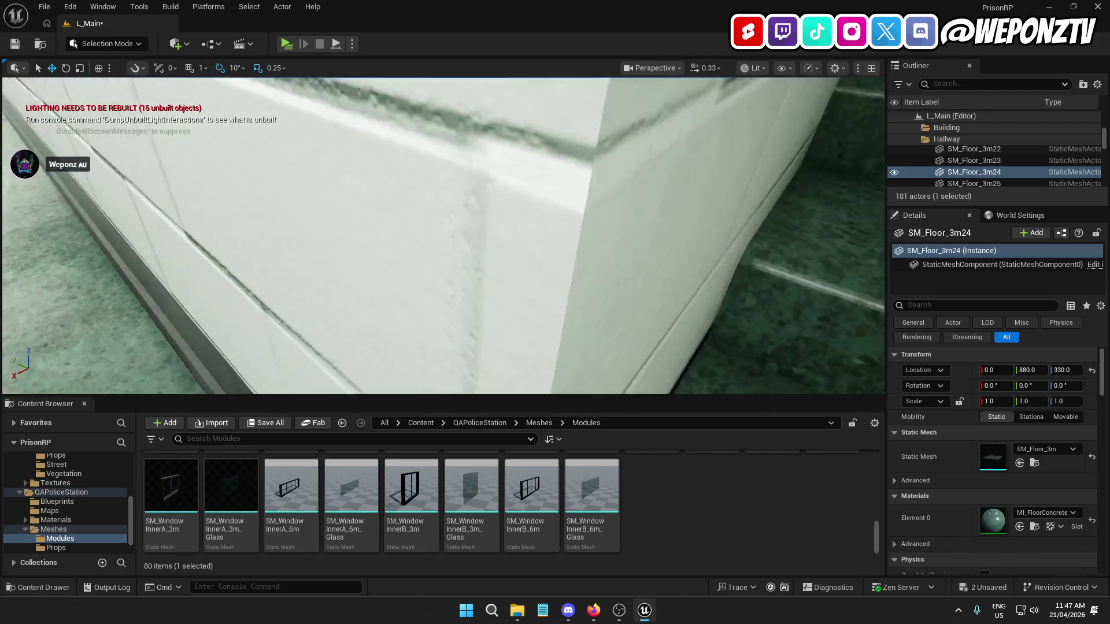
pyautogui.press('d')
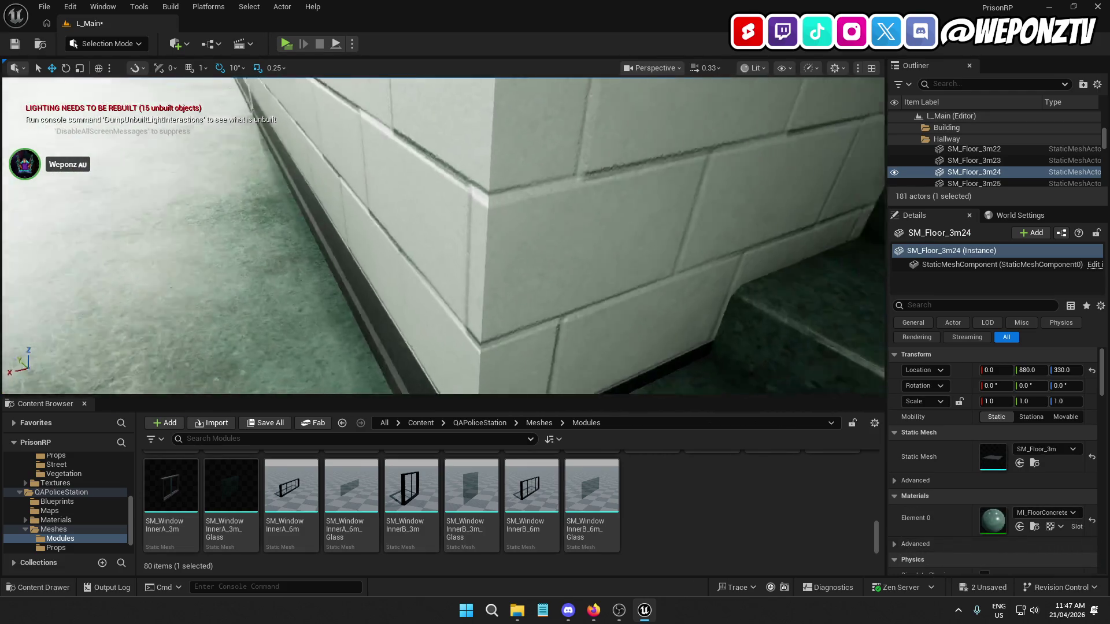
pyautogui.press('s')
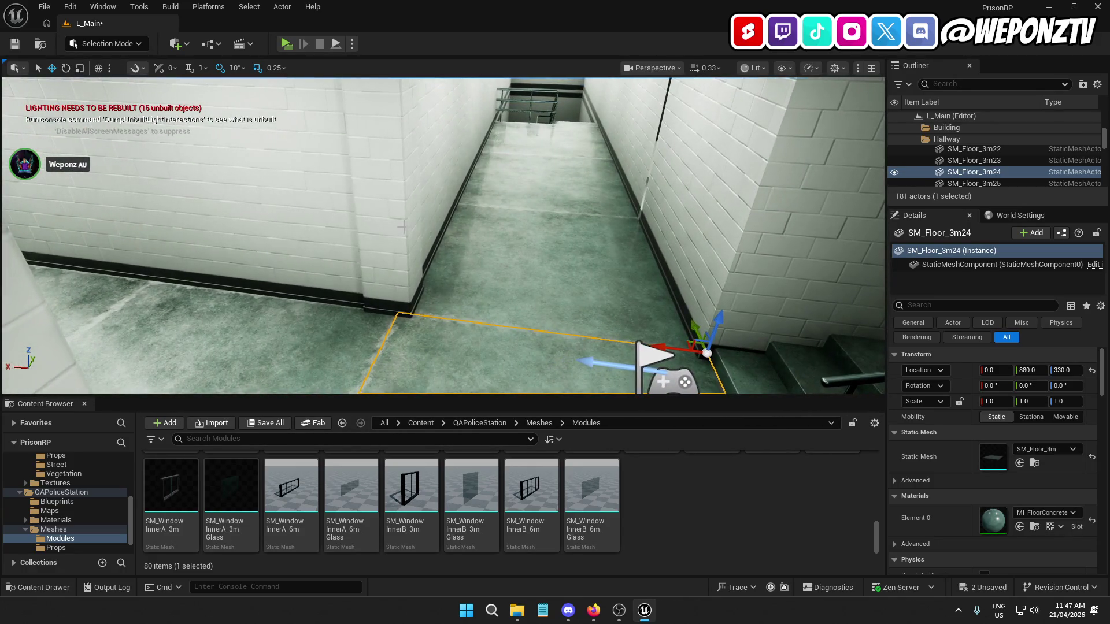
pyautogui.click(402, 228)
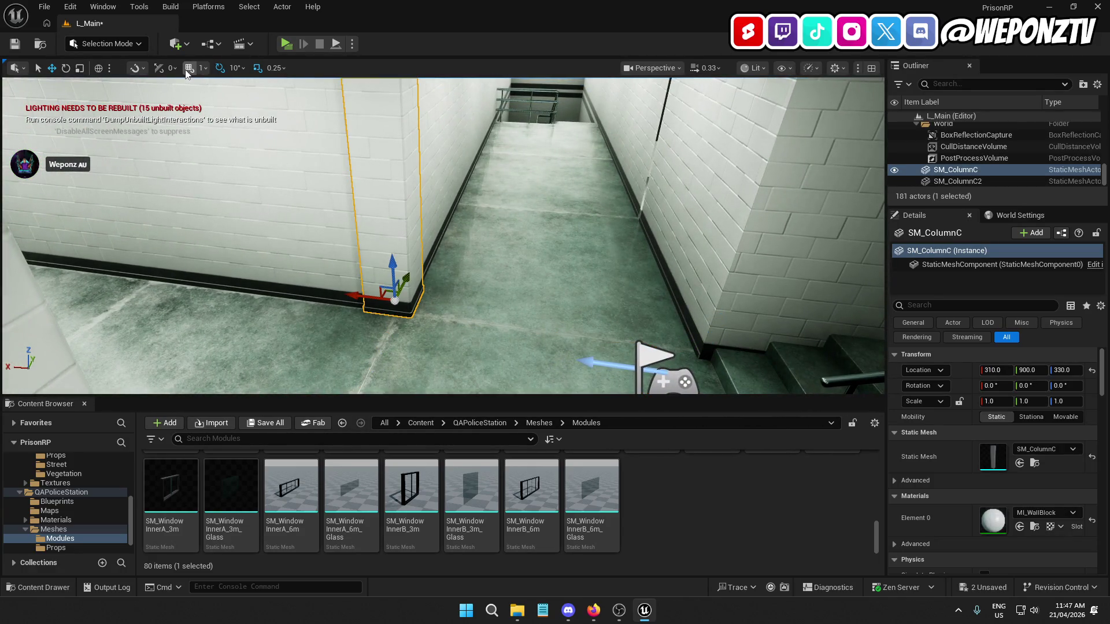
# Set grid snapping to 10 units and duplicate SM_ColumnC3 into SM_ColumnC4
pyautogui.click(203, 69)
pyautogui.click(217, 126)
pyautogui.hotkey('ctrl', 'd')
pyautogui.moveTo(400, 271)
pyautogui.mouseDown()
pyautogui.moveTo(445, 313)
pyautogui.moveTo(587, 336)
pyautogui.moveTo(646, 333)
pyautogui.mouseUp()
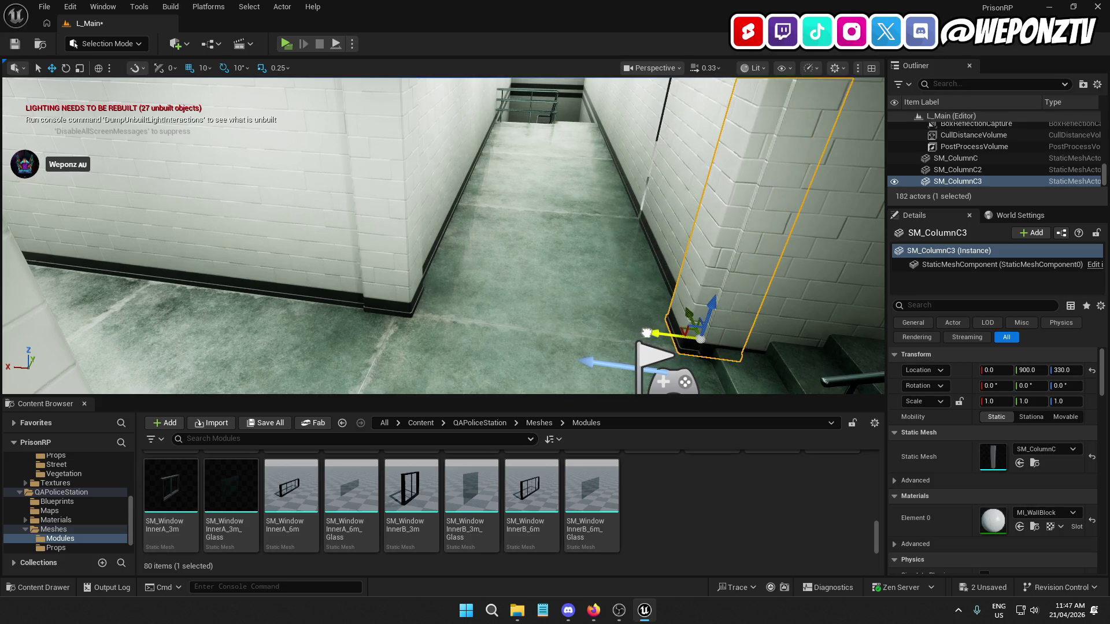
# Slide SM_ColumnC4 down the hallway against the corridor wall to 10, 280, 330
pyautogui.press('f')
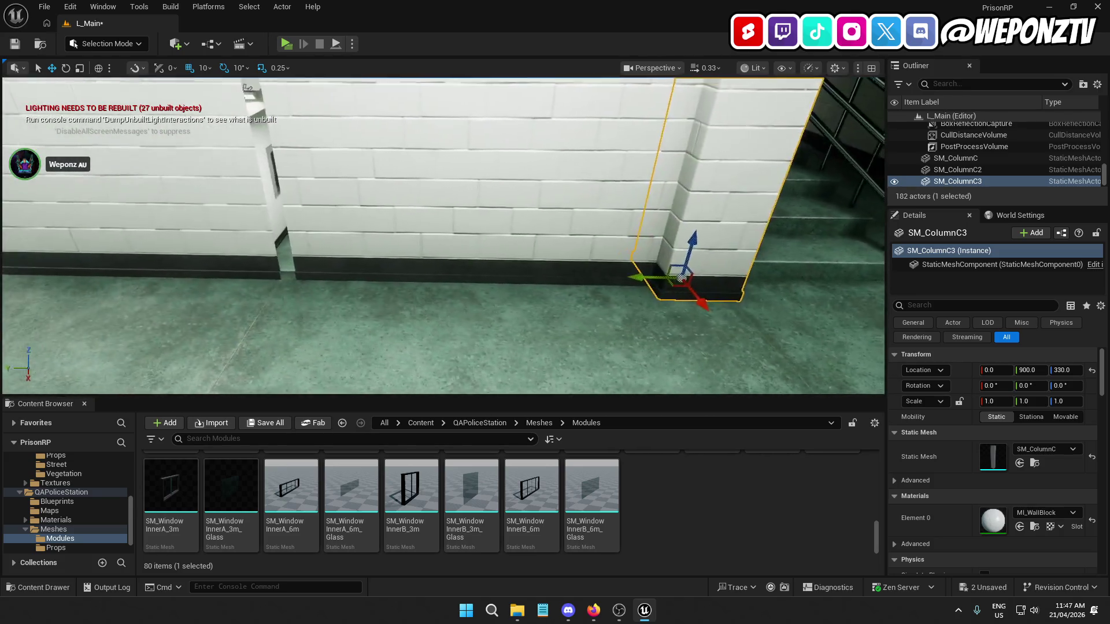
pyautogui.moveTo(735, 263)
pyautogui.mouseDown()
pyautogui.moveTo(320, 295)
pyautogui.moveTo(393, 292)
pyautogui.mouseUp()
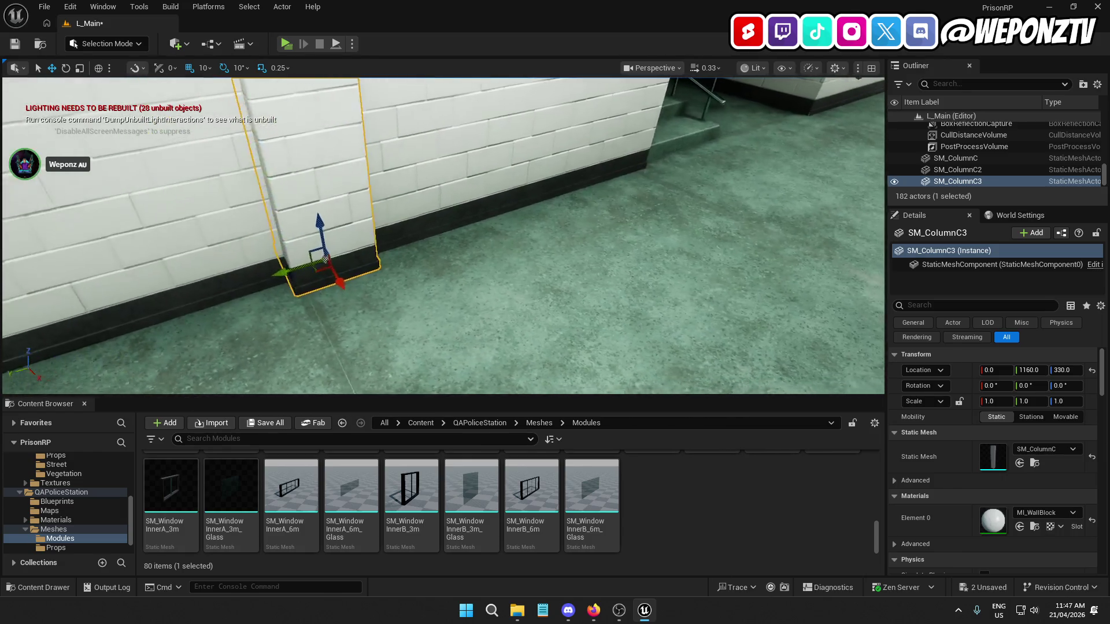
pyautogui.scroll(2, 443, 236)
pyautogui.moveTo(429, 294); pyautogui.dragTo(429, 295)
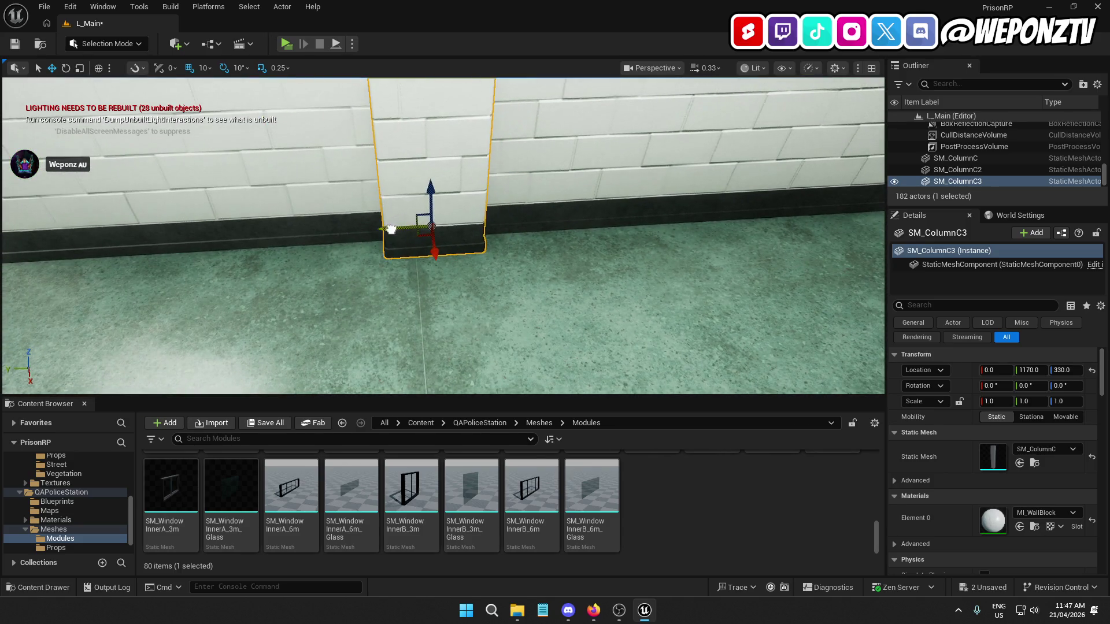
pyautogui.click(486, 262)
pyautogui.moveTo(485, 262); pyautogui.dragTo(485, 262)
pyautogui.click(528, 189)
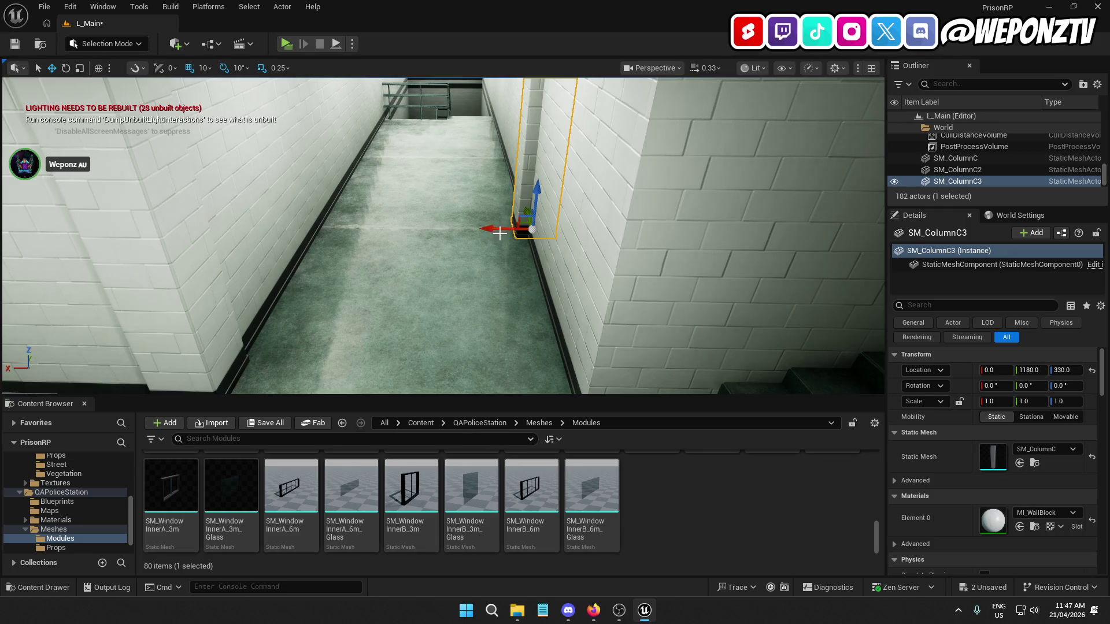
pyautogui.moveTo(509, 258); pyautogui.dragTo(509, 258)
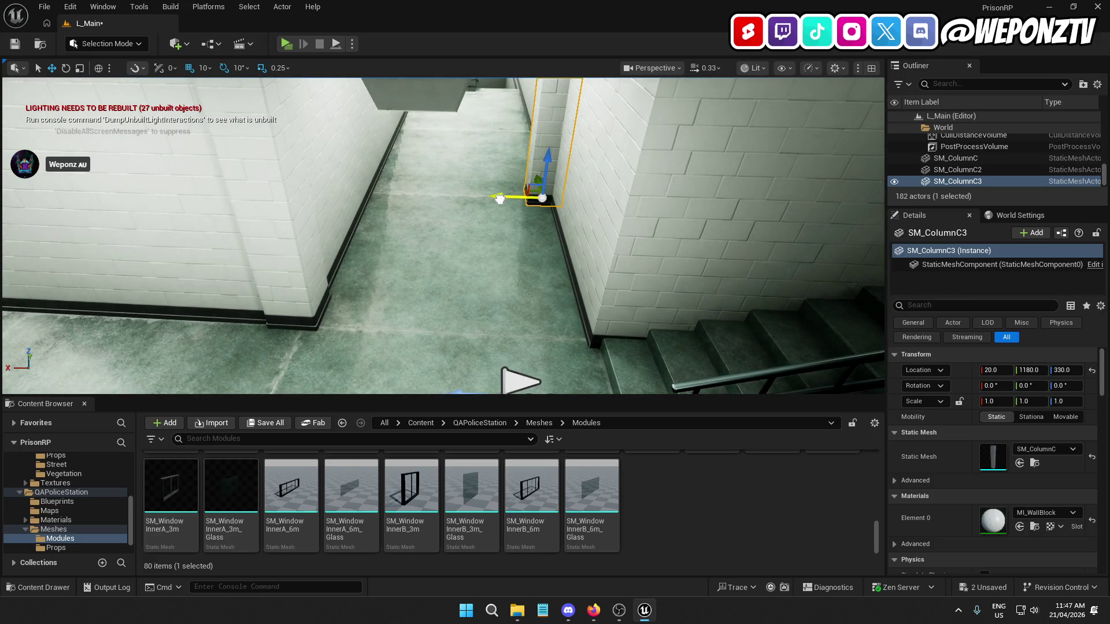
pyautogui.moveTo(507, 198); pyautogui.dragTo(507, 198)
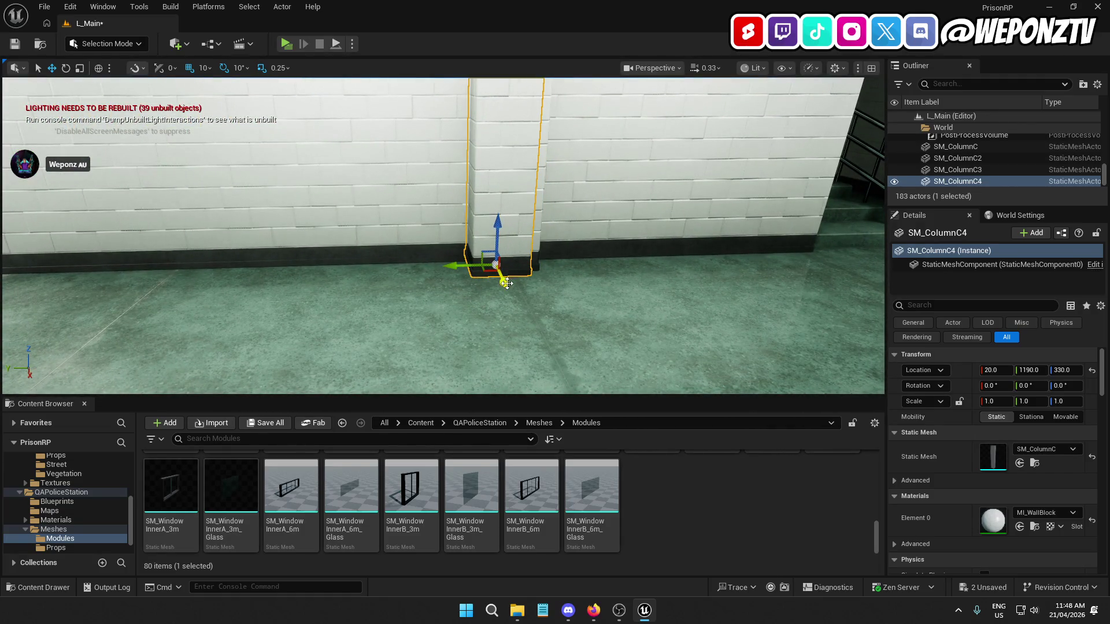
pyautogui.moveTo(456, 261)
pyautogui.mouseDown()
pyautogui.moveTo(718, 254)
pyautogui.moveTo(410, 255)
pyautogui.moveTo(485, 120)
pyautogui.moveTo(367, 223)
pyautogui.moveTo(688, 252)
pyautogui.moveTo(636, 186)
pyautogui.moveTo(480, 233)
pyautogui.moveTo(636, 225)
pyautogui.moveTo(701, 268)
pyautogui.moveTo(578, 243)
pyautogui.moveTo(578, 174)
pyautogui.moveTo(604, 192)
pyautogui.mouseUp()
# Push SM_ColumnC3 flush against the wall at X 0
pyautogui.click(650, 252)
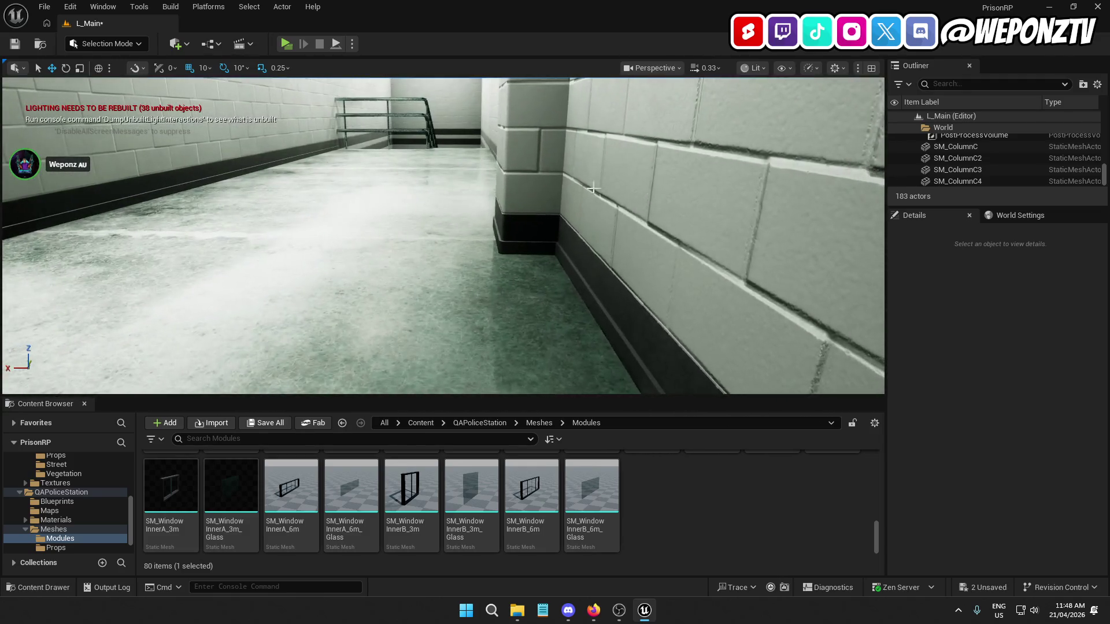
pyautogui.click(527, 167)
pyautogui.moveTo(506, 238)
pyautogui.mouseDown()
pyautogui.moveTo(572, 254)
pyautogui.moveTo(558, 295)
pyautogui.moveTo(536, 229)
pyautogui.moveTo(521, 326)
pyautogui.mouseUp()
pyautogui.click(537, 229)
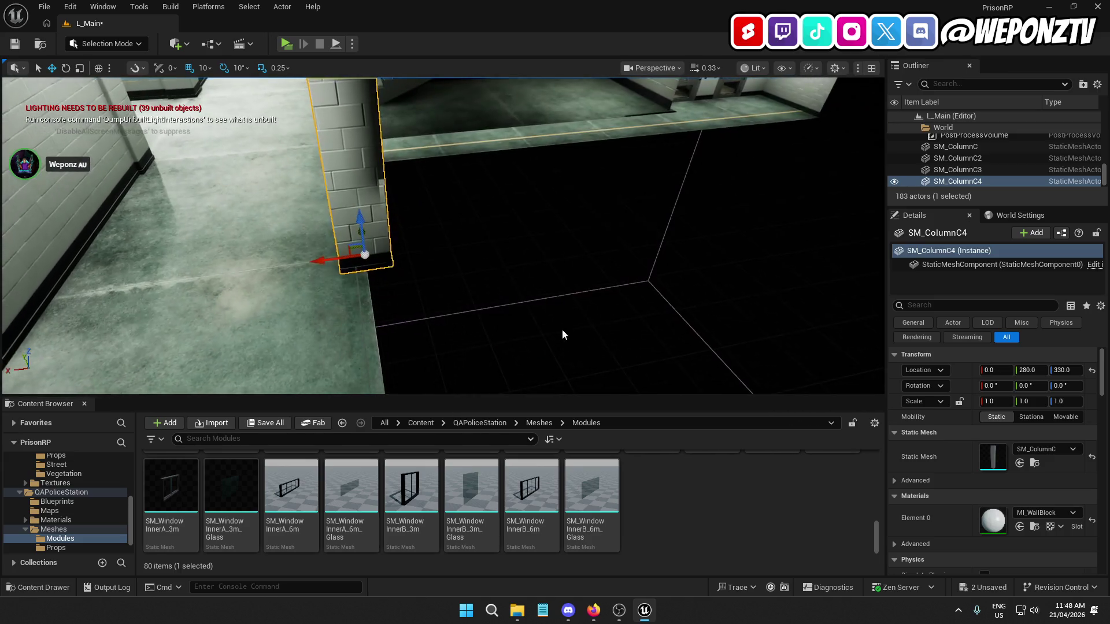
pyautogui.click(562, 328)
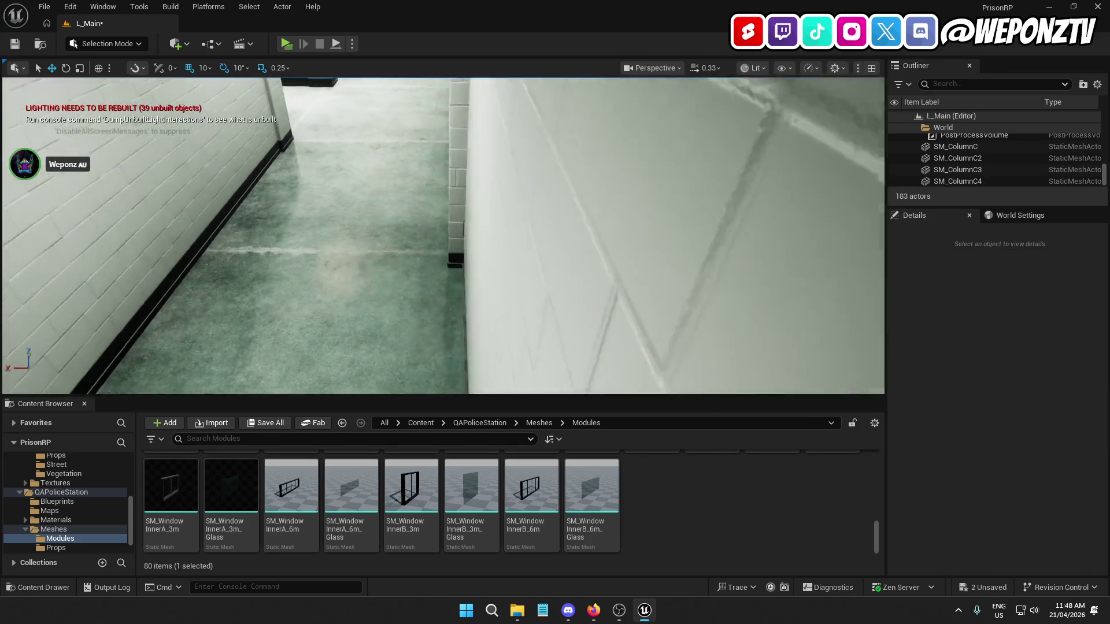
# Duplicate SM_ColumnC4 into a fifth column, SM_ColumnC5, at 300, 280, 330
pyautogui.press('w')
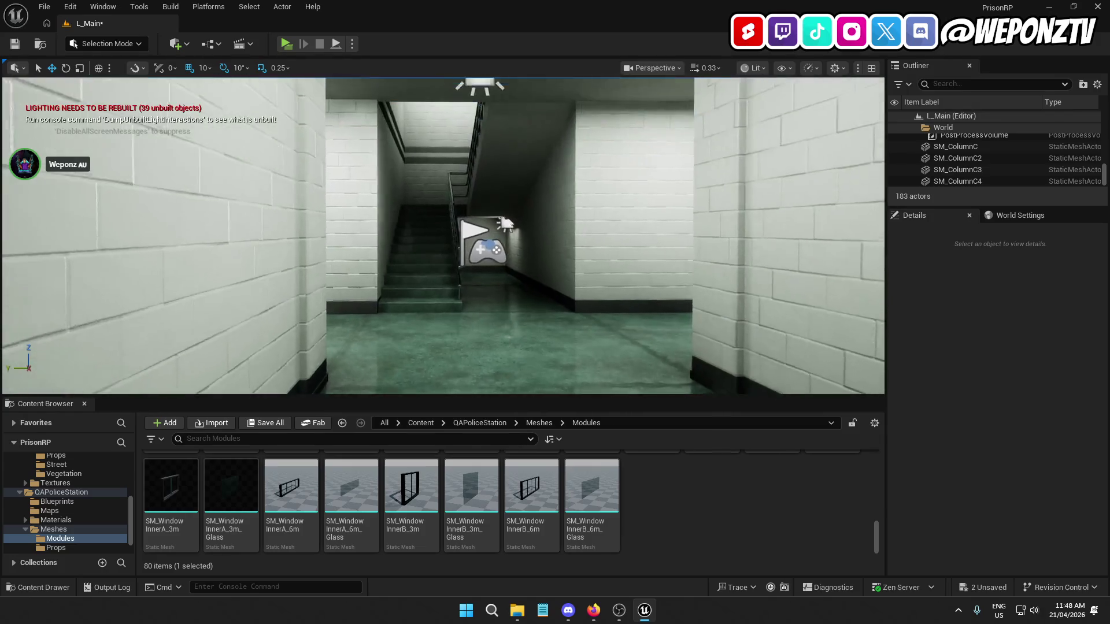
pyautogui.press('d')
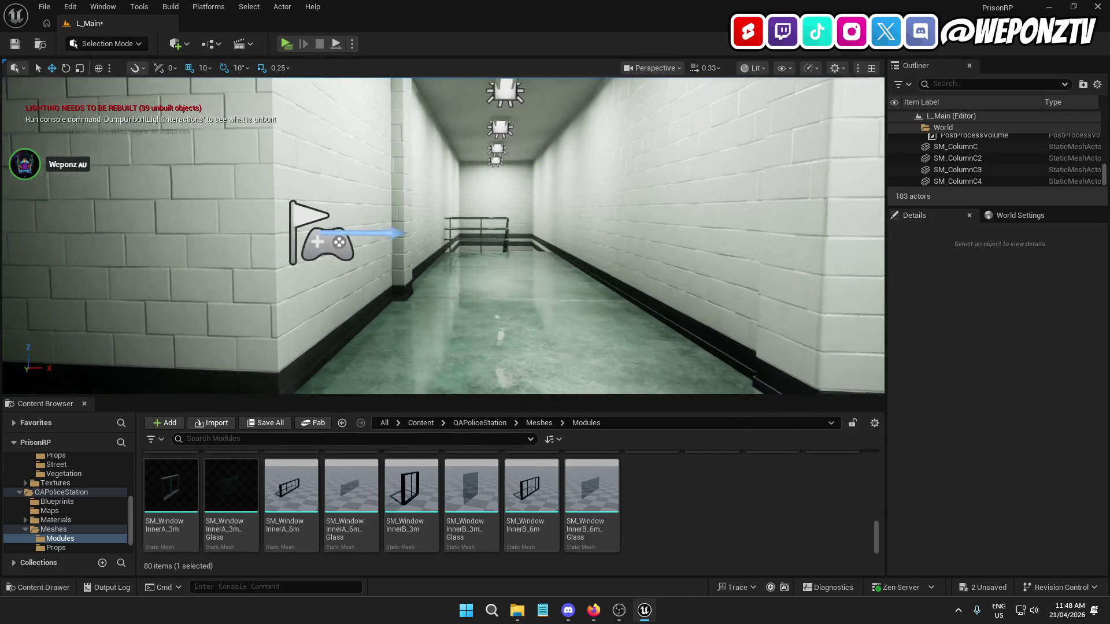
pyautogui.press('w')
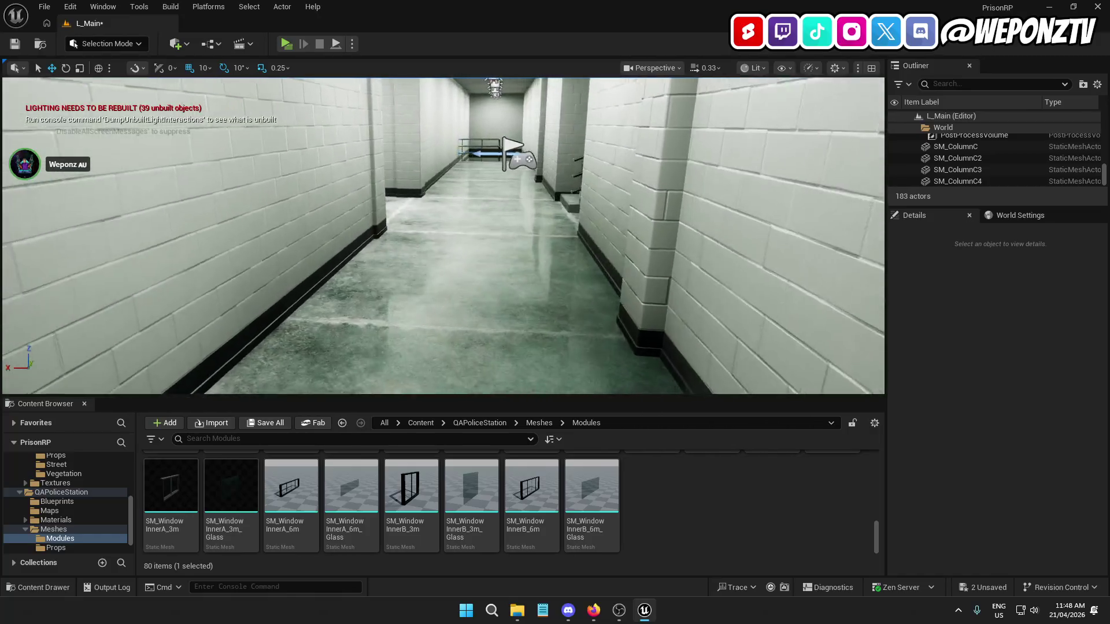
pyautogui.press('s')
pyautogui.click(613, 248)
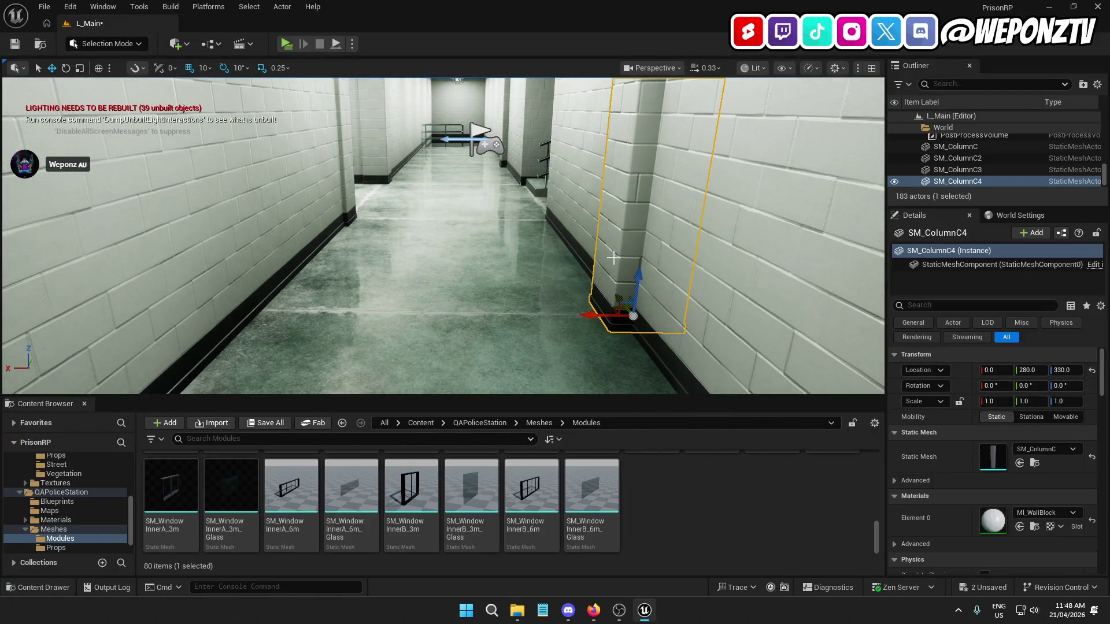
pyautogui.hotkey('ctrl', 'd')
pyautogui.press('w')
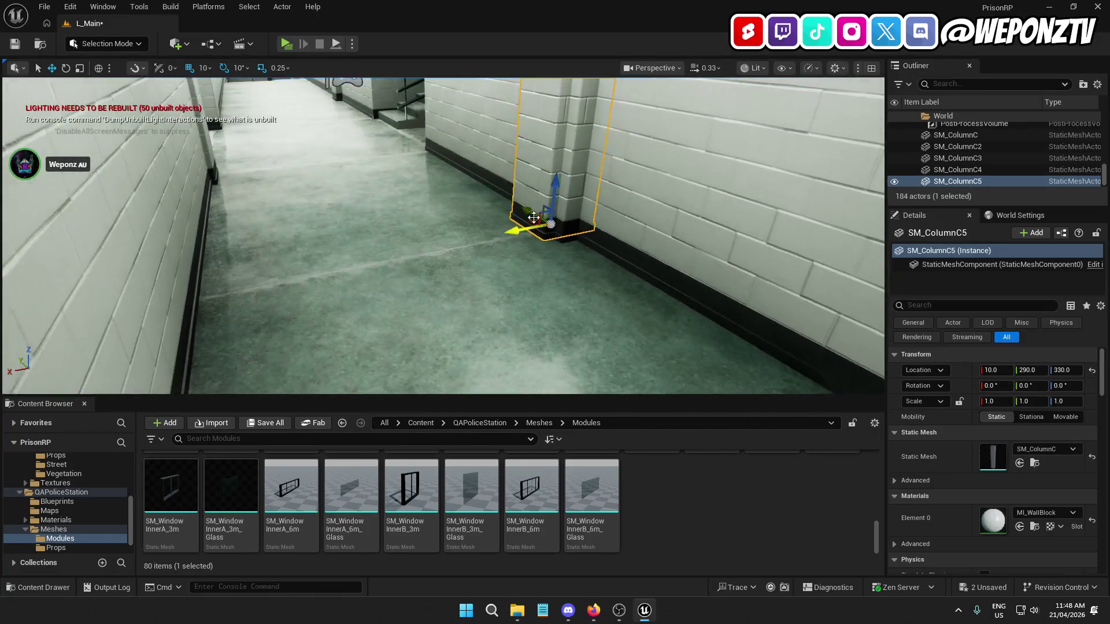
pyautogui.moveTo(525, 216)
pyautogui.mouseDown()
pyautogui.moveTo(469, 217)
pyautogui.moveTo(653, 223)
pyautogui.moveTo(523, 248)
pyautogui.moveTo(503, 231)
pyautogui.moveTo(226, 274)
pyautogui.moveTo(523, 265)
pyautogui.moveTo(312, 275)
pyautogui.moveTo(342, 290)
pyautogui.moveTo(289, 272)
pyautogui.moveTo(289, 231)
pyautogui.moveTo(407, 286)
pyautogui.moveTo(370, 243)
pyautogui.moveTo(373, 275)
pyautogui.moveTo(416, 284)
pyautogui.moveTo(389, 277)
pyautogui.moveTo(527, 240)
pyautogui.mouseUp()
# Duplicate SM_ColumnC3 into SM_ColumnC6 and shift it to X 300
pyautogui.click(537, 234)
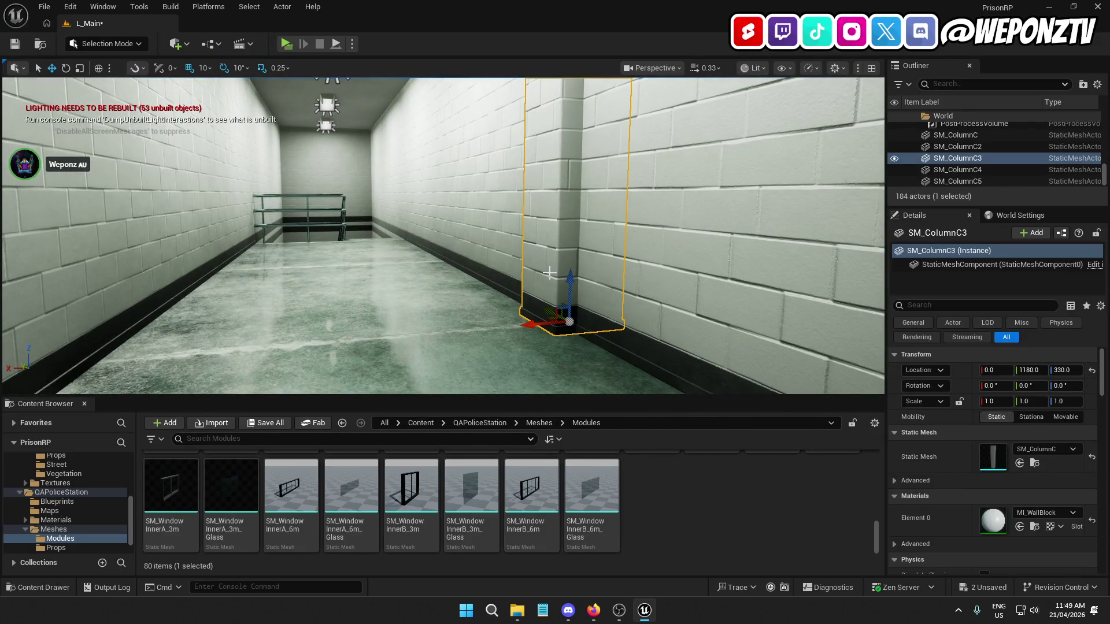
pyautogui.hotkey('ctrl', 'd')
pyautogui.moveTo(446, 228)
pyautogui.mouseDown()
pyautogui.moveTo(440, 237)
pyautogui.moveTo(447, 228)
pyautogui.moveTo(583, 245)
pyautogui.moveTo(274, 271)
pyautogui.moveTo(254, 253)
pyautogui.mouseUp()
pyautogui.moveTo(347, 260)
pyautogui.mouseDown()
pyautogui.moveTo(384, 285)
pyautogui.moveTo(561, 265)
pyautogui.moveTo(391, 272)
pyautogui.moveTo(414, 228)
pyautogui.moveTo(446, 214)
pyautogui.moveTo(399, 220)
pyautogui.moveTo(433, 243)
pyautogui.moveTo(439, 271)
pyautogui.moveTo(360, 222)
pyautogui.mouseUp()
pyautogui.click(390, 272)
# With 5-unit snapping, nudge SM_ColumnC2 to X 305, Y 565 and SM_ColumnC to Y 895
pyautogui.click(360, 222)
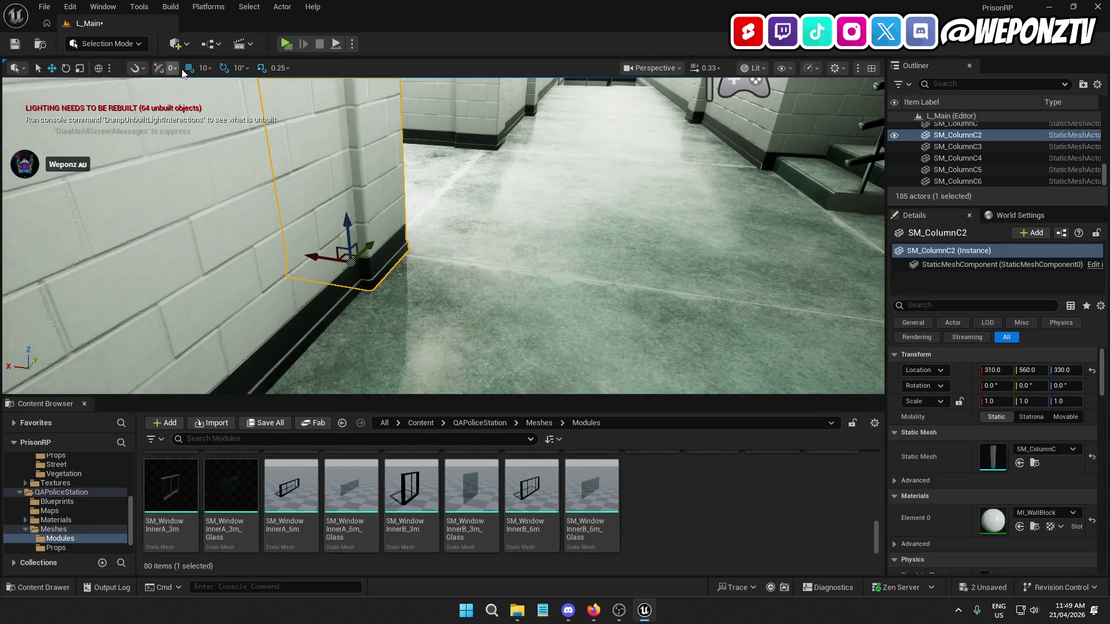
pyautogui.click(205, 68)
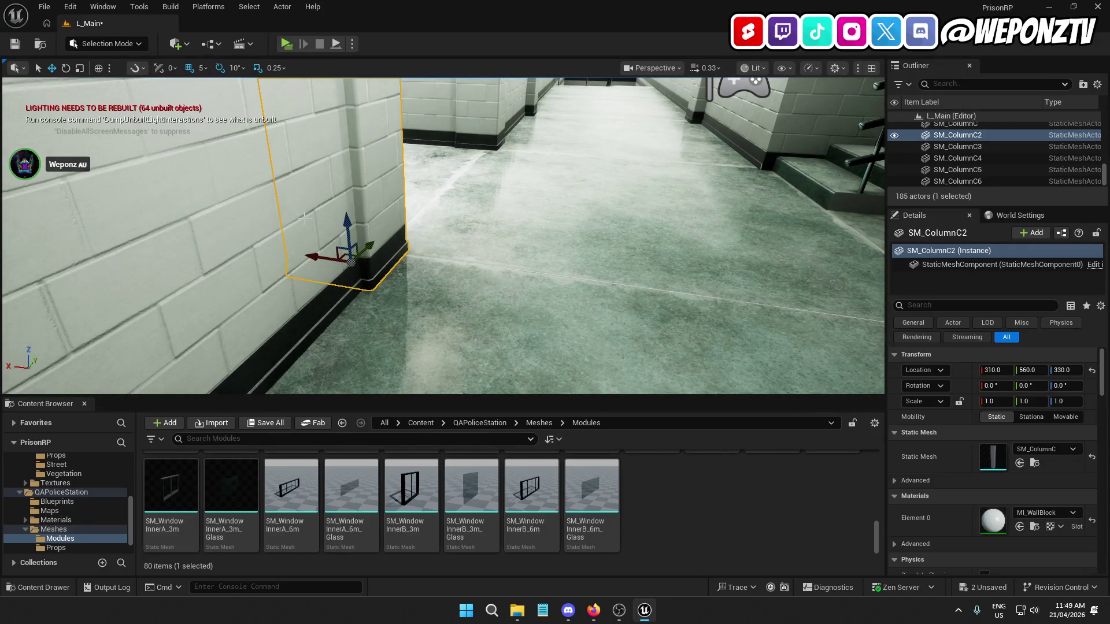
pyautogui.moveTo(312, 259); pyautogui.dragTo(440, 249)
pyautogui.moveTo(345, 253)
pyautogui.mouseDown()
pyautogui.moveTo(329, 255)
pyautogui.moveTo(345, 252)
pyautogui.mouseUp()
pyautogui.moveTo(441, 237); pyautogui.dragTo(436, 237)
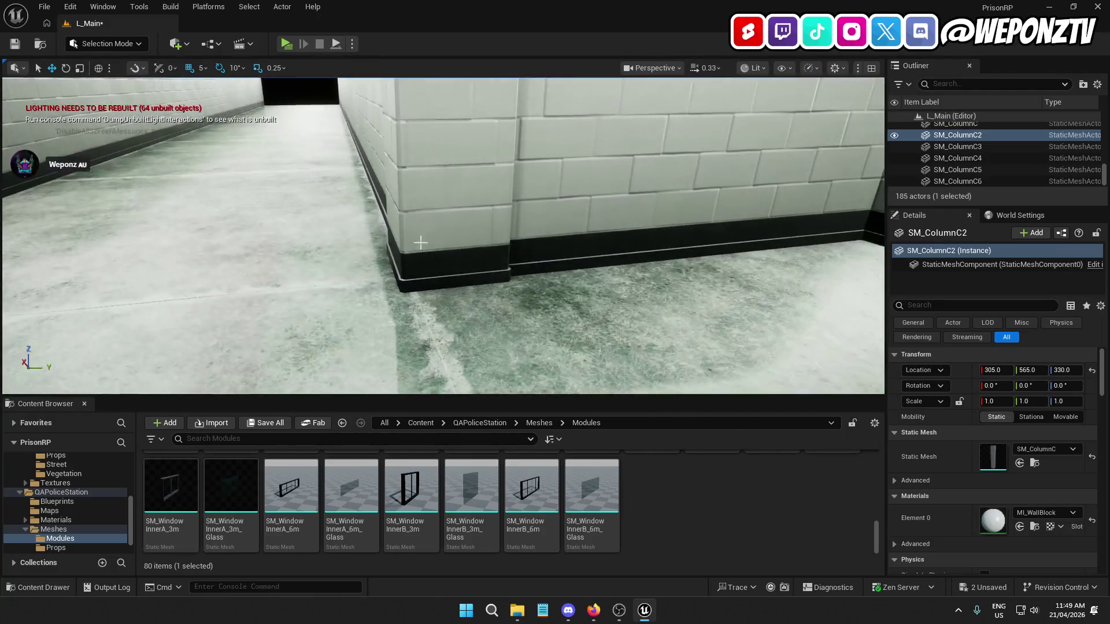
pyautogui.click(448, 239)
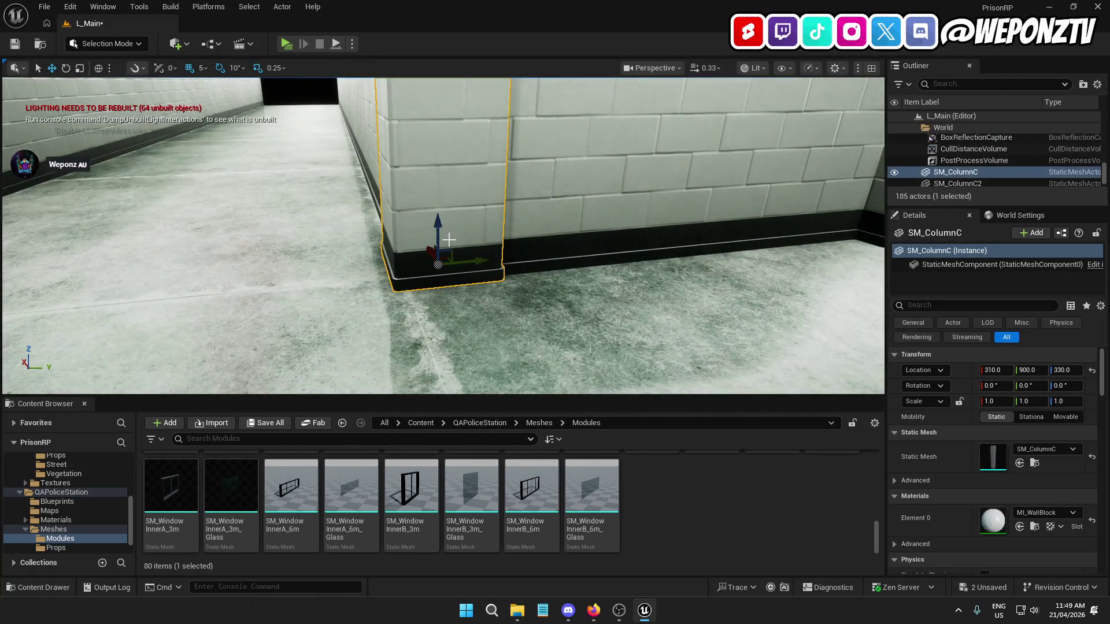
pyautogui.moveTo(483, 262)
pyautogui.mouseDown()
pyautogui.moveTo(472, 262)
pyautogui.moveTo(519, 296)
pyautogui.moveTo(491, 310)
pyautogui.moveTo(456, 370)
pyautogui.mouseUp()
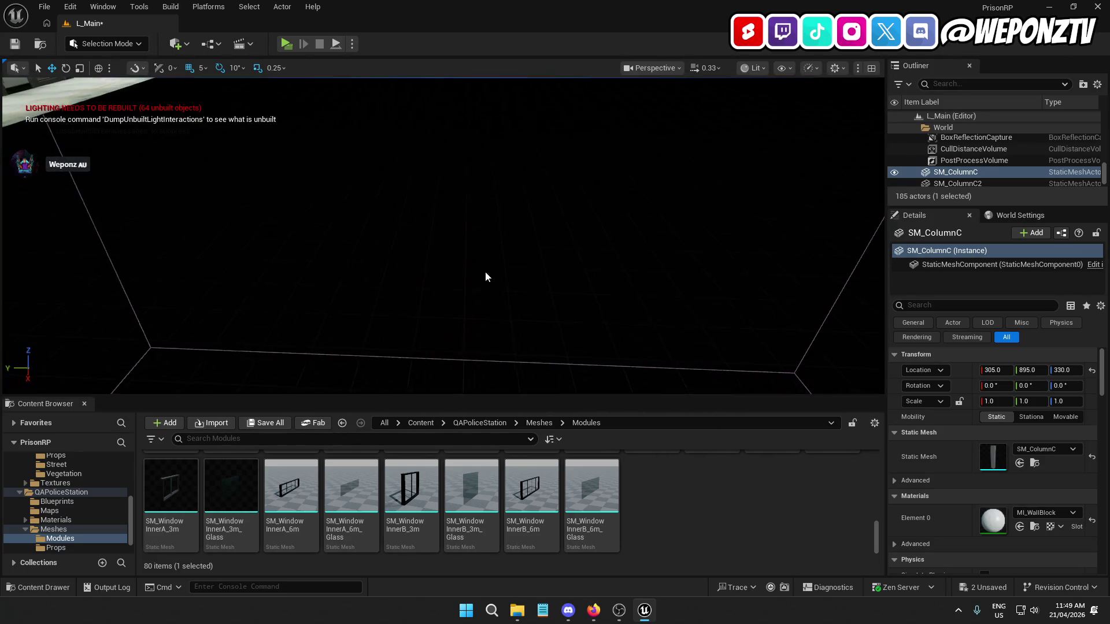
pyautogui.click(485, 277)
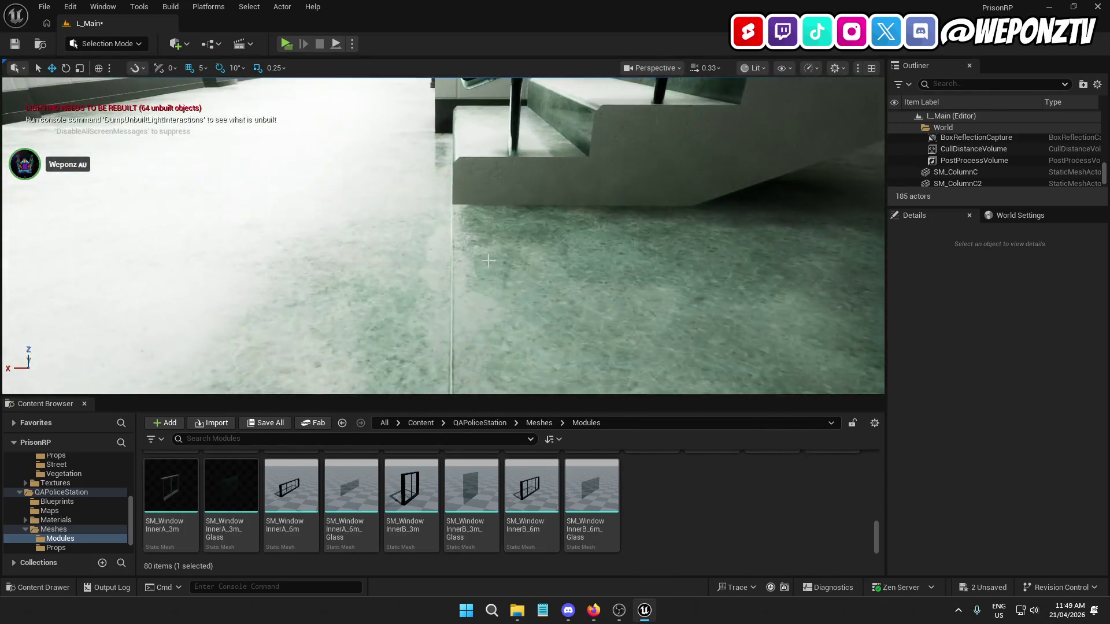
pyautogui.click(488, 260)
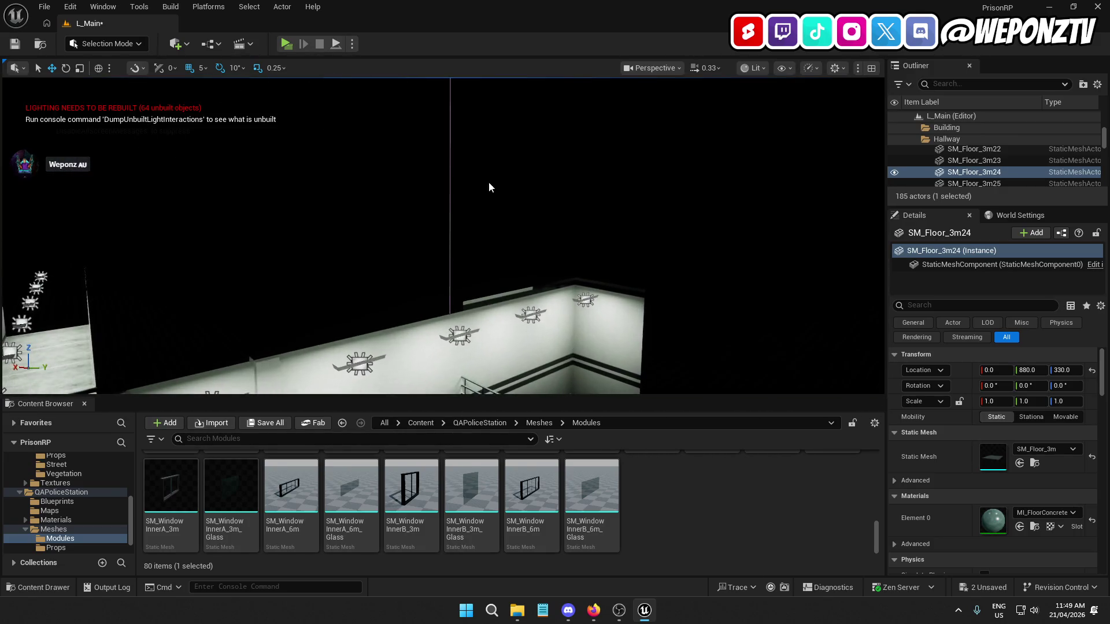
# Save L_Main through File > Save Current Level, then select wall SM_Wall_3m32
pyautogui.click(489, 187)
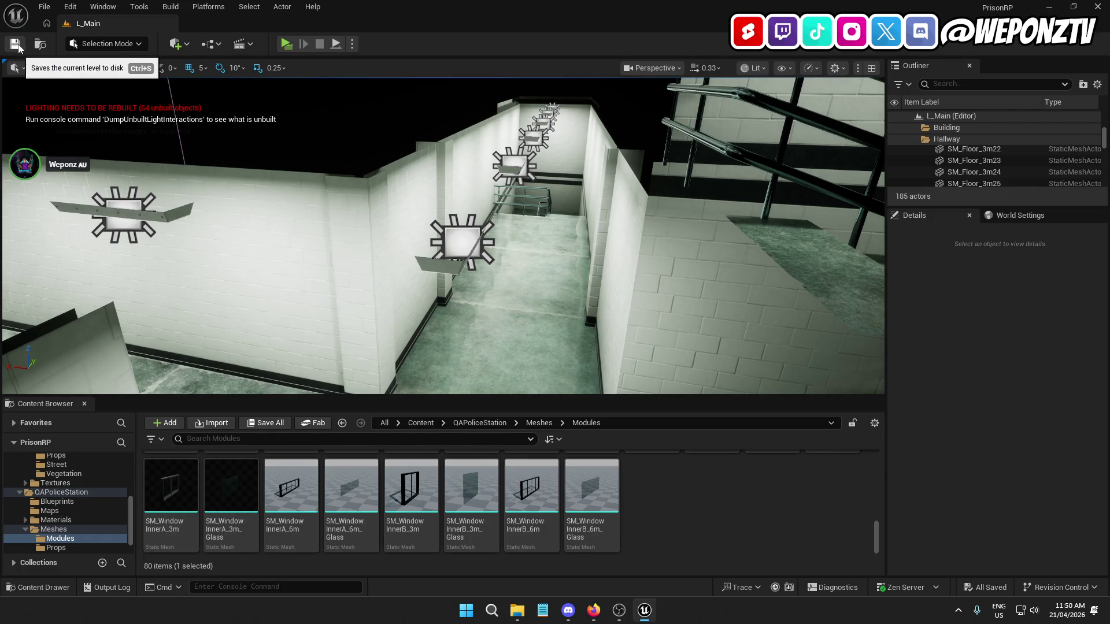
pyautogui.click(44, 6)
pyautogui.click(90, 151)
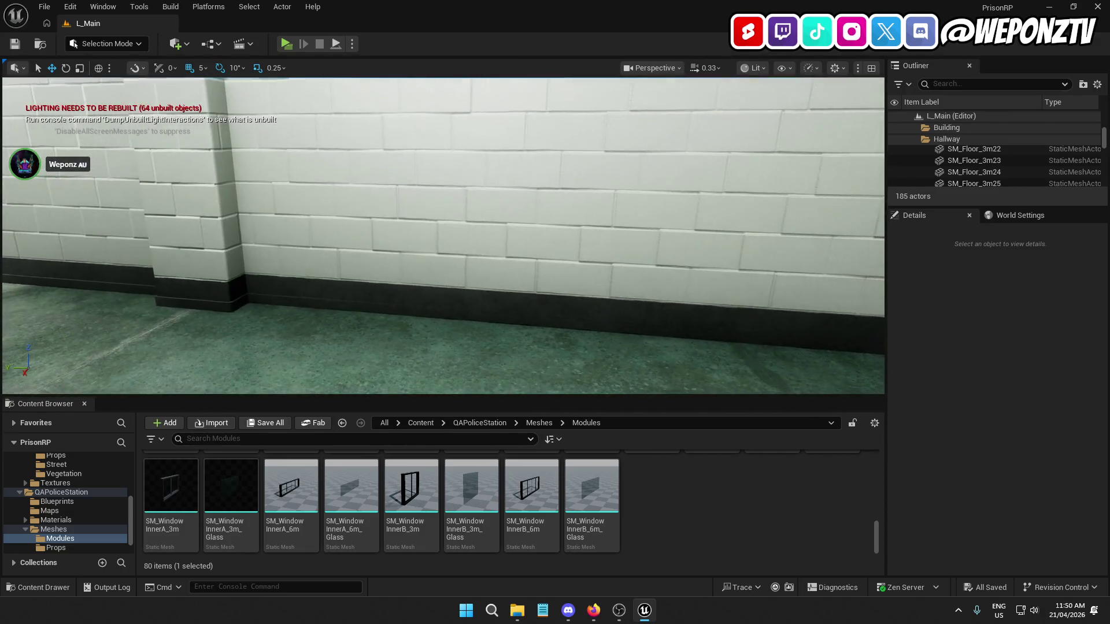
pyautogui.click(523, 225)
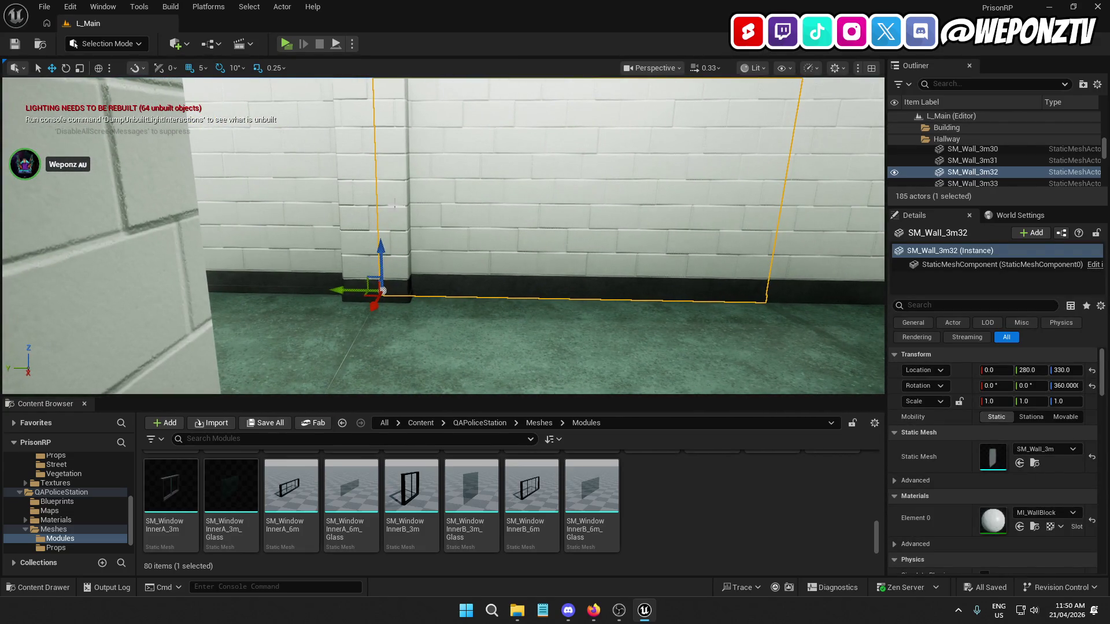
# Slide columns SM_ColumnC4 and C5 to Y -10, and SM_ColumnC3 and C6 to Y 1335
pyautogui.click(393, 205)
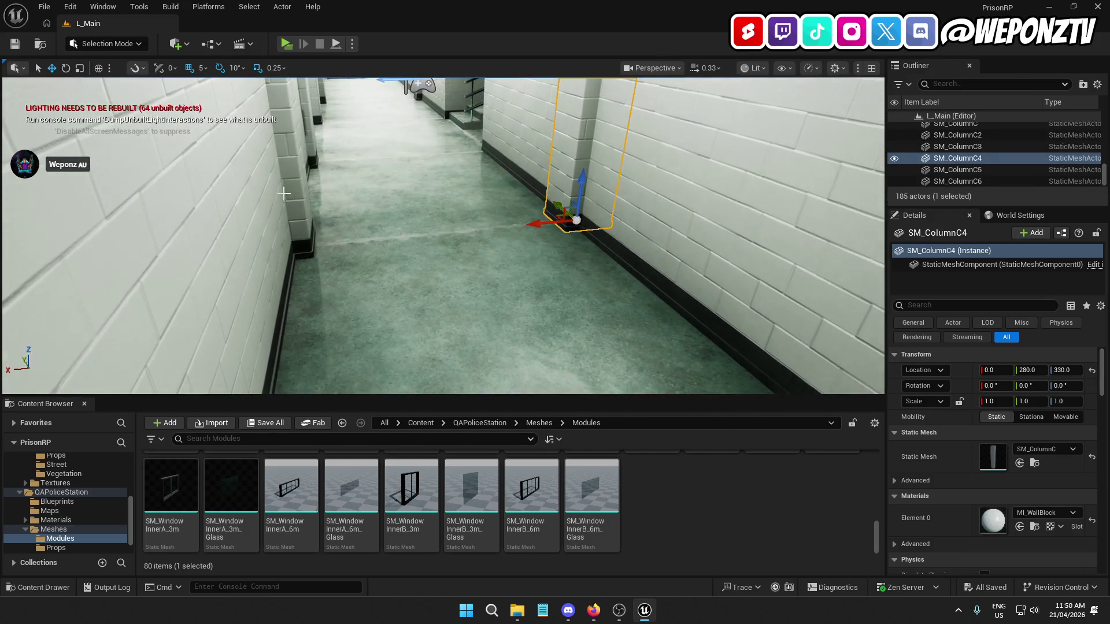
pyautogui.keyDown('ctrl'); pyautogui.click(294, 193); pyautogui.keyUp('ctrl')
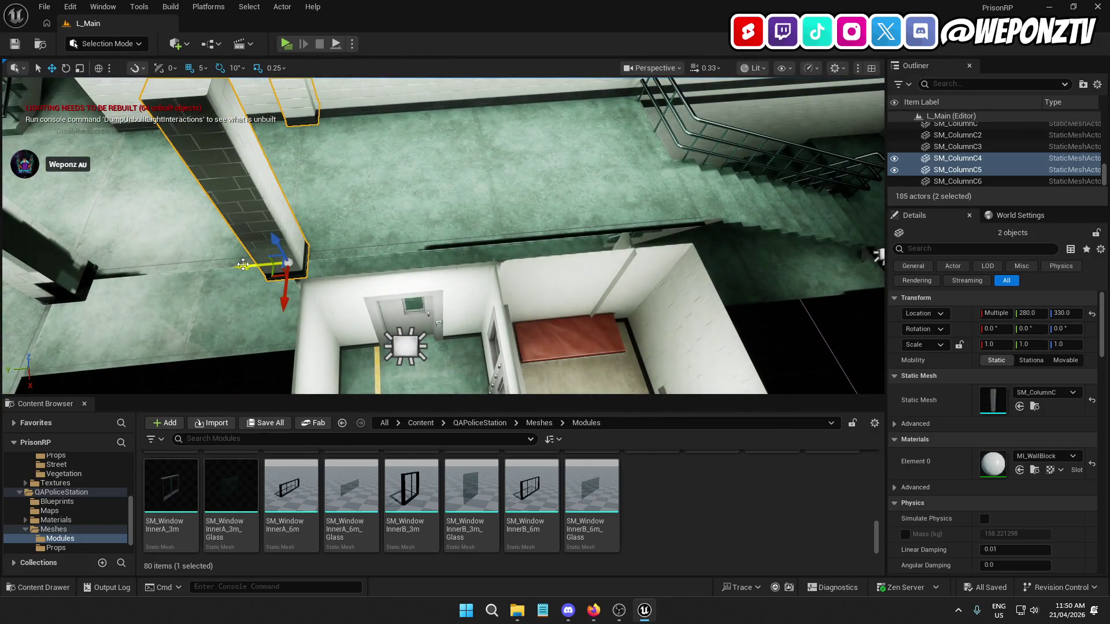
pyautogui.moveTo(243, 264); pyautogui.dragTo(454, 267)
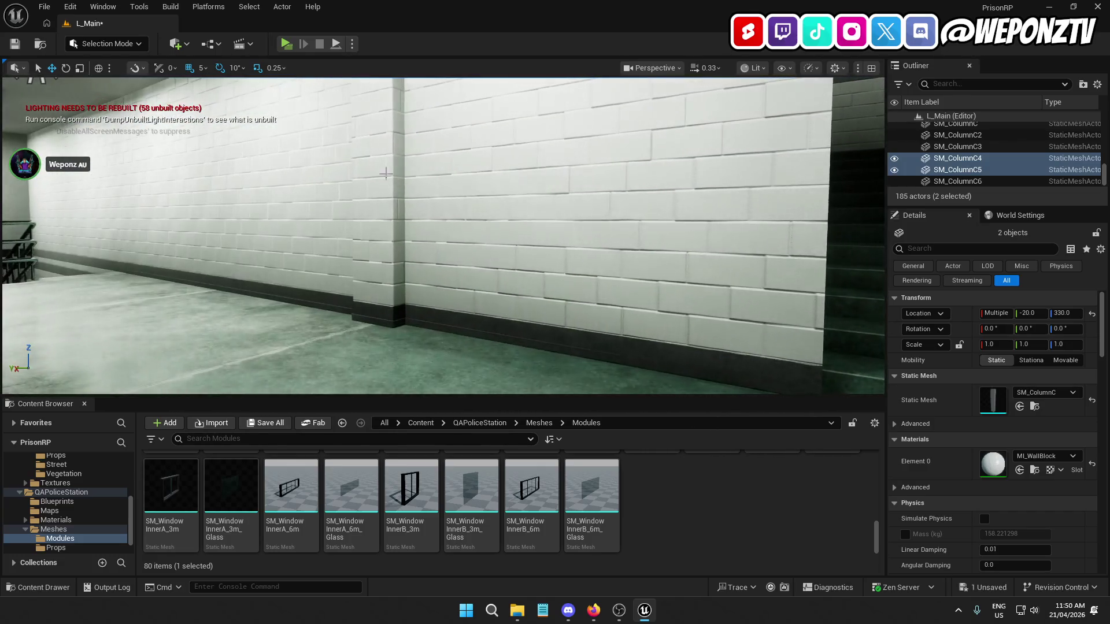
pyautogui.click(389, 176)
pyautogui.keyDown('ctrl'); pyautogui.click(354, 164); pyautogui.keyUp('ctrl')
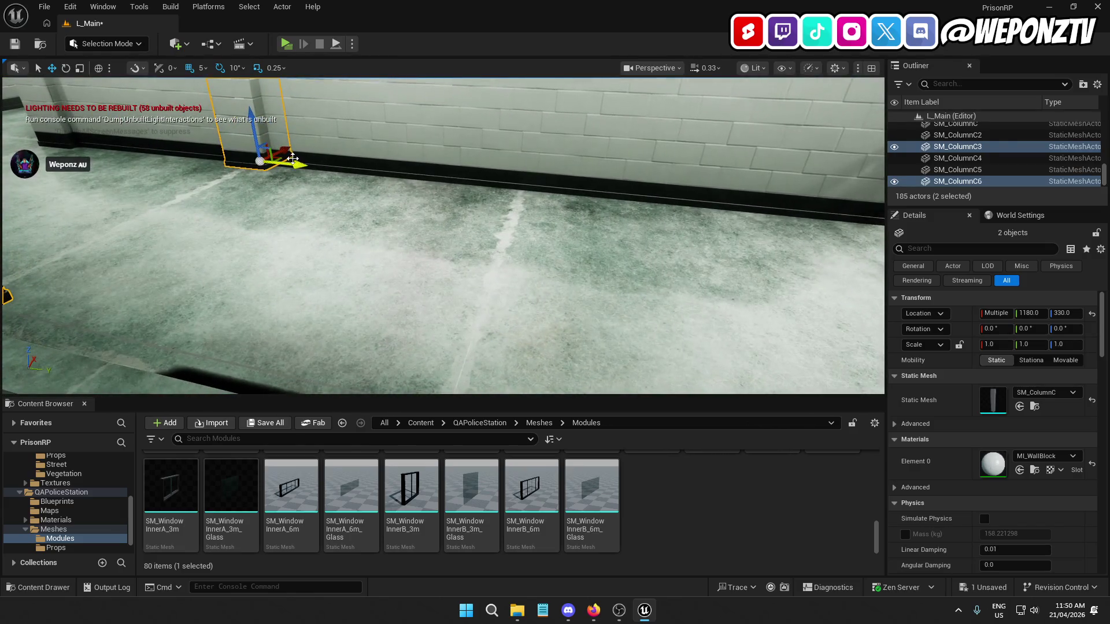
pyautogui.moveTo(307, 197); pyautogui.dragTo(435, 210)
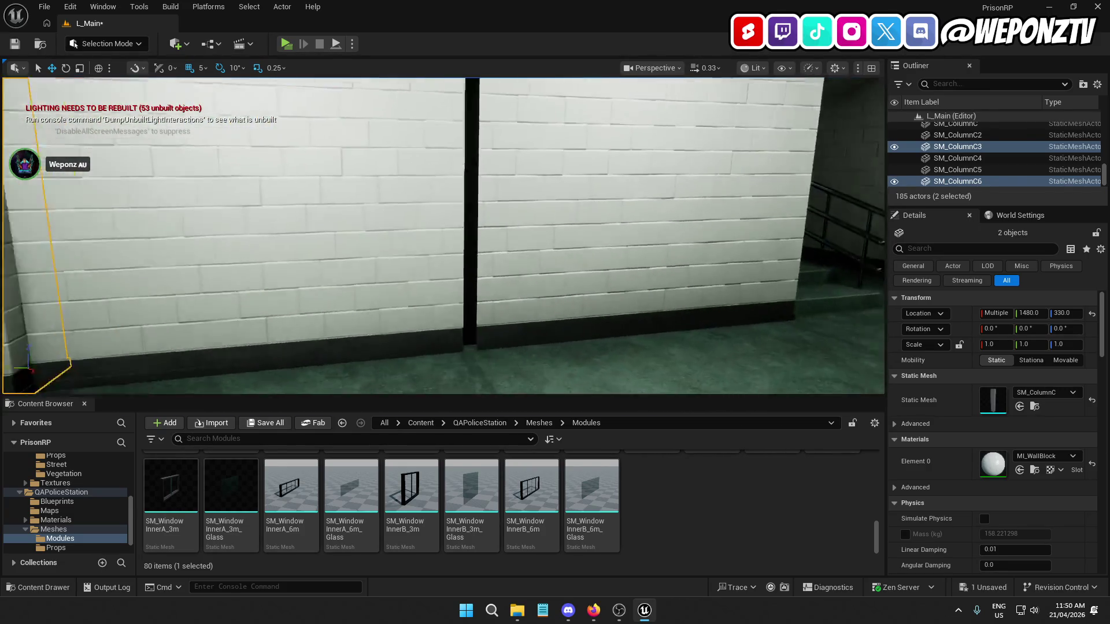
# Move wall SM_Wall_3m40 to Y 1470 and wall SM_Wall_3m32 to Y 285
pyautogui.click(525, 209)
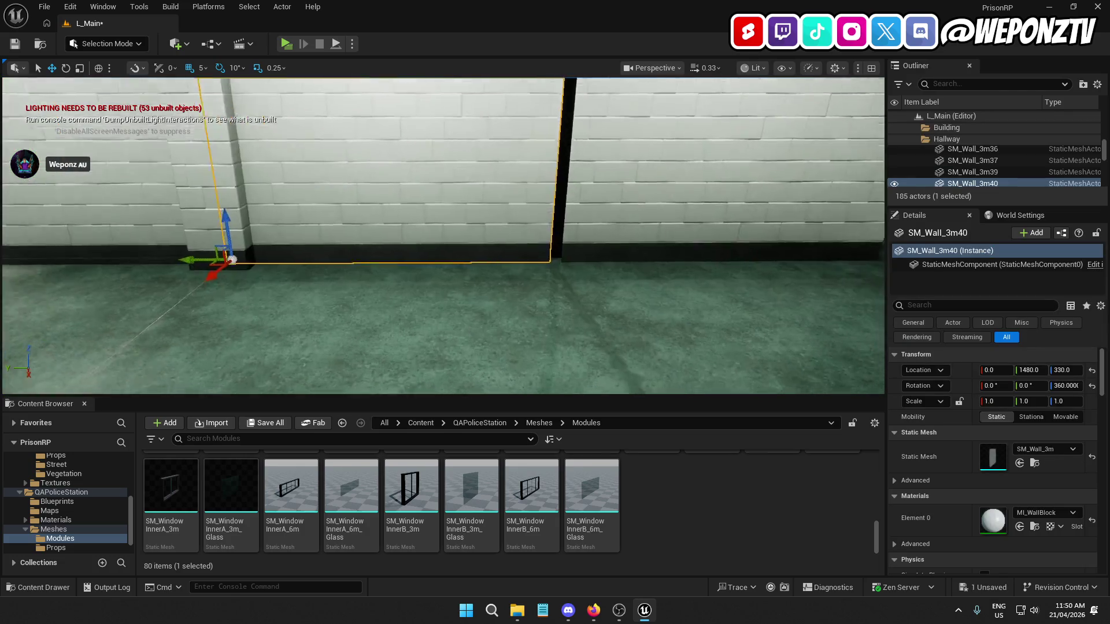
pyautogui.moveTo(81, 256); pyautogui.dragTo(91, 254)
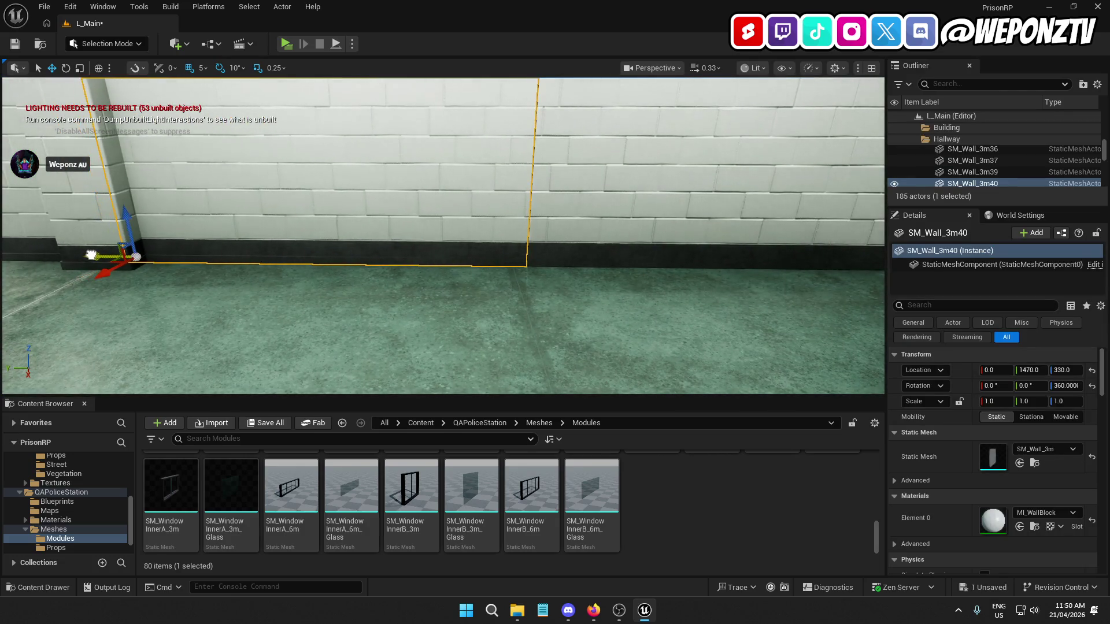
pyautogui.click(573, 233)
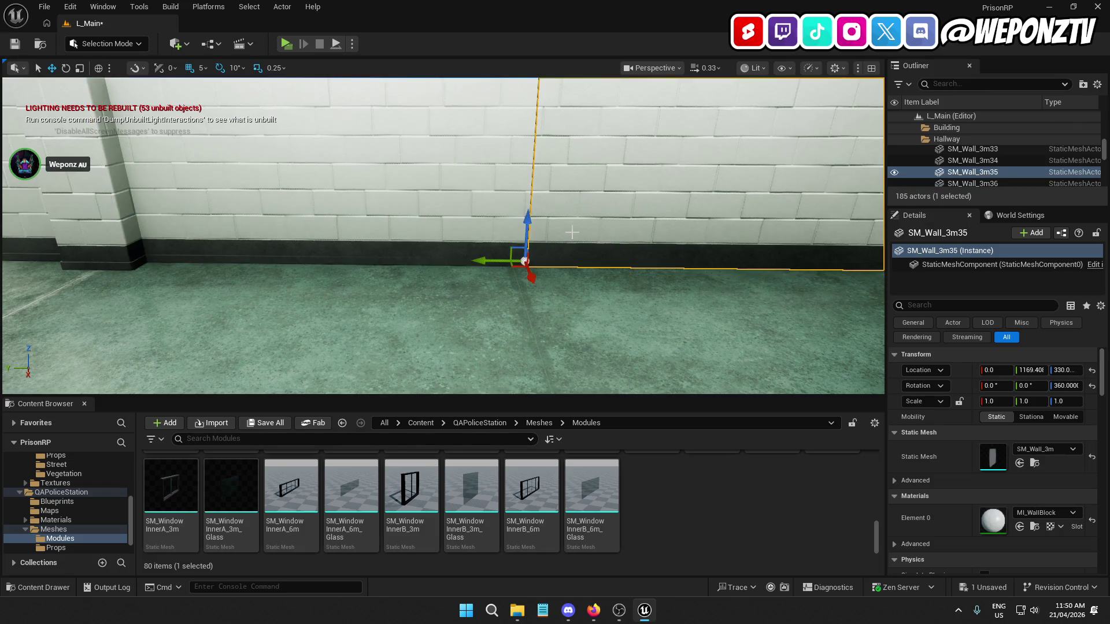
pyautogui.click(512, 172)
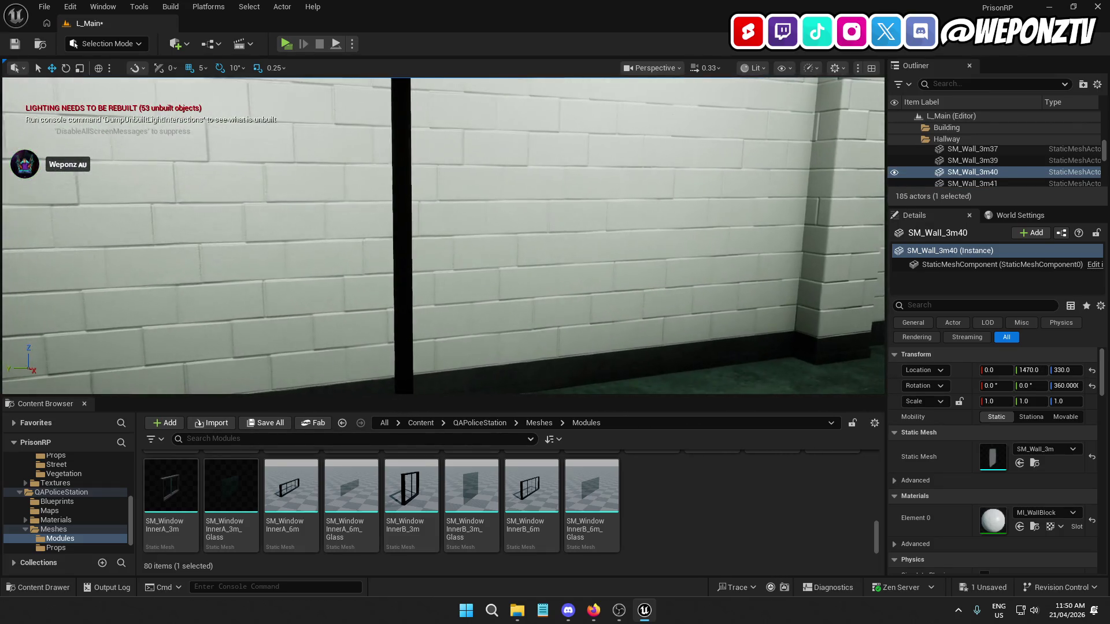
pyautogui.click(456, 344)
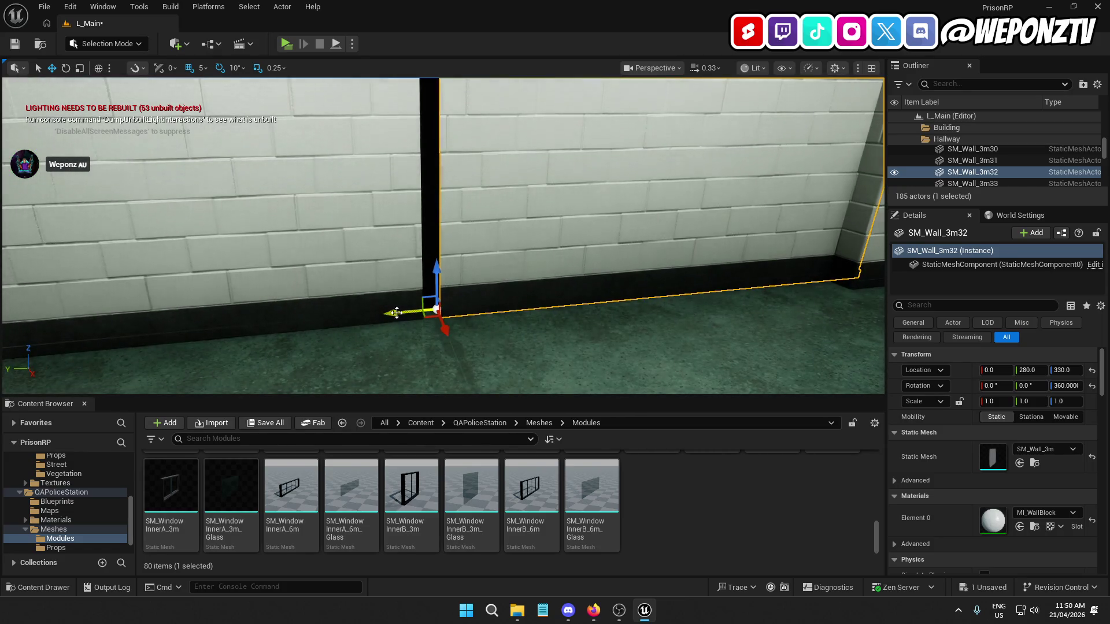
pyautogui.moveTo(384, 315); pyautogui.dragTo(390, 315)
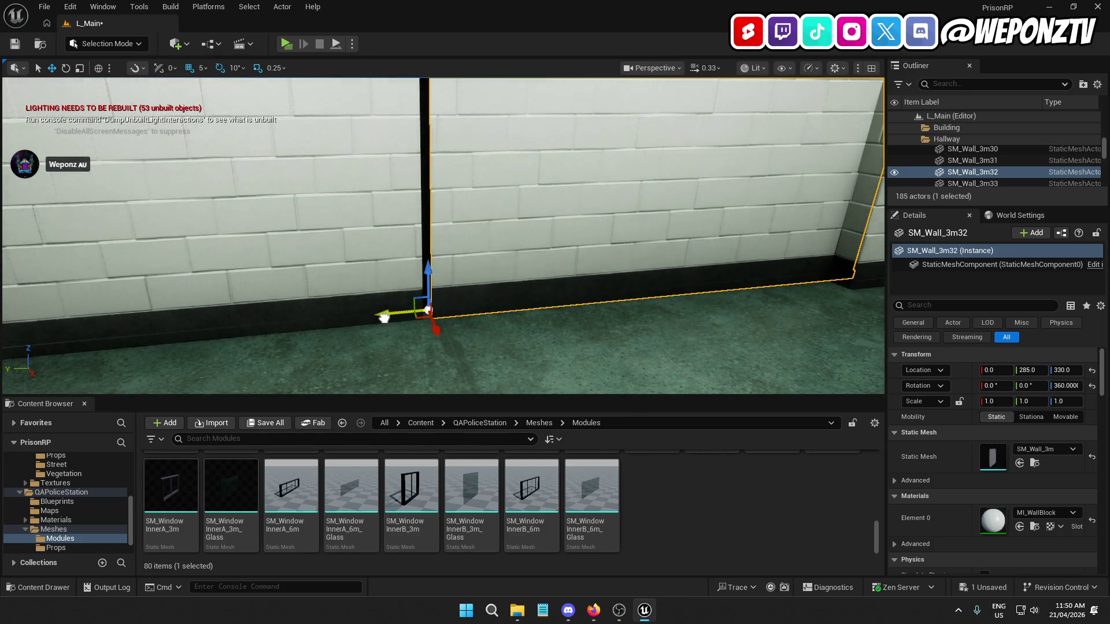
# Set grid snapping to 1 unit and nudge SM_Wall_3m40 along Y to 1468
pyautogui.click(527, 342)
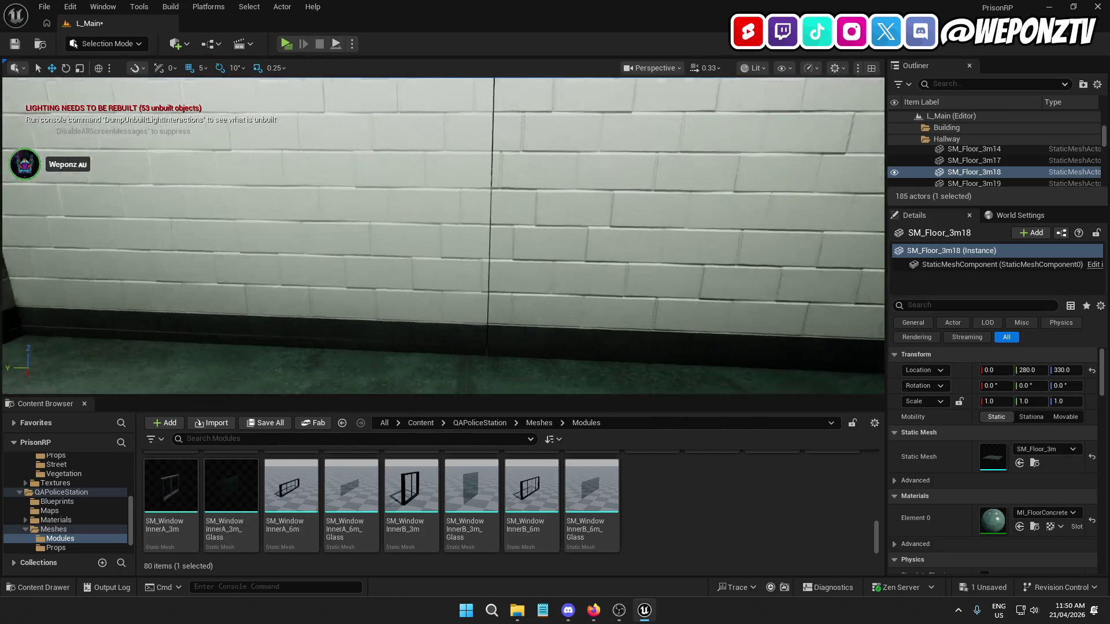
pyautogui.click(323, 133)
pyautogui.click(203, 68)
pyautogui.click(210, 93)
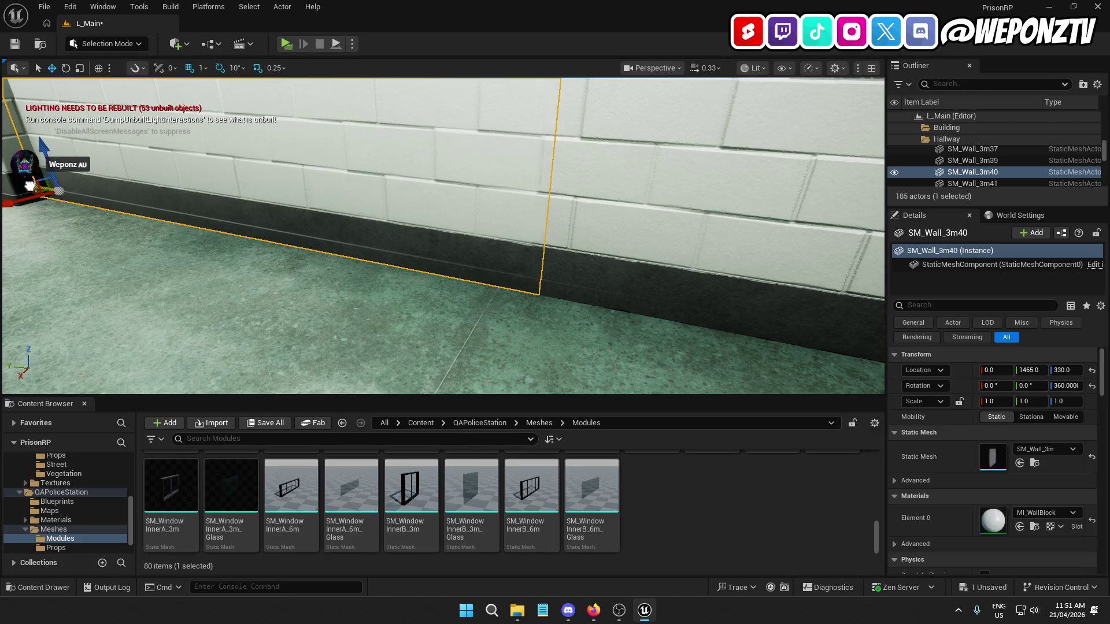
pyautogui.moveTo(26, 185); pyautogui.dragTo(29, 189)
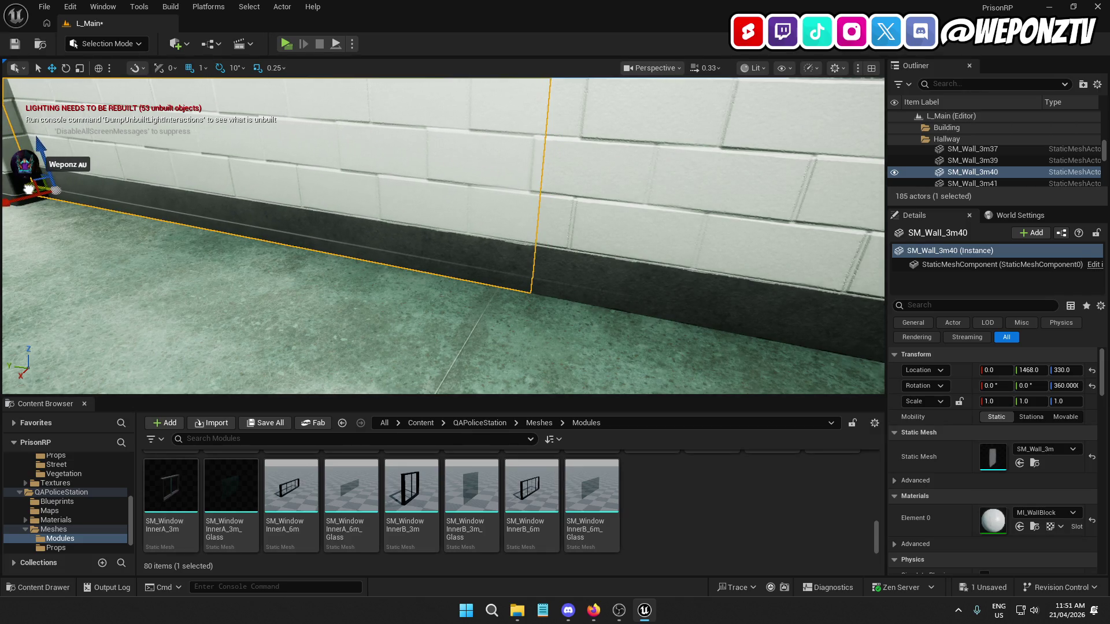
pyautogui.click(325, 304)
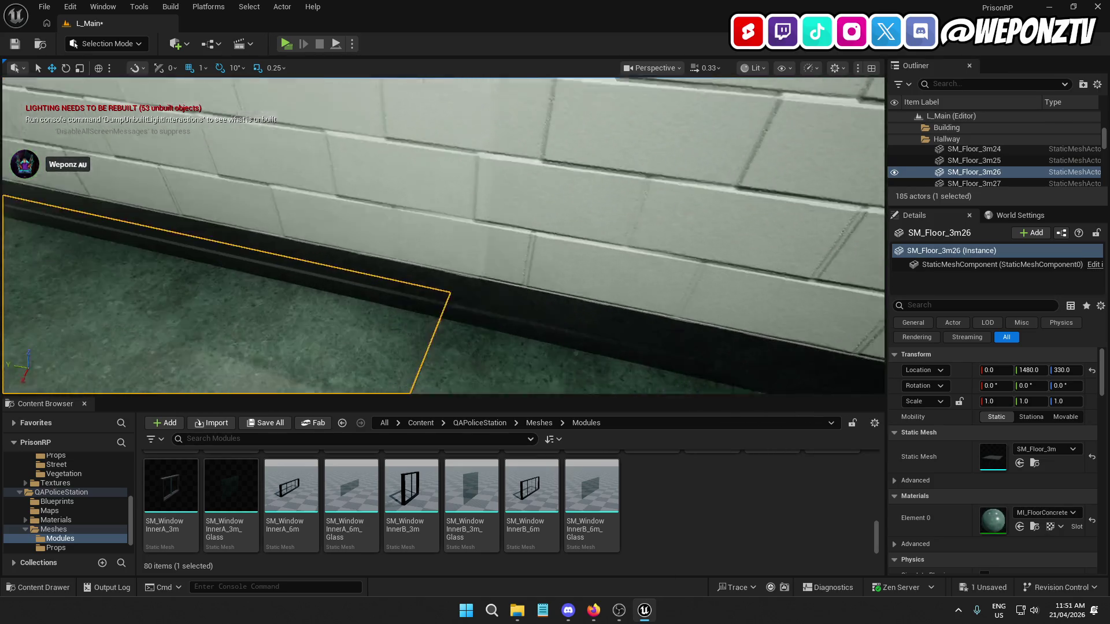
# Enter 1469 as SM_Wall_3m40's Location Y in the Details panel
pyautogui.hotkey('ctrl', 'z')
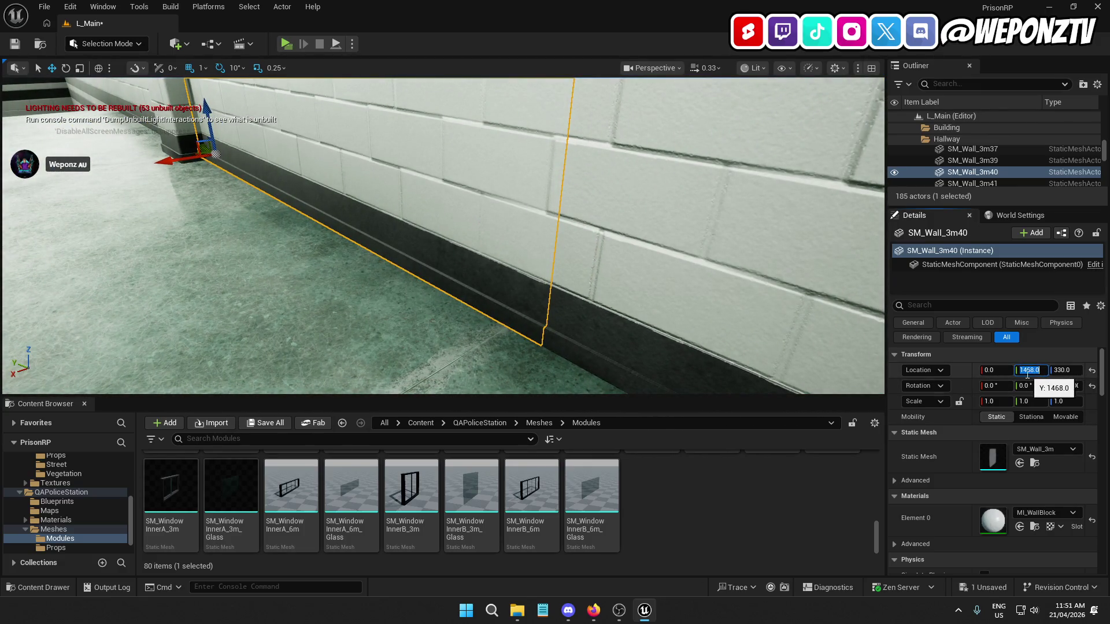
pyautogui.moveTo(1030, 370); pyautogui.dragTo(1048, 370)
pyautogui.write('7')
pyautogui.press('Return')
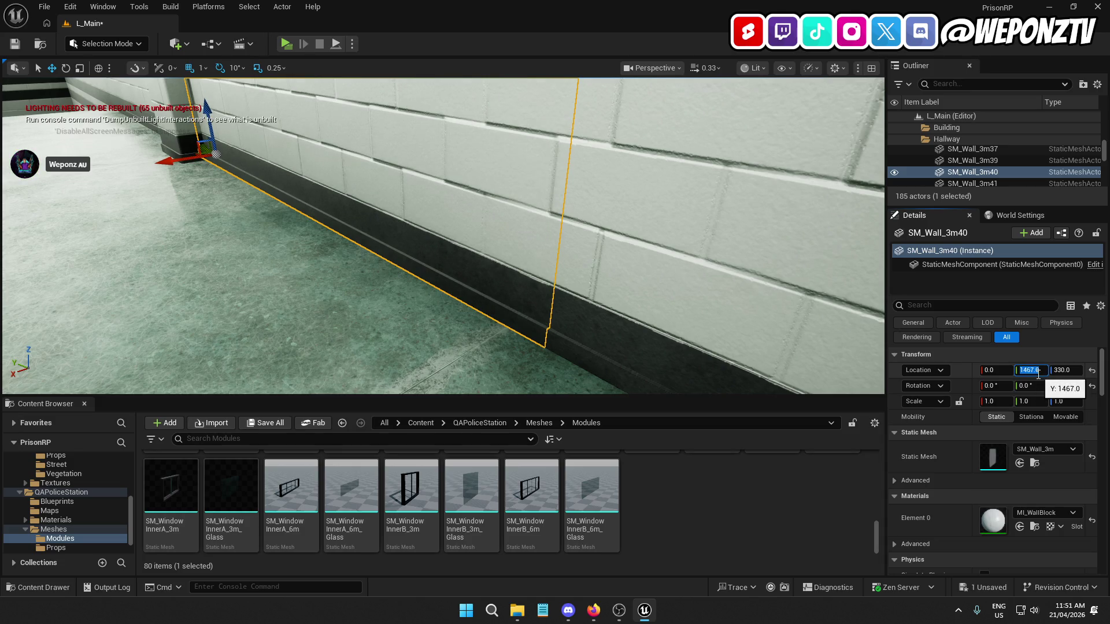
pyautogui.click(1038, 373)
pyautogui.press('BackSpace')
pyautogui.press('BackSpace')
pyautogui.press('Return')
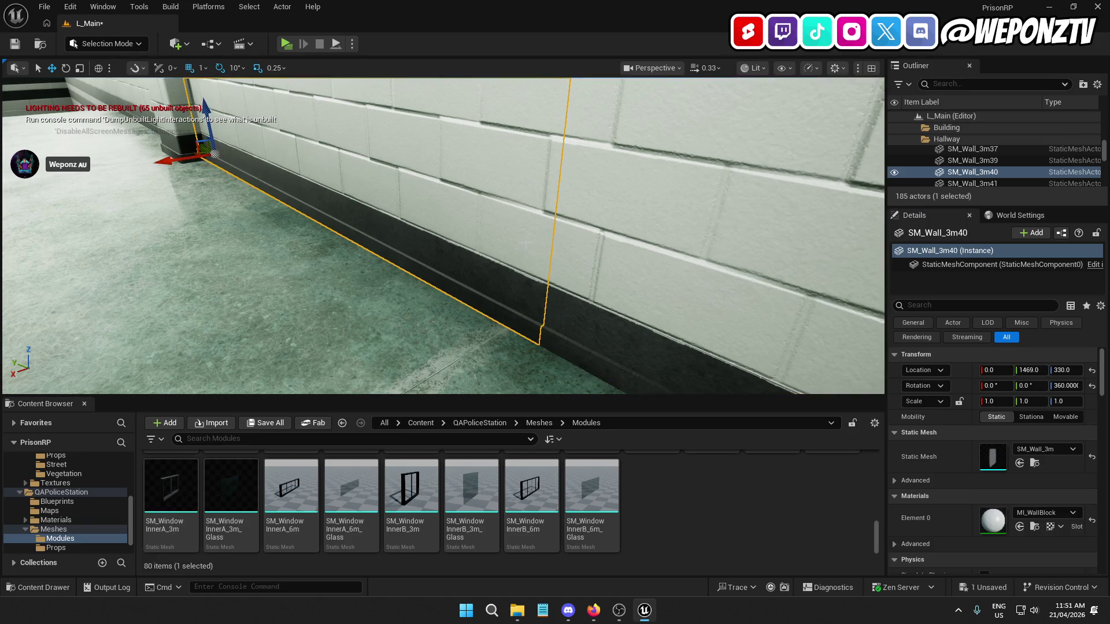
# Fly through the hallway and stairwell to check the walls, then save L_Main
pyautogui.click(405, 347)
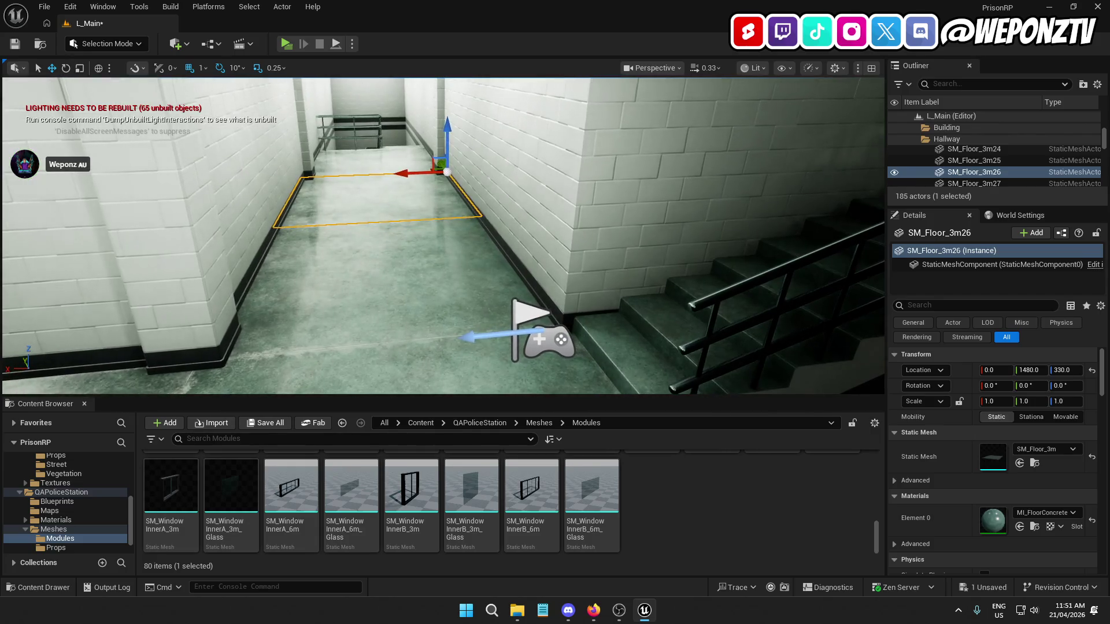
pyautogui.press('w')
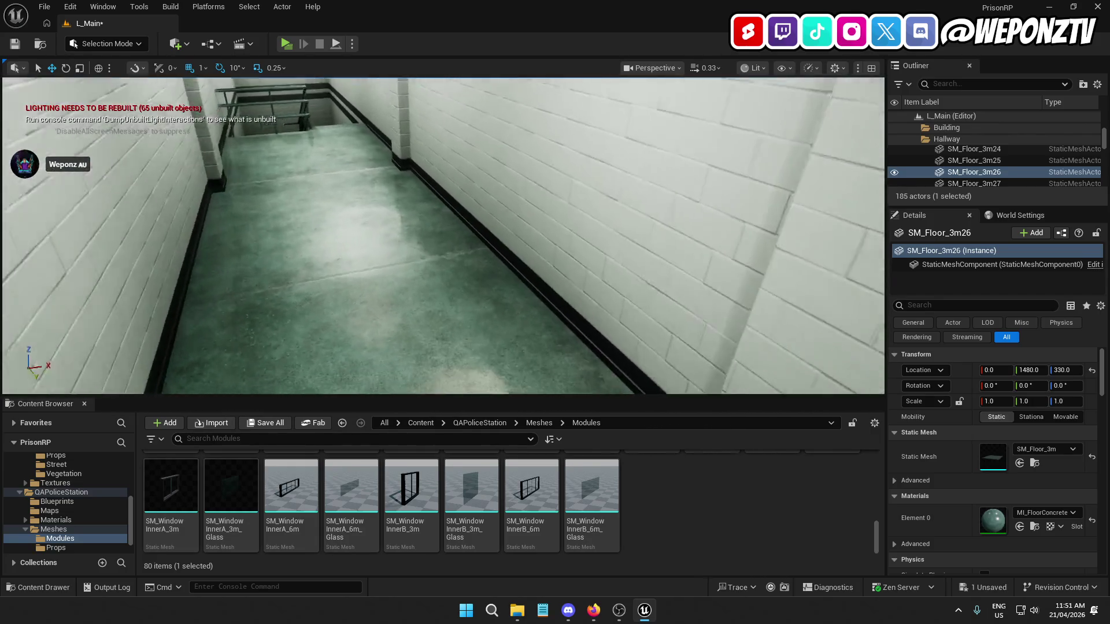
pyautogui.press('s')
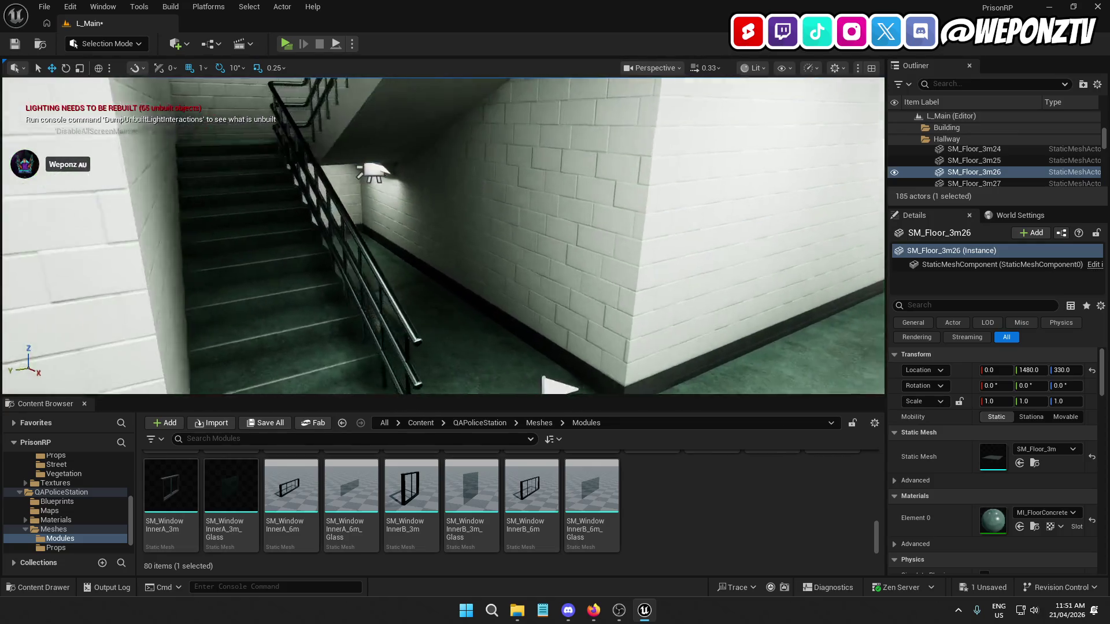
pyautogui.press('w')
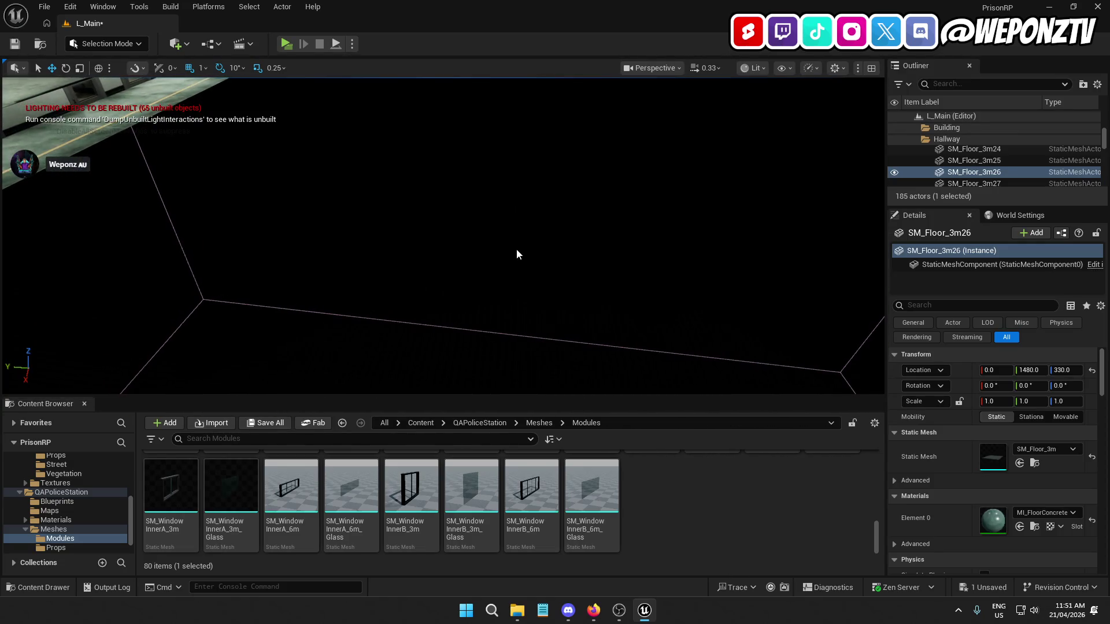
pyautogui.click(517, 254)
pyautogui.press('s')
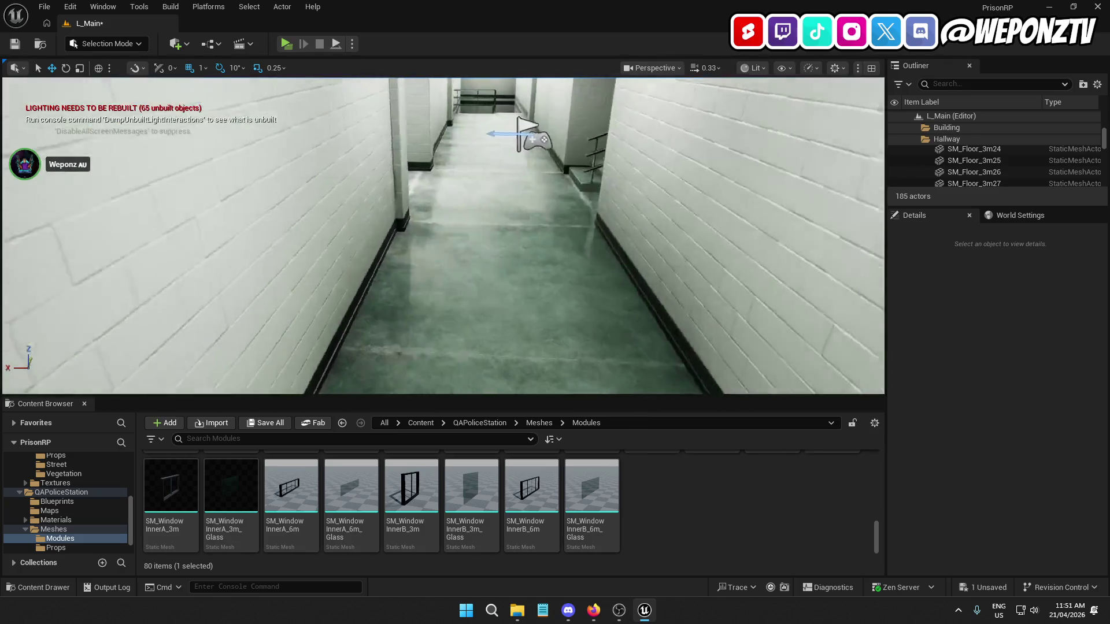
pyautogui.press('w')
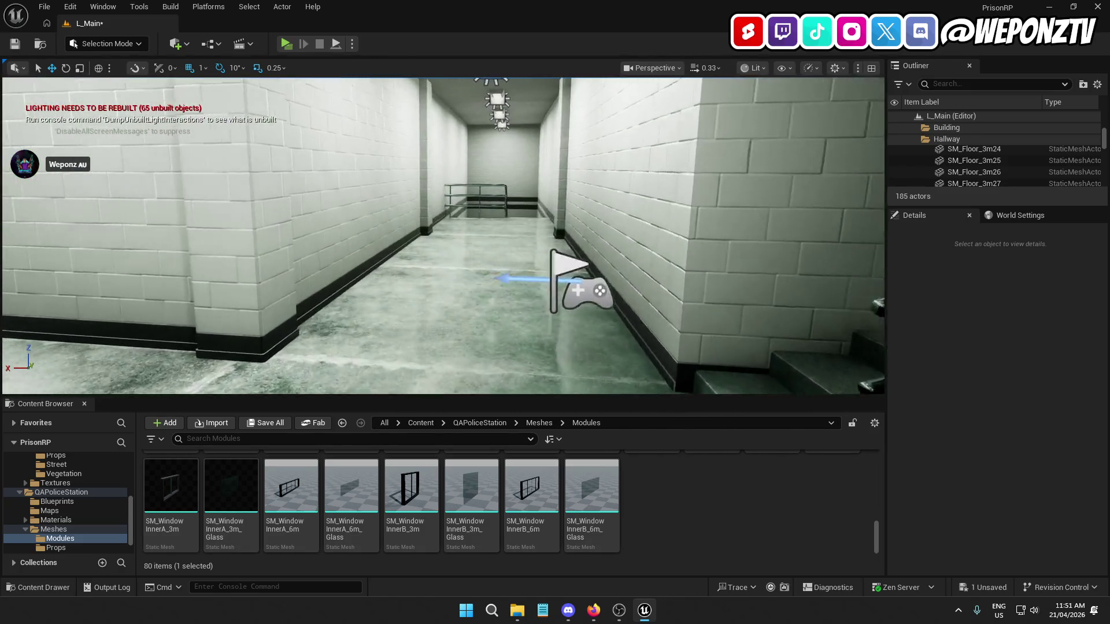
pyautogui.click(11, 46)
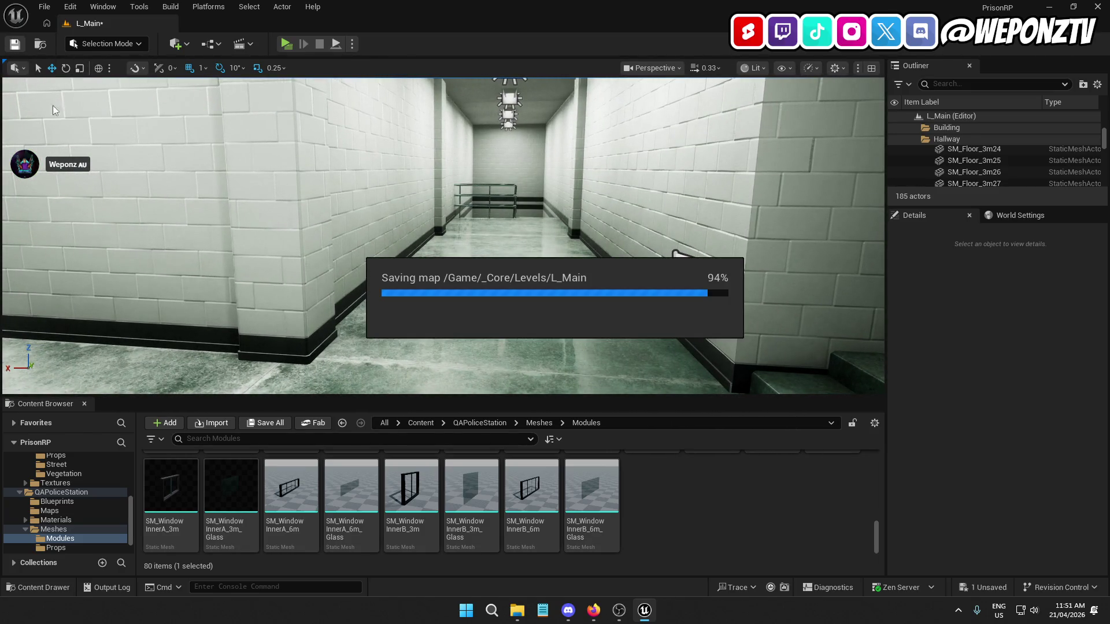
pyautogui.press('w')
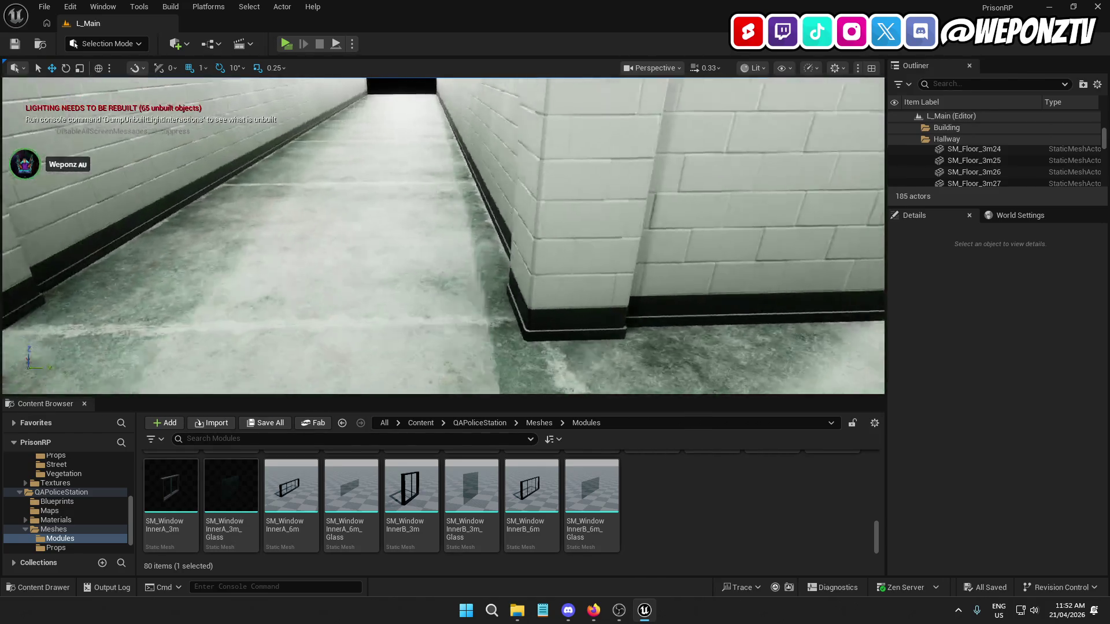
pyautogui.moveTo(298, 215); pyautogui.dragTo(298, 215)
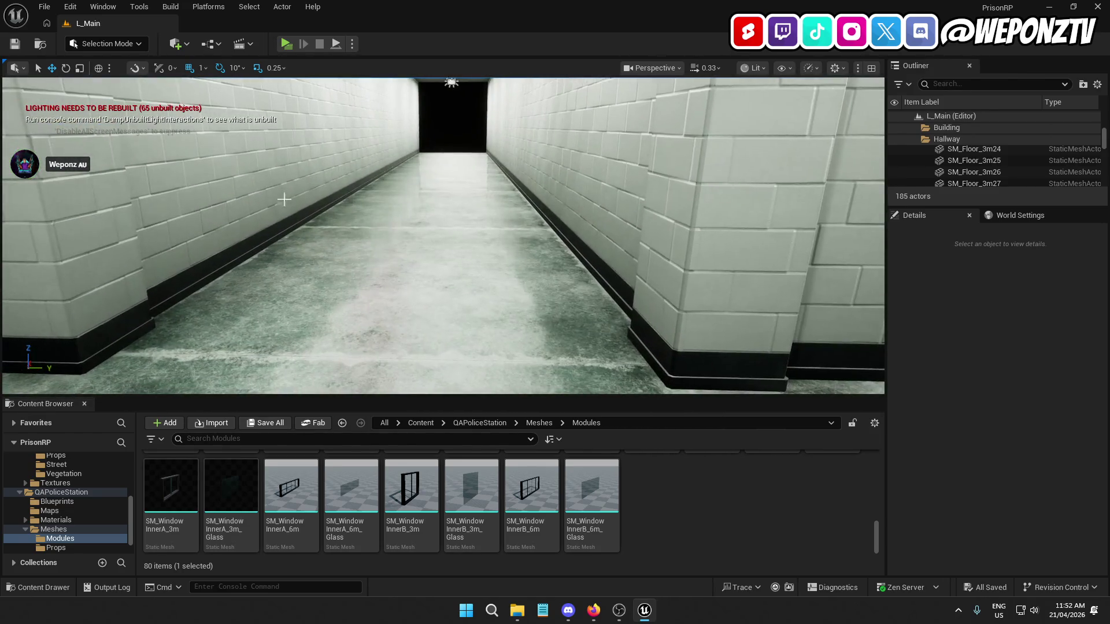
pyautogui.click(286, 43)
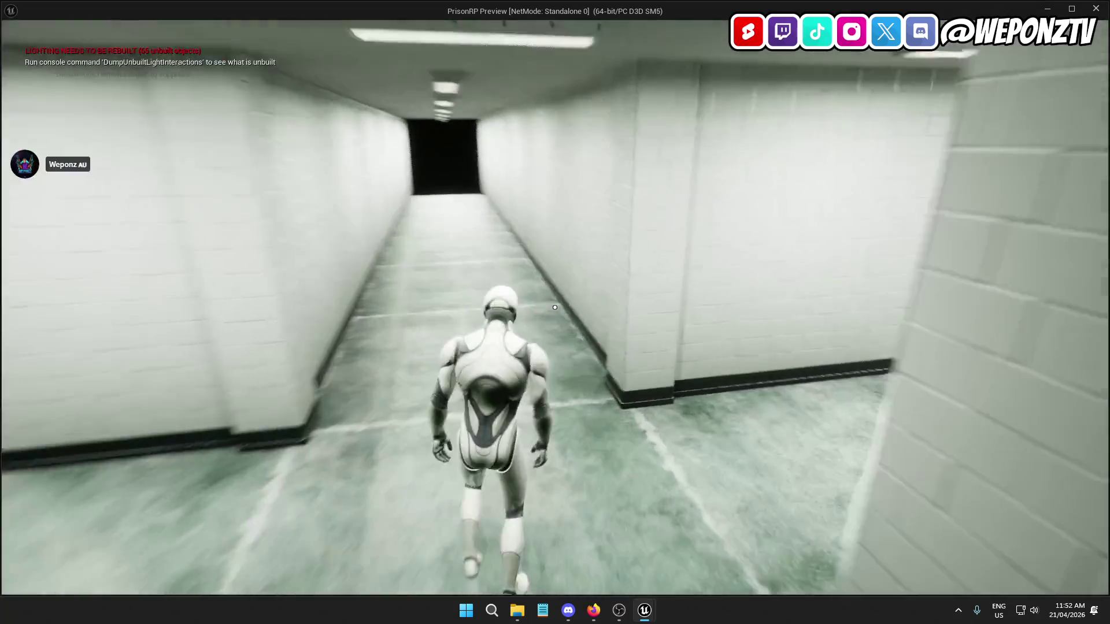
pyautogui.press('w')
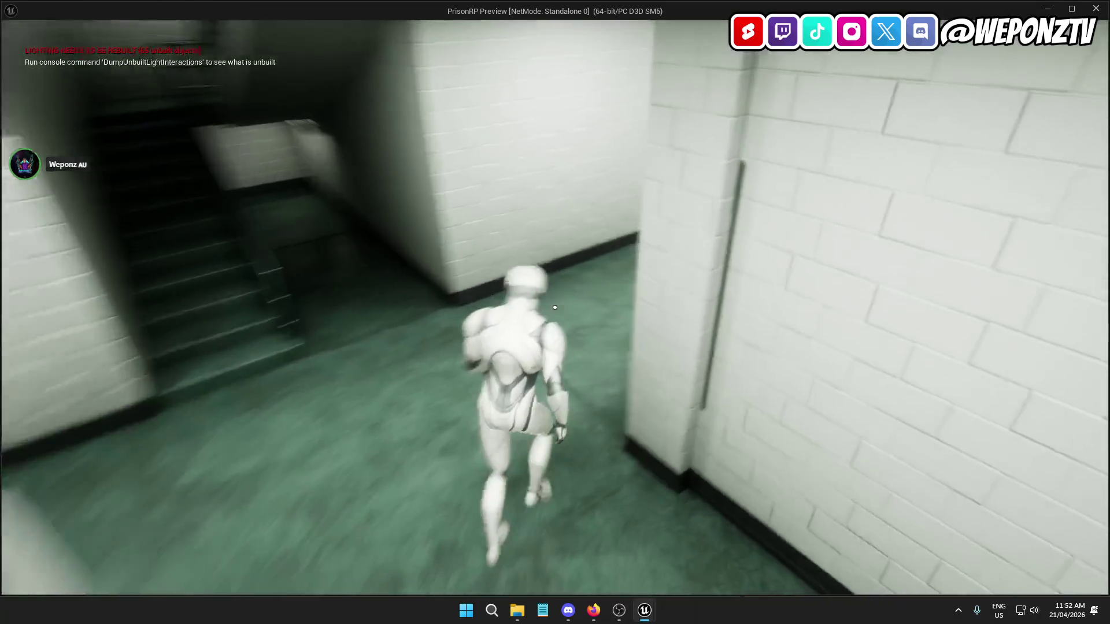
pyautogui.press('w')
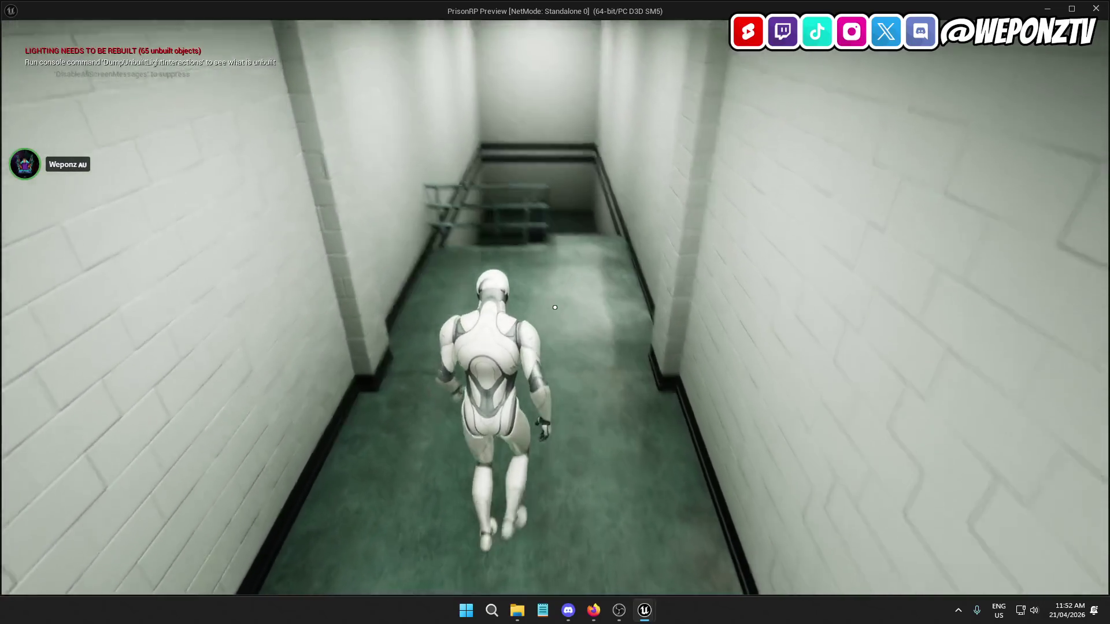
pyautogui.press('w')
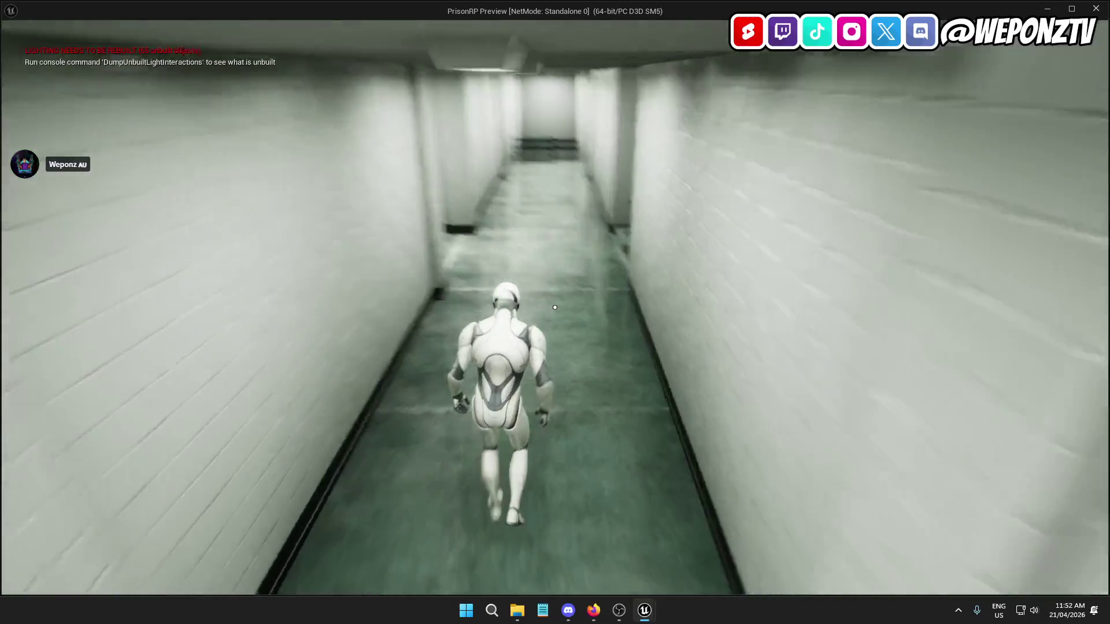
pyautogui.press('w')
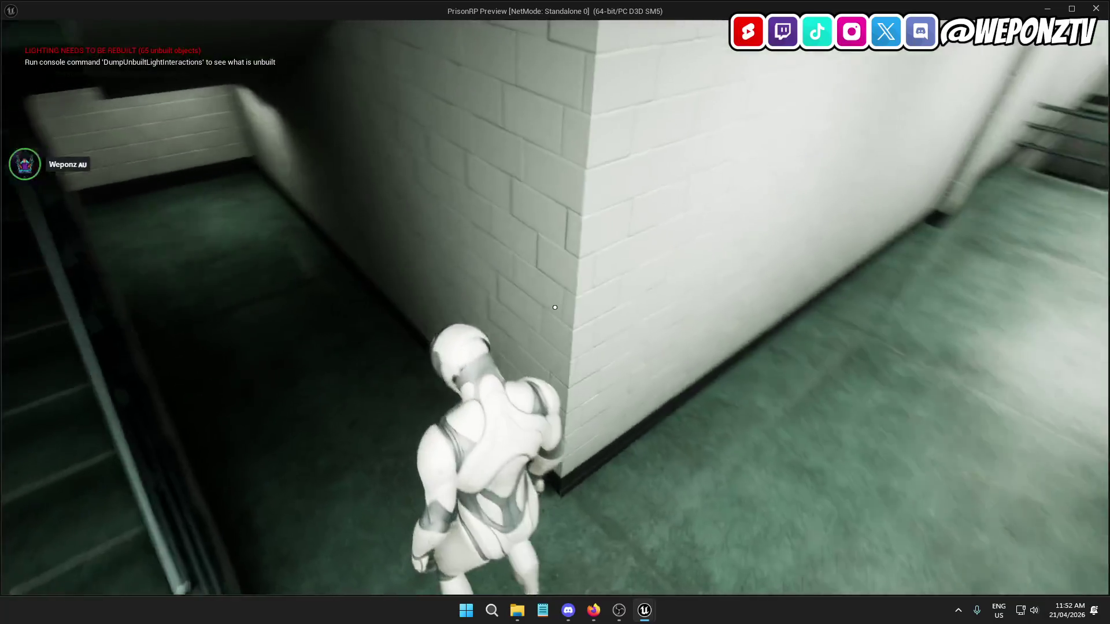
pyautogui.press('w')
pyautogui.press('w')
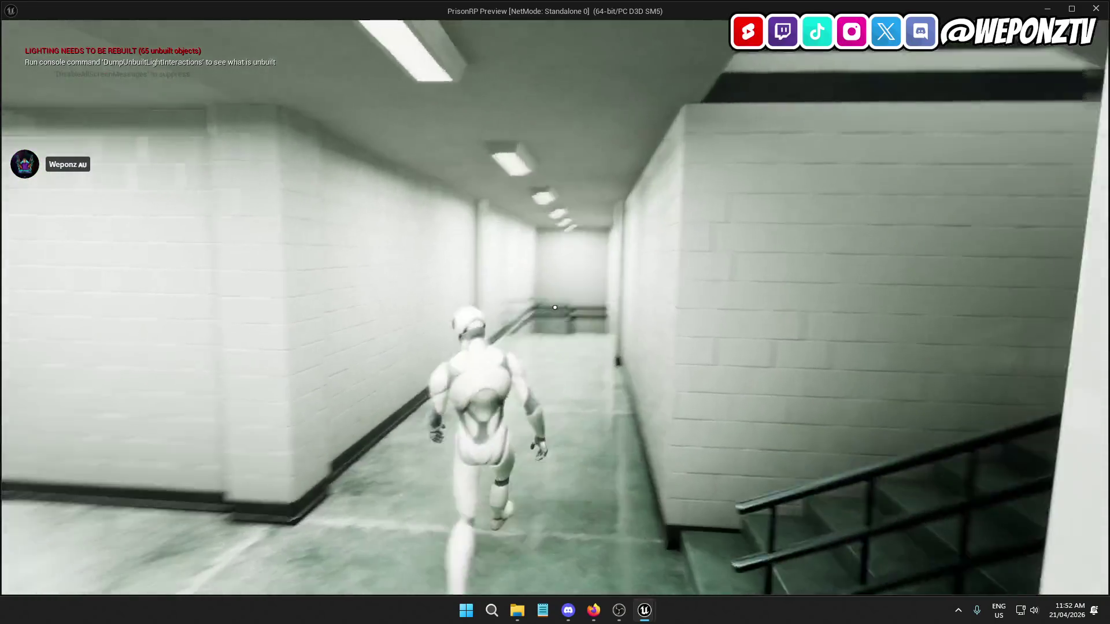
pyautogui.press('w')
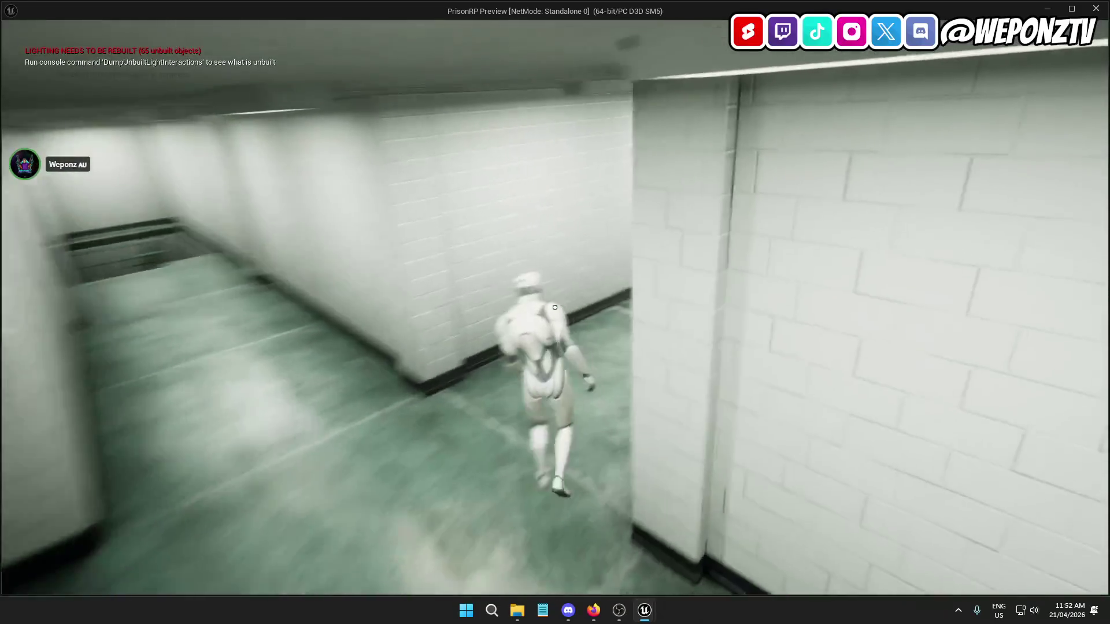
pyautogui.press('w')
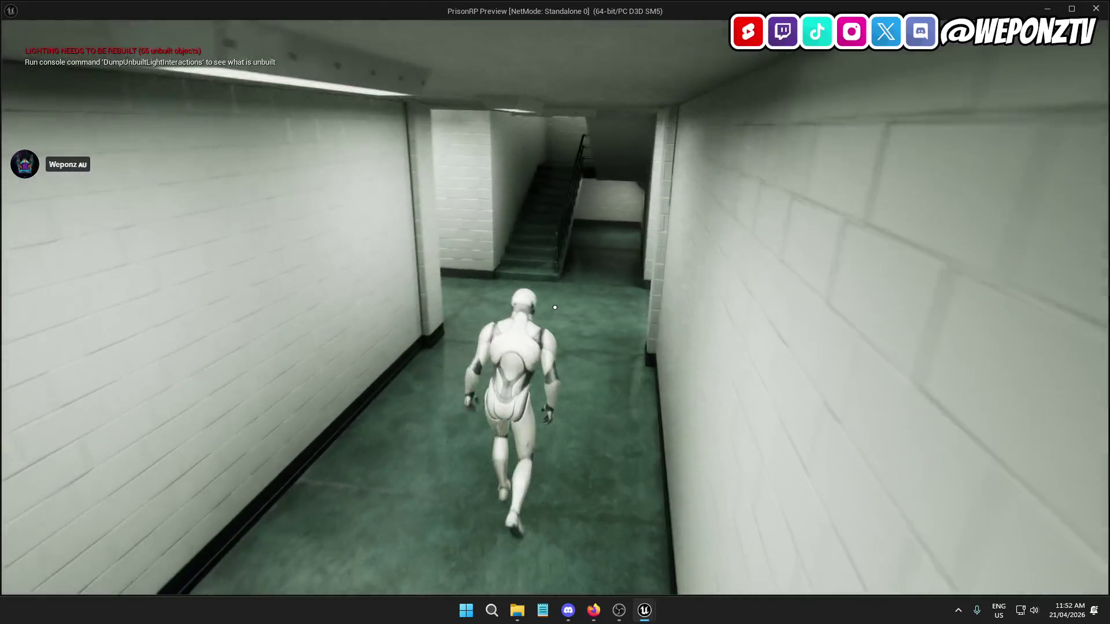
pyautogui.press('w')
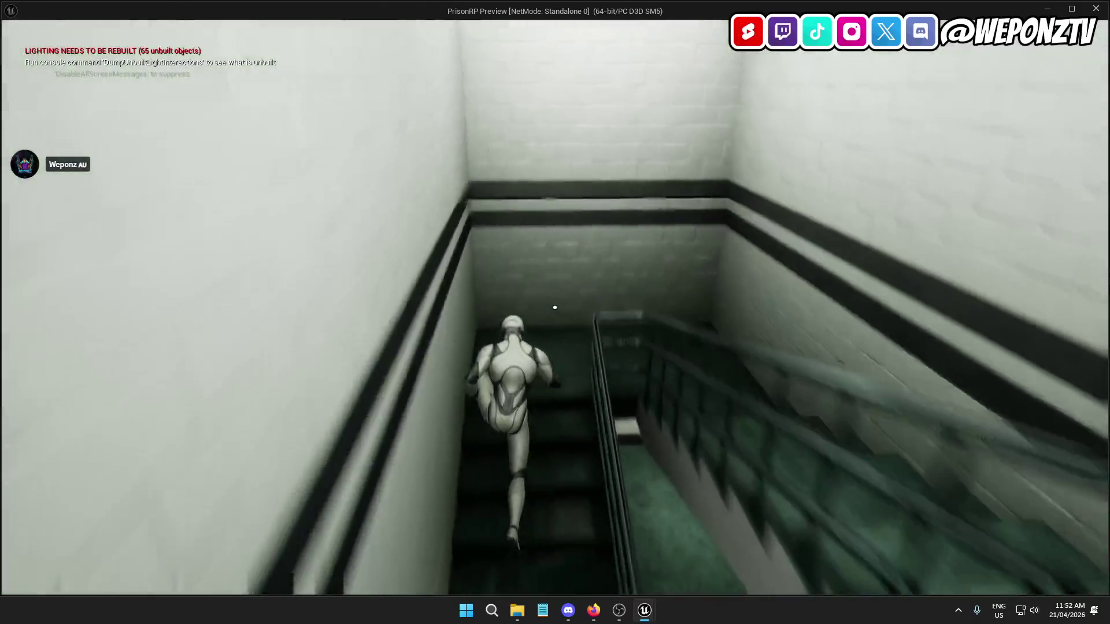
pyautogui.press('Escape')
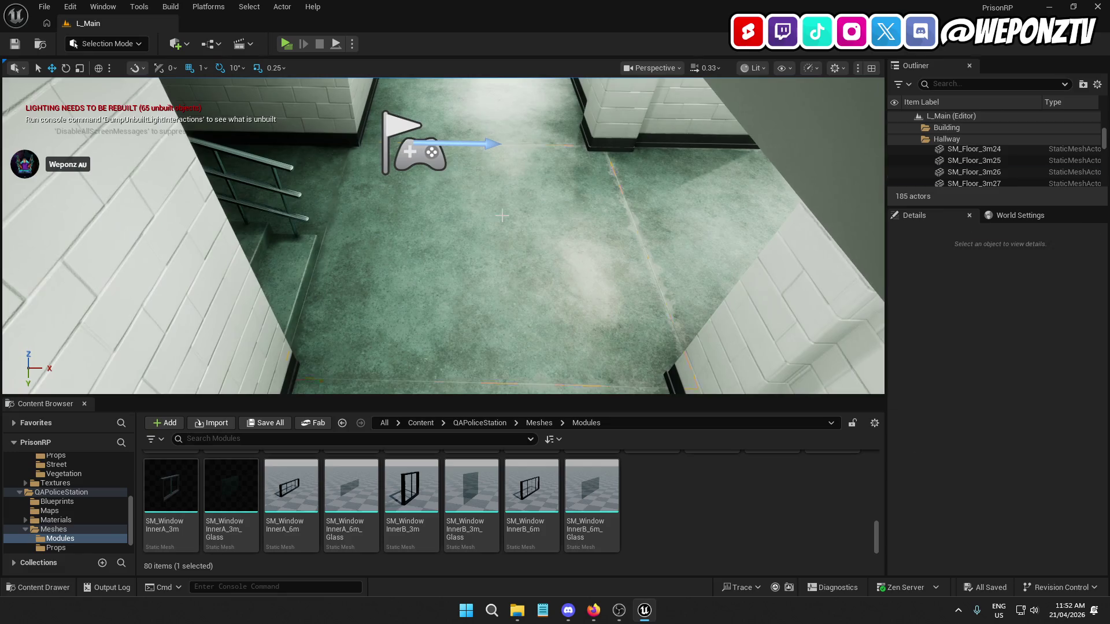
pyautogui.click(502, 215)
pyautogui.press('f')
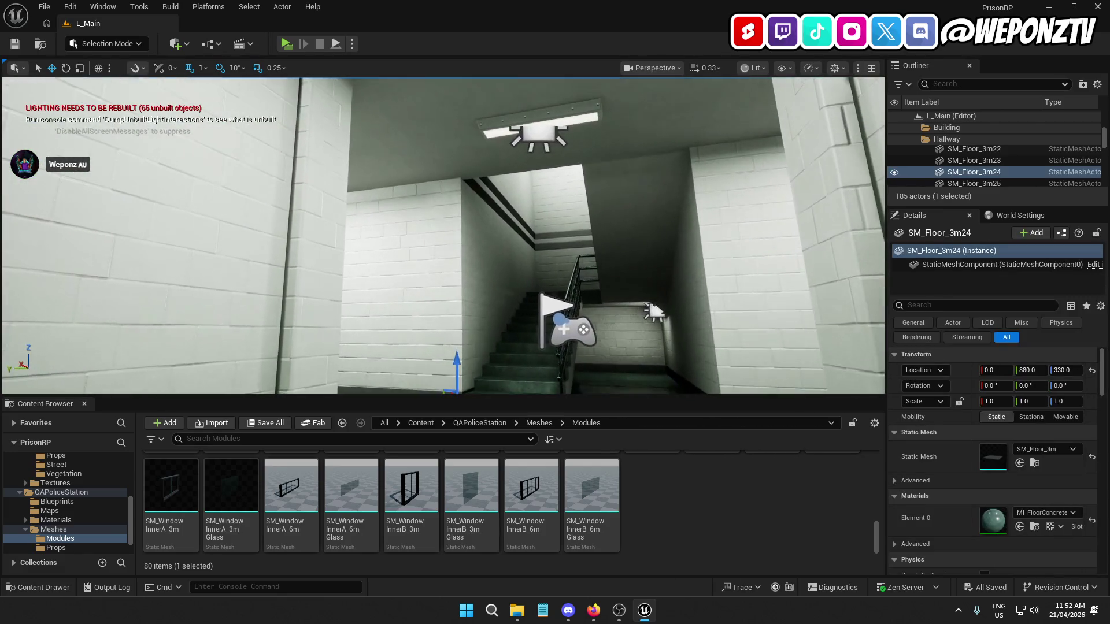
pyautogui.click(540, 123)
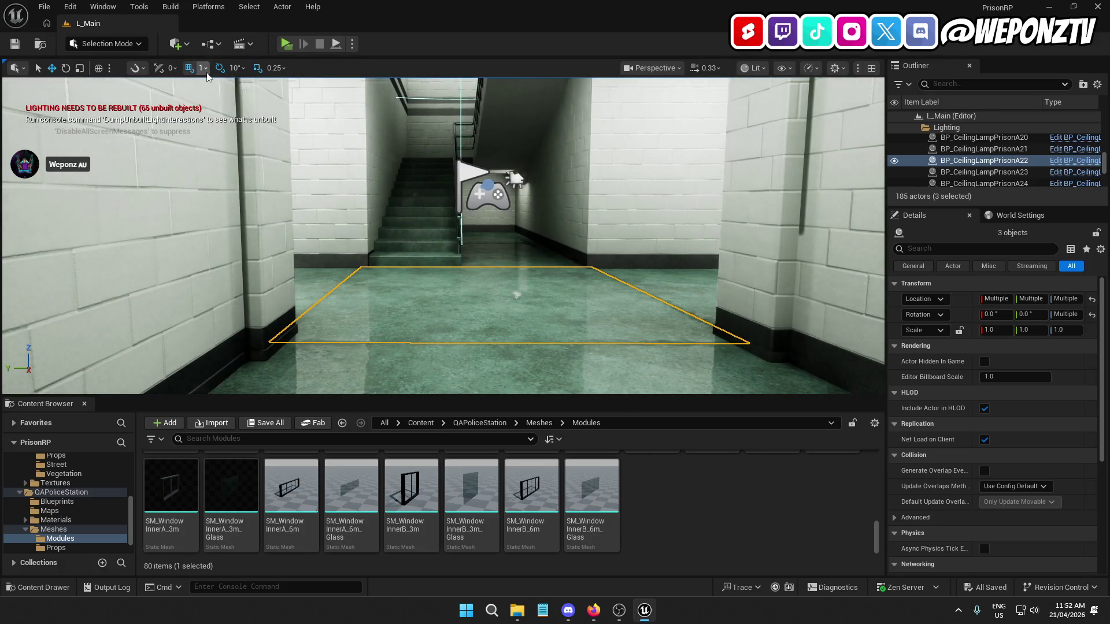
pyautogui.hotkey('ctrl', 'd')
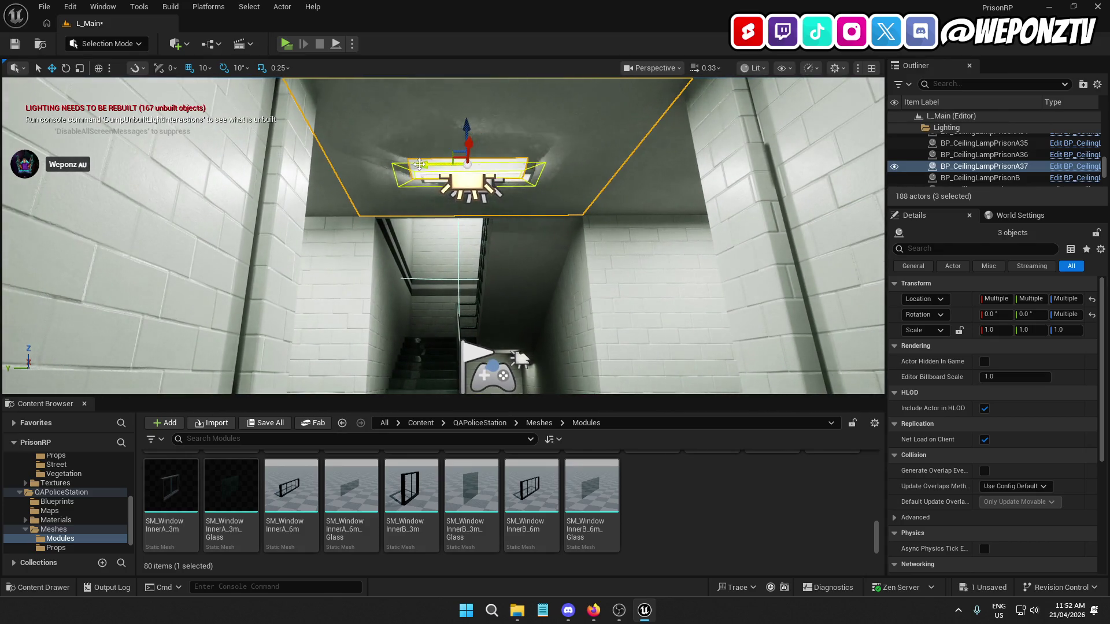
pyautogui.moveTo(419, 165); pyautogui.dragTo(428, 164)
pyautogui.moveTo(479, 127); pyautogui.dragTo(478, 78)
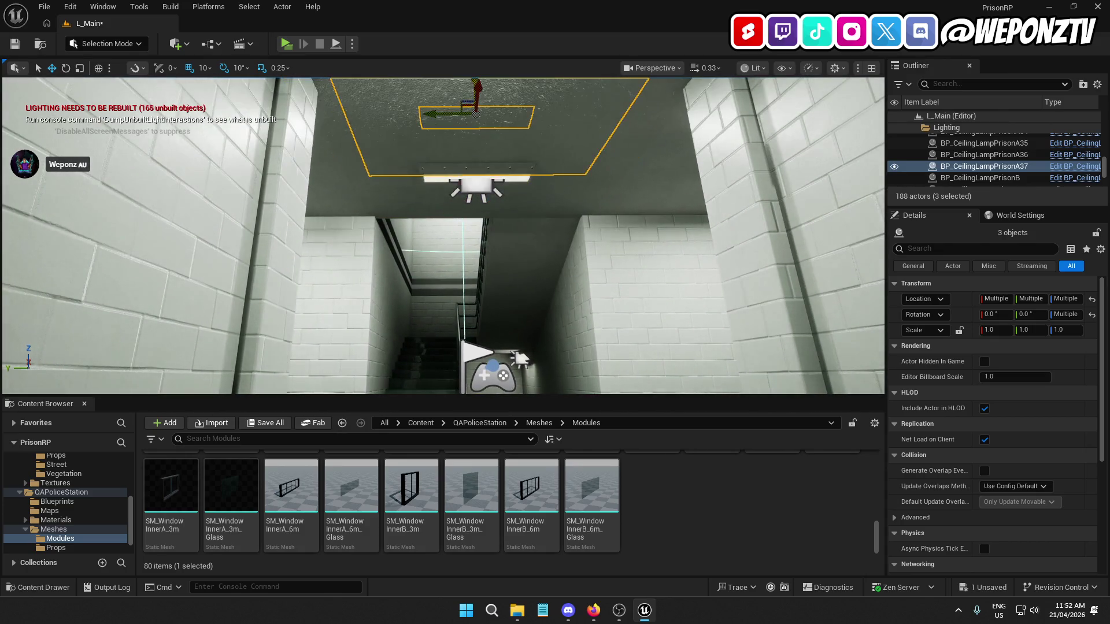
pyautogui.hotkey('ctrl', 'z')
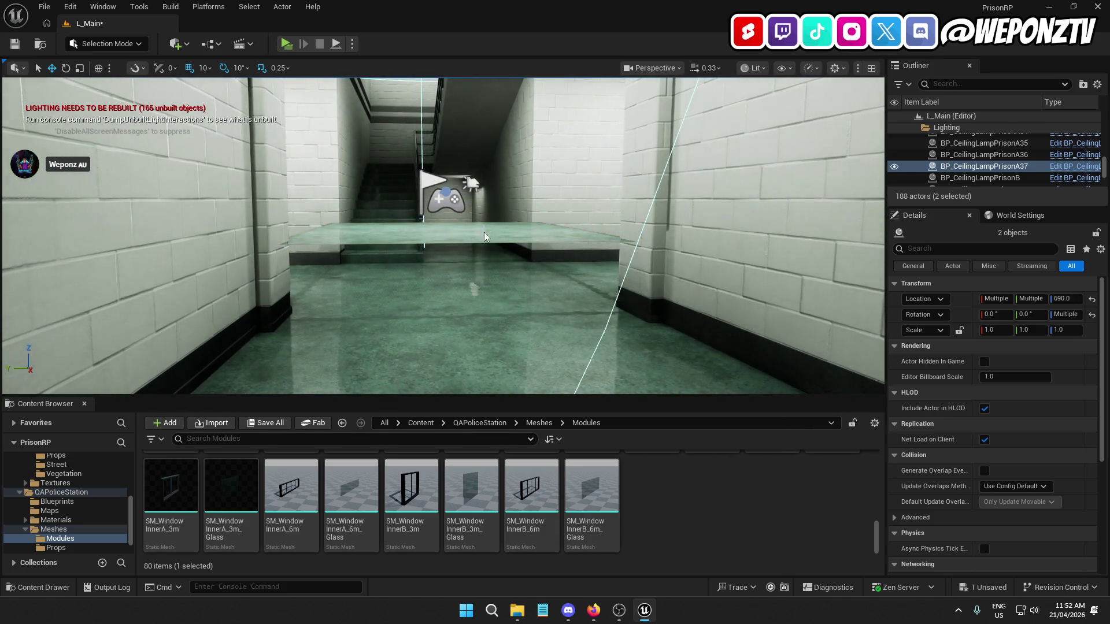
pyautogui.moveTo(471, 184); pyautogui.dragTo(472, 184)
pyautogui.moveTo(415, 148); pyautogui.dragTo(415, 148)
pyautogui.moveTo(590, 90); pyautogui.dragTo(591, 90)
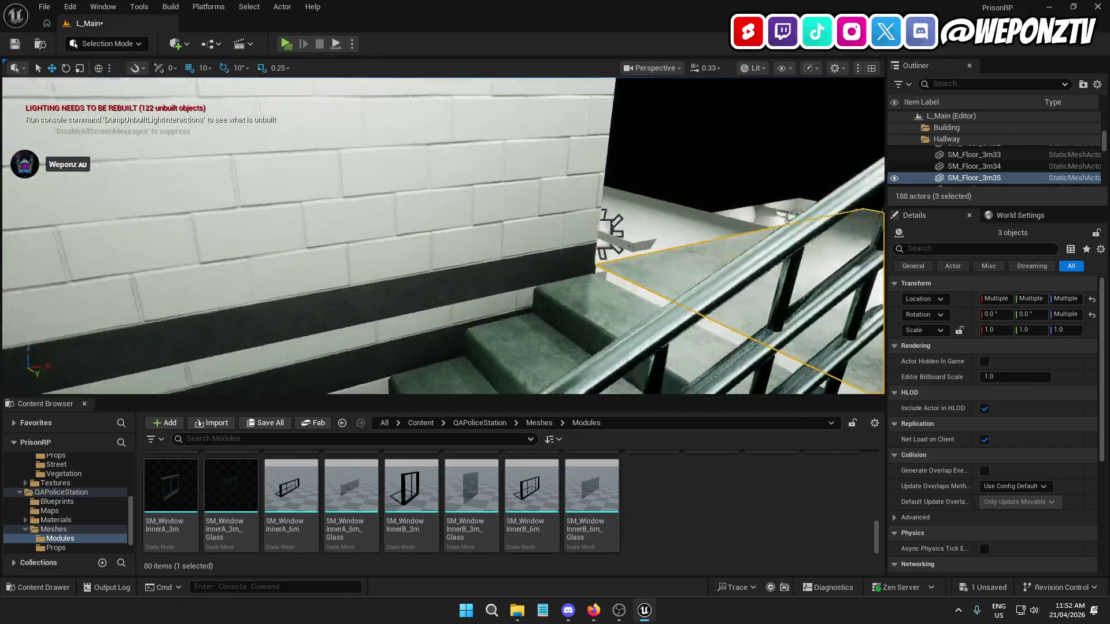
pyautogui.moveTo(415, 148); pyautogui.dragTo(415, 148)
pyautogui.scroll(5, 443, 236)
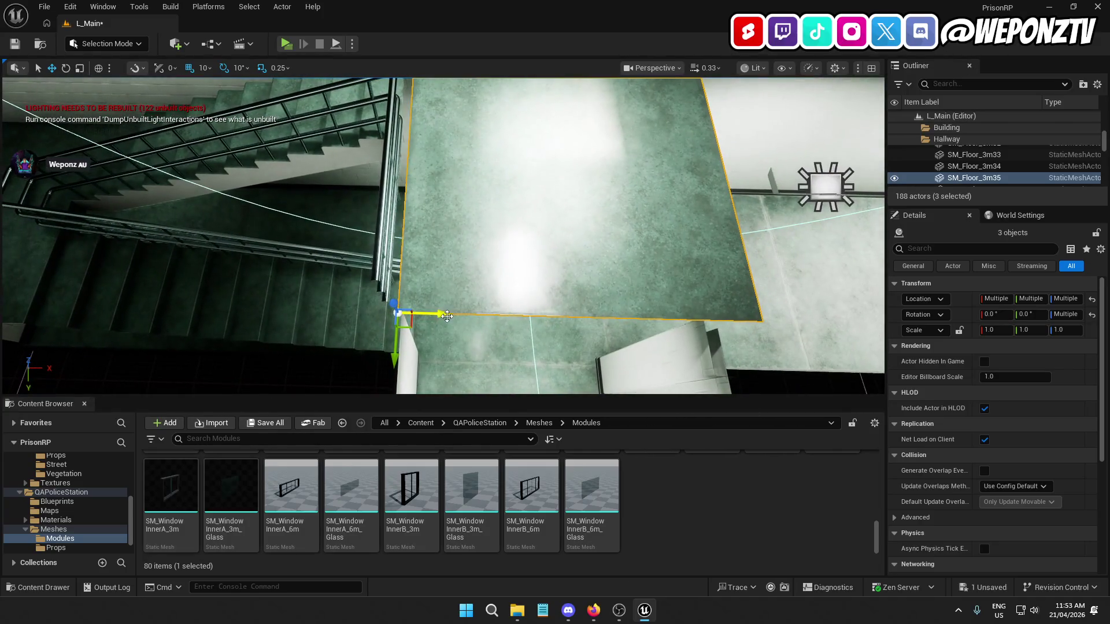
pyautogui.scroll(-5, 443, 236)
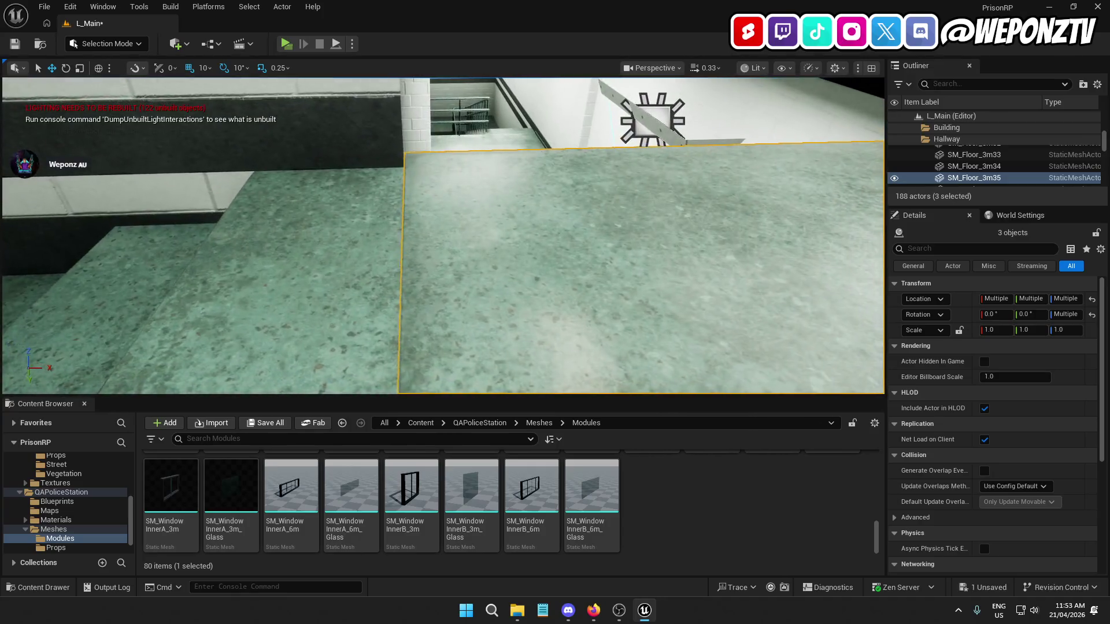
pyautogui.moveTo(442, 236)
pyautogui.mouseDown()
pyautogui.moveTo(387, 224)
pyautogui.moveTo(400, 227)
pyautogui.moveTo(382, 173)
pyautogui.moveTo(382, 202)
pyautogui.moveTo(382, 168)
pyautogui.moveTo(405, 174)
pyautogui.moveTo(393, 220)
pyautogui.moveTo(463, 243)
pyautogui.mouseUp()
pyautogui.click(382, 228)
pyautogui.press('Escape')
pyautogui.click(463, 243)
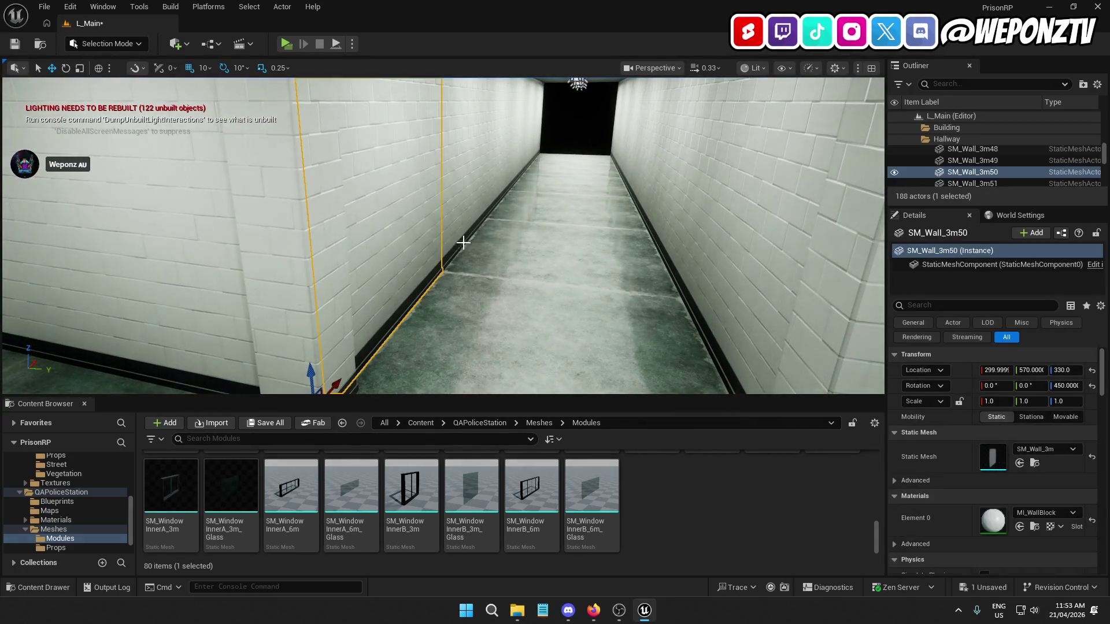
# Alt-drag walls SM_Wall_3m49 and 3m50 upward to copy them to the upper landing
pyautogui.keyDown('ctrl'); pyautogui.click(730, 262); pyautogui.keyUp('ctrl')
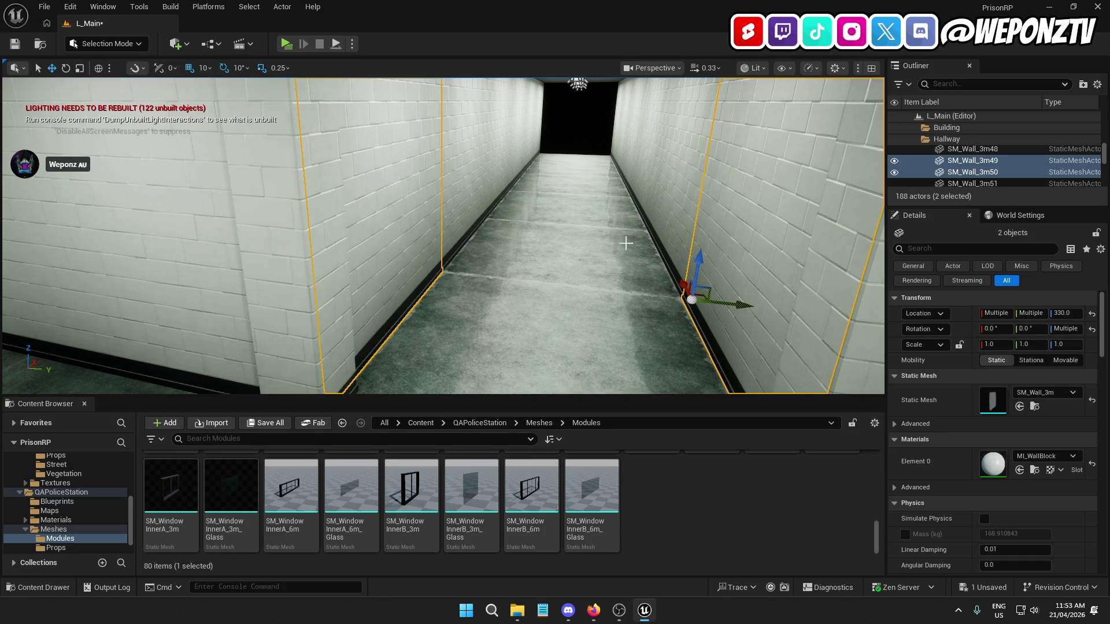
pyautogui.moveTo(697, 292)
pyautogui.mouseDown()
pyautogui.moveTo(740, 303)
pyautogui.moveTo(367, 384)
pyautogui.moveTo(592, 234)
pyautogui.mouseUp()
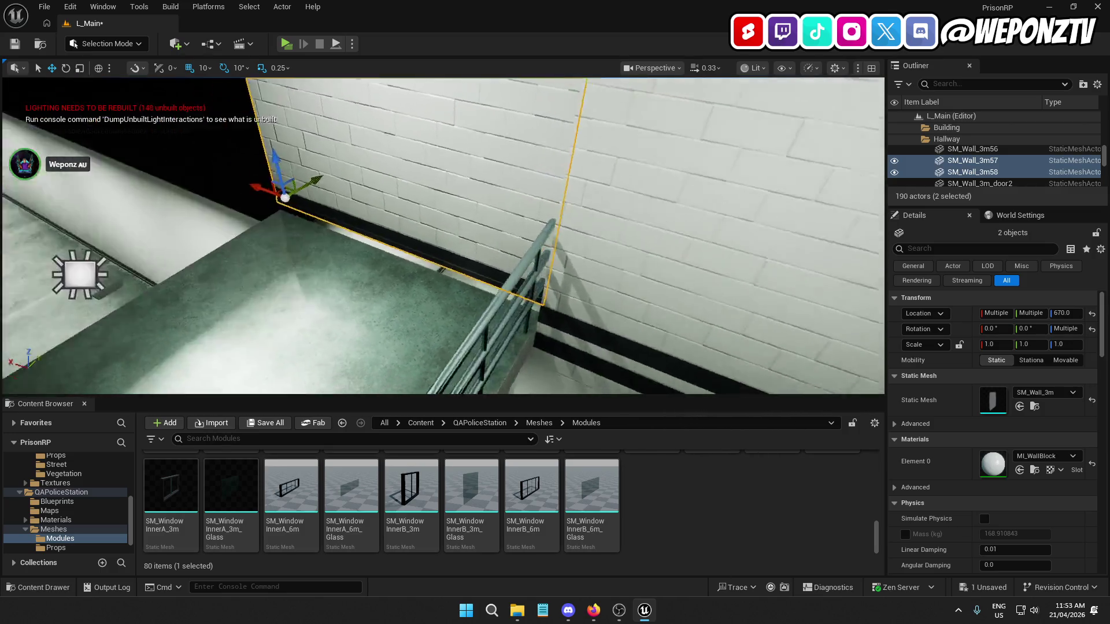
pyautogui.click(428, 131)
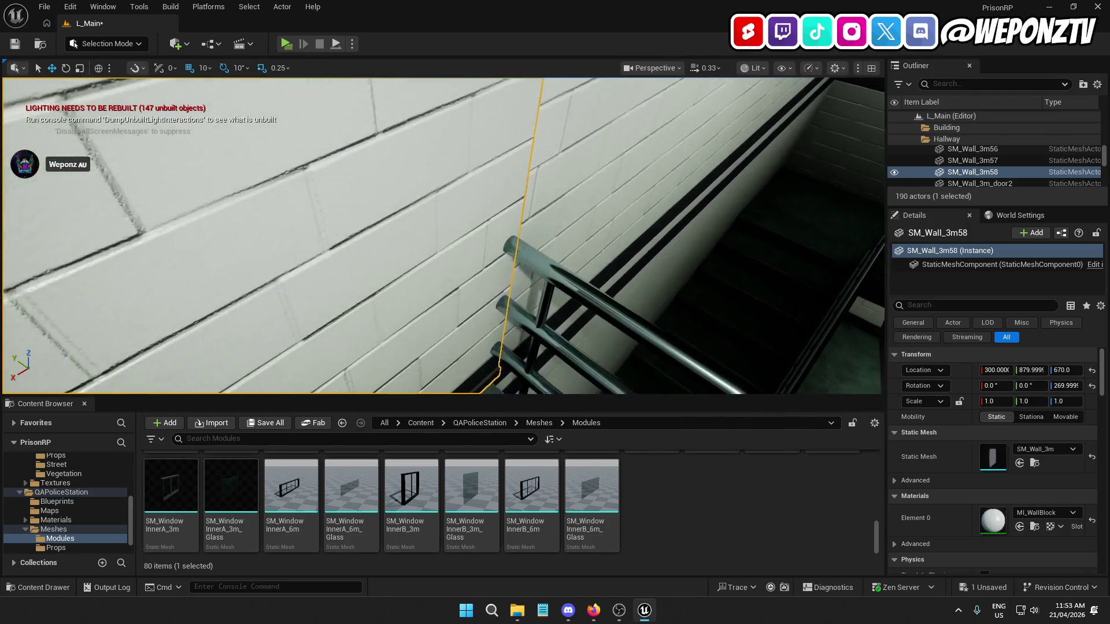
pyautogui.click(436, 149)
pyautogui.hotkey('ctrl', 'z')
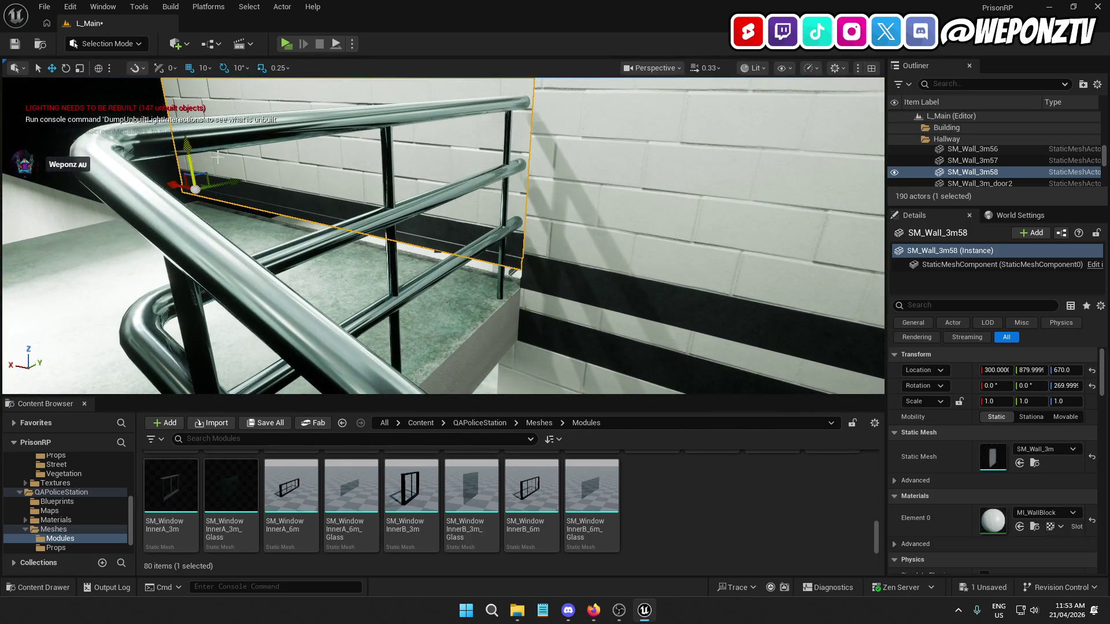
# Lower both copied walls to Z 660 and shift SM_Wall_3m57 to Y 580
pyautogui.moveTo(189, 147); pyautogui.dragTo(187, 159)
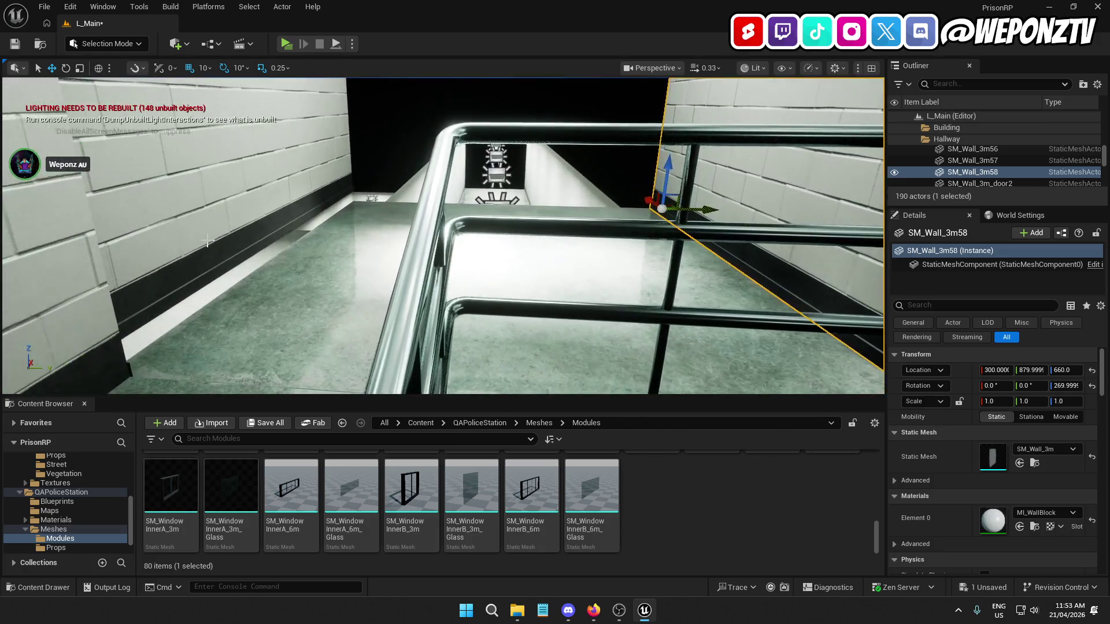
pyautogui.click(210, 295)
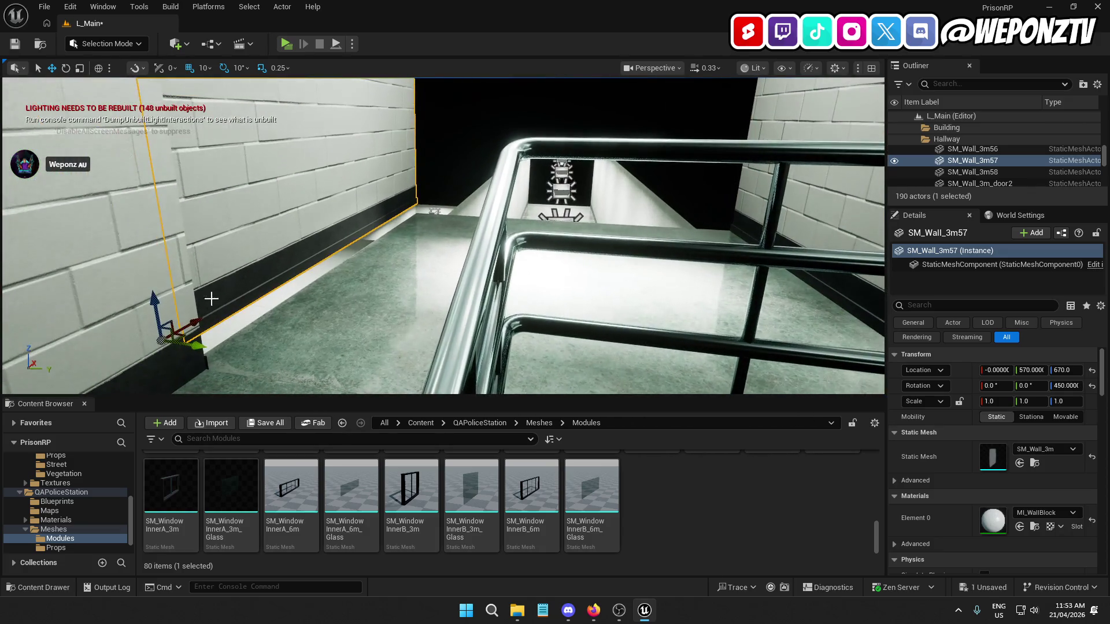
pyautogui.moveTo(210, 351); pyautogui.dragTo(218, 352)
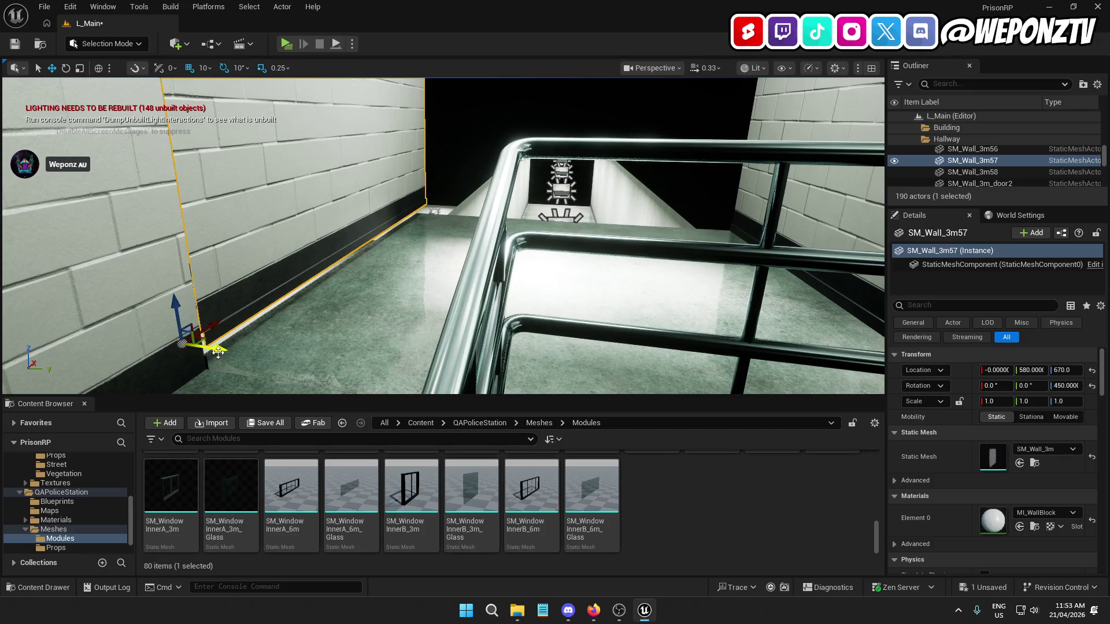
pyautogui.moveTo(177, 308); pyautogui.dragTo(179, 318)
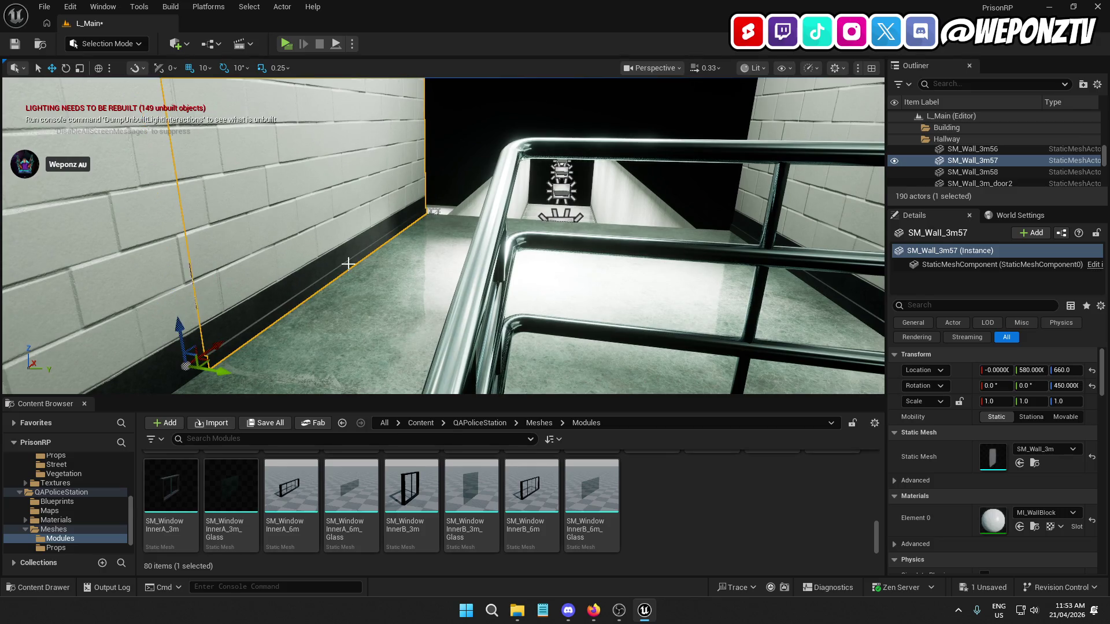
pyautogui.press('Escape')
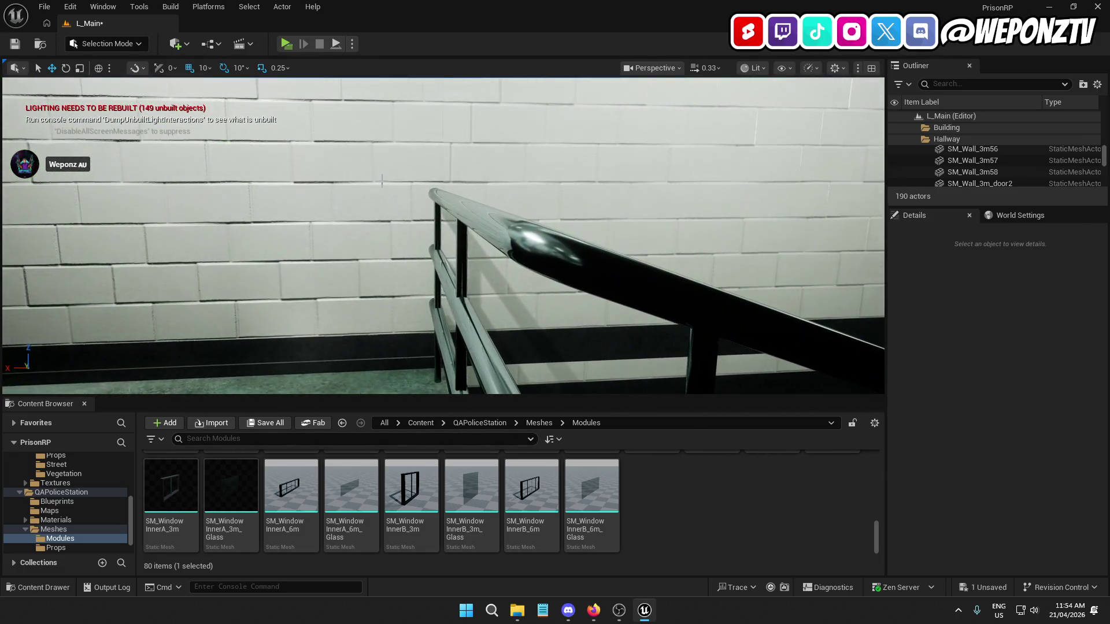
# Frame copied wall SM_Wall_3m58 and undo a stray move of it
pyautogui.click(377, 183)
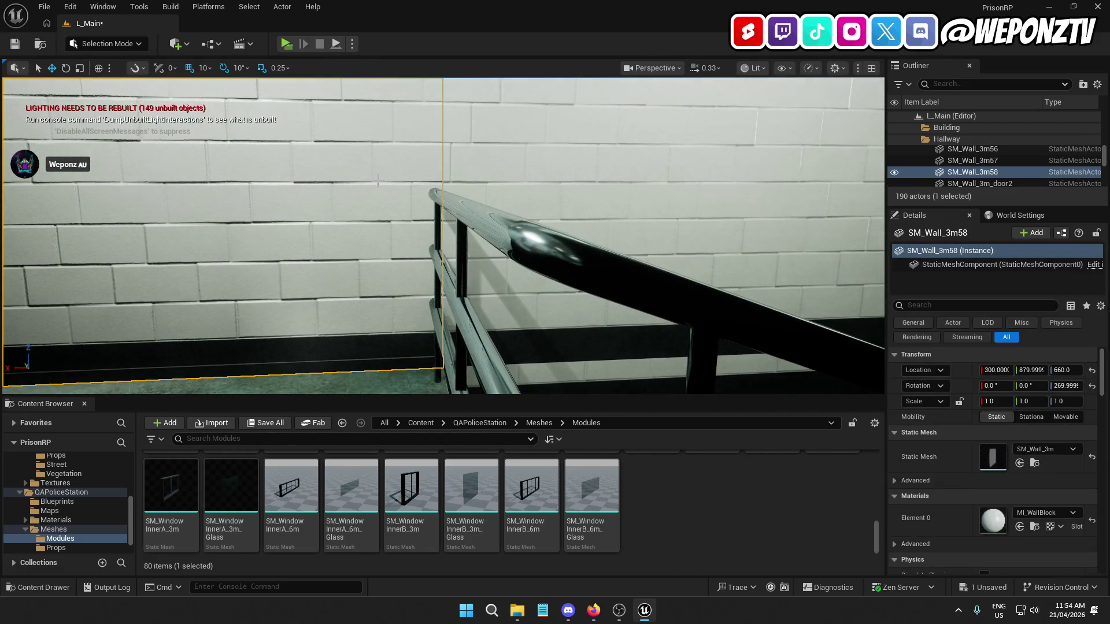
pyautogui.press('f')
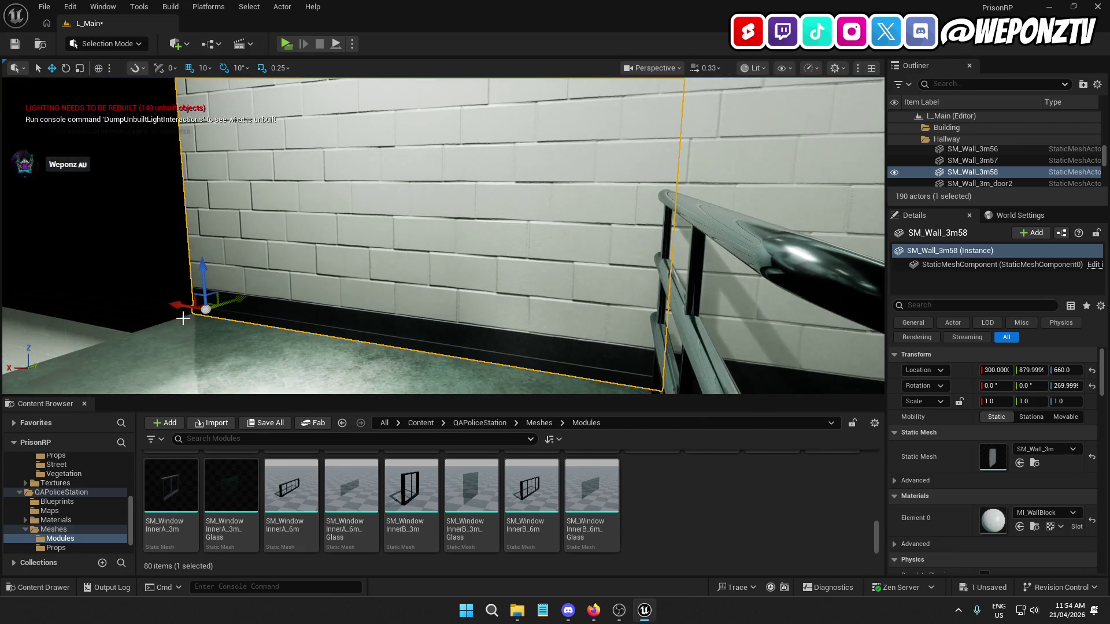
pyautogui.moveTo(179, 300); pyautogui.dragTo(153, 301)
pyautogui.hotkey('ctrl', 'z')
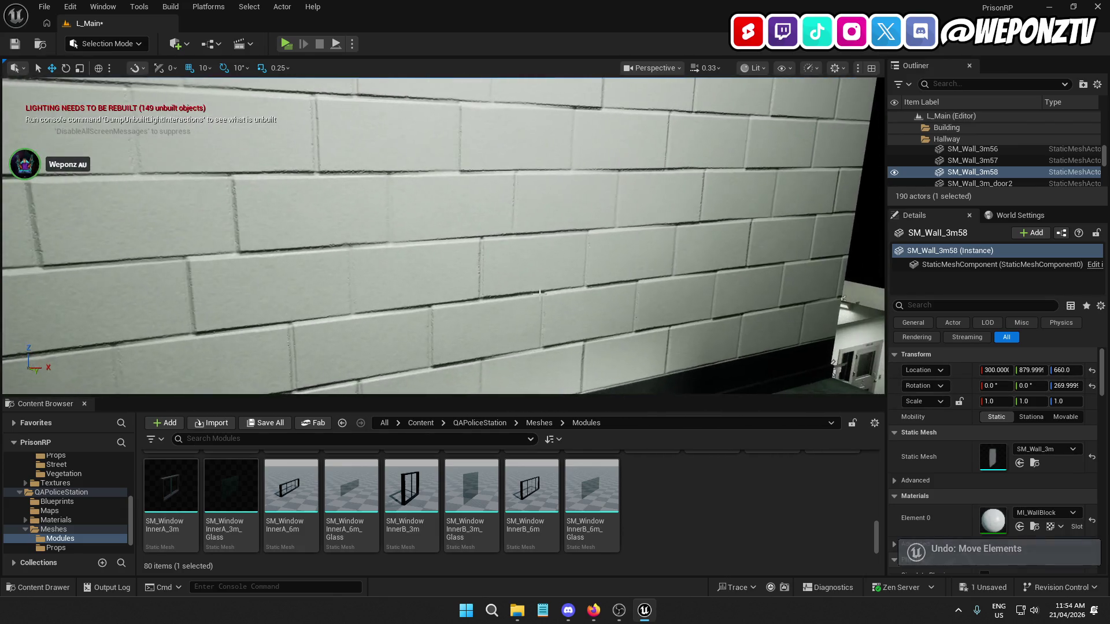
pyautogui.click(439, 231)
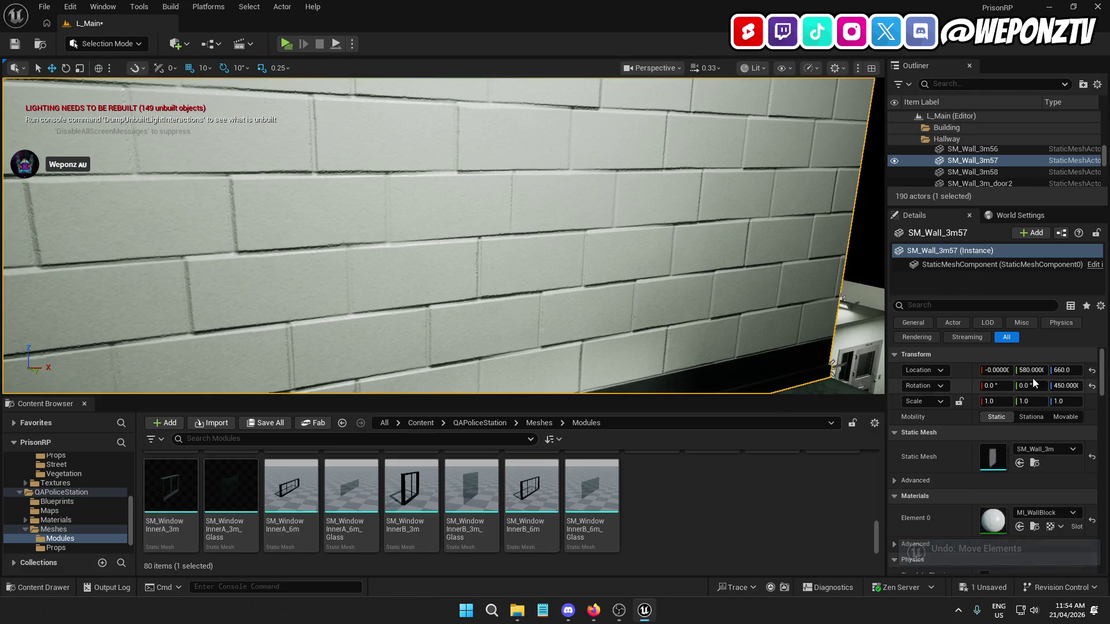
pyautogui.moveTo(809, 243)
pyautogui.mouseDown()
pyautogui.moveTo(700, 221)
pyautogui.moveTo(821, 215)
pyautogui.mouseUp()
pyautogui.click(703, 219)
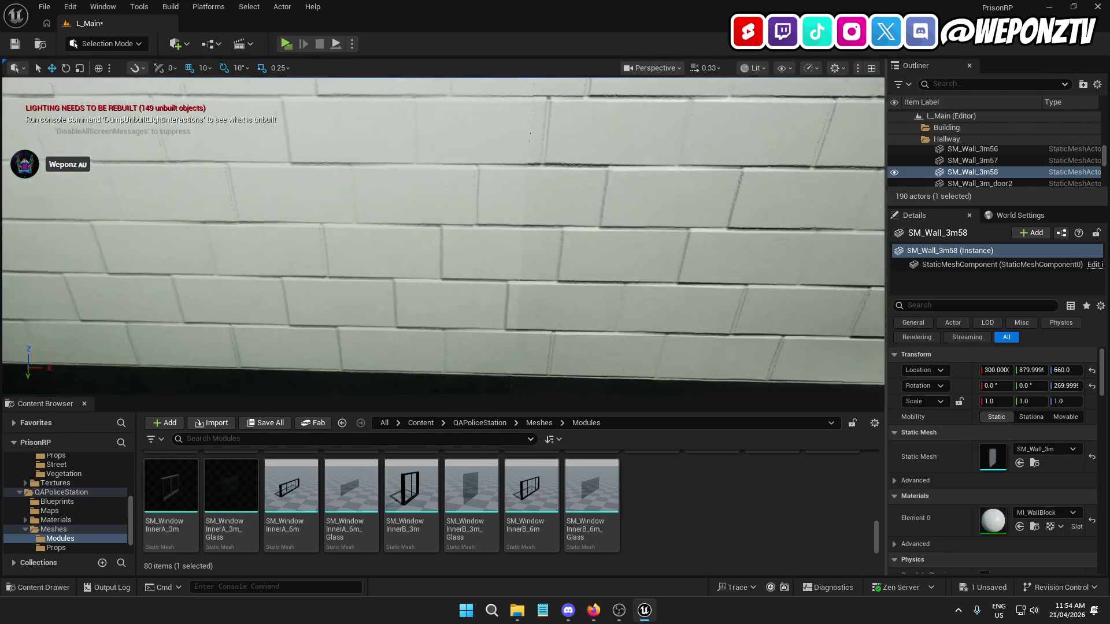
pyautogui.moveTo(479, 229); pyautogui.dragTo(546, 239)
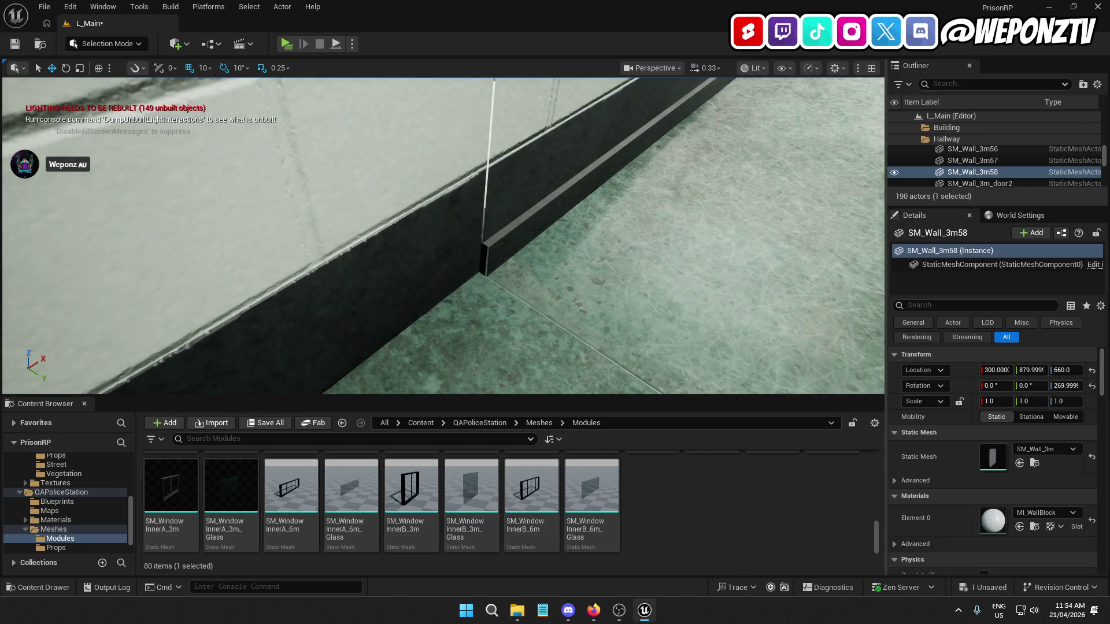
# Check SM_Wall_3m57 against stairwell walls SM_Stairs_walls5 and 6, then bring up grid snap sizes
pyautogui.click(505, 208)
pyautogui.moveTo(505, 208)
pyautogui.mouseDown()
pyautogui.moveTo(578, 213)
pyautogui.moveTo(578, 249)
pyautogui.mouseUp()
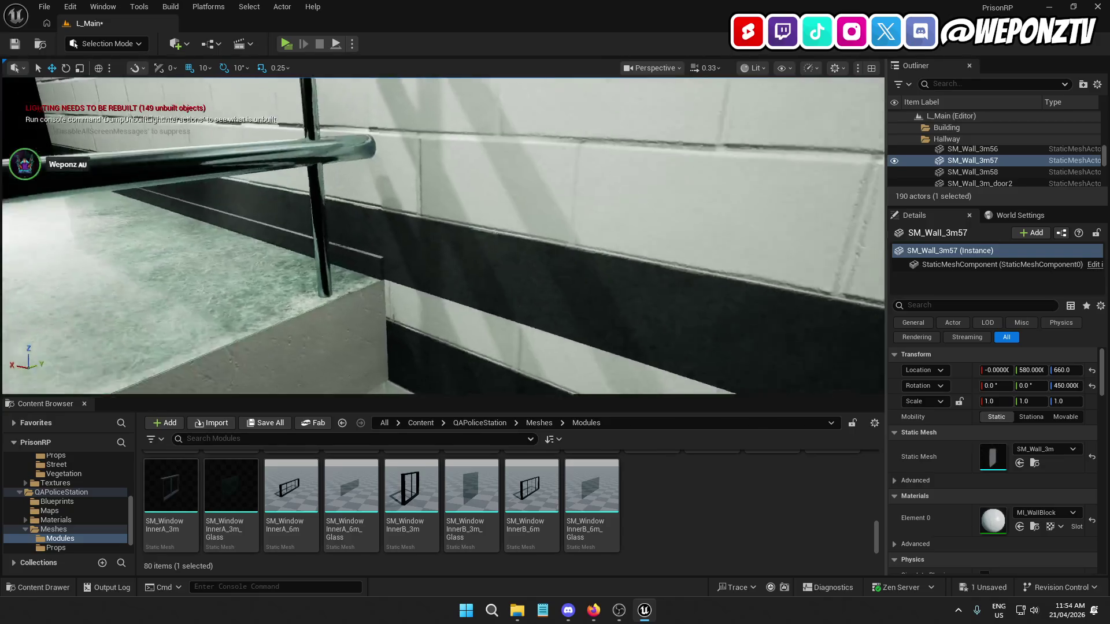
pyautogui.moveTo(578, 249)
pyautogui.mouseDown()
pyautogui.moveTo(517, 258)
pyautogui.moveTo(468, 174)
pyautogui.moveTo(578, 183)
pyautogui.mouseUp()
pyautogui.click(469, 174)
pyautogui.click(605, 232)
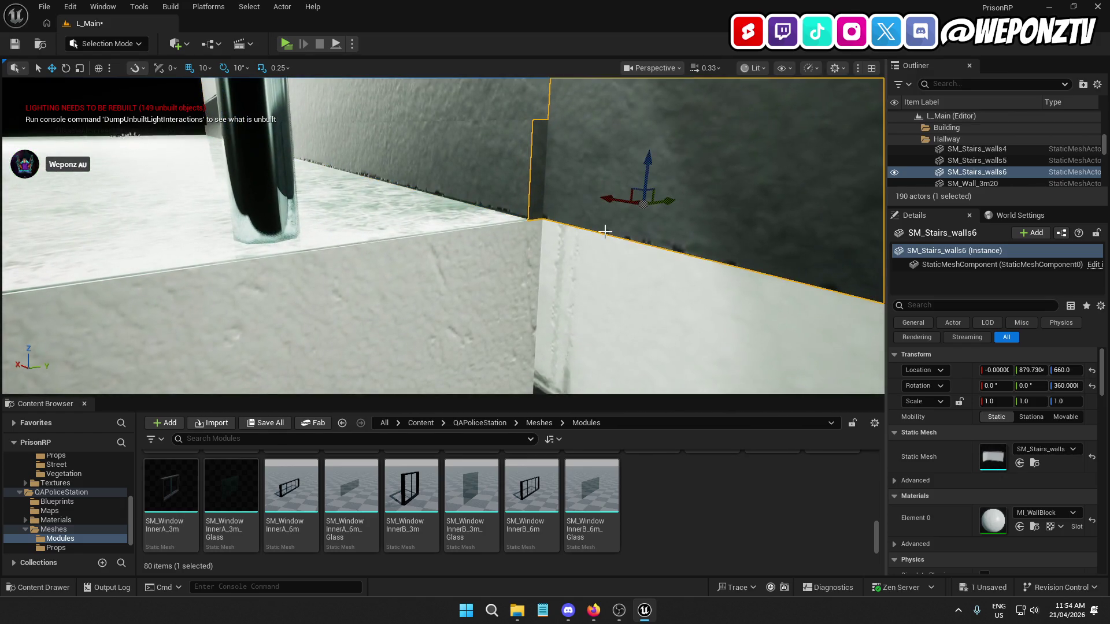
pyautogui.click(404, 301)
pyautogui.moveTo(405, 300); pyautogui.dragTo(462, 254)
pyautogui.click(498, 253)
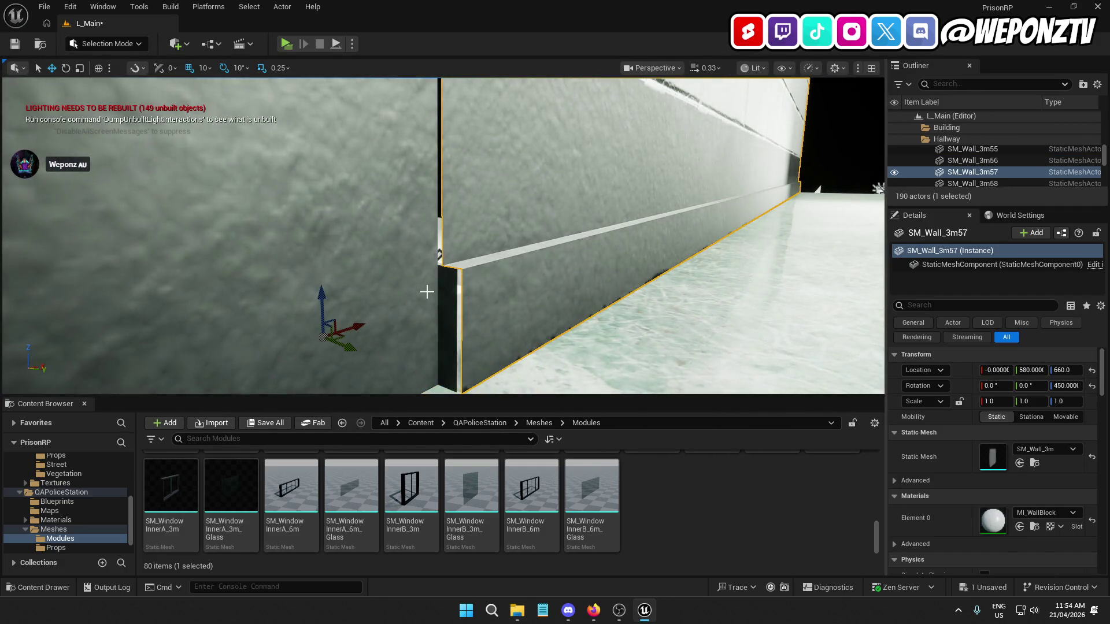
pyautogui.click(206, 69)
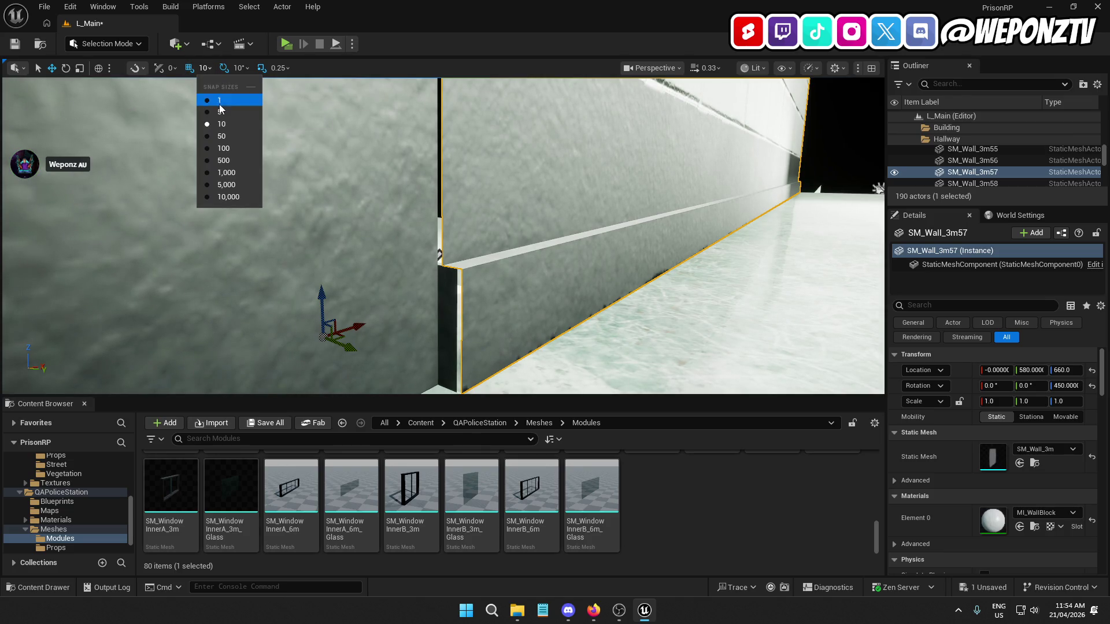
# Set grid snapping to 1 and give SM_Wall_3m57 a Location Y of 579.7
pyautogui.click(220, 97)
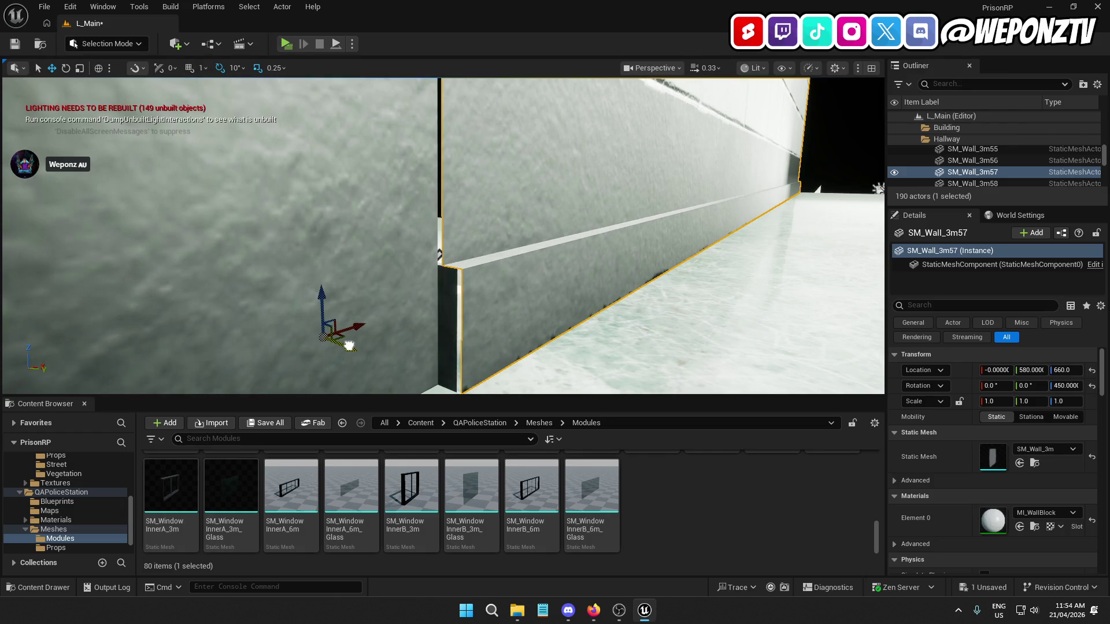
pyautogui.moveTo(349, 345); pyautogui.dragTo(347, 345)
pyautogui.press('Escape')
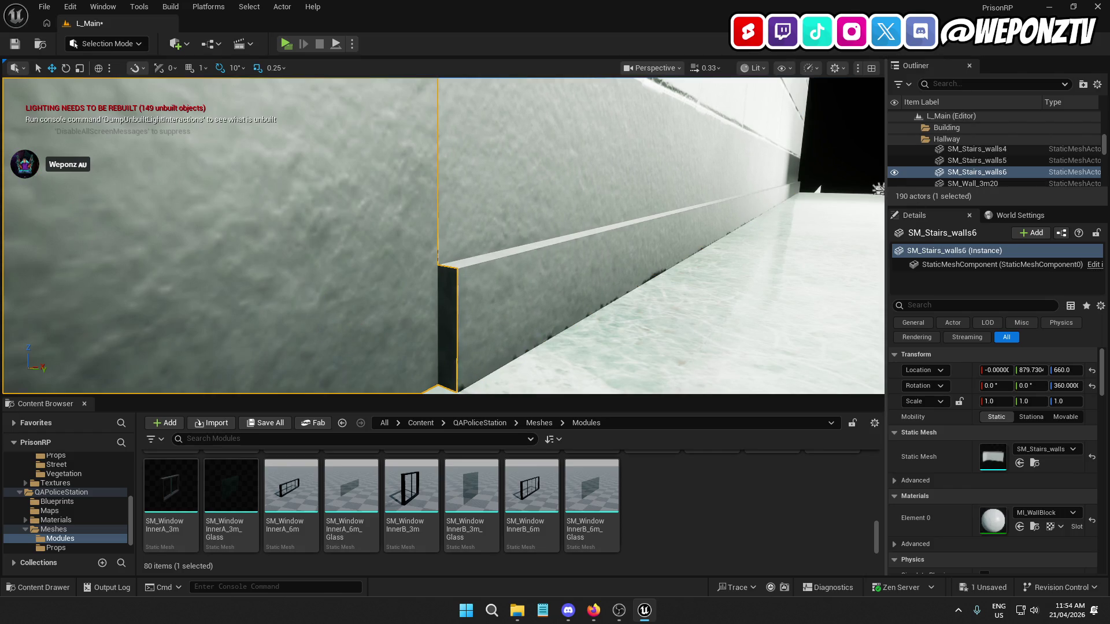
pyautogui.click(473, 260)
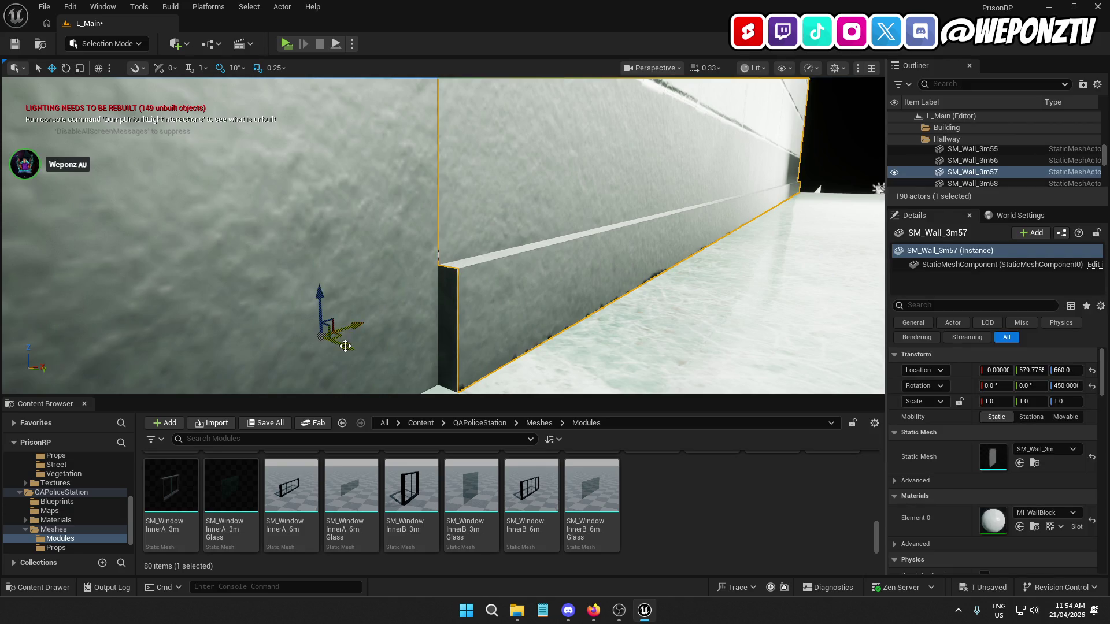
pyautogui.click(1031, 369)
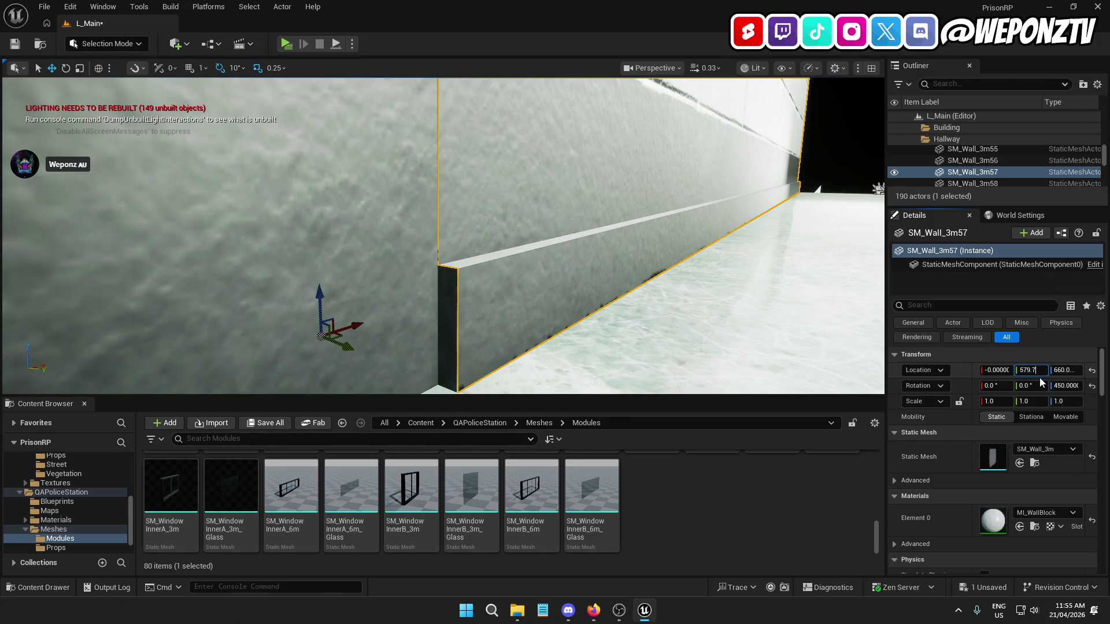
pyautogui.press('Return')
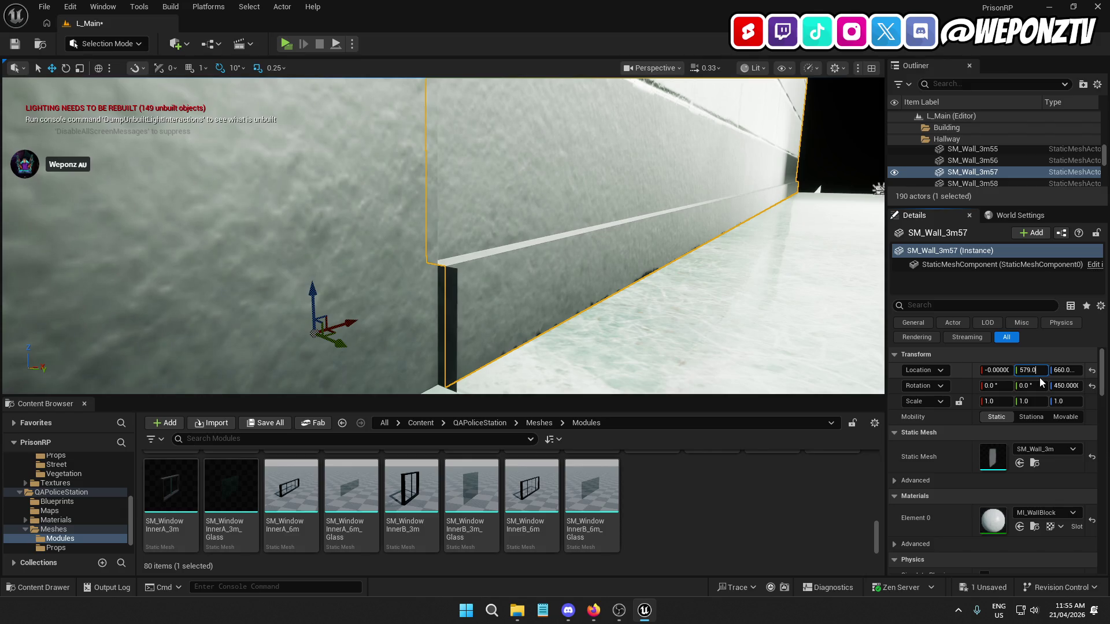
pyautogui.press('Return')
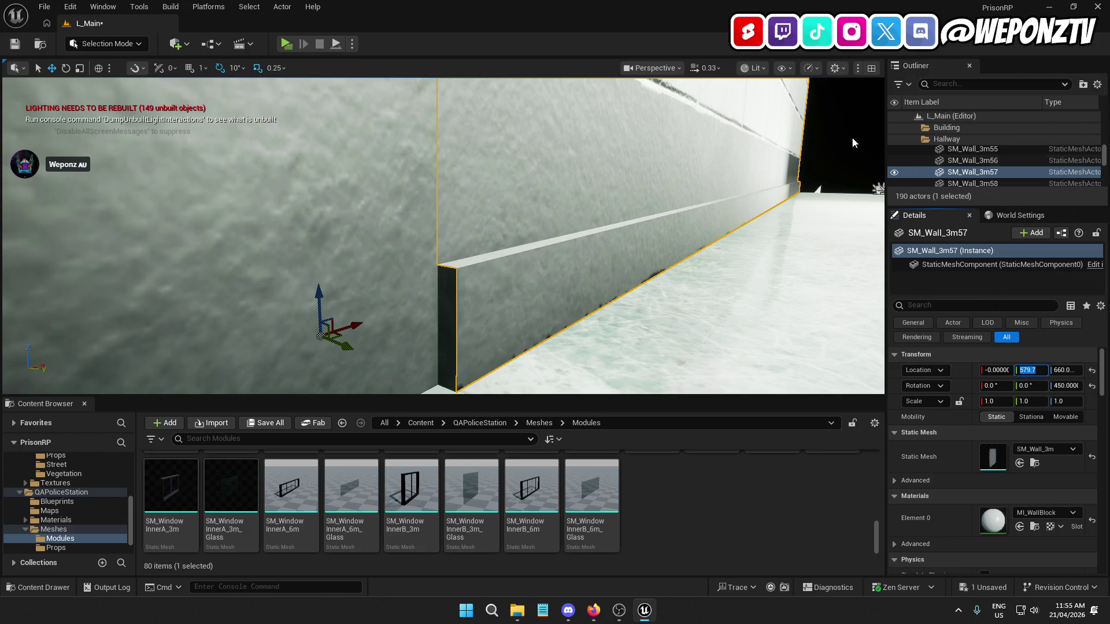
pyautogui.click(847, 133)
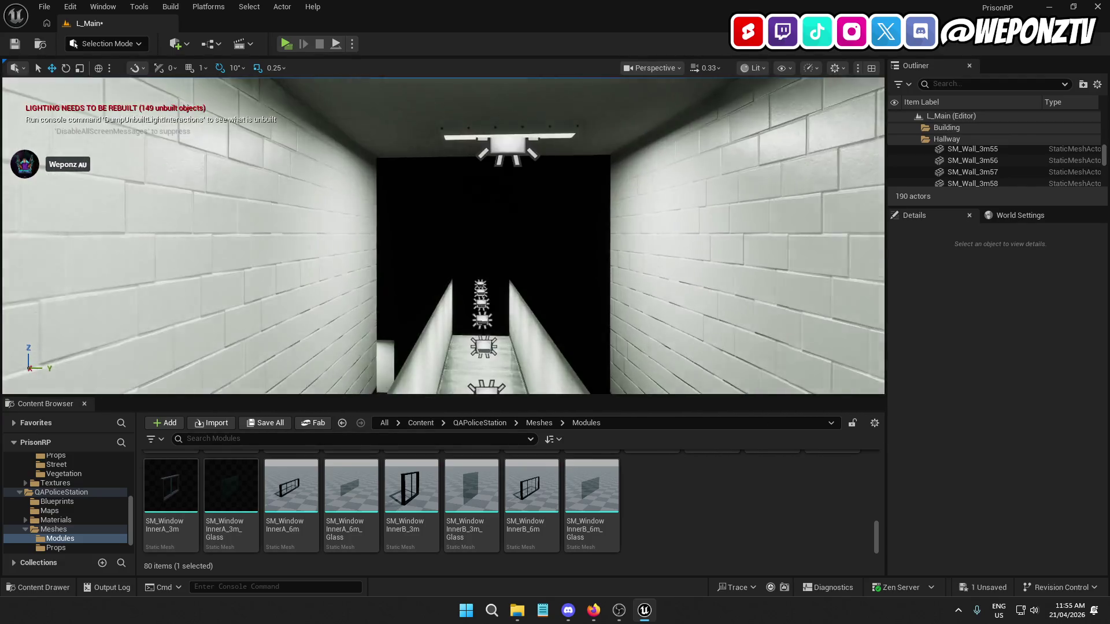
# Set ceiling lamp BP_CeilingLampPrisonA37's yaw rotation to 0
pyautogui.click(518, 254)
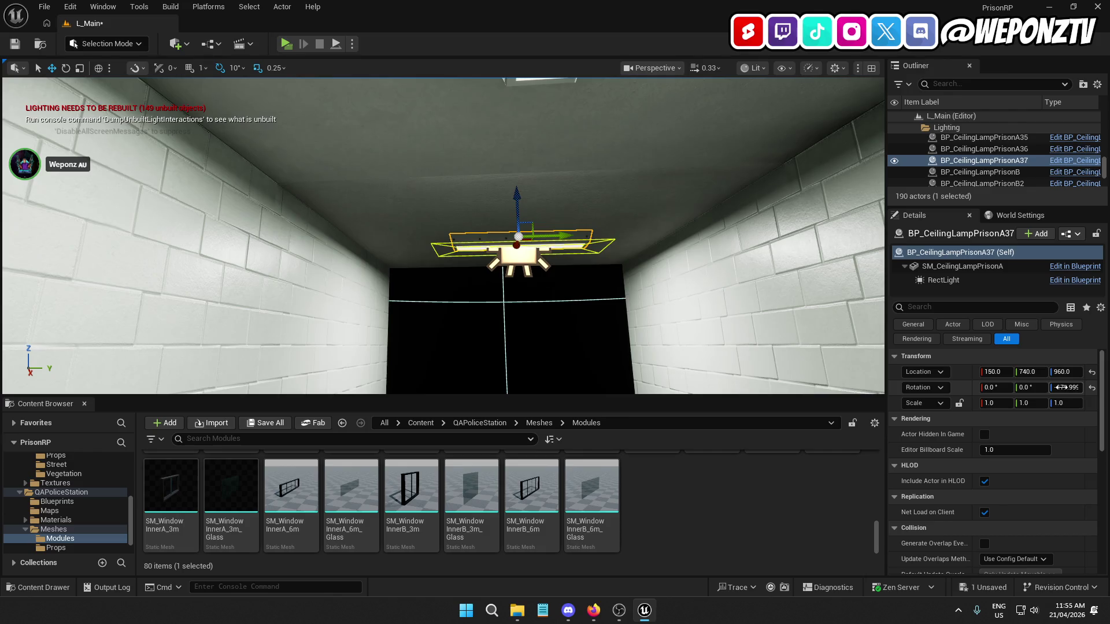
pyautogui.click(1062, 388)
pyautogui.write('0')
pyautogui.press('Return')
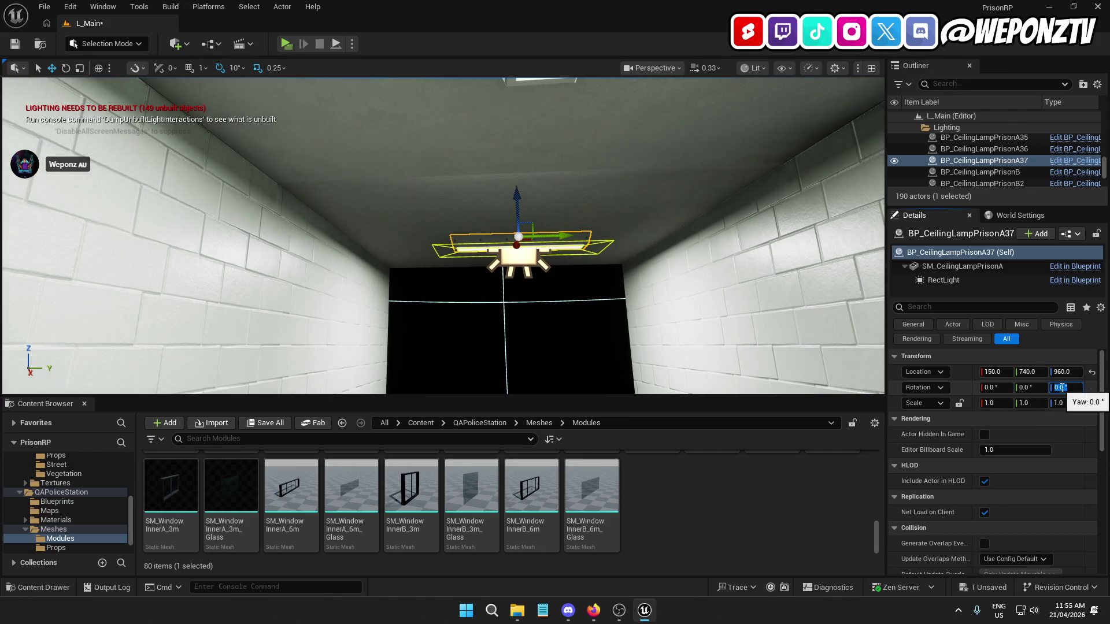
pyautogui.write('90')
# Give ceiling lamps BP_CeilingLampPrisonA37 and A36 a 90° yaw, then deselect them
pyautogui.press('Return')
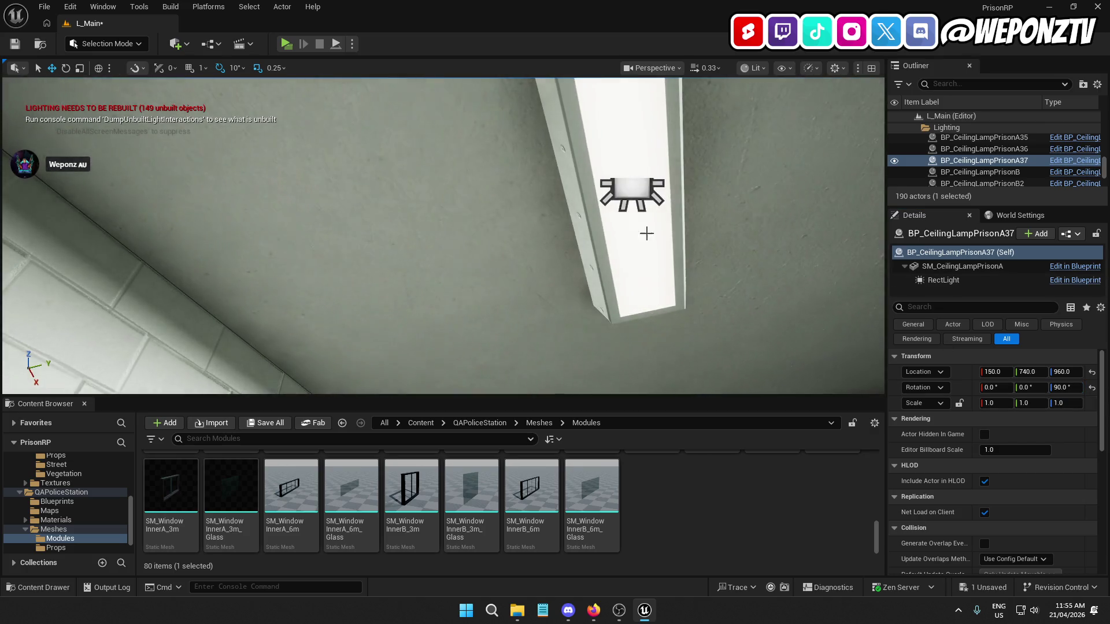
pyautogui.click(645, 231)
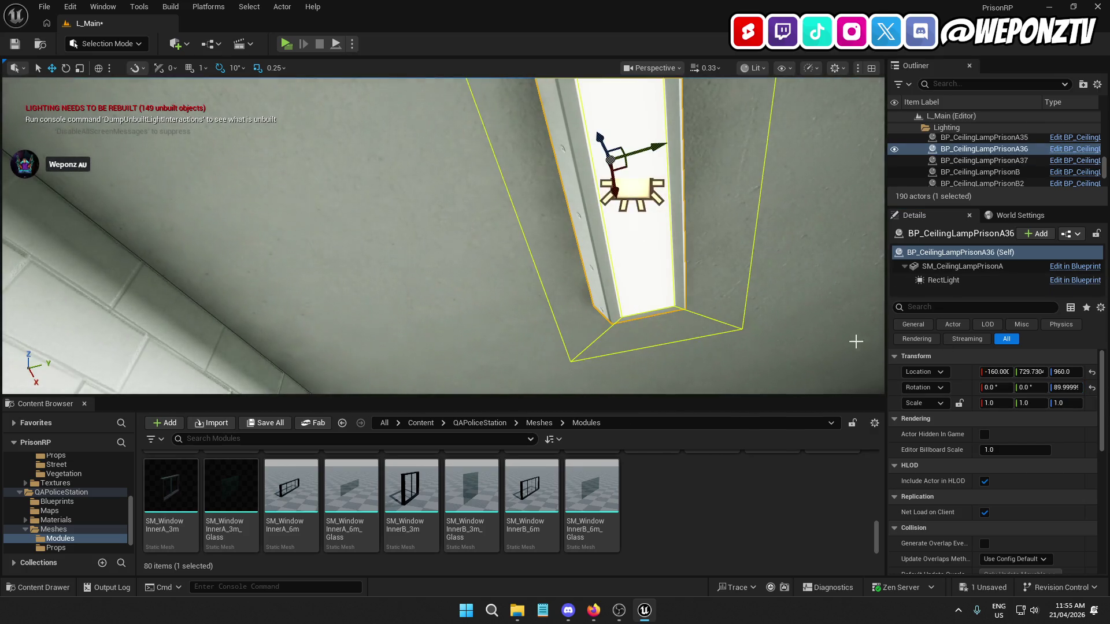
pyautogui.click(1058, 387)
pyautogui.write('90')
pyautogui.press('Return')
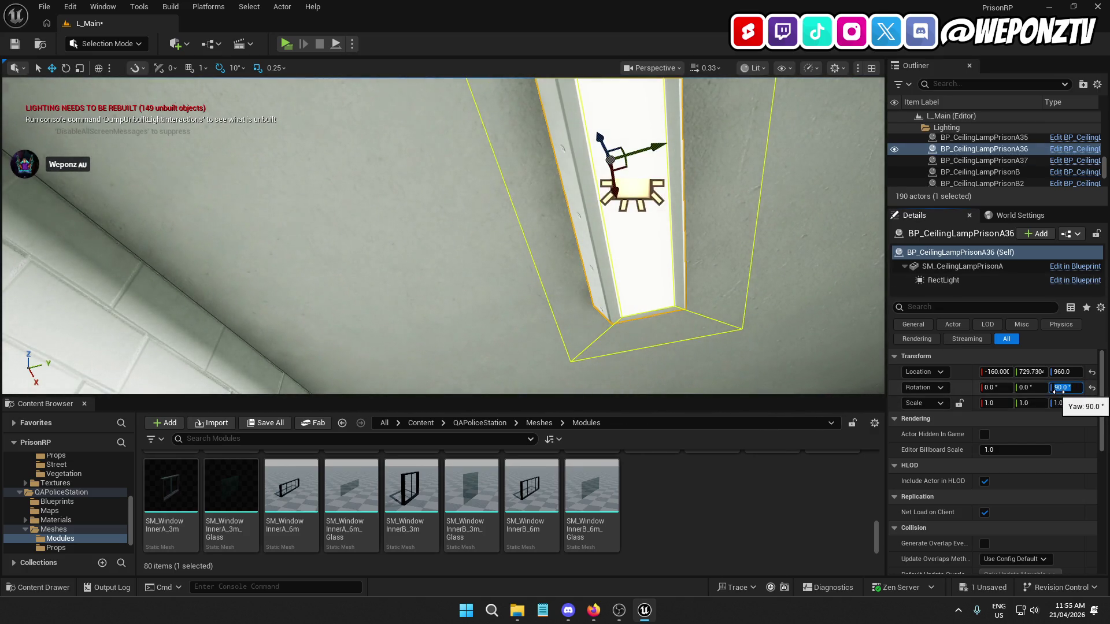
pyautogui.moveTo(624, 324); pyautogui.dragTo(610, 373)
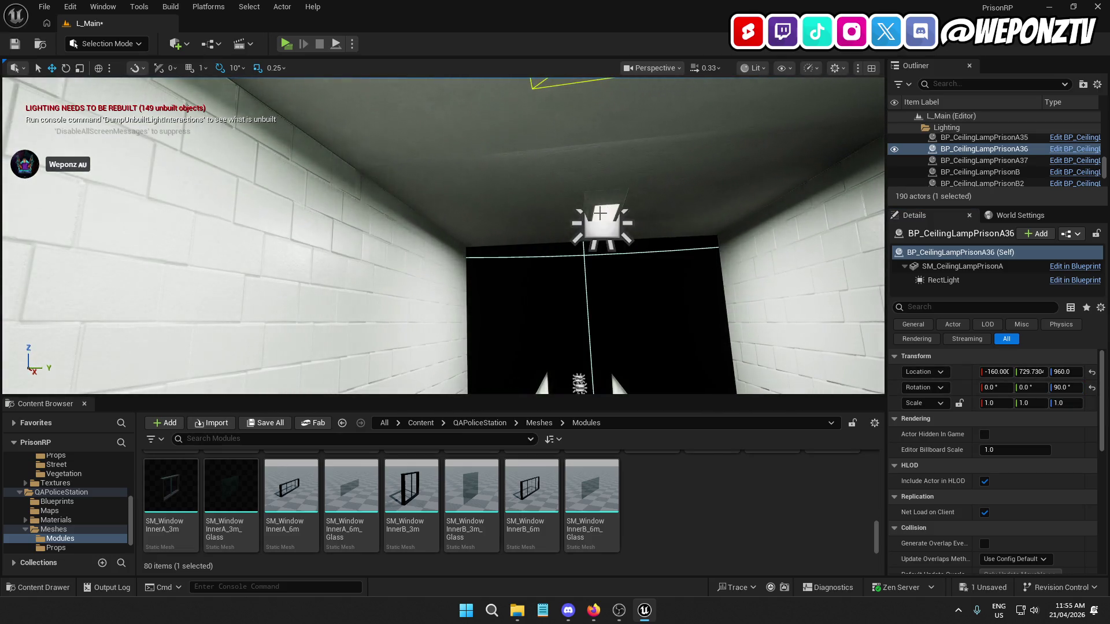
pyautogui.click(600, 213)
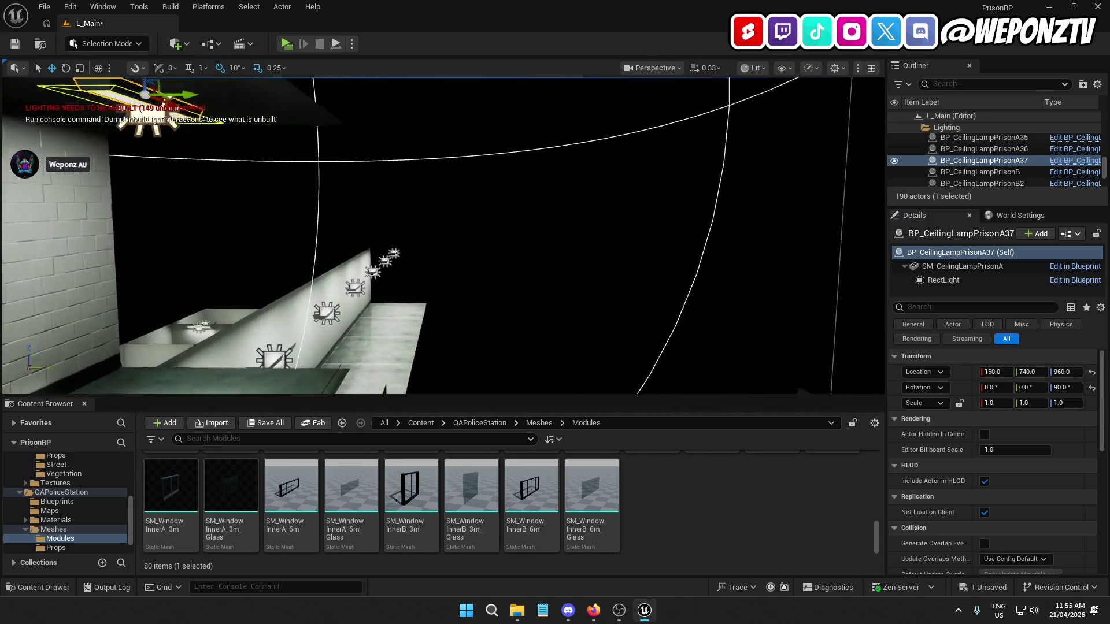
pyautogui.click(547, 177)
pyautogui.moveTo(547, 177)
pyautogui.mouseDown()
pyautogui.moveTo(547, 220)
pyautogui.moveTo(547, 184)
pyautogui.mouseUp()
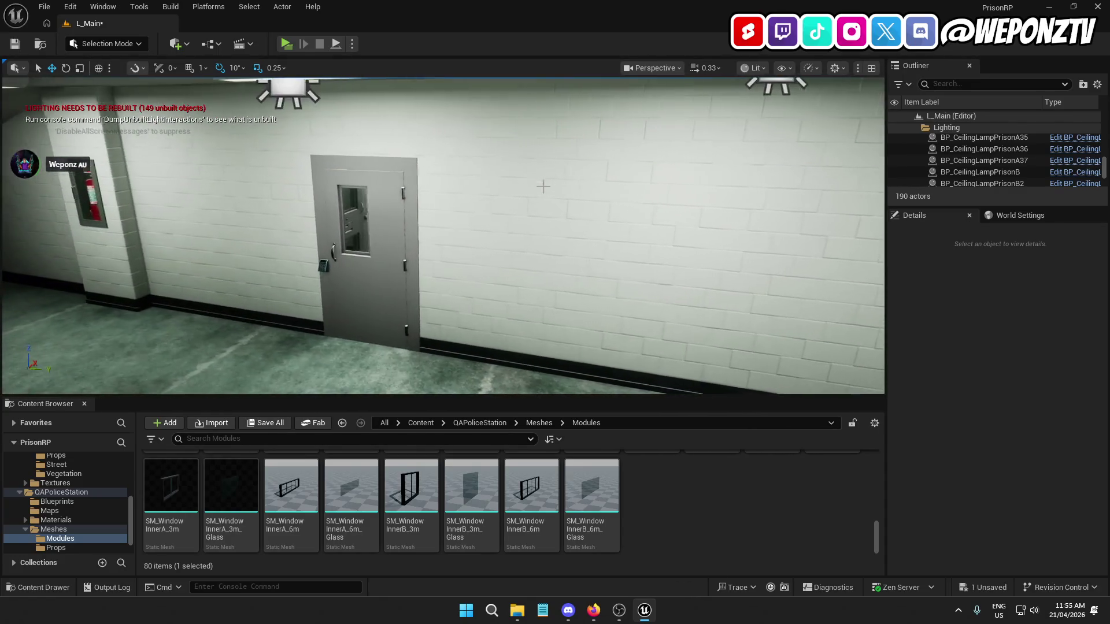
# Select wall section SM_Wall_3m_door2 with BP_DoorPrison and duplicate them with Ctrl+D
pyautogui.click(429, 210)
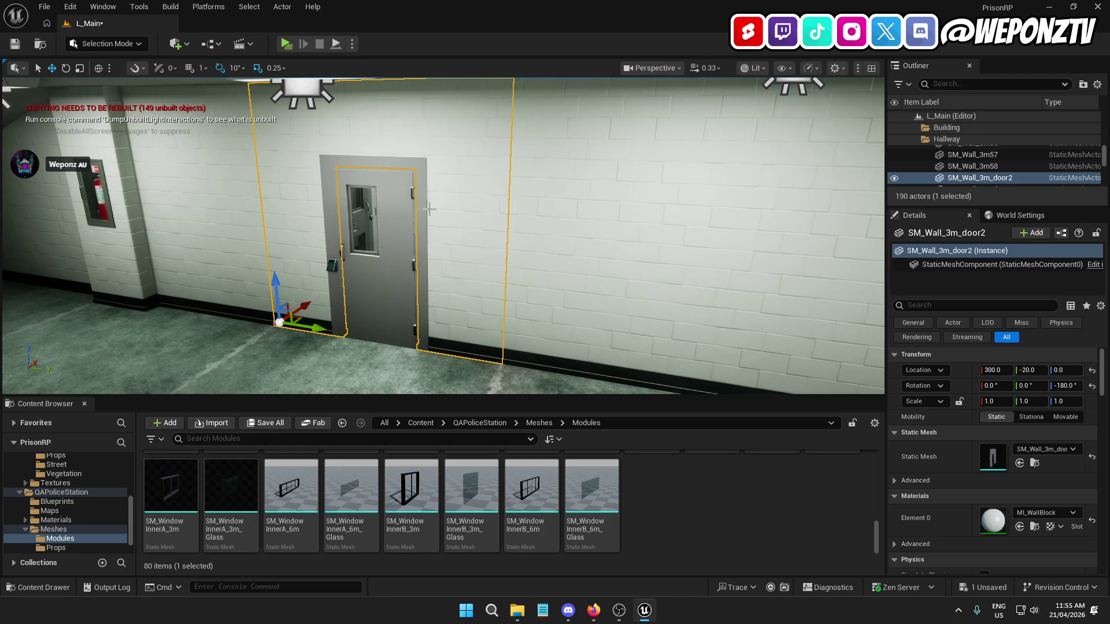
pyautogui.keyDown('ctrl'); pyautogui.click(391, 188); pyautogui.keyUp('ctrl')
pyautogui.moveTo(391, 188); pyautogui.dragTo(391, 188)
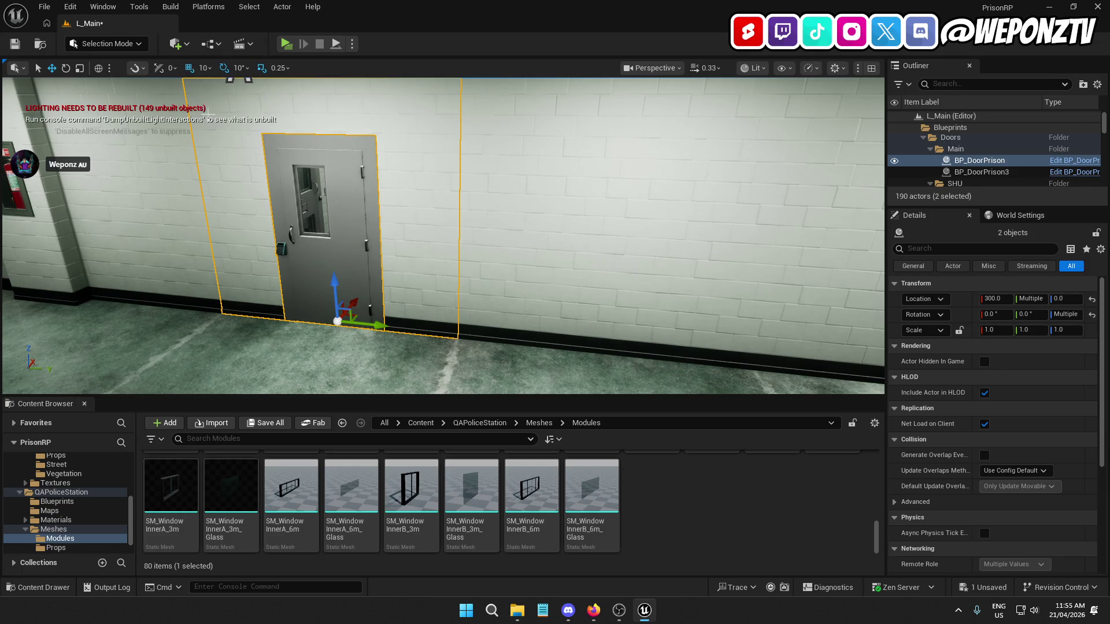
pyautogui.hotkey('ctrl', 'd')
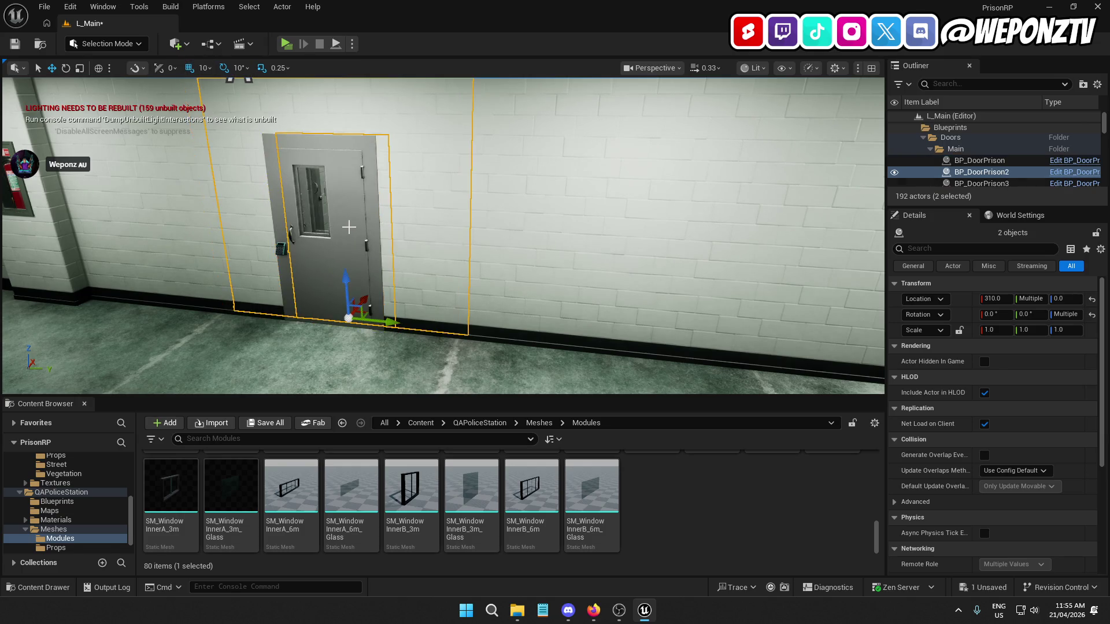
# Raise the copied wall and door up to the upper stairwell landing
pyautogui.moveTo(364, 295)
pyautogui.mouseDown()
pyautogui.moveTo(364, 305)
pyautogui.moveTo(329, 285)
pyautogui.moveTo(386, 170)
pyautogui.mouseUp()
pyautogui.scroll(-6, 386, 170)
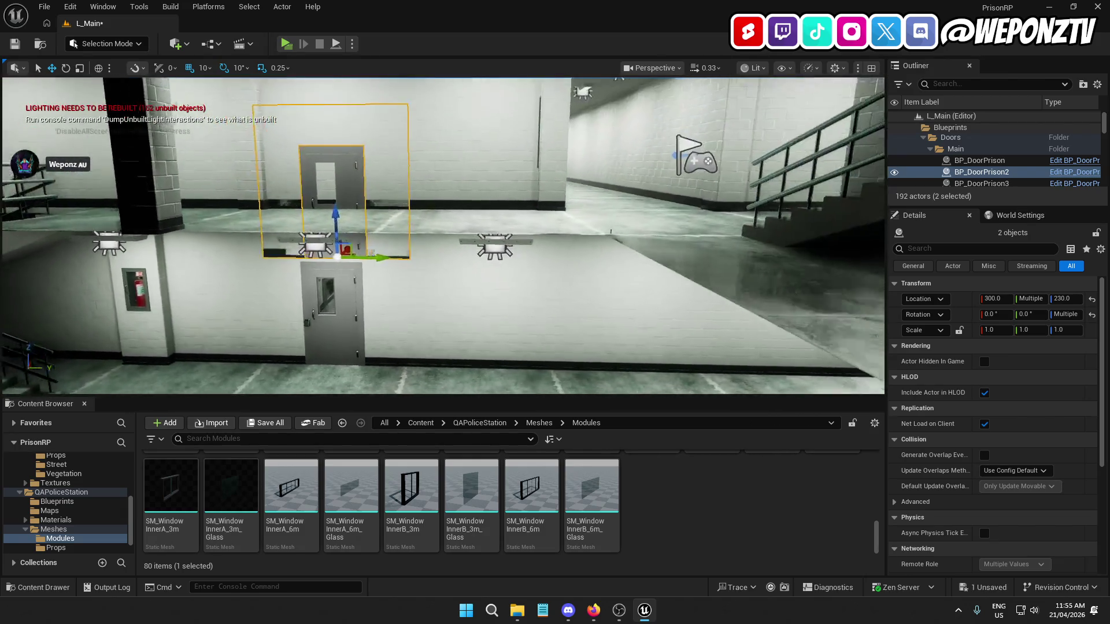
pyautogui.moveTo(343, 211); pyautogui.dragTo(343, 134)
pyautogui.moveTo(382, 179)
pyautogui.mouseDown()
pyautogui.moveTo(520, 174)
pyautogui.moveTo(538, 87)
pyautogui.mouseUp()
pyautogui.press('f')
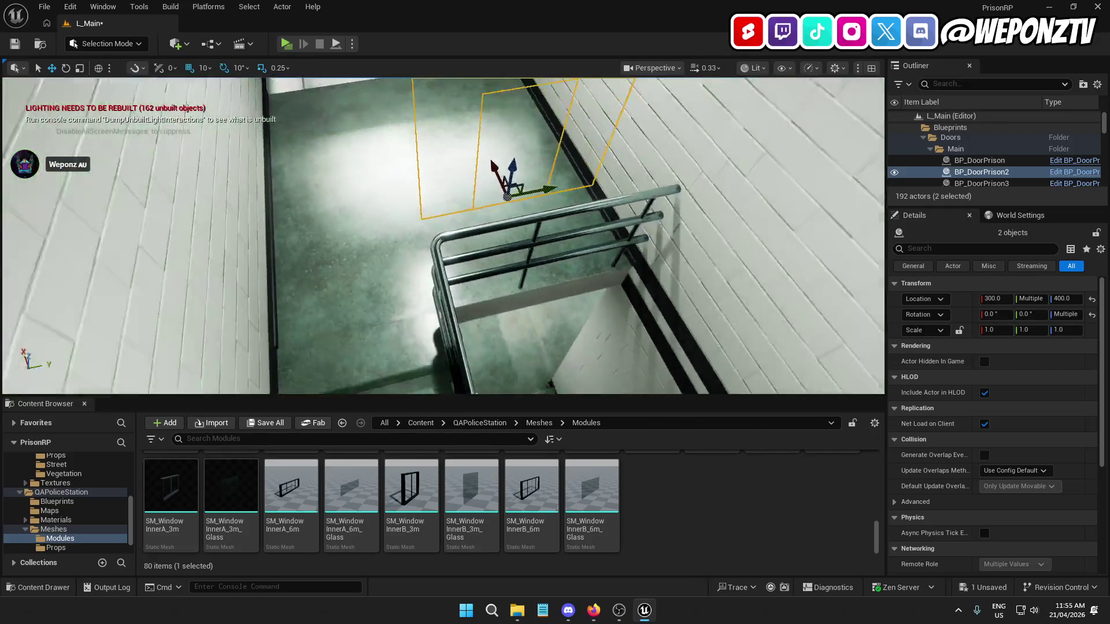
pyautogui.moveTo(519, 164); pyautogui.dragTo(532, 87)
pyautogui.press('f')
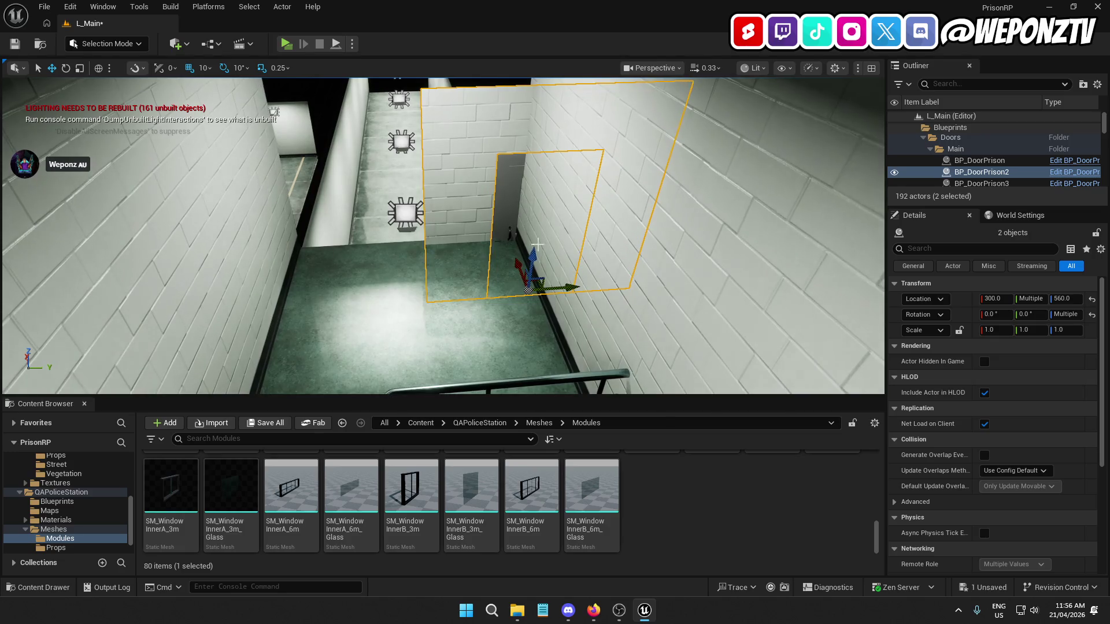
pyautogui.moveTo(534, 259); pyautogui.dragTo(528, 205)
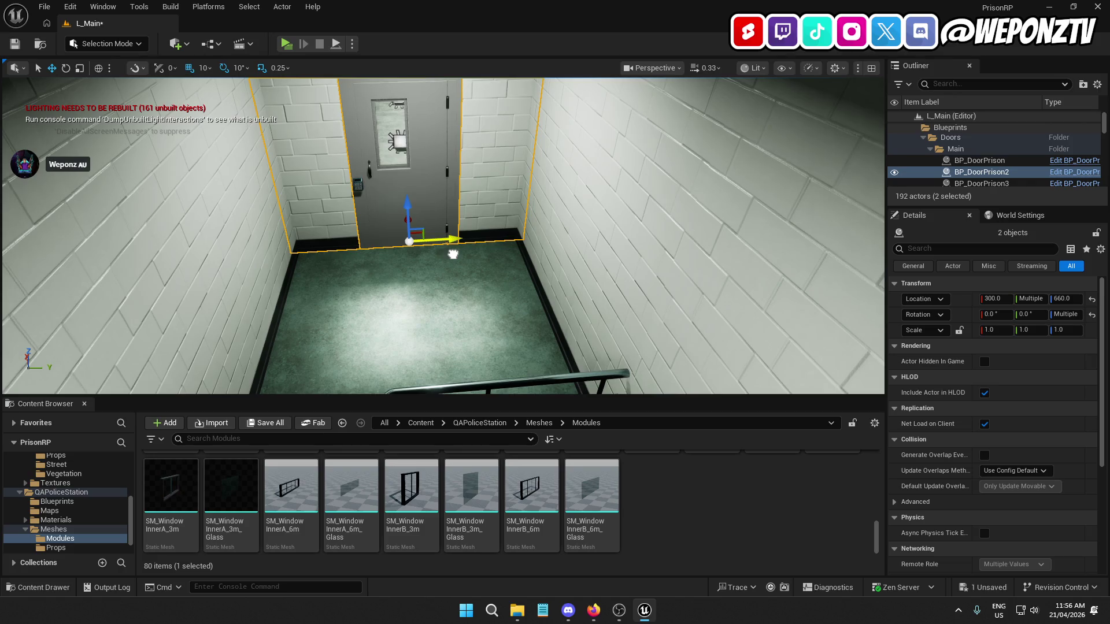
# Check the new doorway along the wall, deselect, and return to the stairwell
pyautogui.moveTo(464, 285)
pyautogui.mouseDown()
pyautogui.moveTo(412, 285)
pyautogui.moveTo(399, 300)
pyautogui.mouseUp()
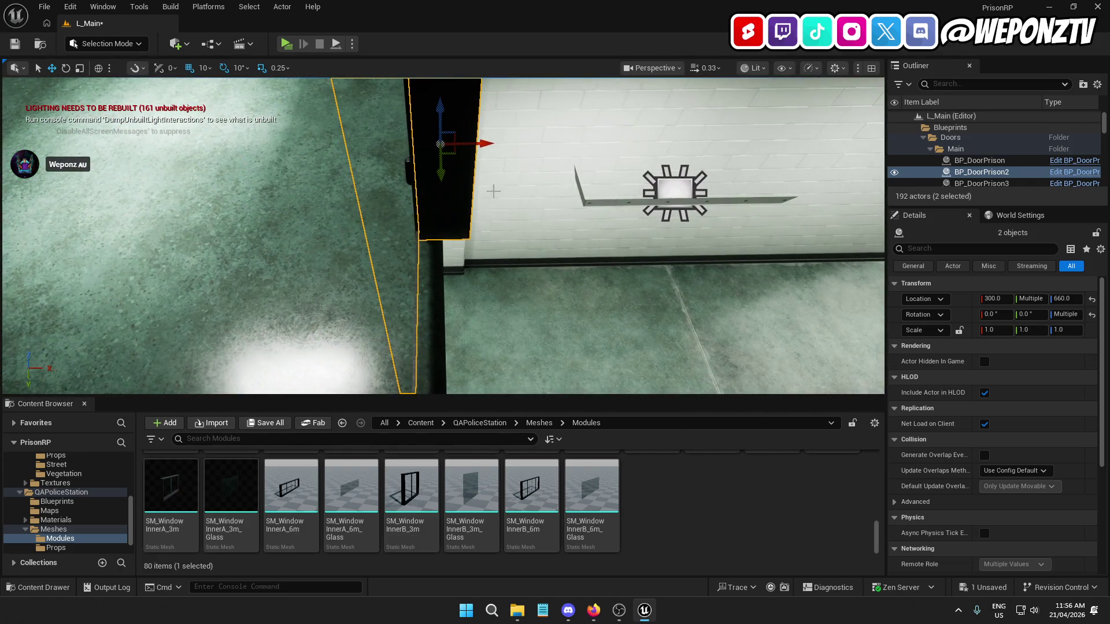
pyautogui.moveTo(499, 140); pyautogui.dragTo(155, 266)
pyautogui.press('Escape')
pyautogui.moveTo(443, 236)
pyautogui.mouseDown()
pyautogui.moveTo(387, 263)
pyautogui.moveTo(480, 191)
pyautogui.mouseUp()
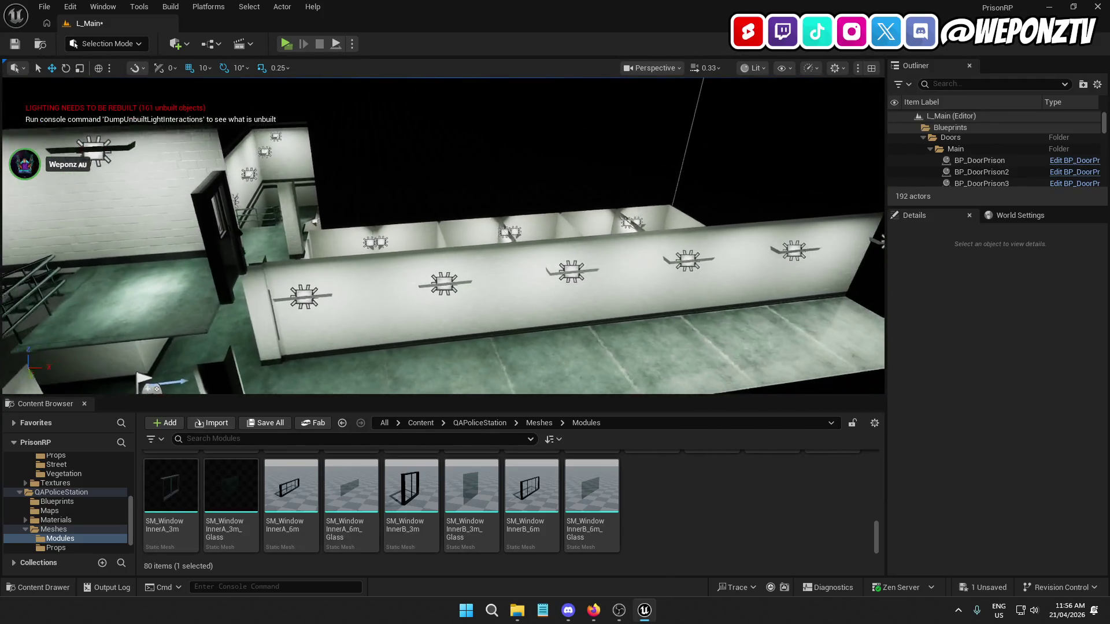
pyautogui.moveTo(398, 84)
pyautogui.mouseDown()
pyautogui.moveTo(213, 130)
pyautogui.moveTo(228, 220)
pyautogui.moveTo(273, 222)
pyautogui.mouseUp()
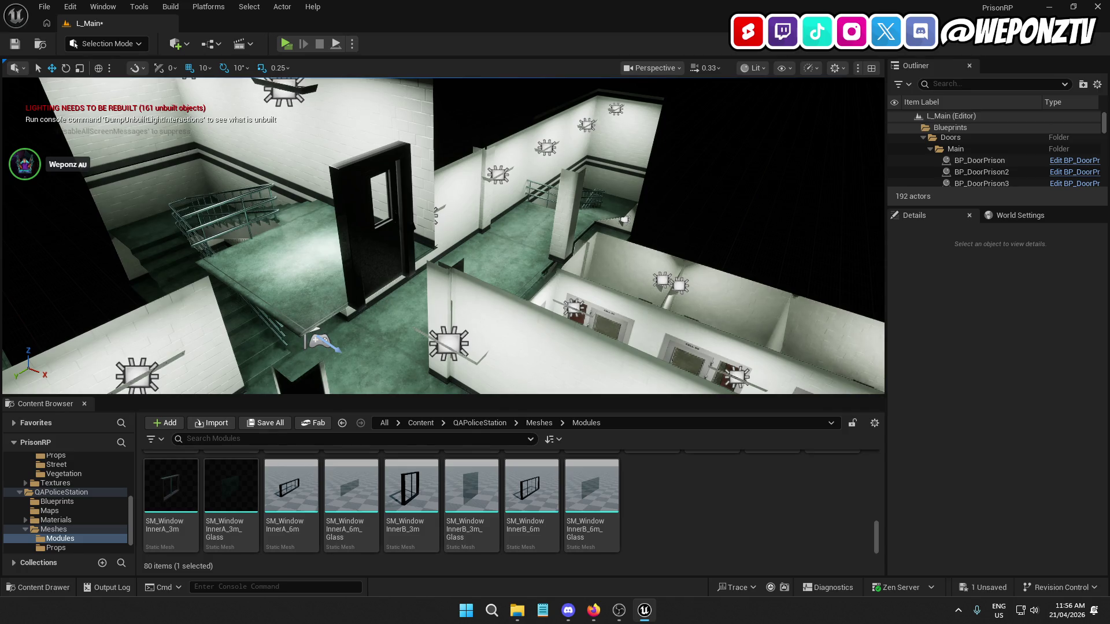
pyautogui.moveTo(273, 222); pyautogui.dragTo(274, 203)
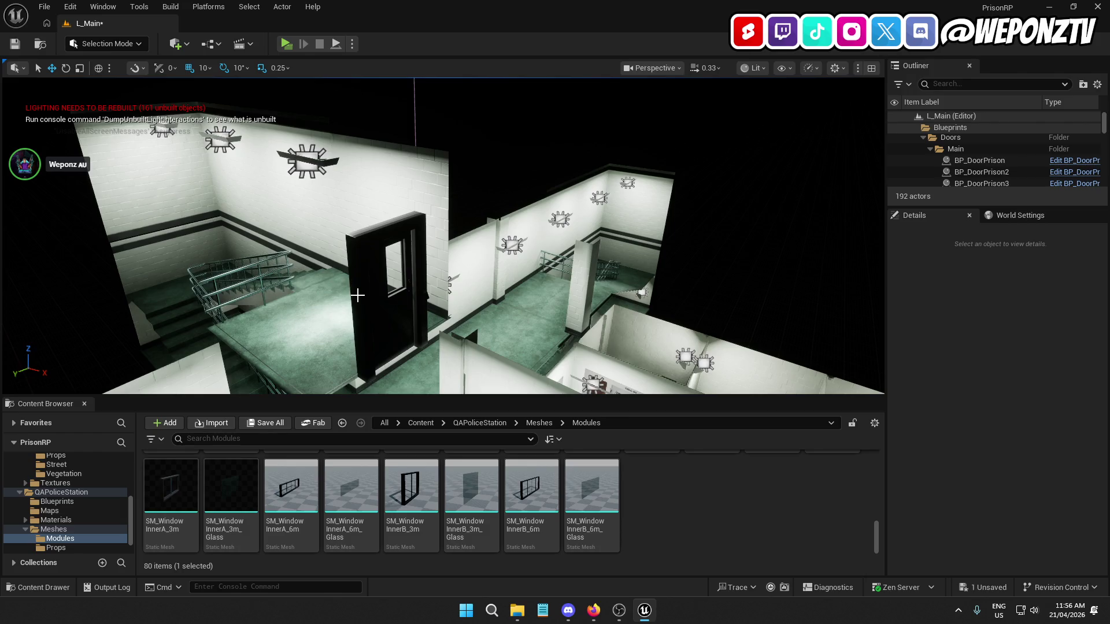
pyautogui.moveTo(316, 269)
pyautogui.mouseDown()
pyautogui.moveTo(271, 185)
pyautogui.moveTo(249, 208)
pyautogui.moveTo(298, 231)
pyautogui.moveTo(306, 197)
pyautogui.moveTo(297, 190)
pyautogui.moveTo(272, 215)
pyautogui.mouseUp()
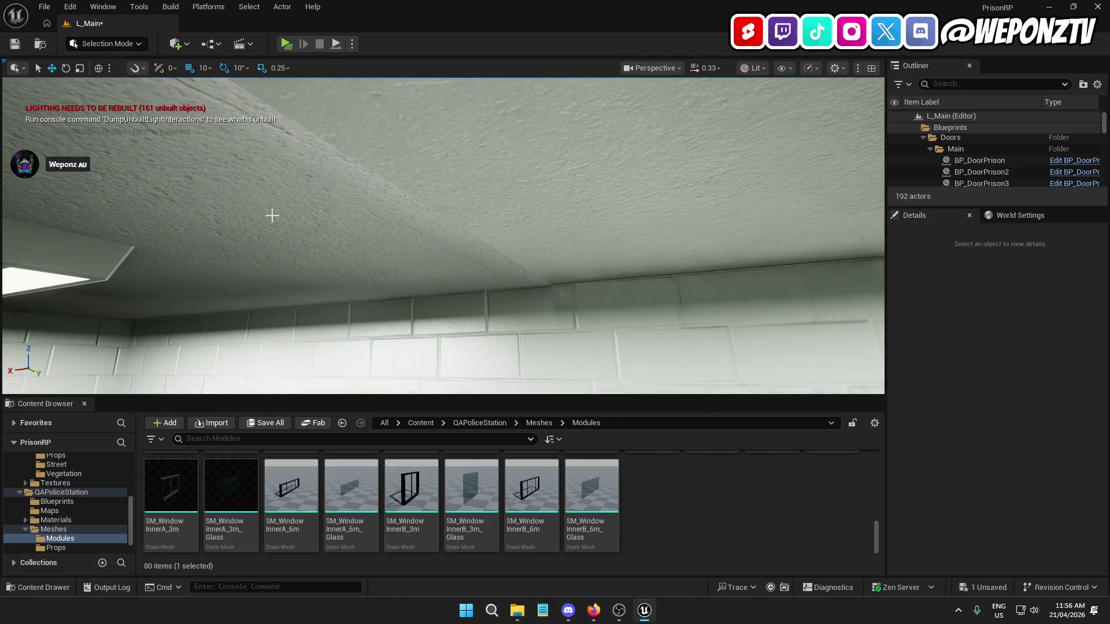
# Compare ceiling panels SM_Ceiling_3m38 and SM_Ceiling_3m39 by selecting each in turn
pyautogui.click(250, 247)
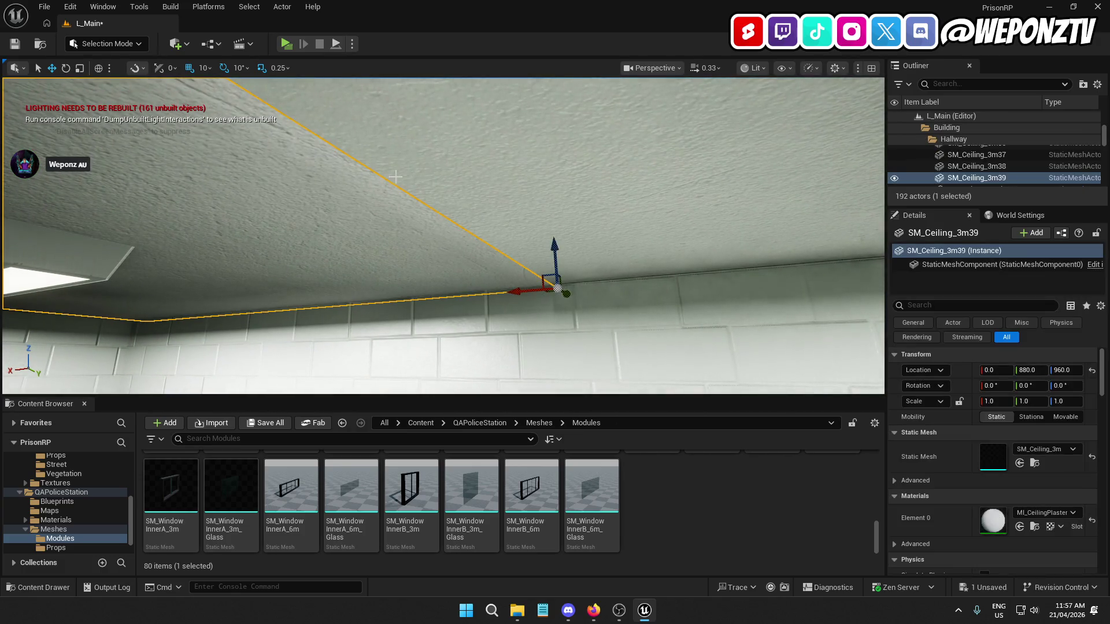
pyautogui.click(365, 233)
pyautogui.click(528, 182)
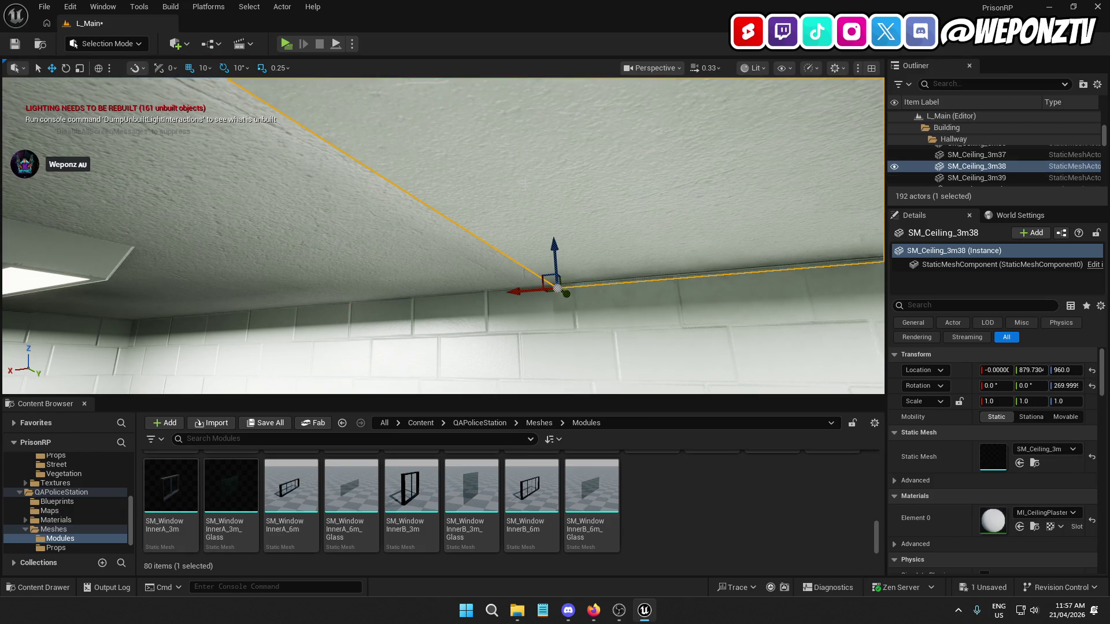
pyautogui.click(364, 251)
pyautogui.click(650, 233)
# Set a 270° yaw on ceiling panels SM_Ceiling_3m37, 3m38 and 3m39
pyautogui.click(714, 219)
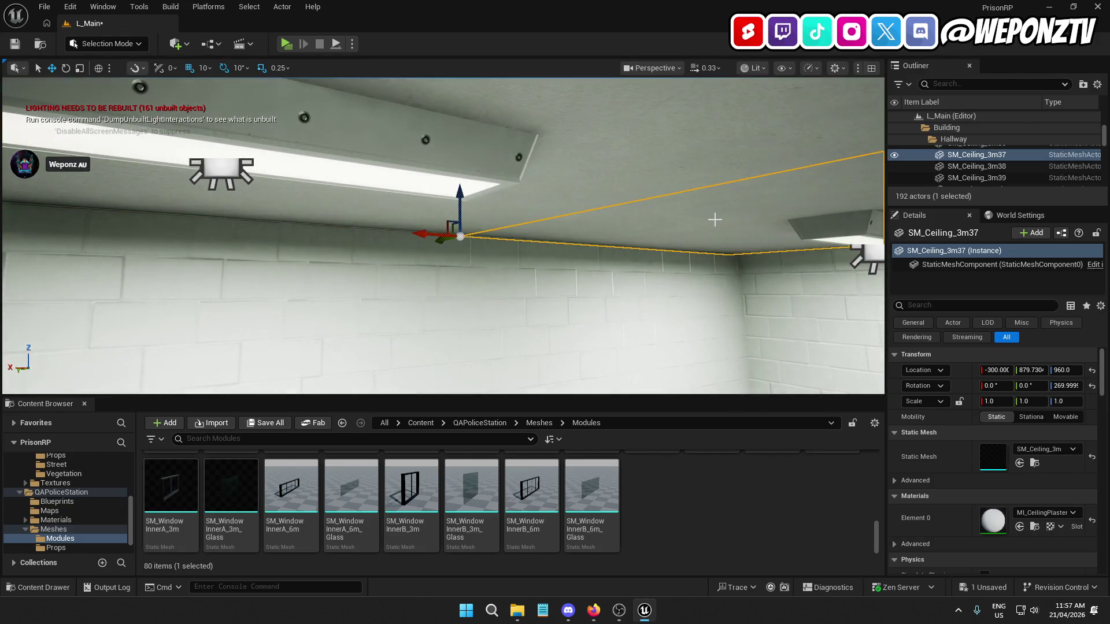
pyautogui.click(1074, 385)
pyautogui.write('270')
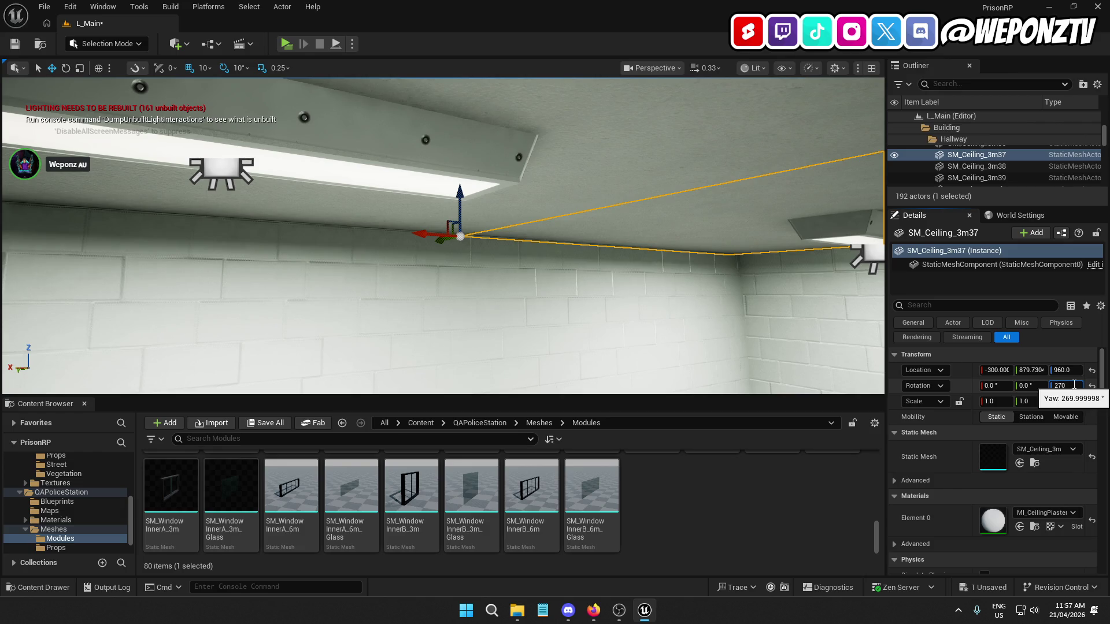
pyautogui.press('Return')
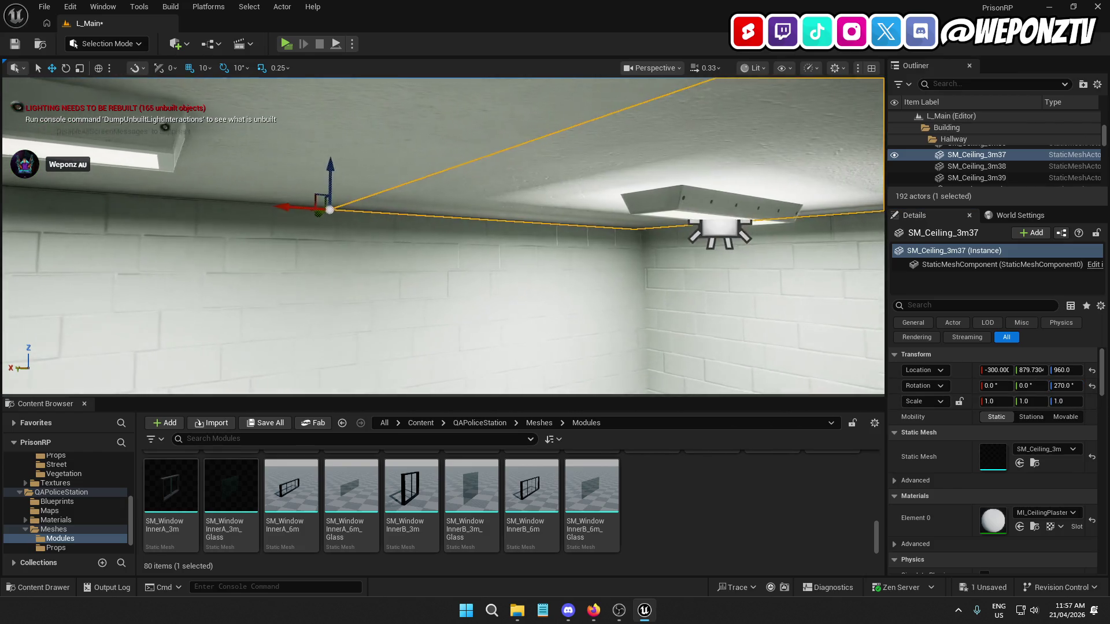
pyautogui.click(1064, 386)
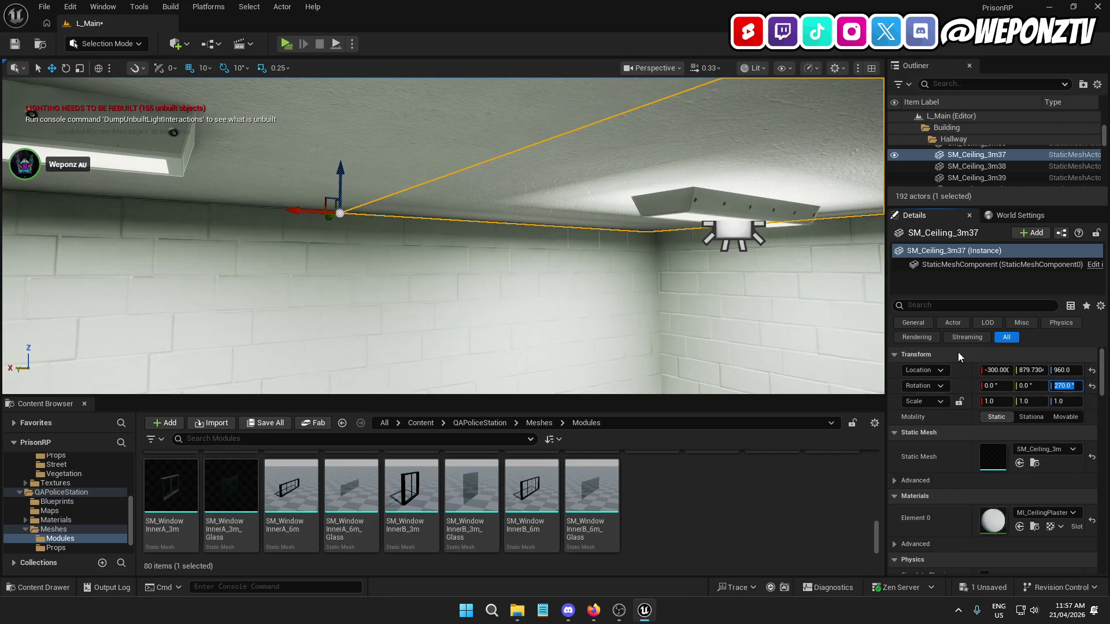
pyautogui.click(977, 166)
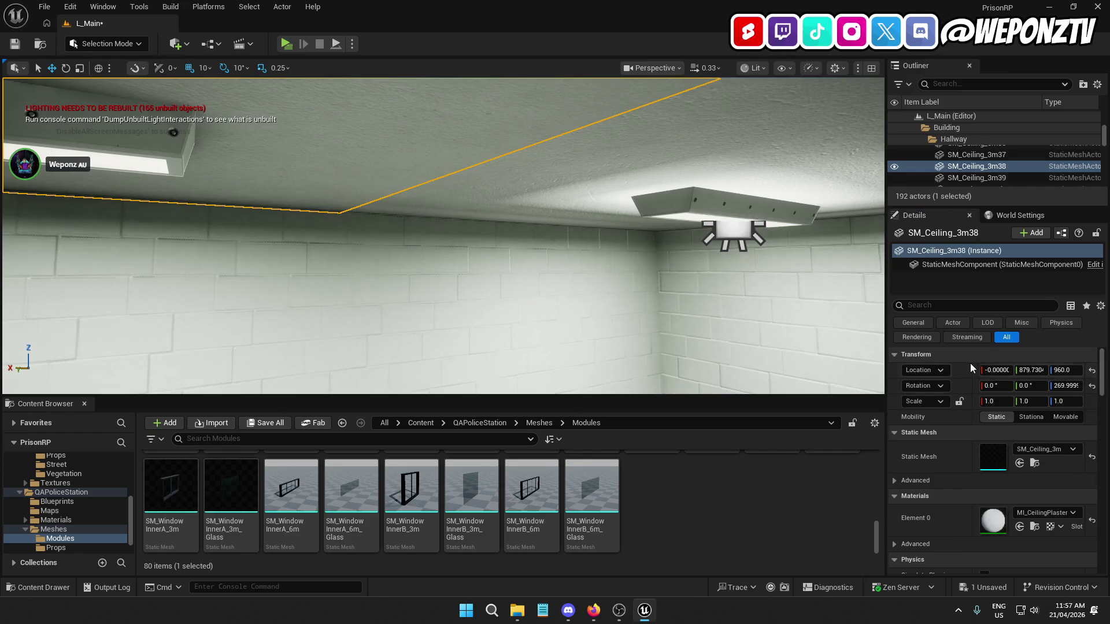
pyautogui.click(1066, 385)
pyautogui.write('270')
pyautogui.press('Return')
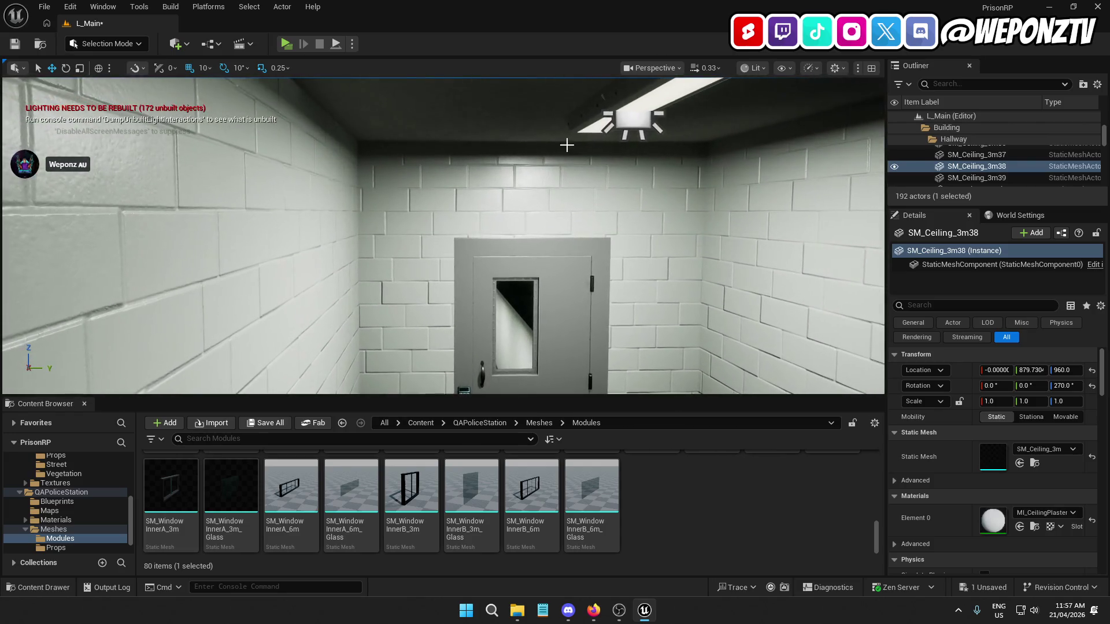
pyautogui.click(558, 124)
pyautogui.click(1063, 385)
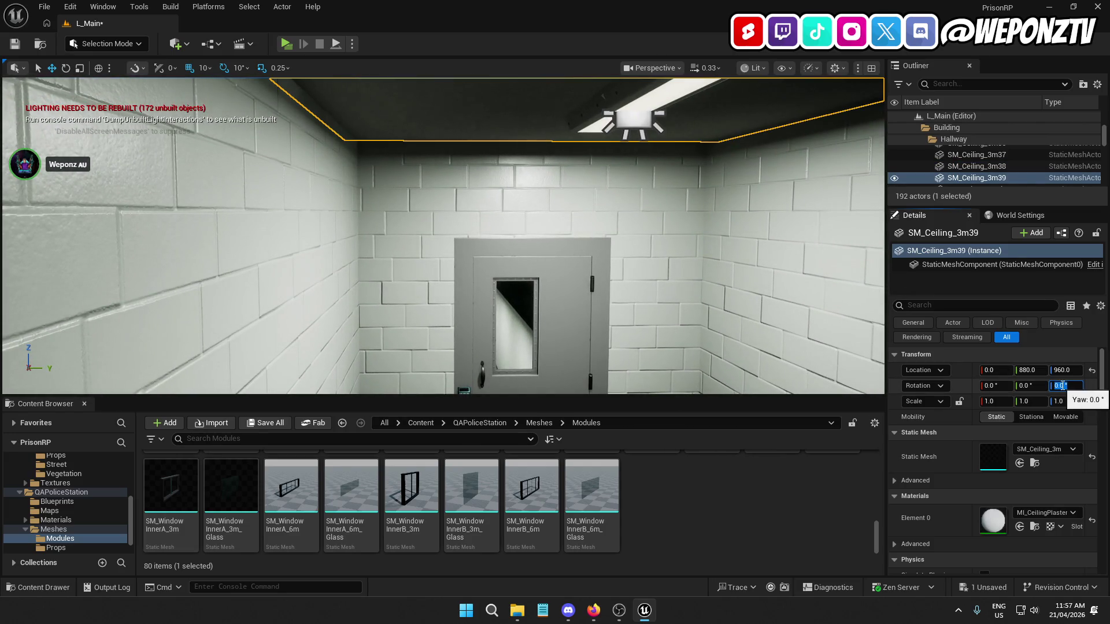
pyautogui.write('270')
pyautogui.press('Return')
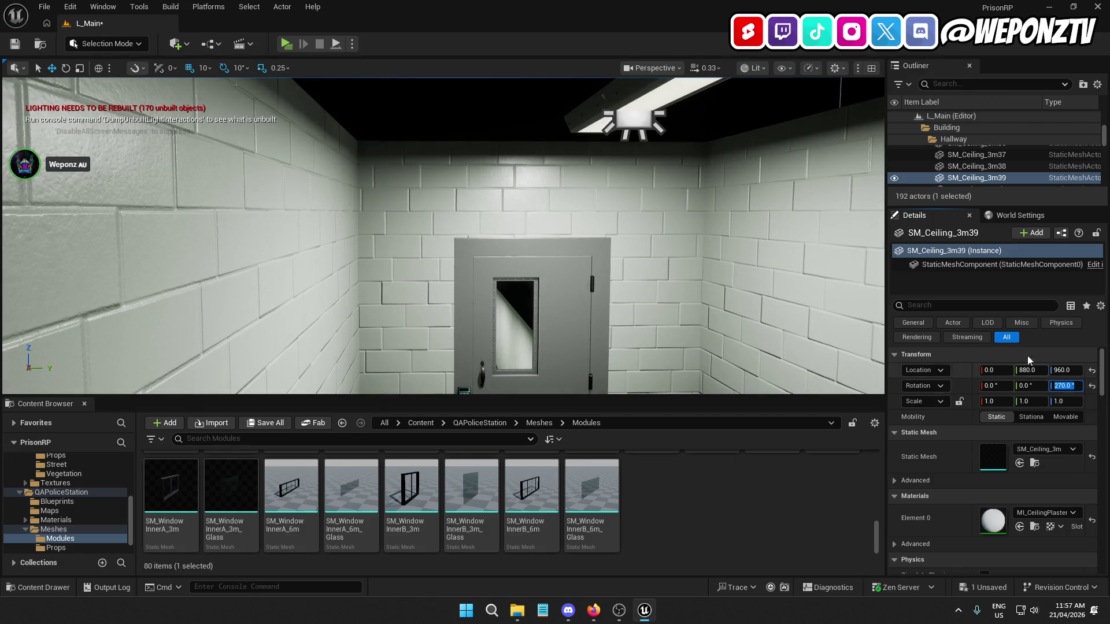
# Undo the ceiling panel rotation changes
pyautogui.press('f')
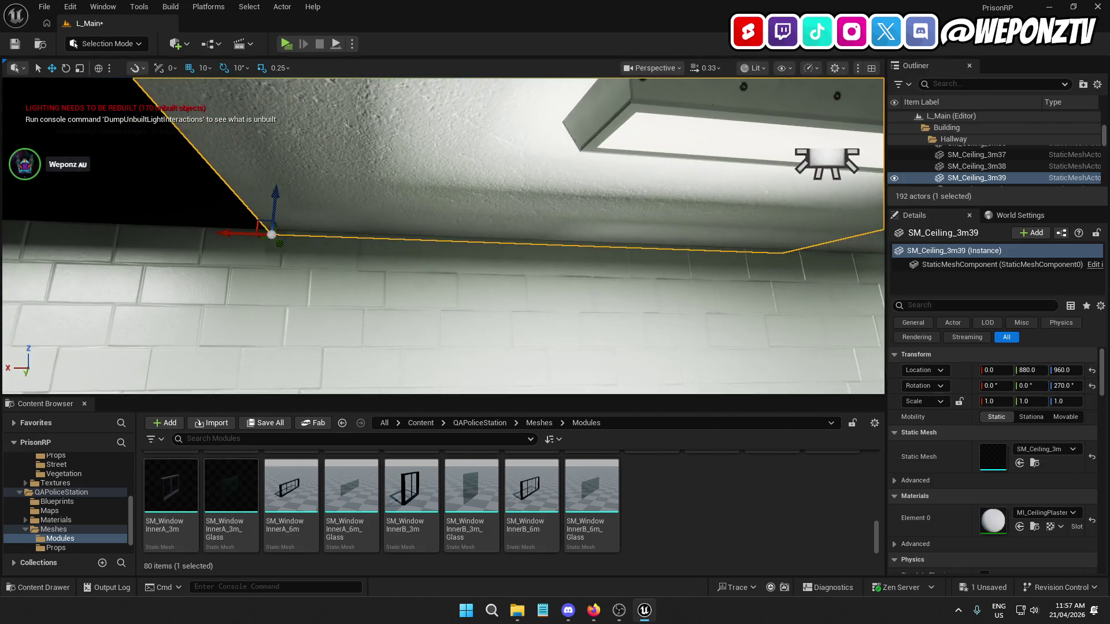
pyautogui.hotkey('ctrl', 'z')
pyautogui.press('f')
pyautogui.hotkey('ctrl', 'z')
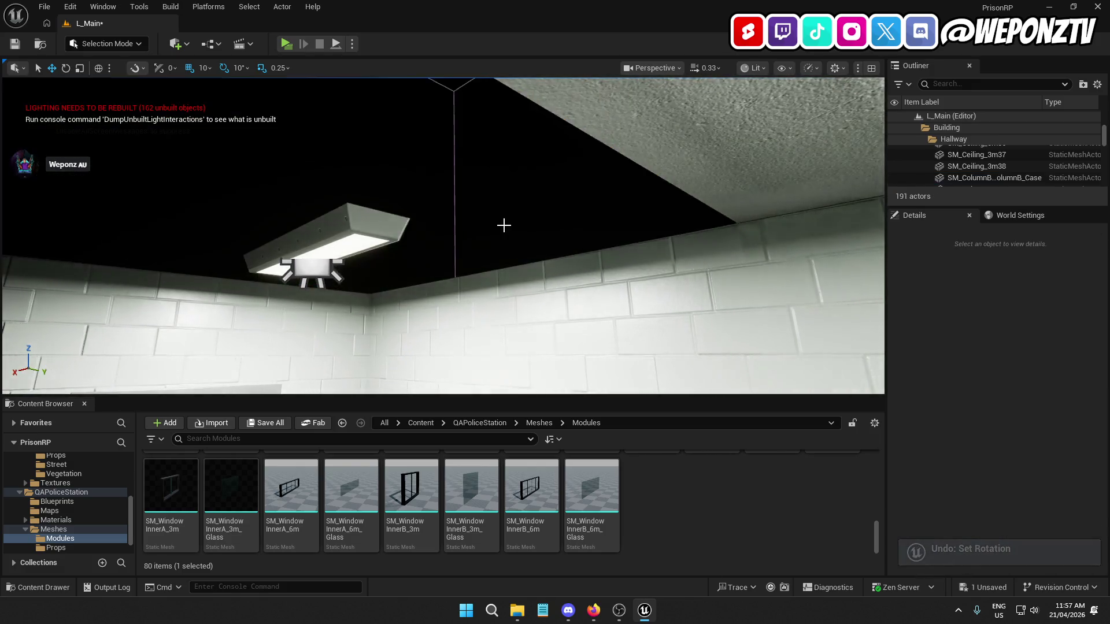
pyautogui.press('f')
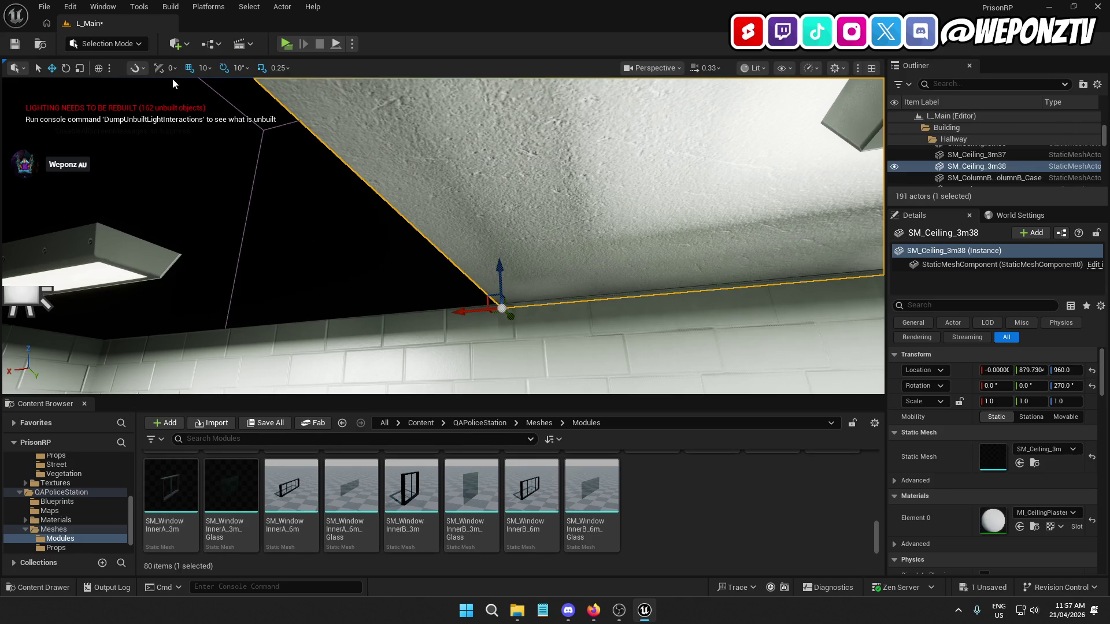
# Duplicate SM_Ceiling_3m38 and slide the copy along X to about 300, closing the ceiling
pyautogui.hotkey('ctrl', 'd')
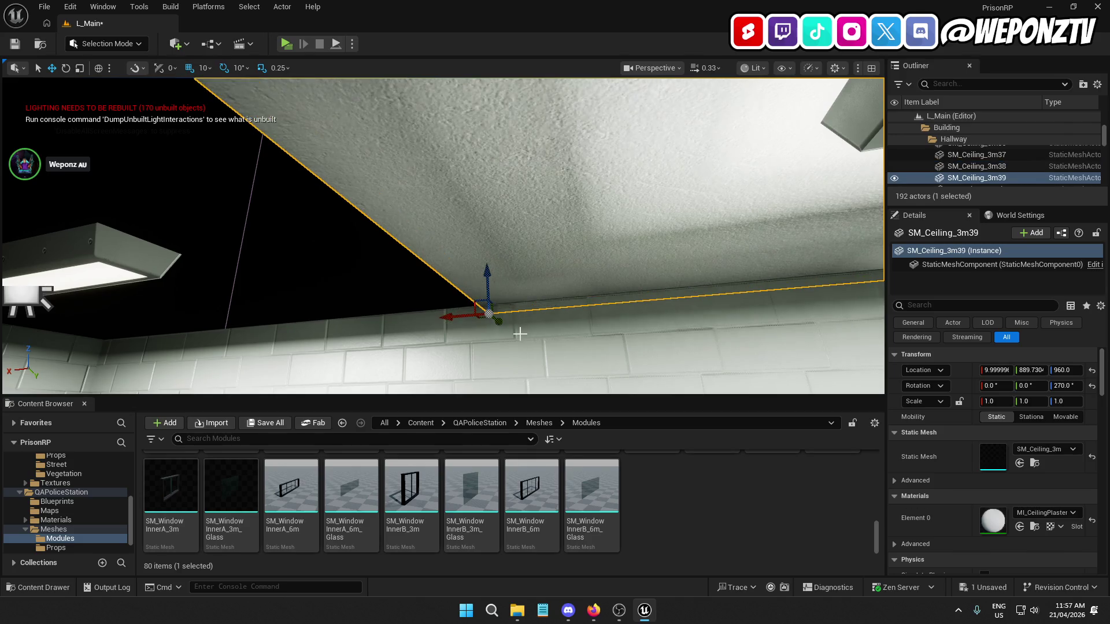
pyautogui.moveTo(513, 334)
pyautogui.mouseDown()
pyautogui.moveTo(494, 300)
pyautogui.moveTo(643, 328)
pyautogui.mouseUp()
pyautogui.moveTo(747, 250)
pyautogui.mouseDown()
pyautogui.moveTo(685, 266)
pyautogui.moveTo(543, 243)
pyautogui.mouseUp()
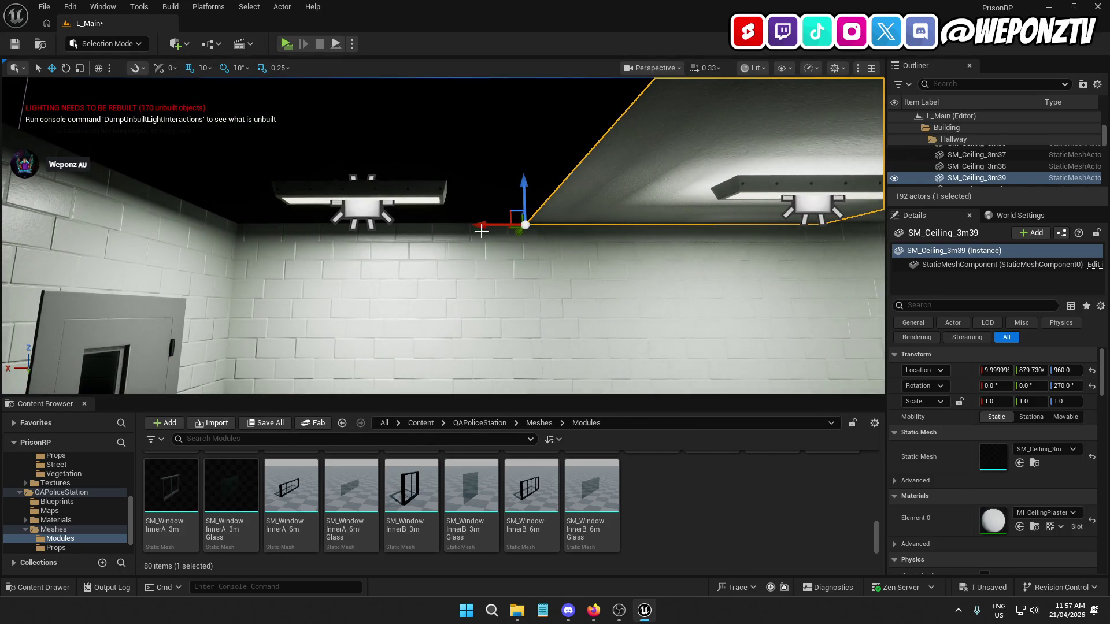
pyautogui.moveTo(483, 225)
pyautogui.mouseDown()
pyautogui.moveTo(180, 238)
pyautogui.moveTo(196, 239)
pyautogui.mouseUp()
pyautogui.moveTo(443, 235)
pyautogui.mouseDown()
pyautogui.moveTo(399, 260)
pyautogui.moveTo(422, 228)
pyautogui.mouseUp()
pyautogui.press('Escape')
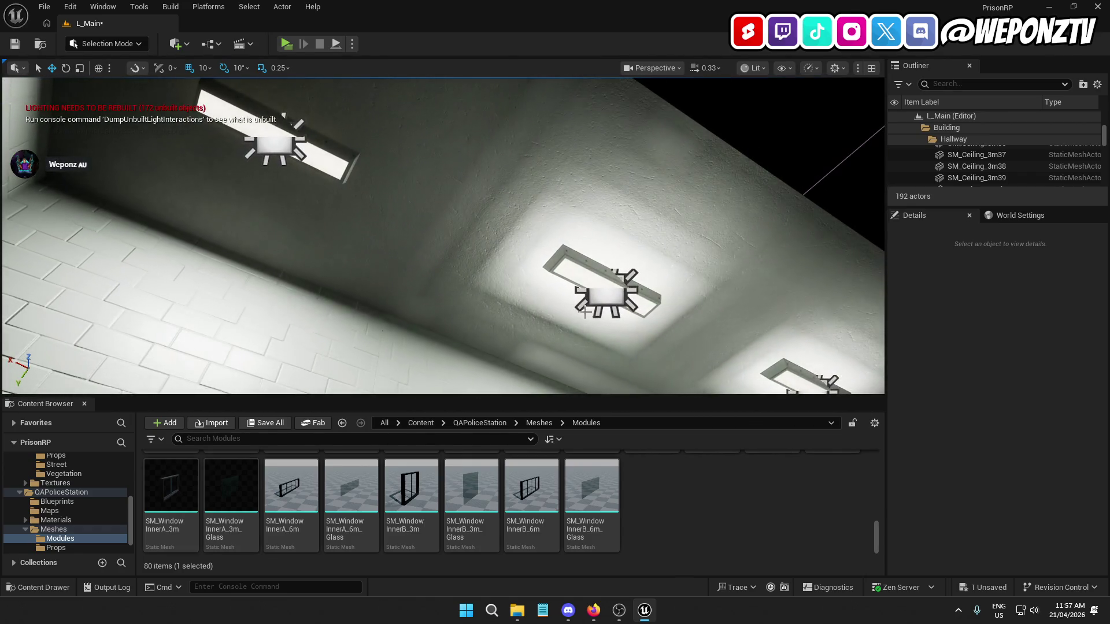
pyautogui.click(595, 278)
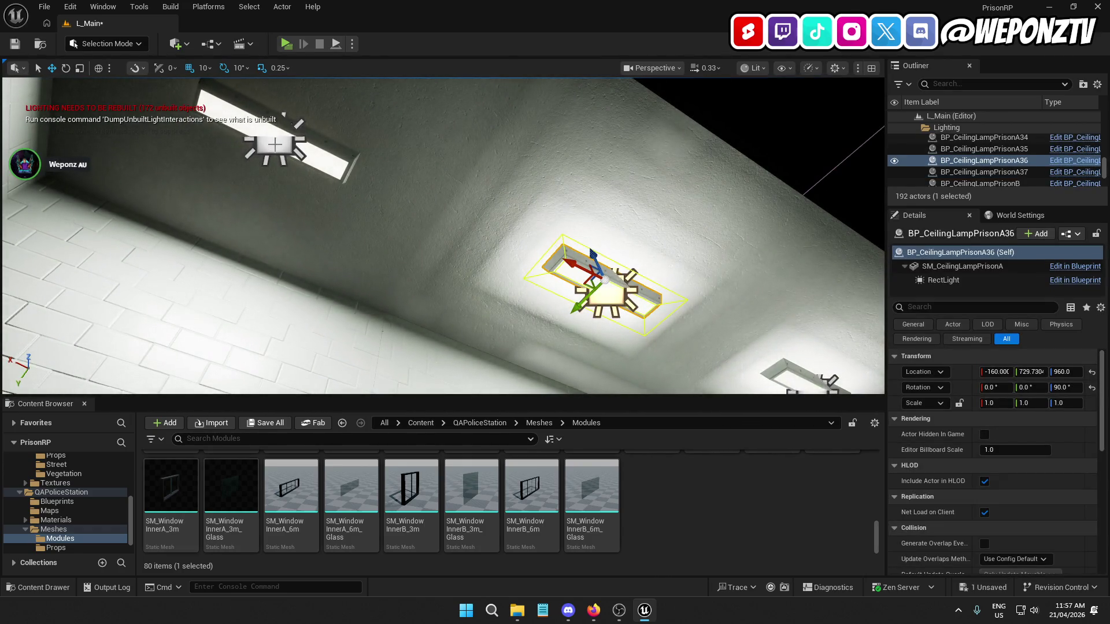
pyautogui.click(276, 146)
pyautogui.click(1059, 387)
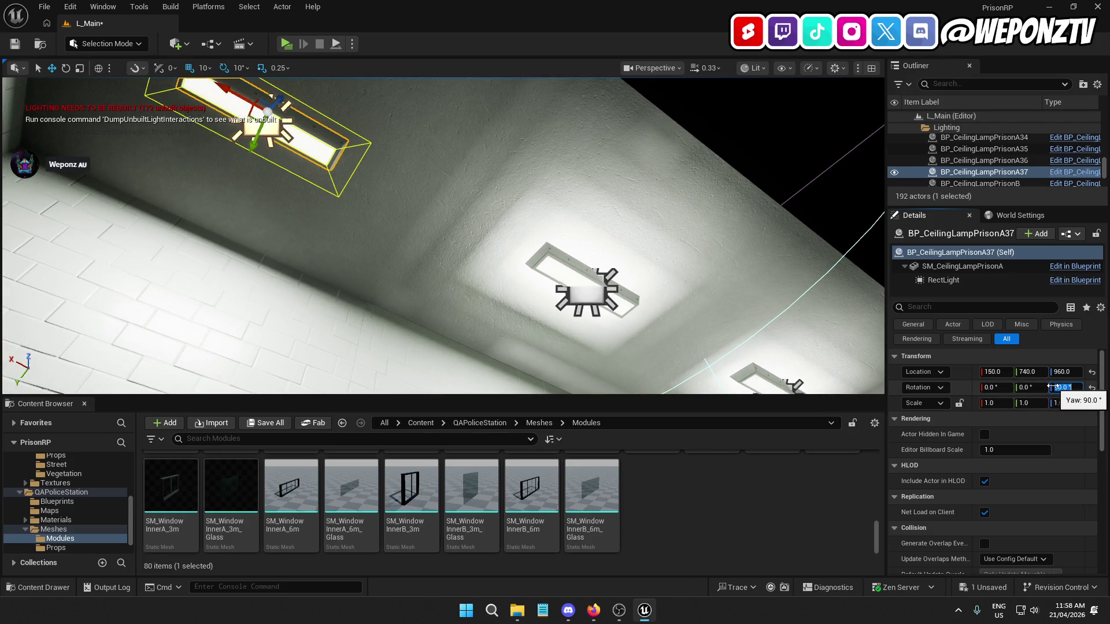
pyautogui.press('Return')
pyautogui.press('f')
pyautogui.moveTo(443, 236)
pyautogui.mouseDown()
pyautogui.moveTo(404, 219)
pyautogui.moveTo(445, 272)
pyautogui.moveTo(427, 275)
pyautogui.moveTo(442, 231)
pyautogui.moveTo(443, 272)
pyautogui.moveTo(433, 232)
pyautogui.moveTo(442, 249)
pyautogui.mouseUp()
pyautogui.click(708, 215)
pyautogui.moveTo(708, 215)
pyautogui.mouseDown()
pyautogui.moveTo(696, 197)
pyautogui.moveTo(688, 203)
pyautogui.moveTo(685, 249)
pyautogui.moveTo(601, 213)
pyautogui.moveTo(601, 197)
pyautogui.moveTo(612, 225)
pyautogui.moveTo(595, 226)
pyautogui.moveTo(610, 227)
pyautogui.mouseUp()
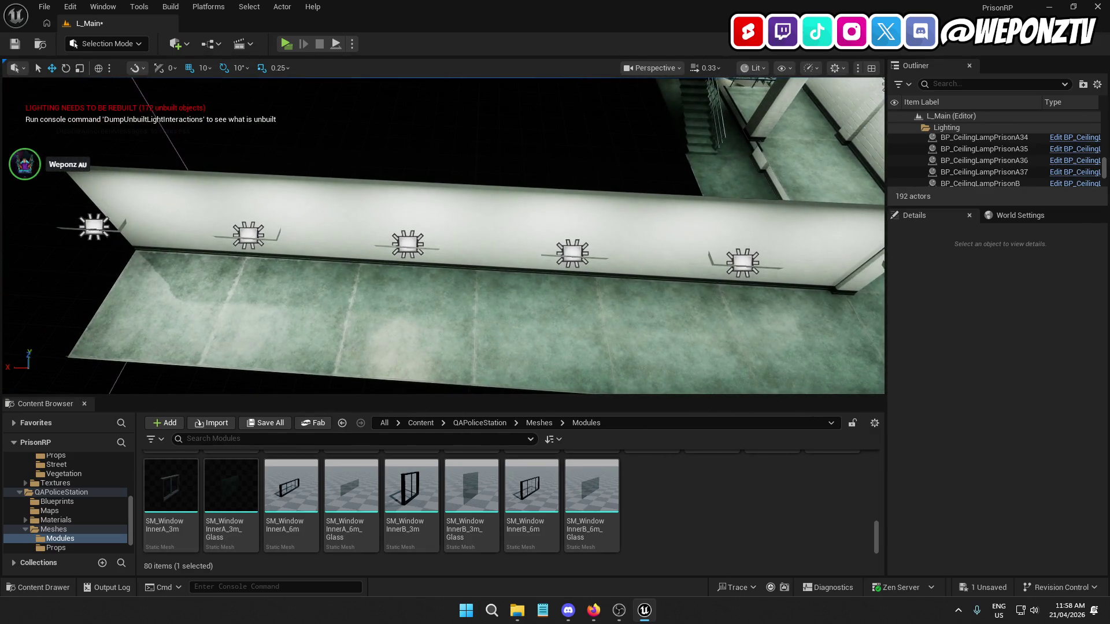
pyautogui.click(554, 225)
pyautogui.click(116, 220)
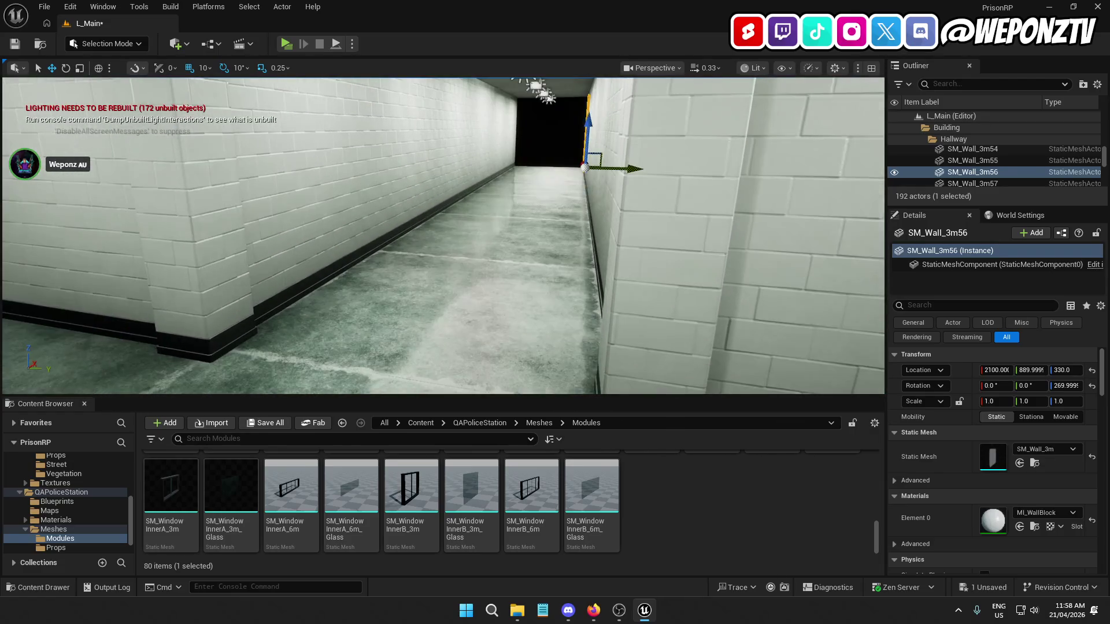
# Ctrl-select the end stretch's floor slabs, walls, ceiling panels and lamps, including SM_Floor_3m29 and SM_Wall_3m45
pyautogui.click(308, 312)
pyautogui.keyDown('ctrl'); pyautogui.click(339, 289); pyautogui.keyUp('ctrl')
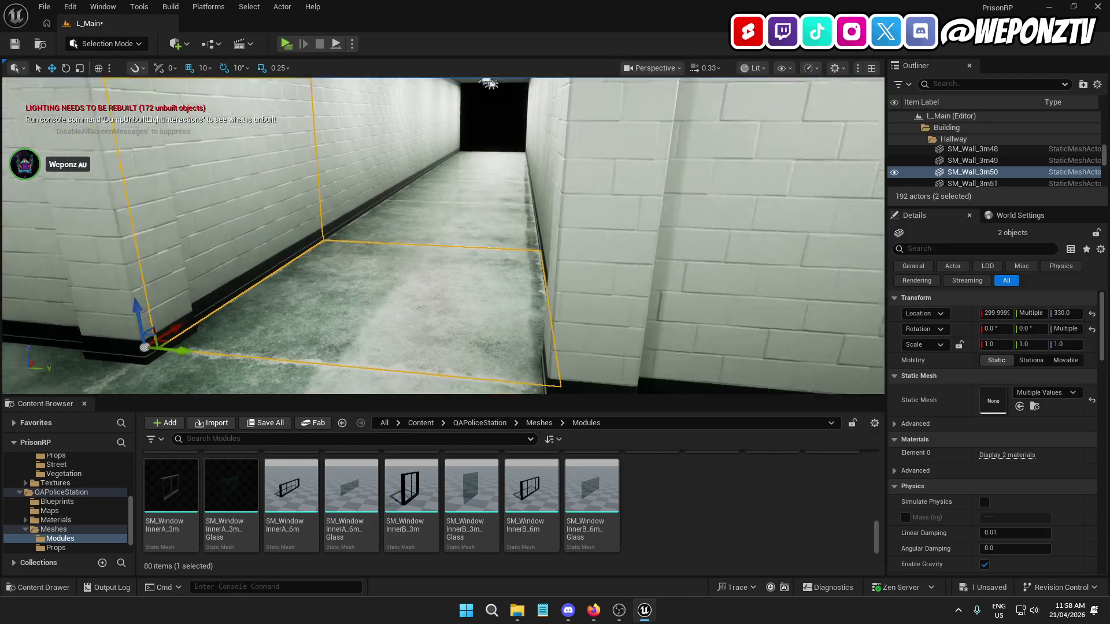
pyautogui.keyDown('ctrl'); pyautogui.click(475, 223); pyautogui.keyUp('ctrl')
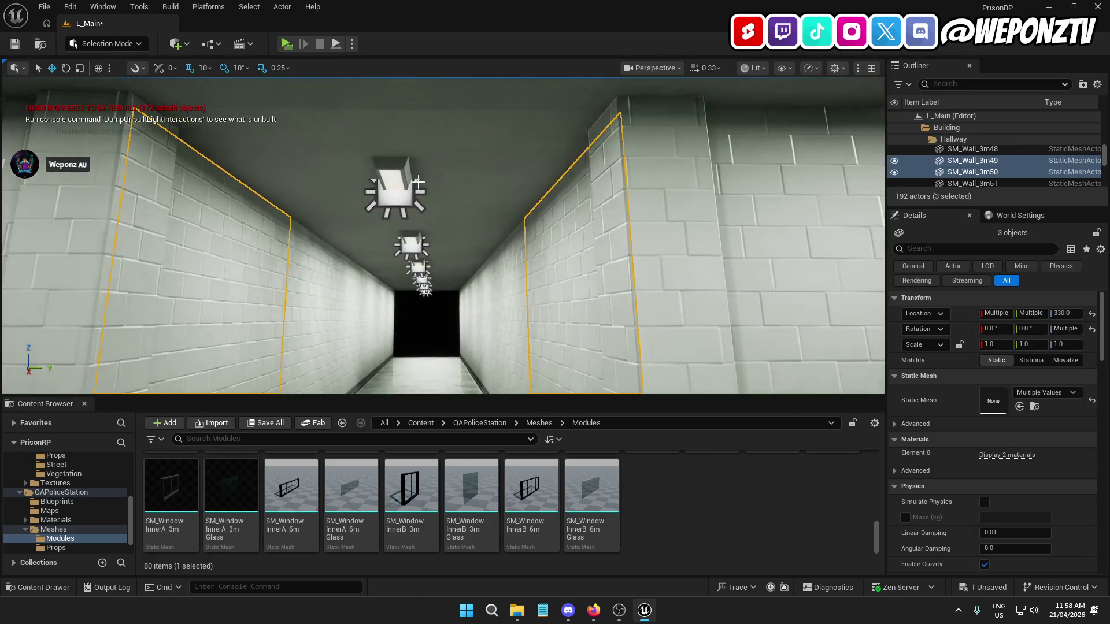
pyautogui.keyDown('ctrl'); pyautogui.click(415, 166); pyautogui.keyUp('ctrl')
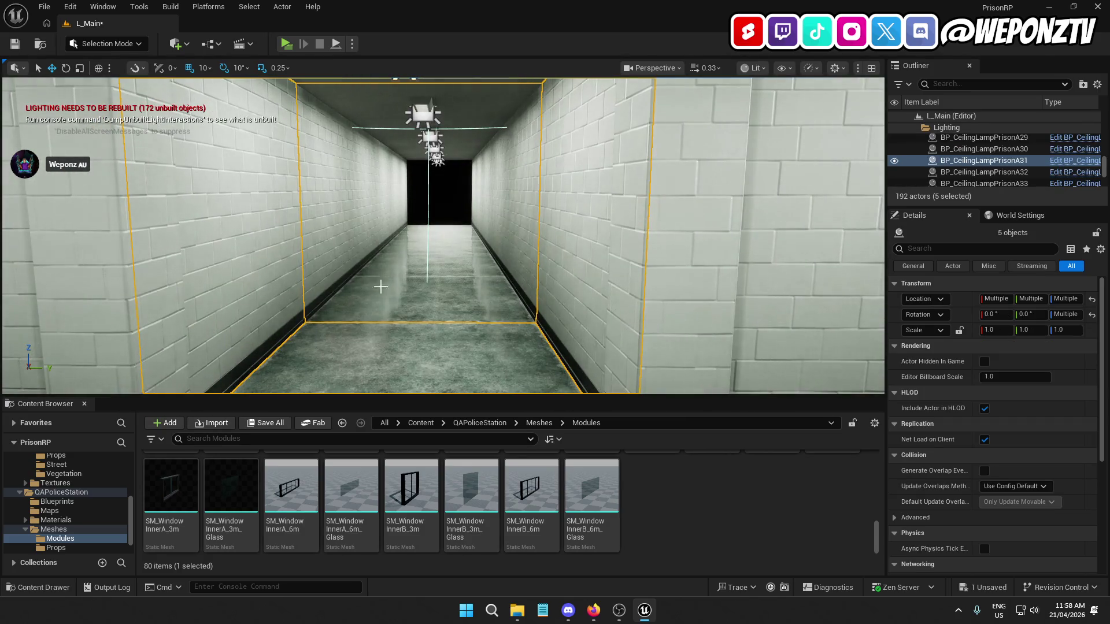
pyautogui.keyDown('ctrl'); pyautogui.click(384, 283); pyautogui.keyUp('ctrl')
pyautogui.keyDown('ctrl'); pyautogui.click(338, 231); pyautogui.keyUp('ctrl')
pyautogui.keyDown('ctrl'); pyautogui.click(531, 226); pyautogui.keyUp('ctrl')
pyautogui.keyDown('ctrl'); pyautogui.click(520, 268); pyautogui.keyUp('ctrl')
pyautogui.keyDown('ctrl'); pyautogui.click(425, 114); pyautogui.keyUp('ctrl')
pyautogui.scroll(5, 393, 248)
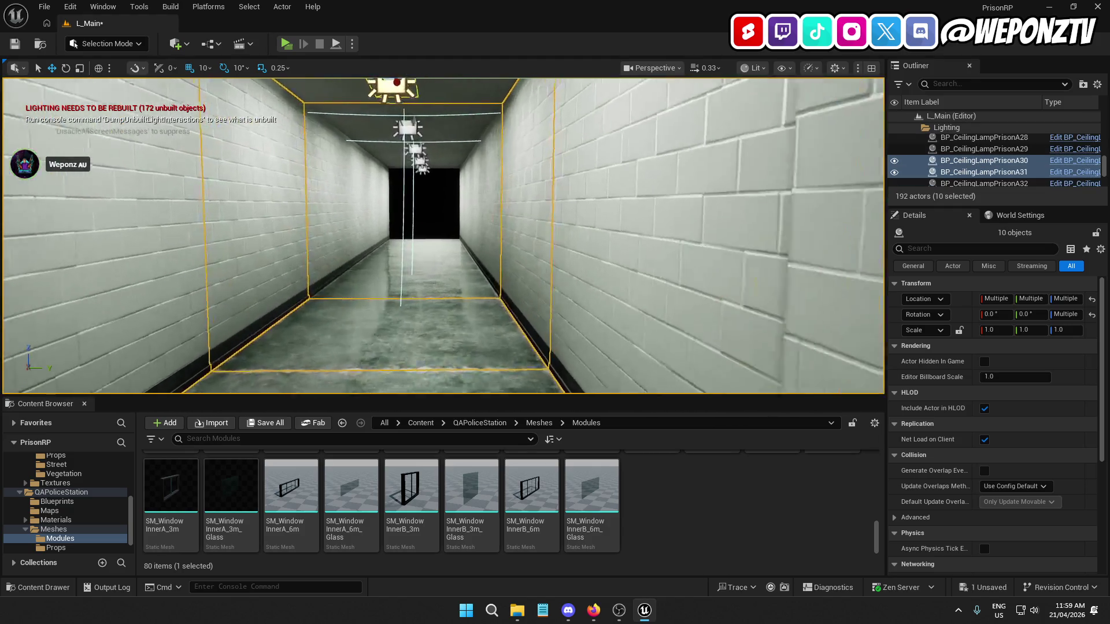
pyautogui.keyDown('ctrl'); pyautogui.click(393, 249); pyautogui.keyUp('ctrl')
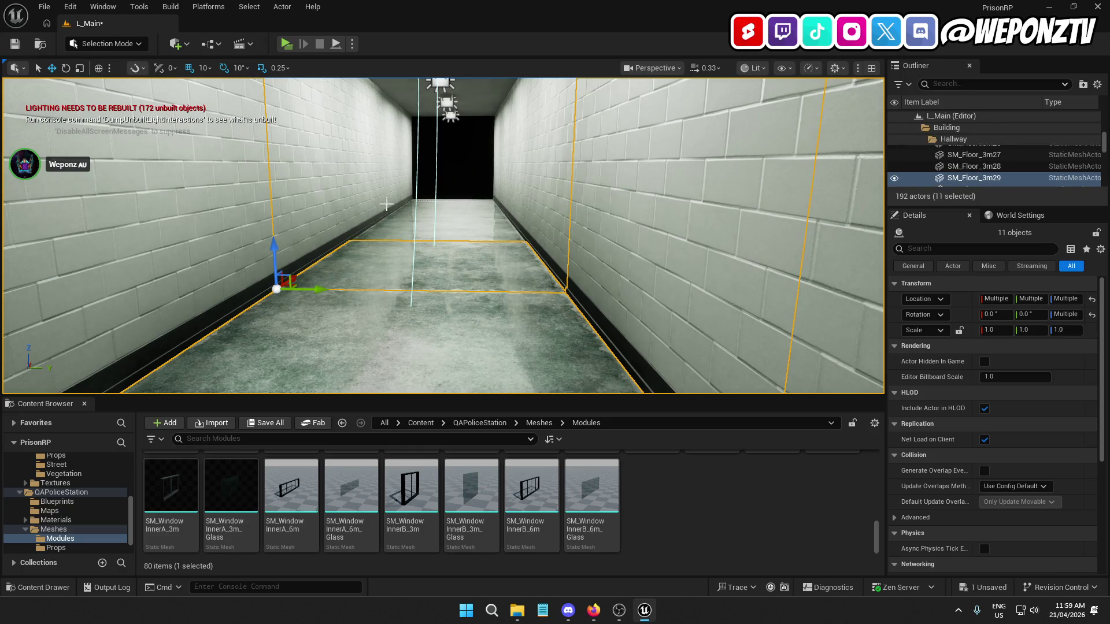
pyautogui.keyDown('ctrl'); pyautogui.click(549, 208); pyautogui.keyUp('ctrl')
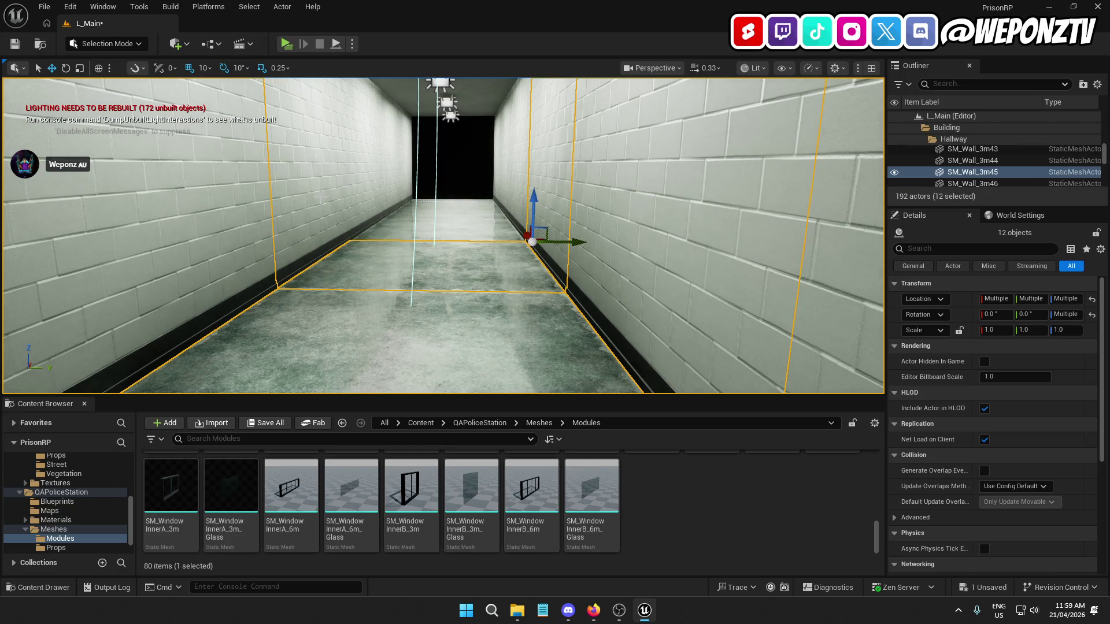
pyautogui.keyDown('ctrl'); pyautogui.click(321, 198); pyautogui.keyUp('ctrl')
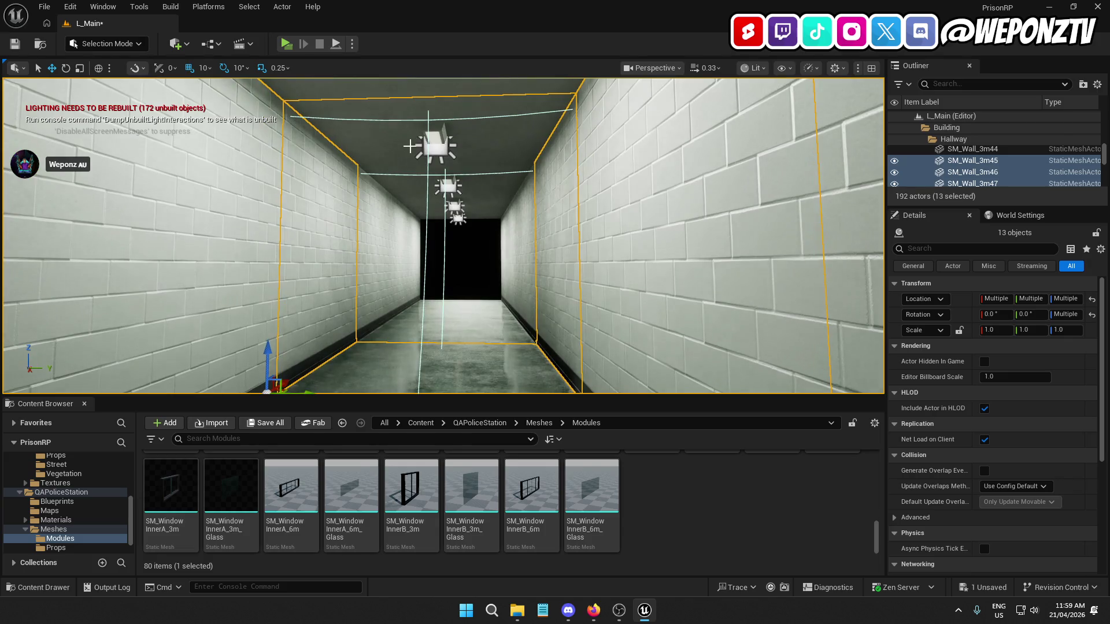
pyautogui.keyDown('ctrl'); pyautogui.click(430, 139); pyautogui.keyUp('ctrl')
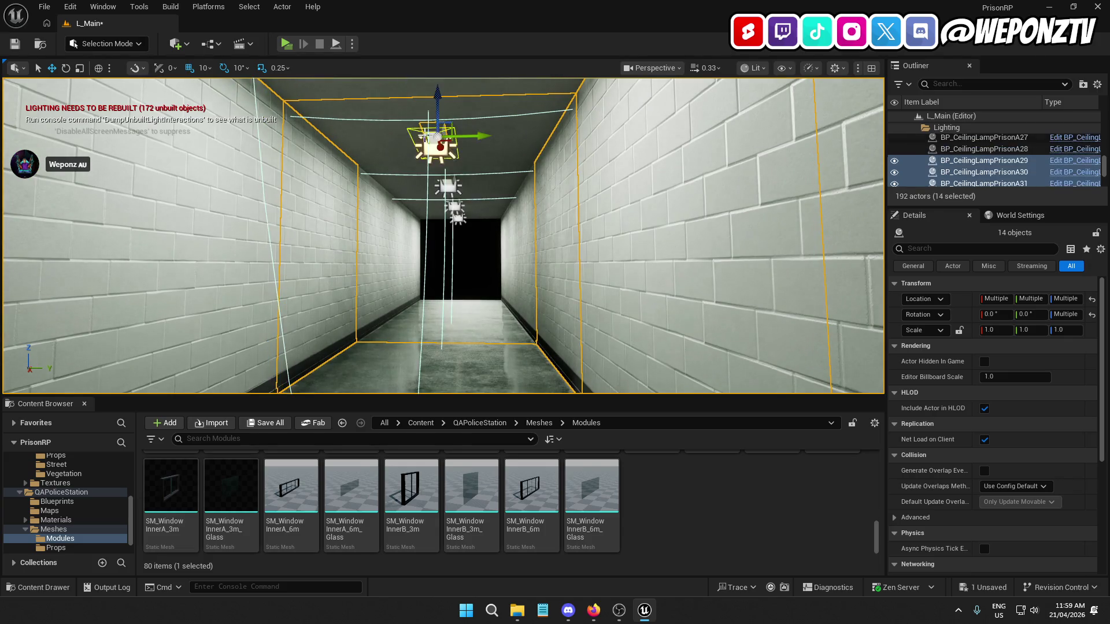
pyautogui.keyDown('ctrl'); pyautogui.click(389, 129); pyautogui.keyUp('ctrl')
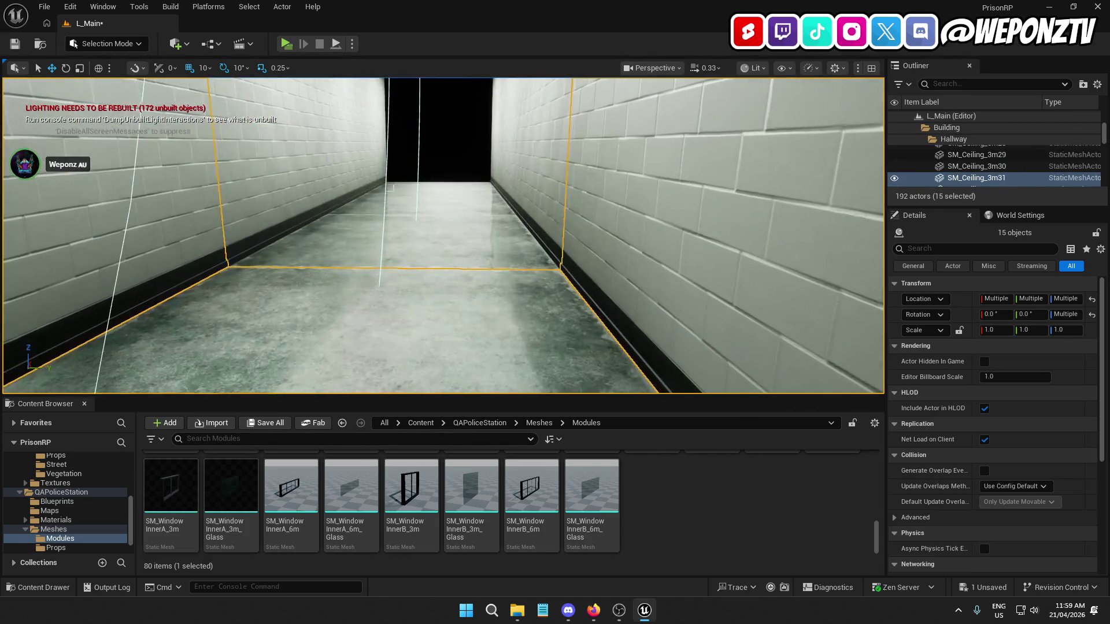
pyautogui.keyDown('ctrl'); pyautogui.click(313, 208); pyautogui.keyUp('ctrl')
pyautogui.keyDown('ctrl'); pyautogui.click(300, 200); pyautogui.keyUp('ctrl')
pyautogui.keyDown('ctrl'); pyautogui.click(543, 189); pyautogui.keyUp('ctrl')
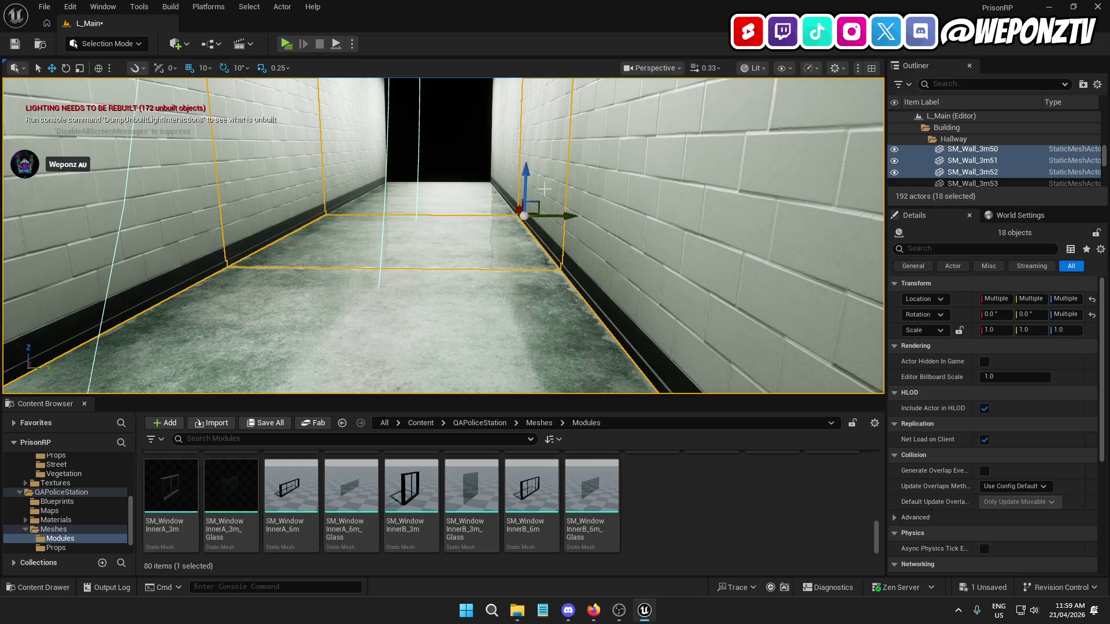
pyautogui.keyDown('ctrl'); pyautogui.click(448, 157); pyautogui.keyUp('ctrl')
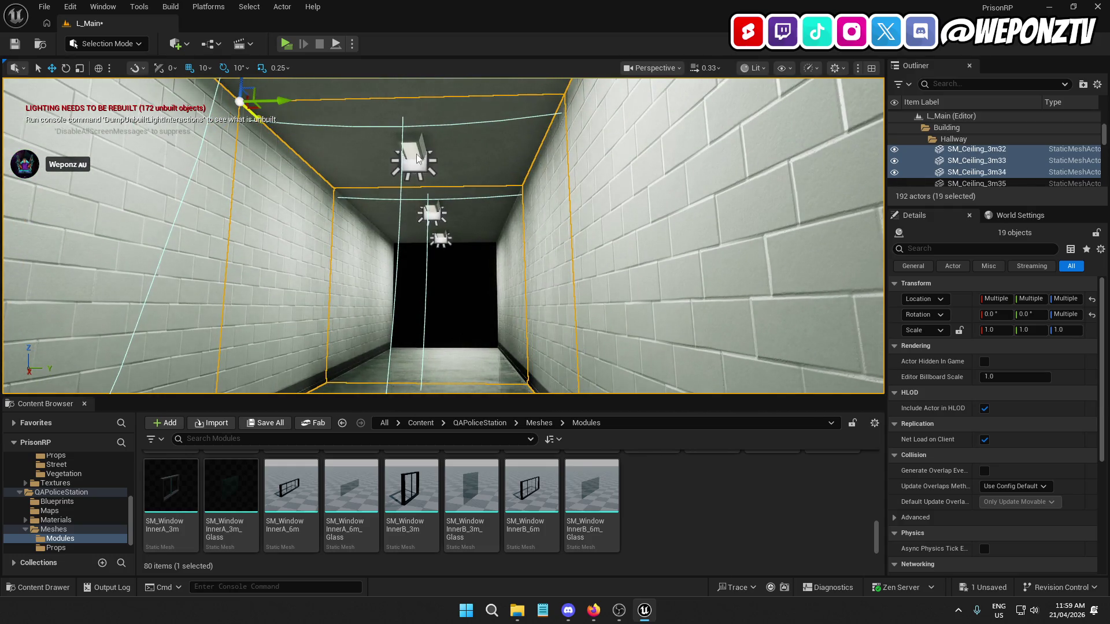
pyautogui.keyDown('ctrl'); pyautogui.click(416, 158); pyautogui.keyUp('ctrl')
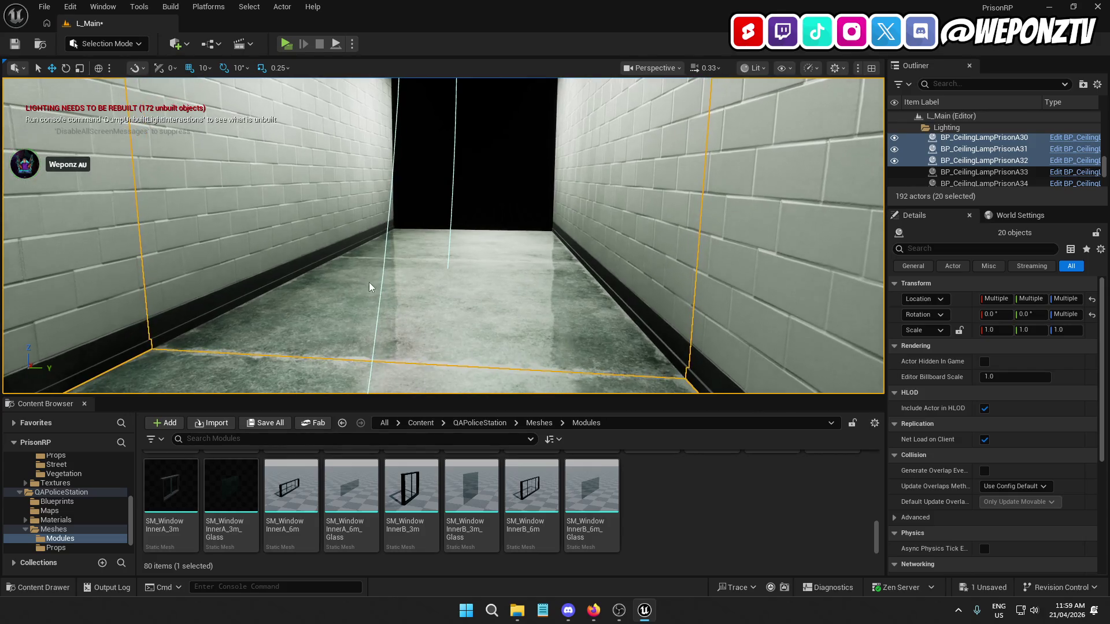
pyautogui.keyDown('ctrl'); pyautogui.click(370, 286); pyautogui.keyUp('ctrl')
pyautogui.keyDown('ctrl'); pyautogui.click(271, 224); pyautogui.keyUp('ctrl')
pyautogui.keyDown('ctrl'); pyautogui.click(637, 247); pyautogui.keyUp('ctrl')
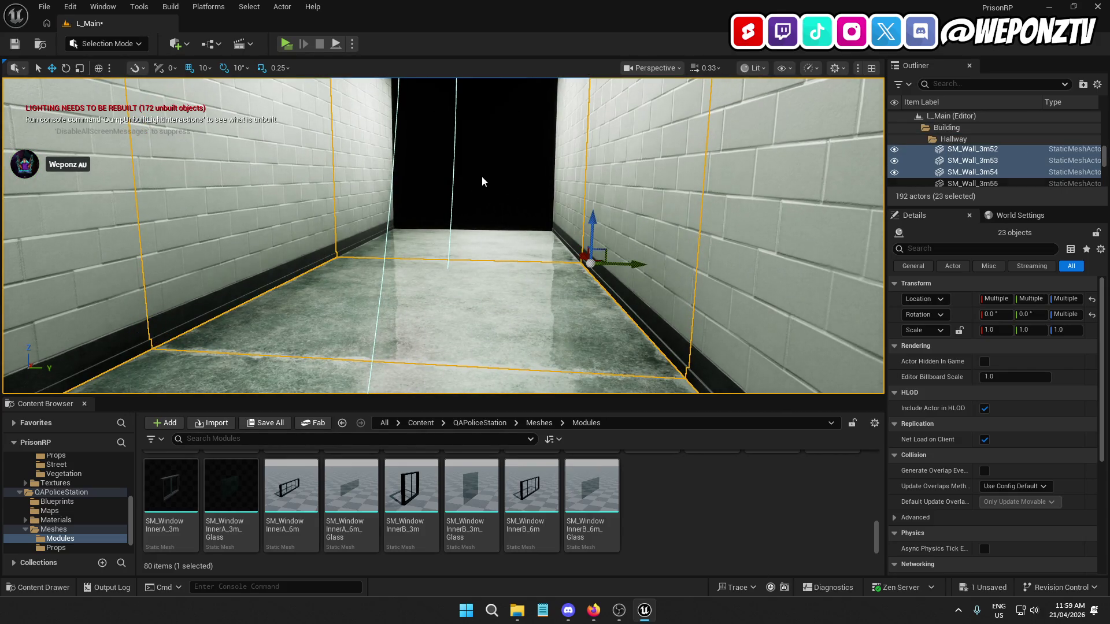
pyautogui.keyDown('ctrl'); pyautogui.click(407, 226); pyautogui.keyUp('ctrl')
pyautogui.keyDown('ctrl'); pyautogui.click(417, 234); pyautogui.keyUp('ctrl')
pyautogui.keyDown('ctrl'); pyautogui.click(578, 243); pyautogui.keyUp('ctrl')
pyautogui.scroll(5, 504, 186)
pyautogui.keyDown('ctrl'); pyautogui.click(504, 186); pyautogui.keyUp('ctrl')
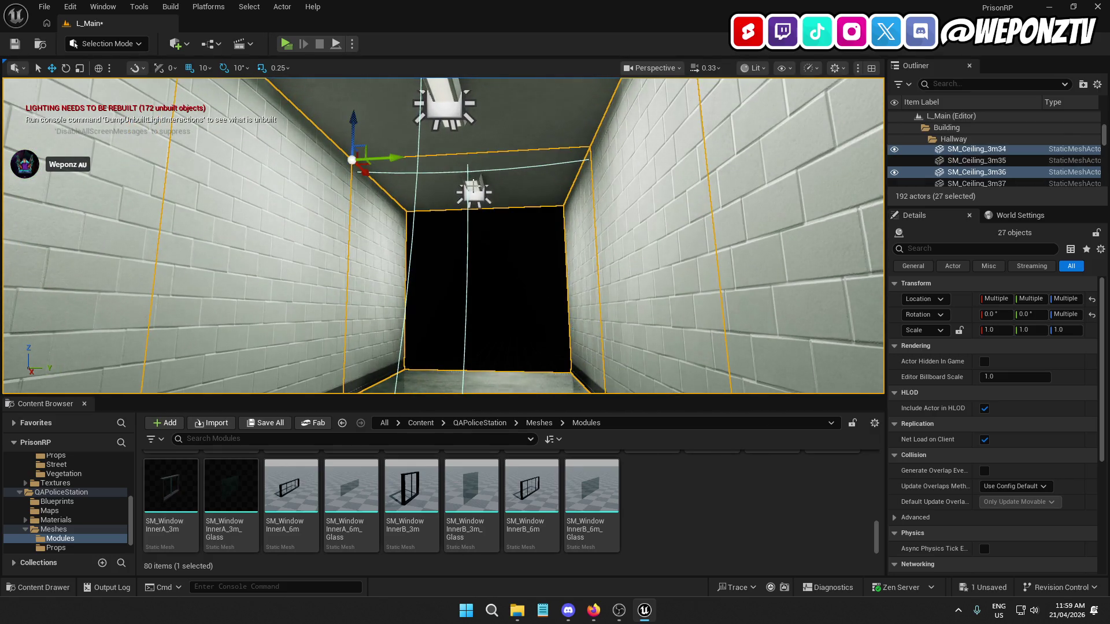
pyautogui.keyDown('ctrl'); pyautogui.click(475, 193); pyautogui.keyUp('ctrl')
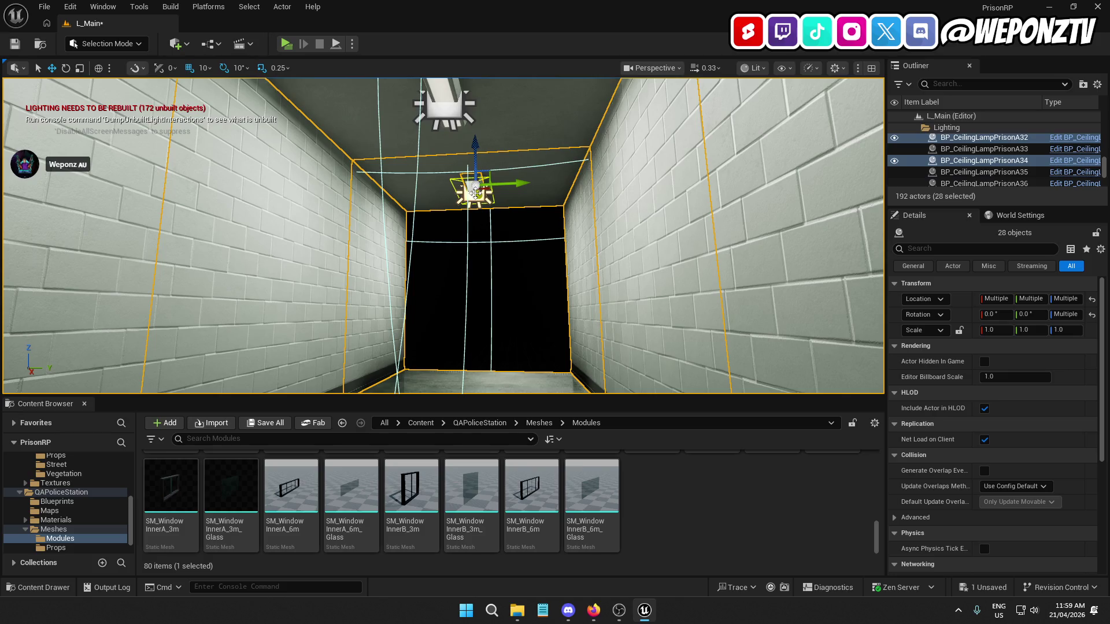
pyautogui.keyDown('ctrl'); pyautogui.click(524, 123); pyautogui.keyUp('ctrl')
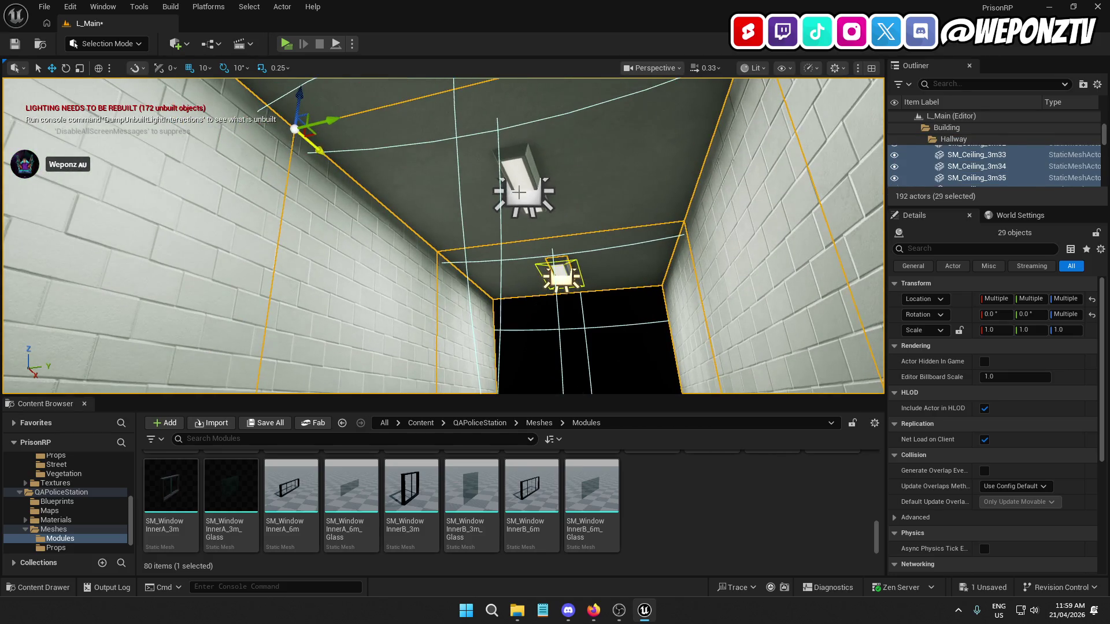
pyautogui.keyDown('ctrl'); pyautogui.click(519, 192); pyautogui.keyUp('ctrl')
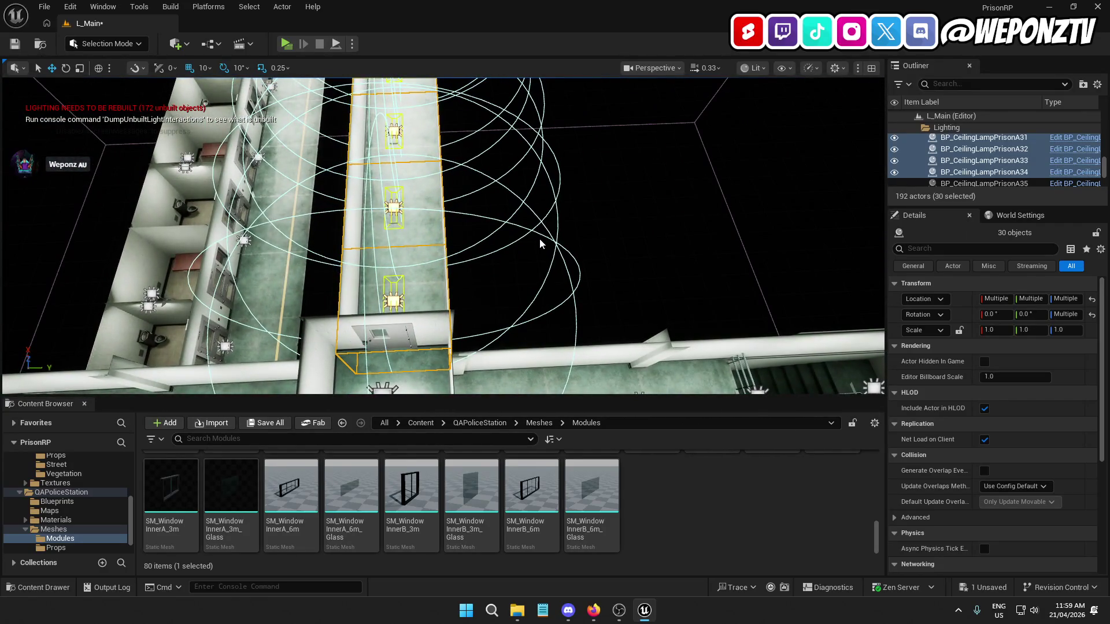
# Duplicate the 30-piece hallway stretch and move the copy onto the hallway's end
pyautogui.hotkey('ctrl', 'd')
pyautogui.scroll(-3, 452, 189)
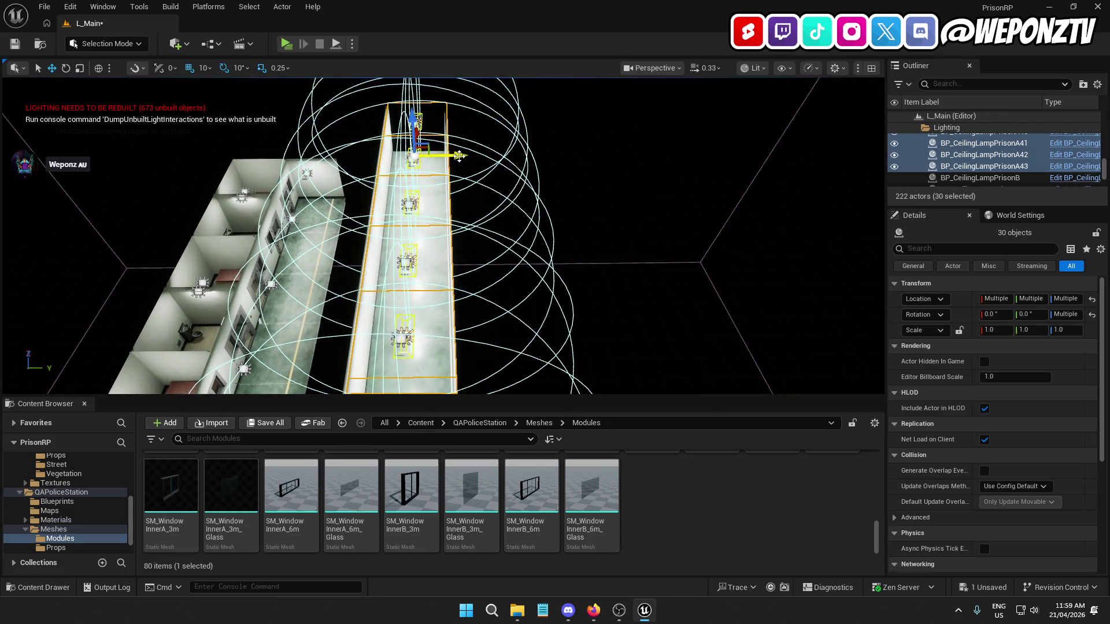
pyautogui.moveTo(460, 156); pyautogui.dragTo(458, 156)
pyautogui.moveTo(473, 236); pyautogui.dragTo(300, 243)
pyautogui.moveTo(515, 190)
pyautogui.mouseDown()
pyautogui.moveTo(746, 104)
pyautogui.moveTo(717, 113)
pyautogui.mouseUp()
# Close the gap between the floor slabs at the seam and deselect the copy
pyautogui.press('w')
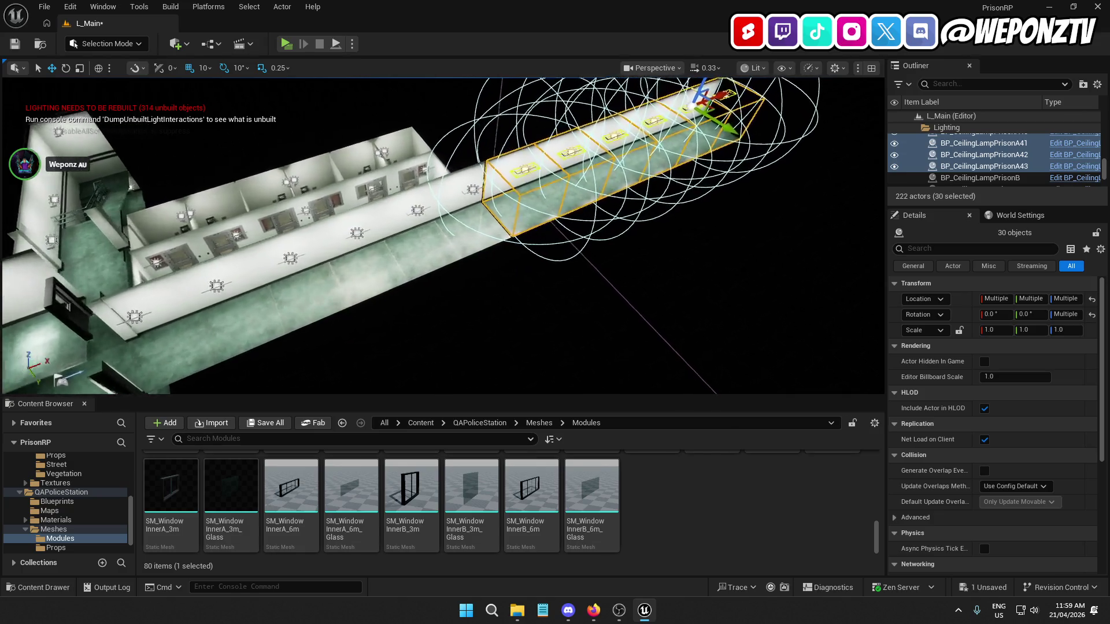
pyautogui.press('w')
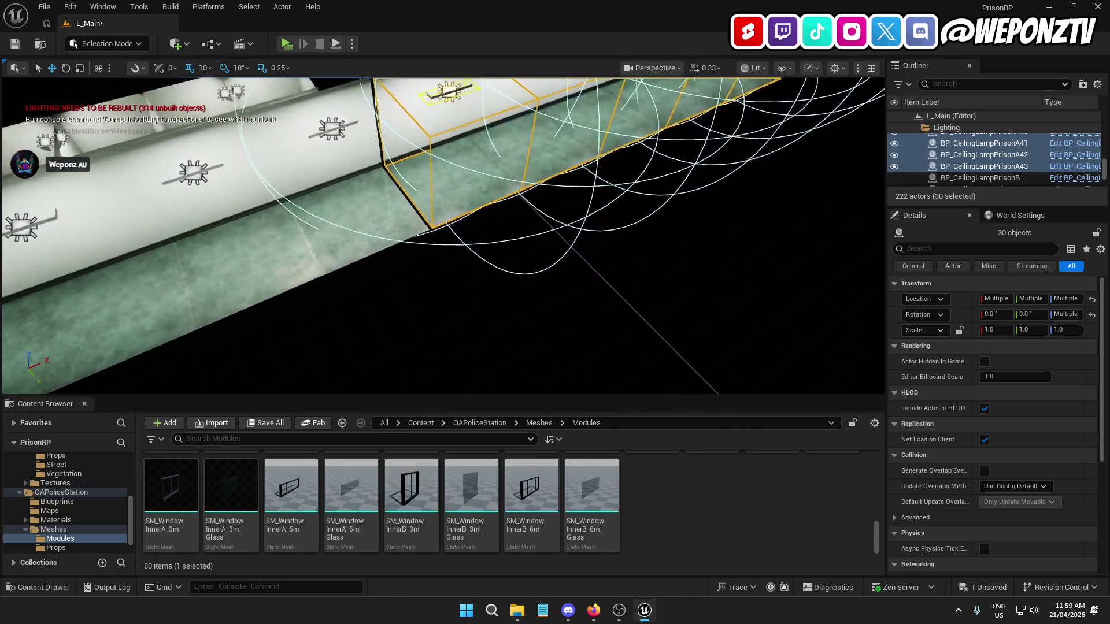
pyautogui.press('w')
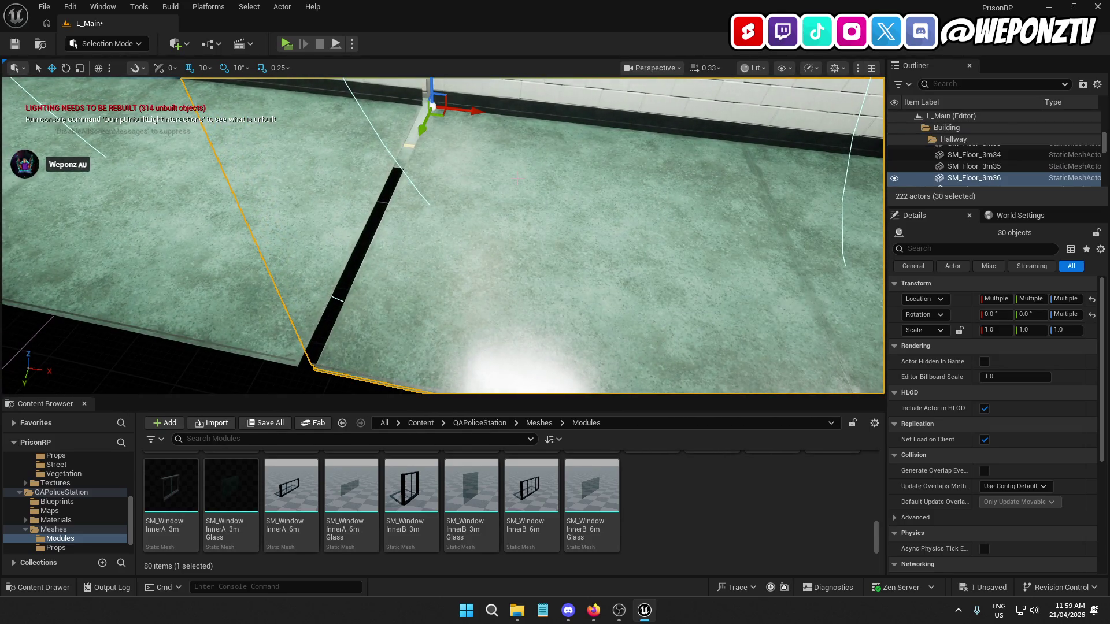
pyautogui.moveTo(474, 111); pyautogui.dragTo(465, 111)
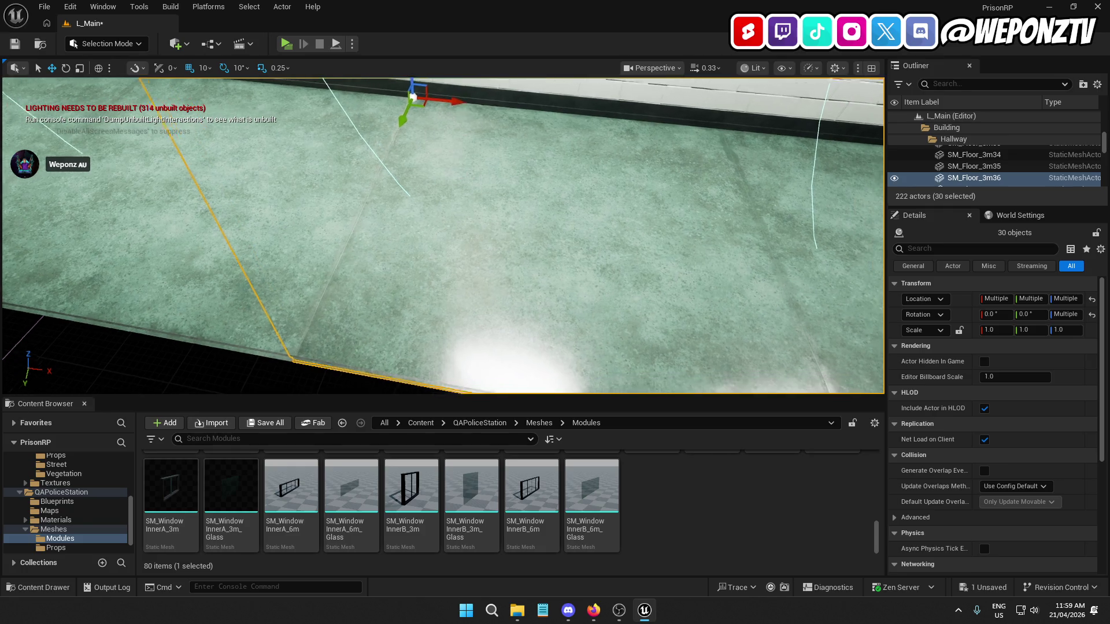
pyautogui.click(502, 293)
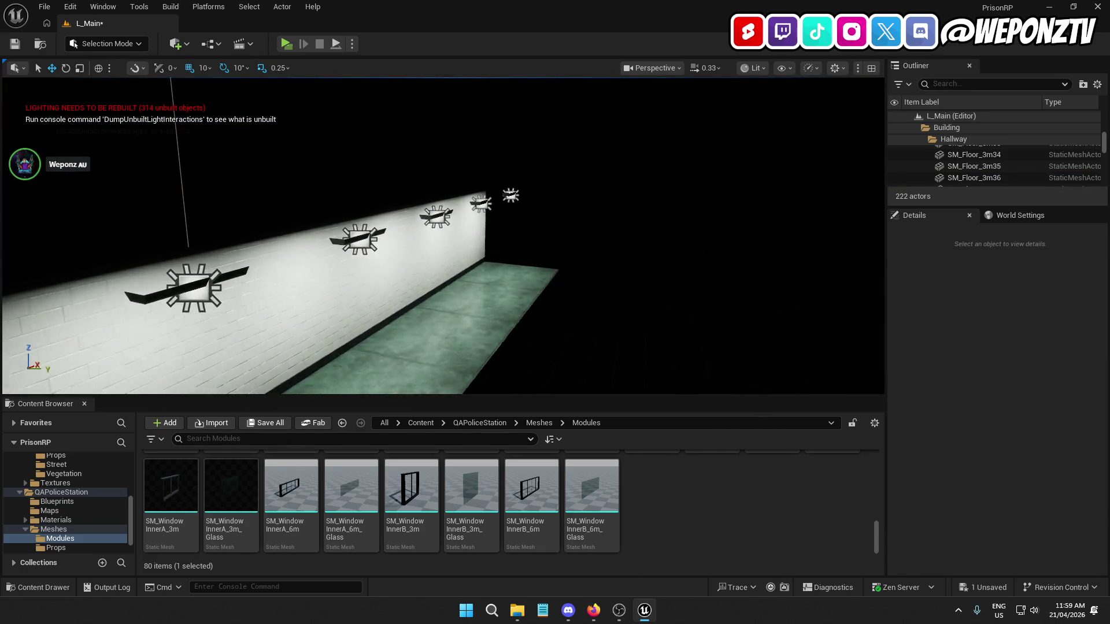
pyautogui.press('w')
pyautogui.press('e')
pyautogui.press('q')
pyautogui.press('e')
pyautogui.press('s')
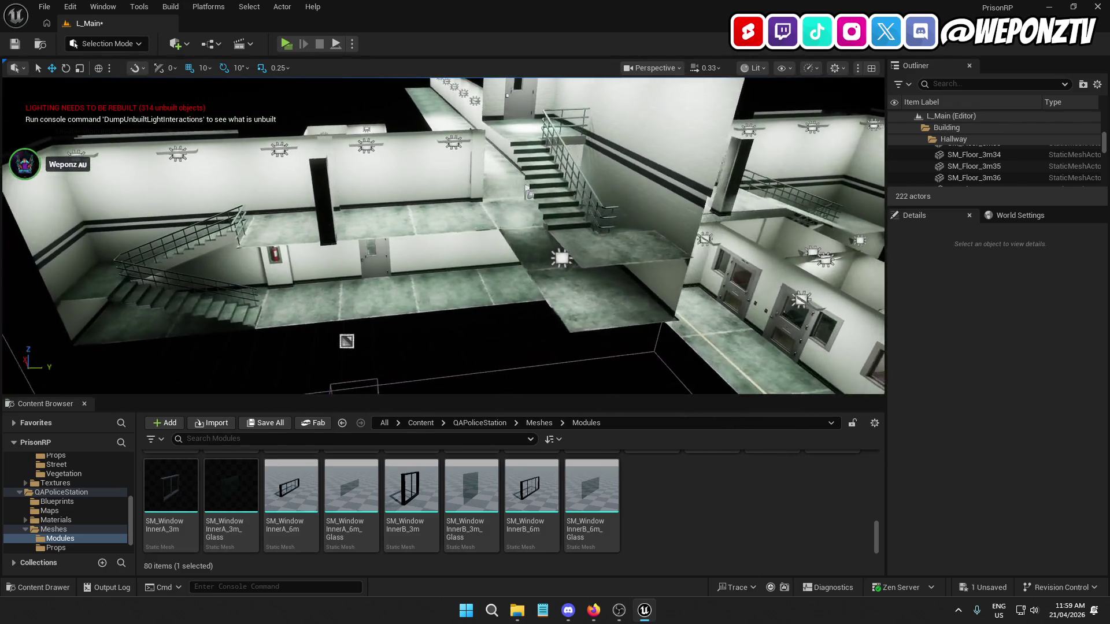
pyautogui.press('d')
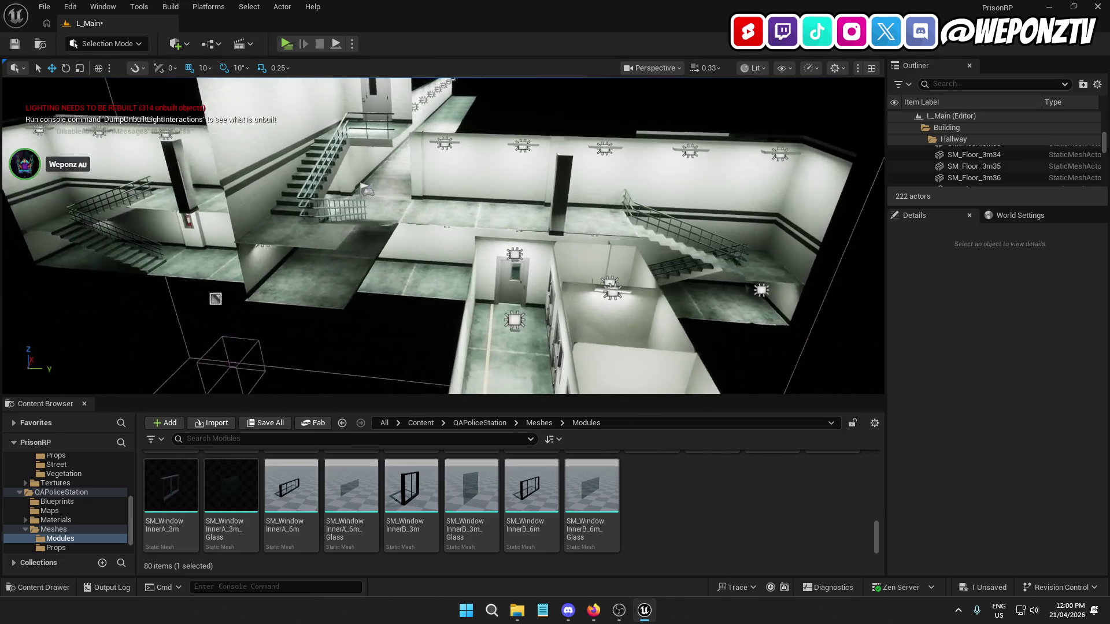
pyautogui.press('w')
pyautogui.press('s')
pyautogui.press('s')
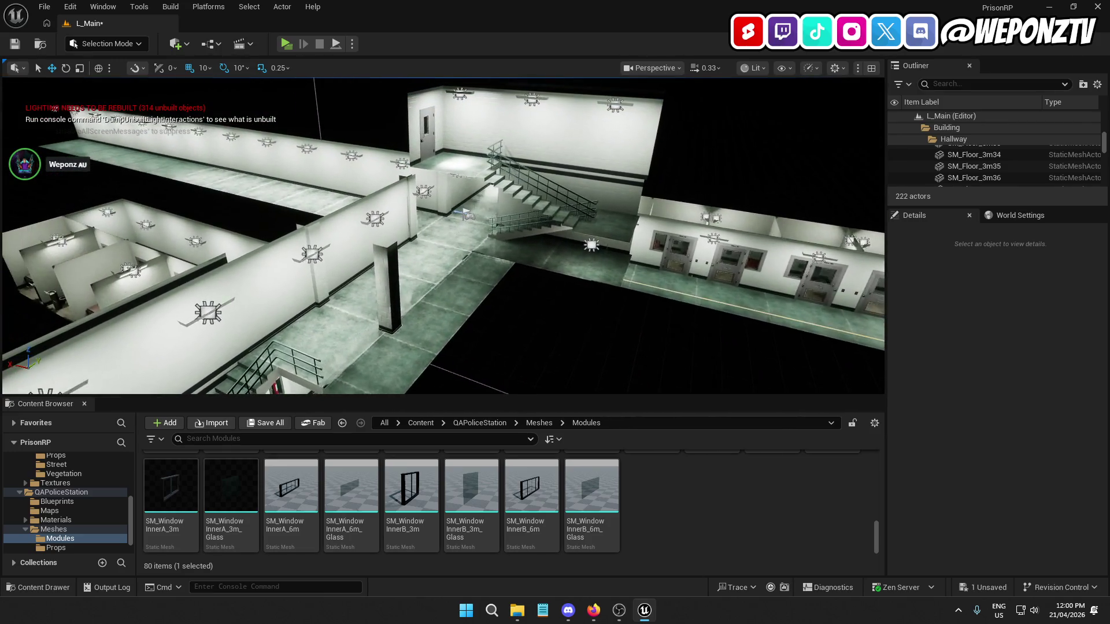
pyautogui.press('d')
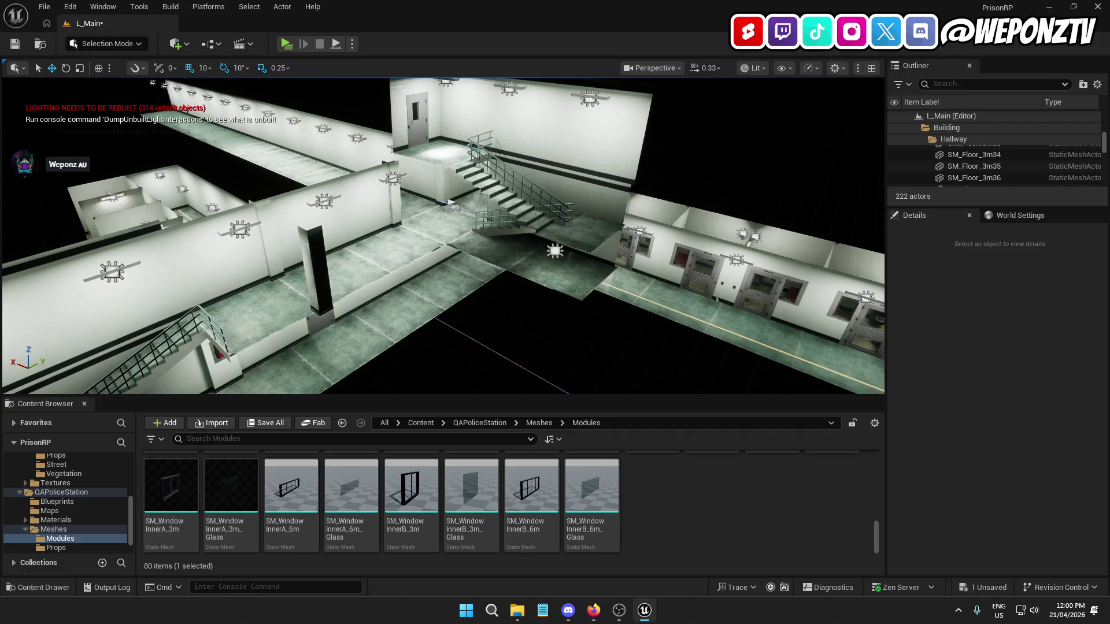
pyautogui.click(15, 45)
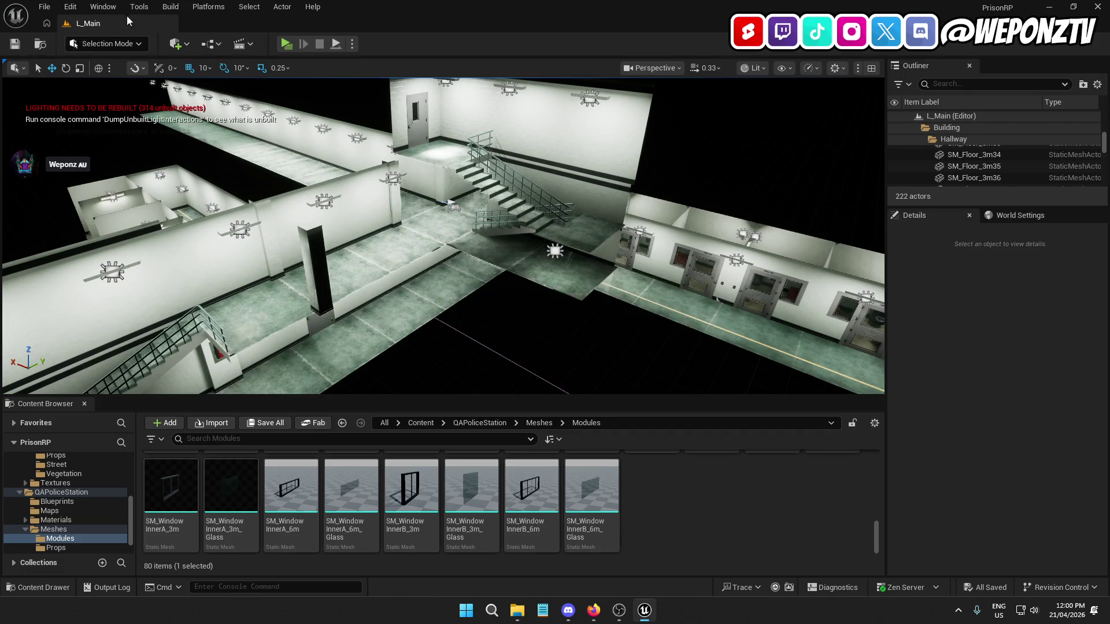
pyautogui.click(171, 8)
# Start Build All Levels, dismiss the Map Check log and the failed-save warning
pyautogui.click(233, 53)
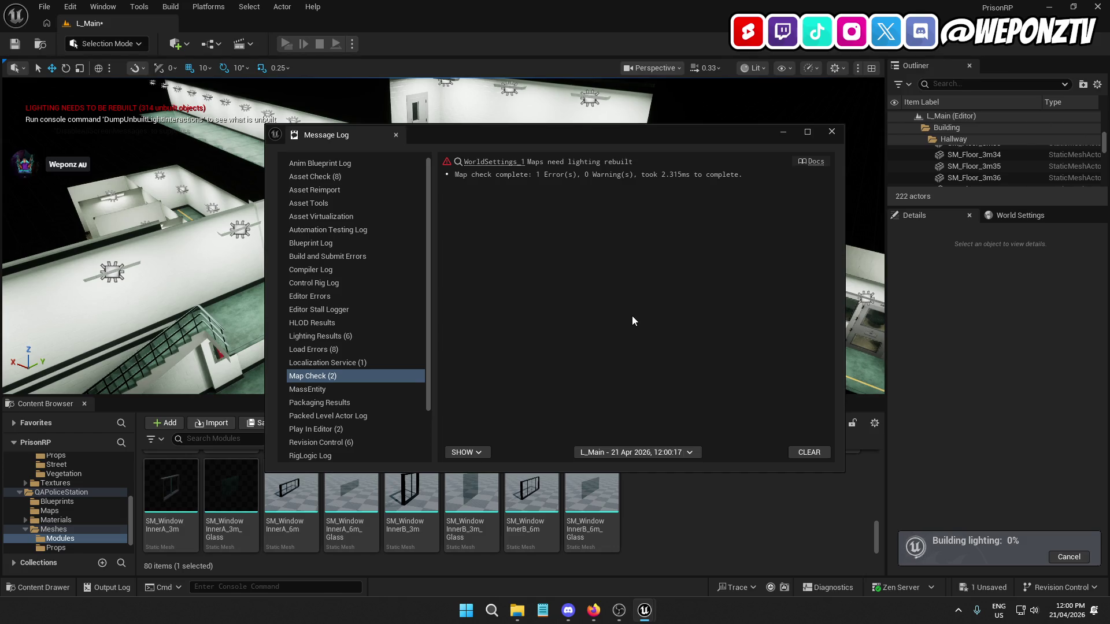
pyautogui.click(833, 133)
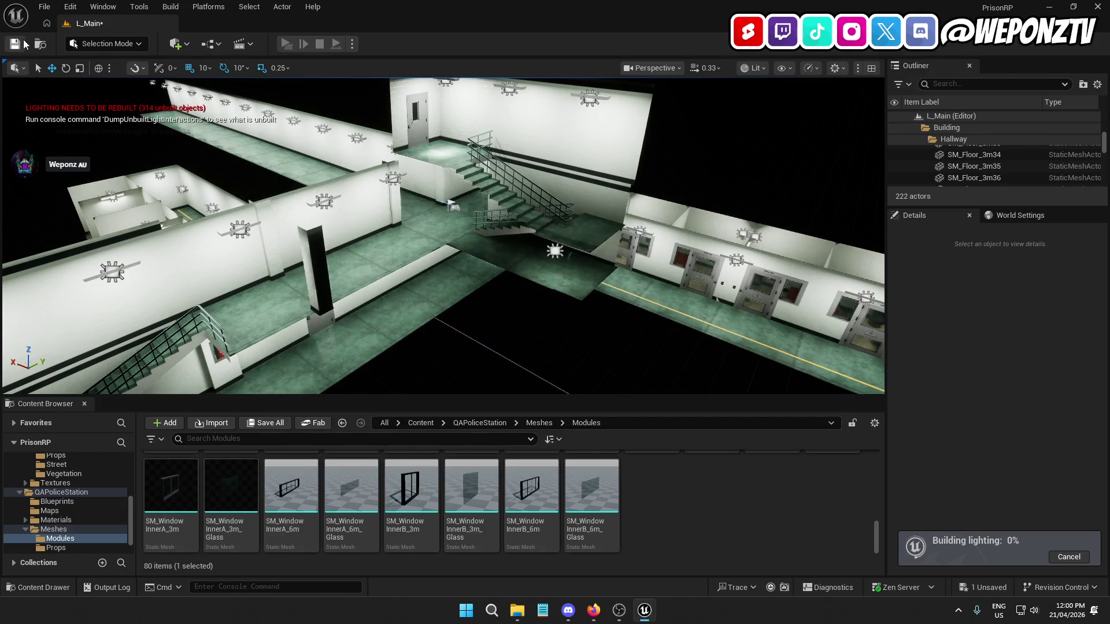
pyautogui.click(23, 44)
pyautogui.click(567, 339)
pyautogui.click(618, 328)
pyautogui.click(824, 134)
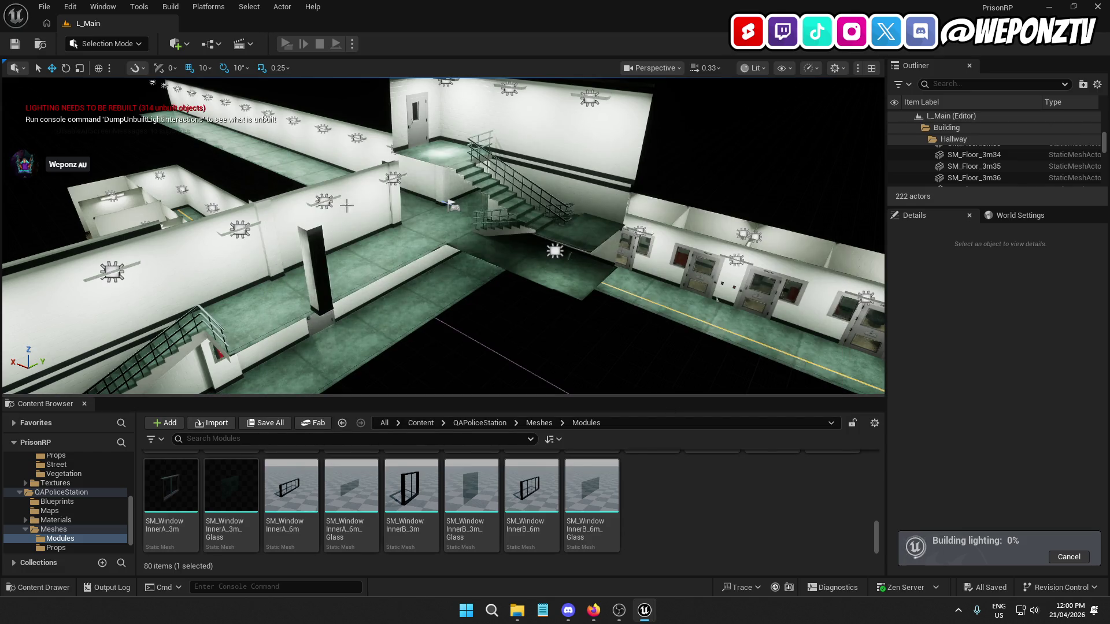
# Fly through the lit hallway, stairwell and cell-block corridor while lighting builds
pyautogui.moveTo(621, 358); pyautogui.dragTo(621, 358)
pyautogui.moveTo(471, 220); pyautogui.dragTo(470, 221)
pyautogui.click(470, 220)
pyautogui.moveTo(418, 188); pyautogui.dragTo(418, 188)
pyautogui.click(418, 188)
pyautogui.moveTo(264, 233); pyautogui.dragTo(265, 232)
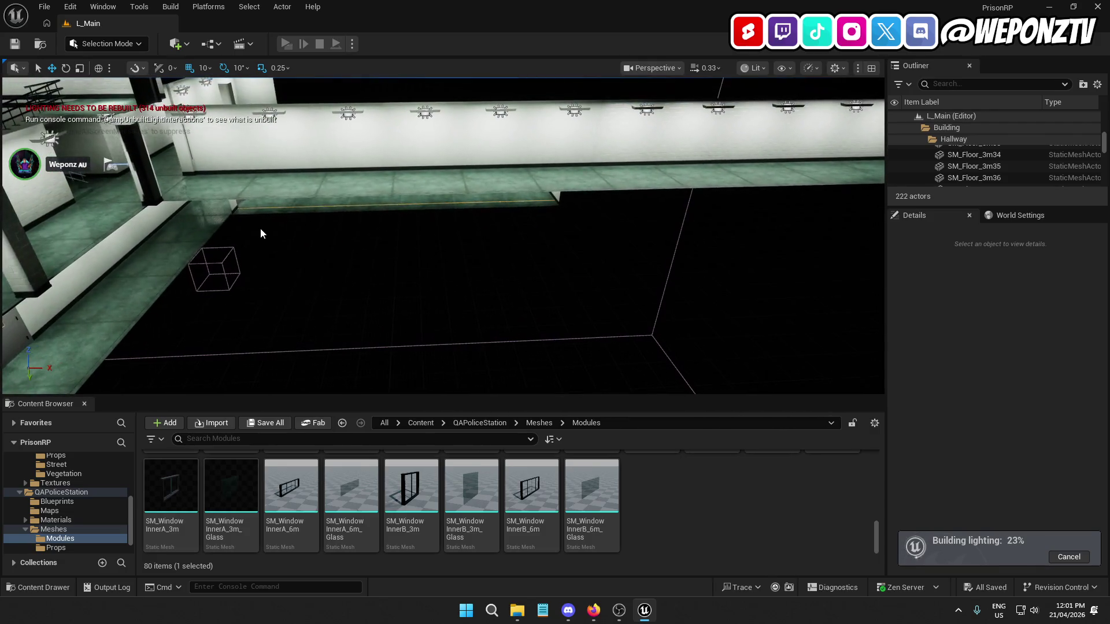
pyautogui.moveTo(341, 218); pyautogui.dragTo(370, 219)
pyautogui.moveTo(243, 279); pyautogui.dragTo(242, 279)
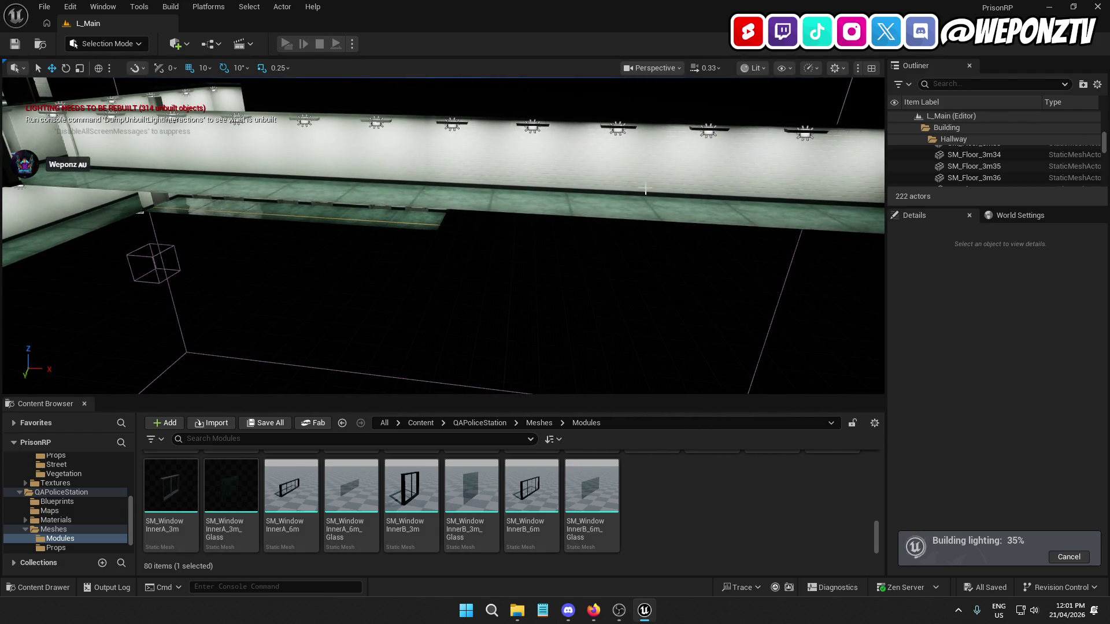
pyautogui.moveTo(539, 225); pyautogui.dragTo(540, 224)
pyautogui.moveTo(484, 194); pyautogui.dragTo(485, 194)
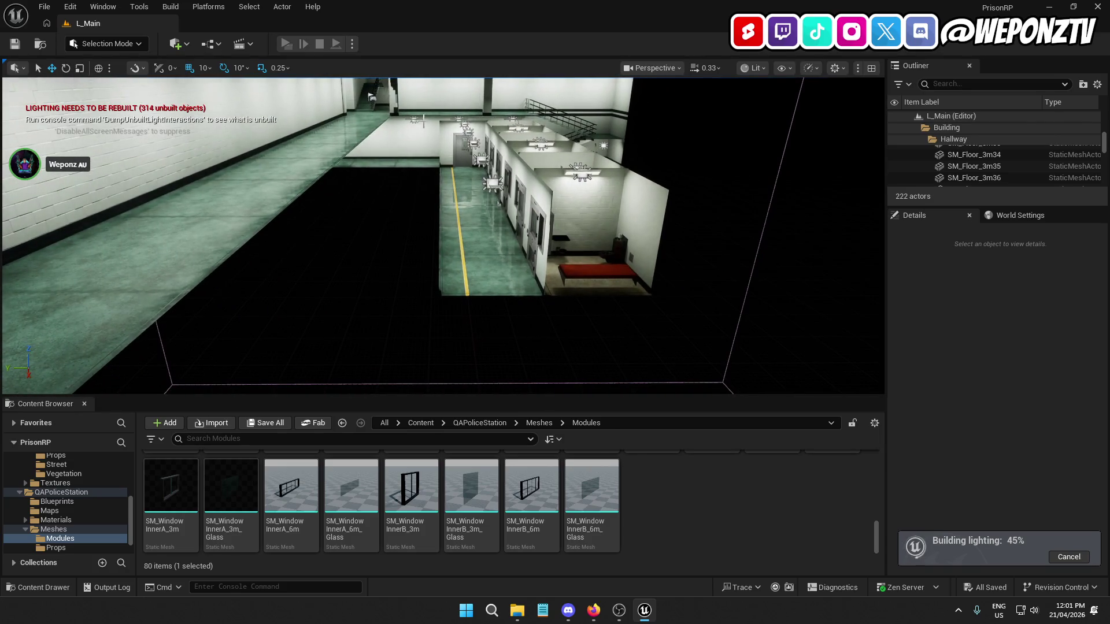
pyautogui.moveTo(403, 167); pyautogui.dragTo(357, 160)
pyautogui.moveTo(284, 184); pyautogui.dragTo(284, 184)
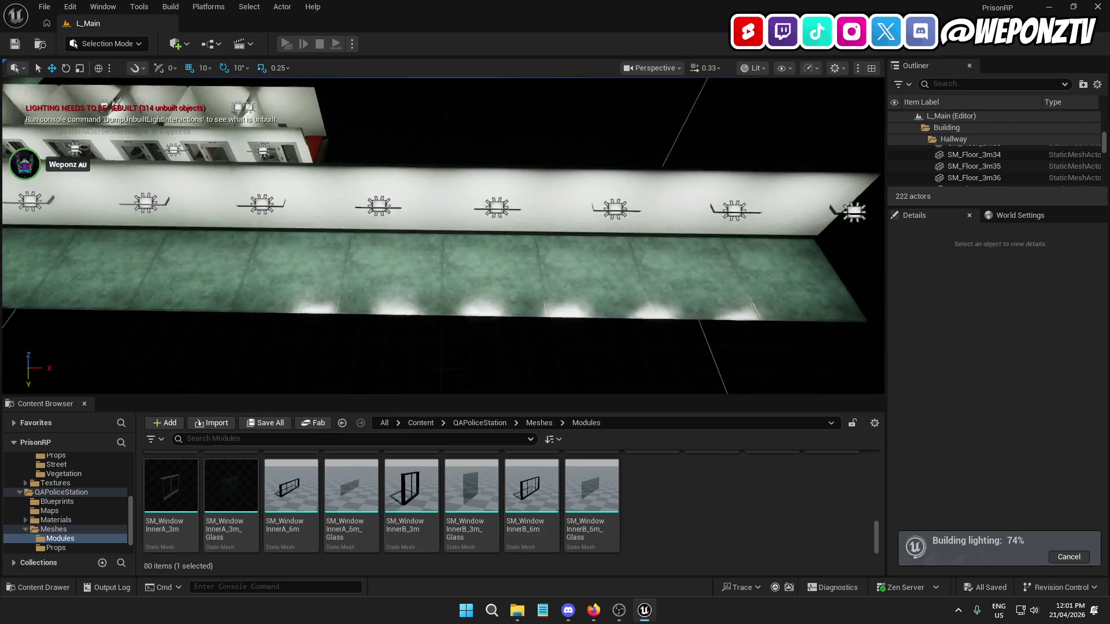
pyautogui.scroll(-5, 431, 206)
pyautogui.moveTo(462, 126); pyautogui.dragTo(461, 126)
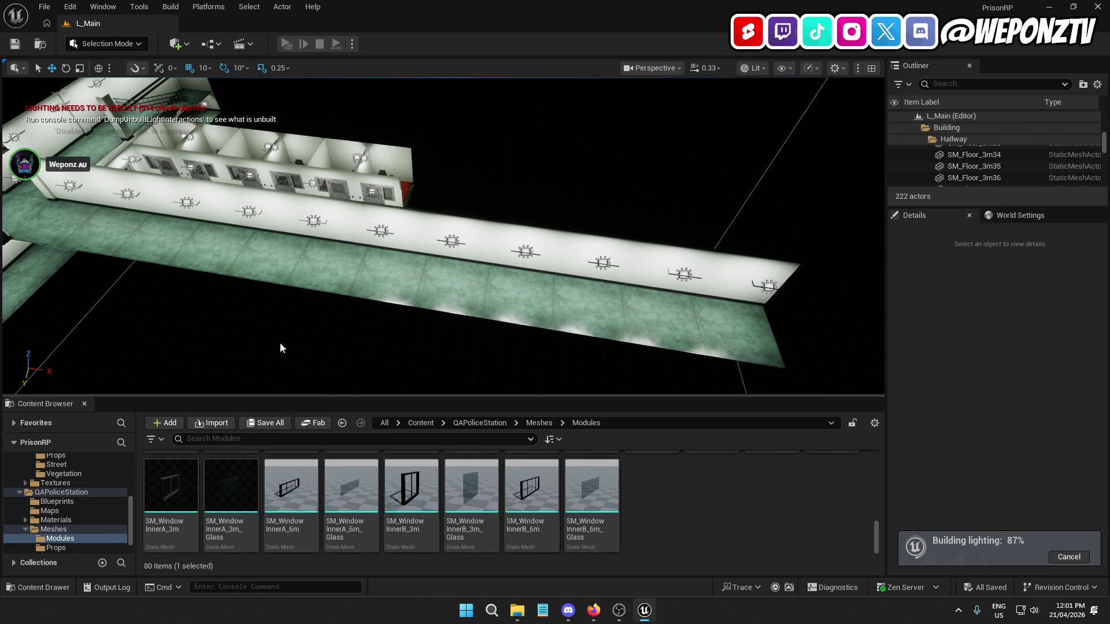
pyautogui.moveTo(274, 341); pyautogui.dragTo(239, 290)
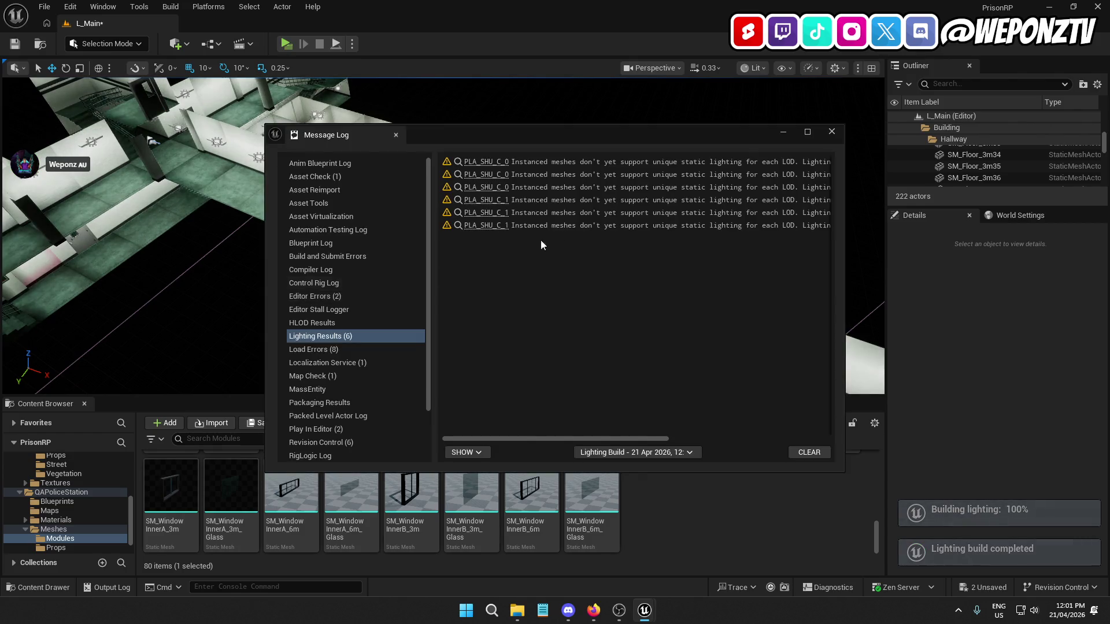
# Close the lighting results log, save L_Main, and launch a Standalone play-test
pyautogui.click(831, 135)
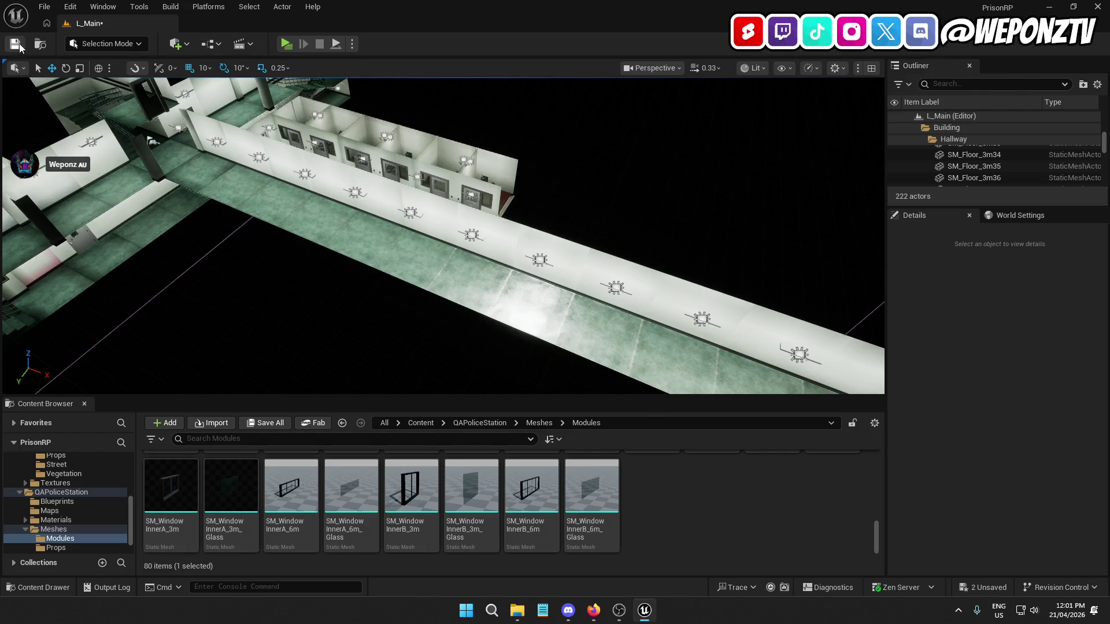
pyautogui.click(16, 44)
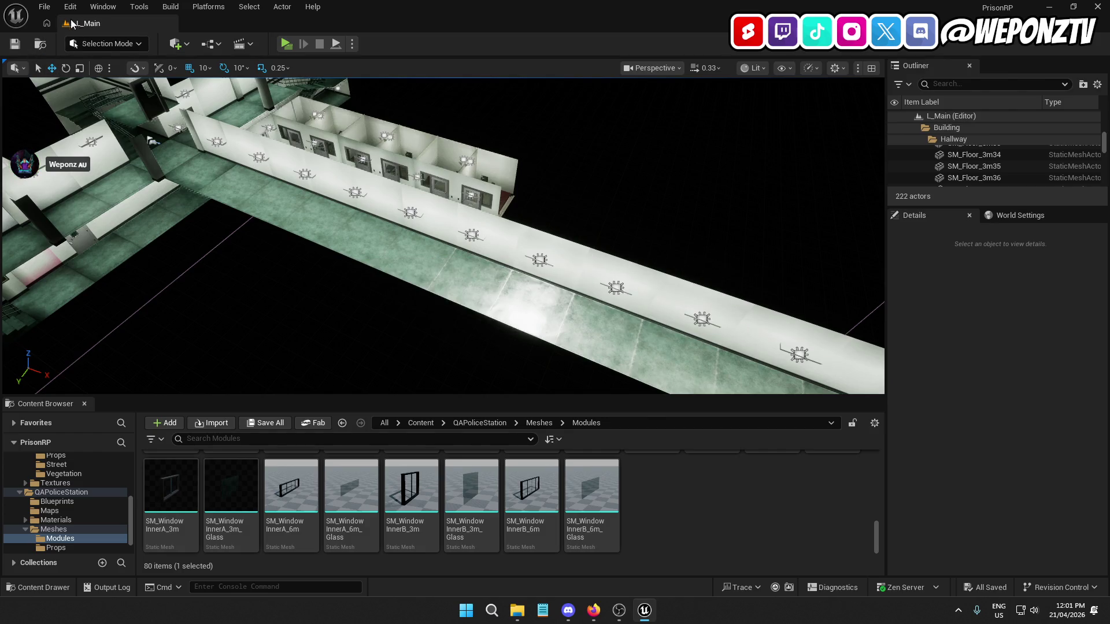
pyautogui.click(45, 6)
pyautogui.click(79, 176)
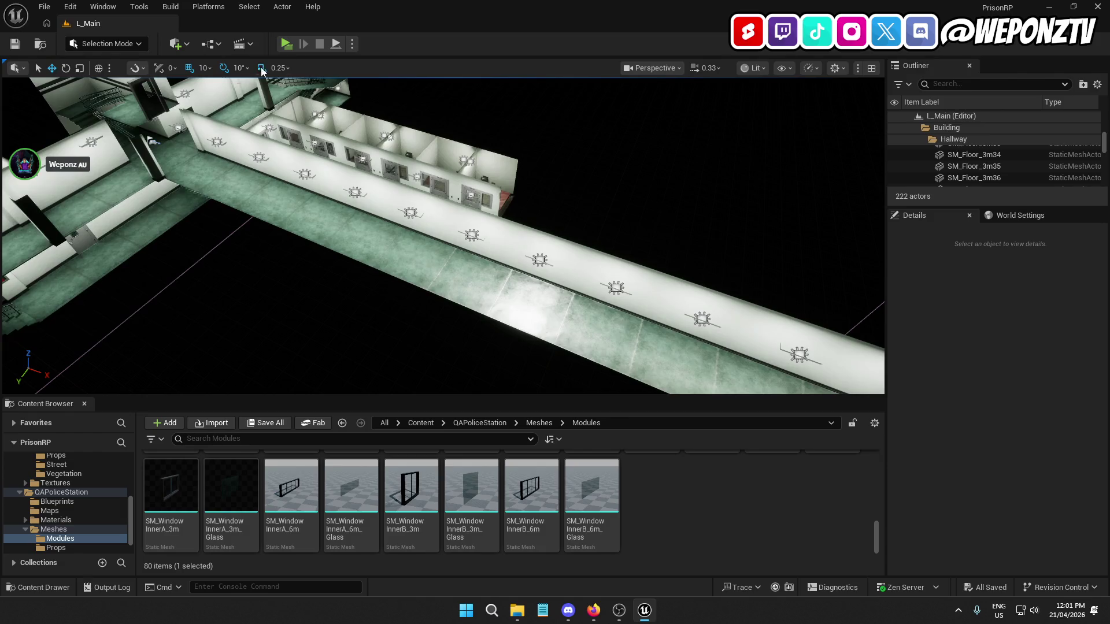
pyautogui.click(287, 46)
# Run the character through the corridors and up the stairs to the Prison Door
pyautogui.press('w')
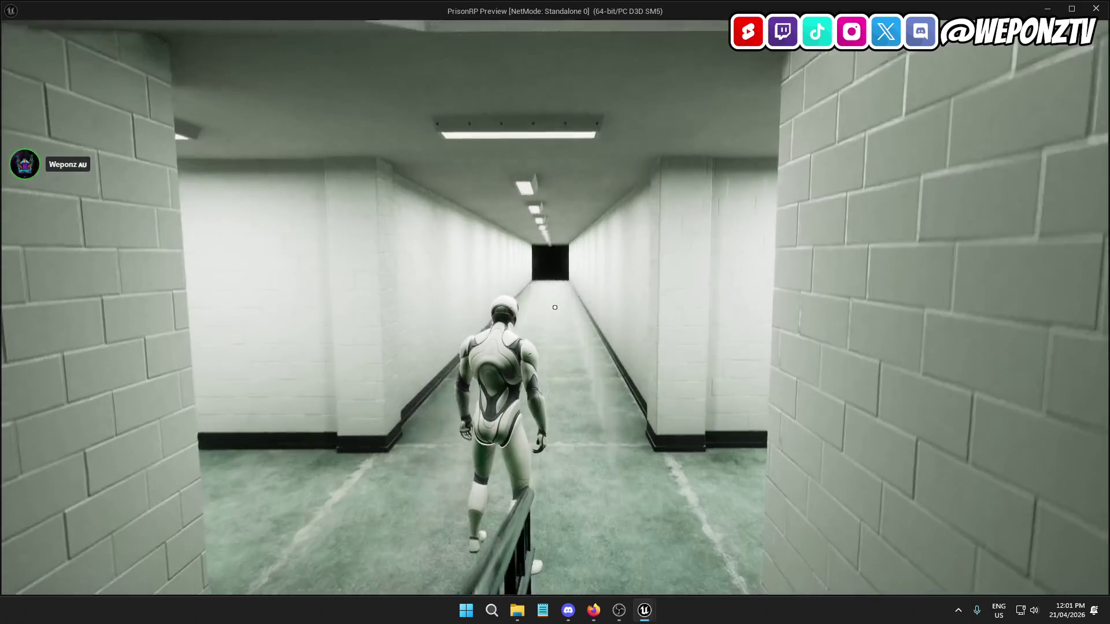
pyautogui.press('w')
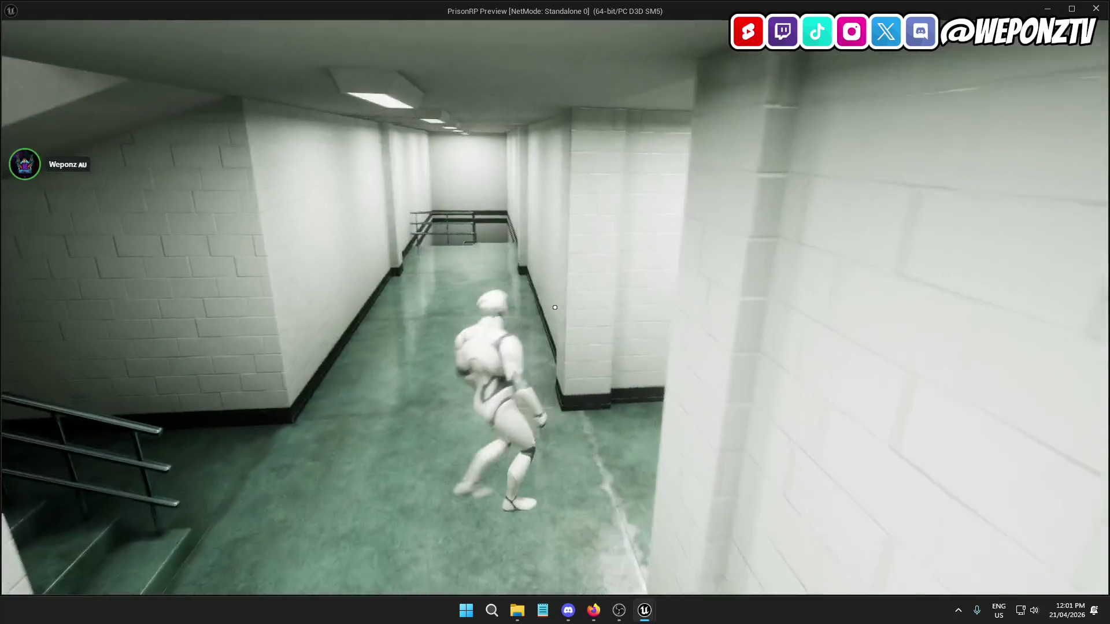
pyautogui.press('w')
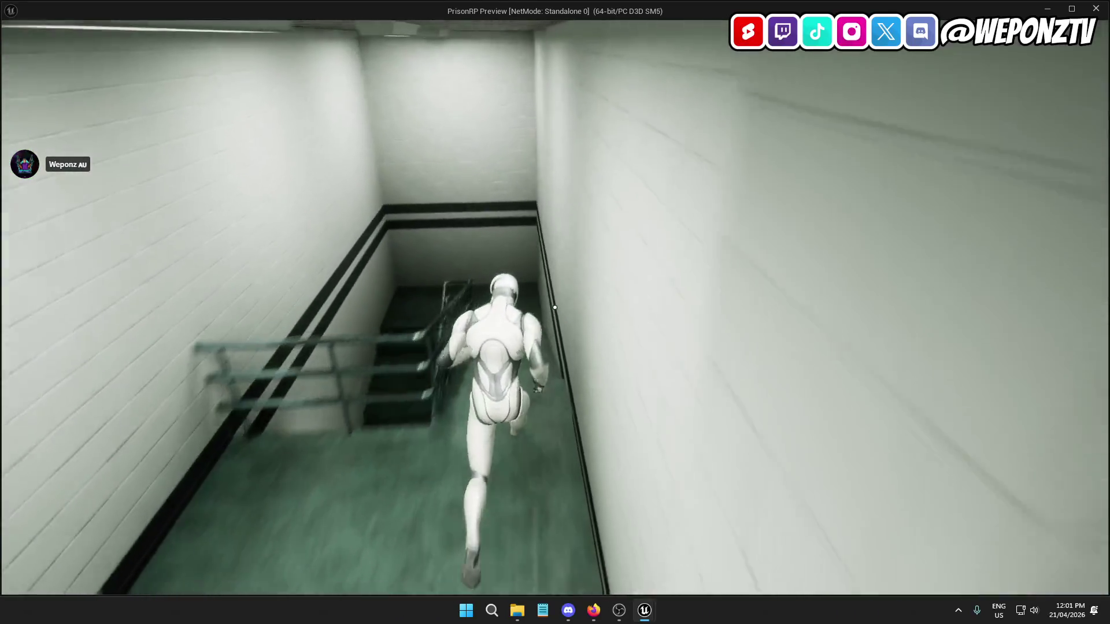
pyautogui.press('w')
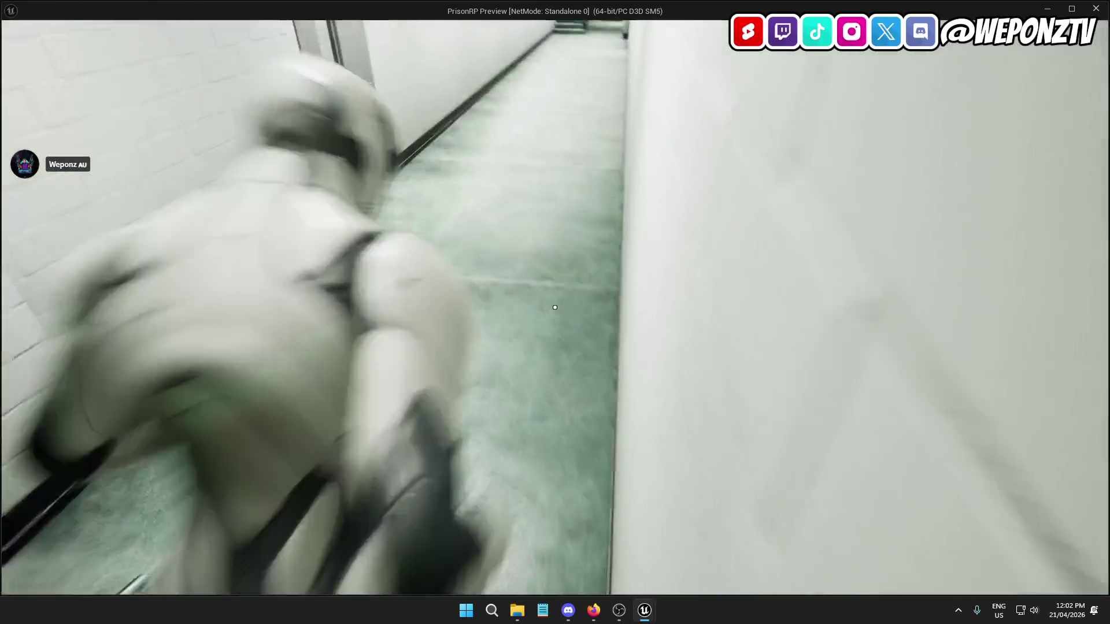
pyautogui.press('w')
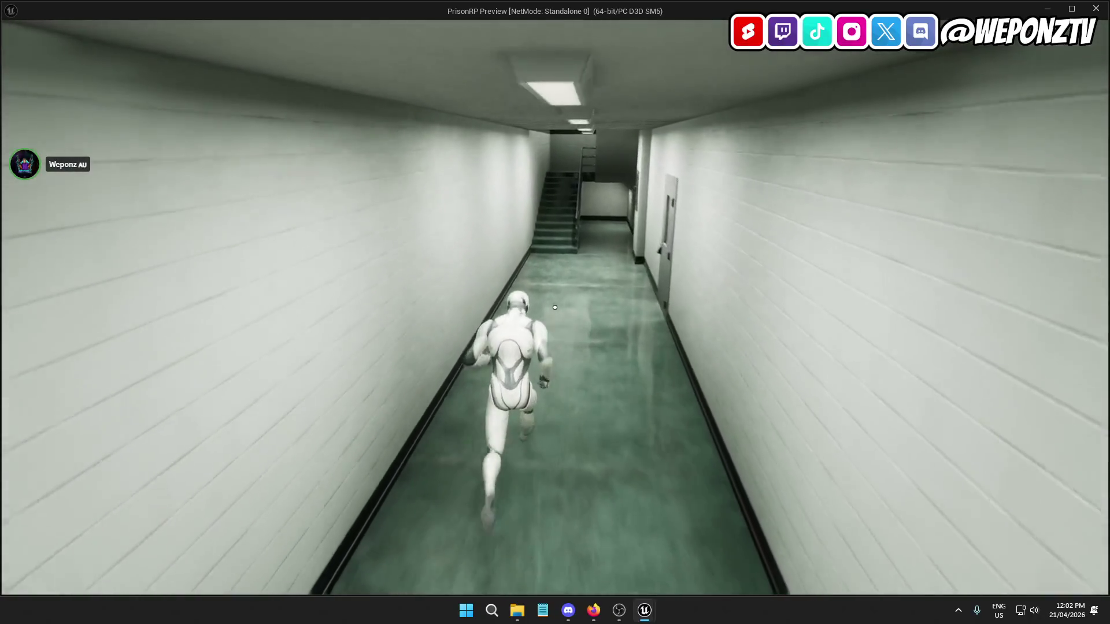
pyautogui.press('w')
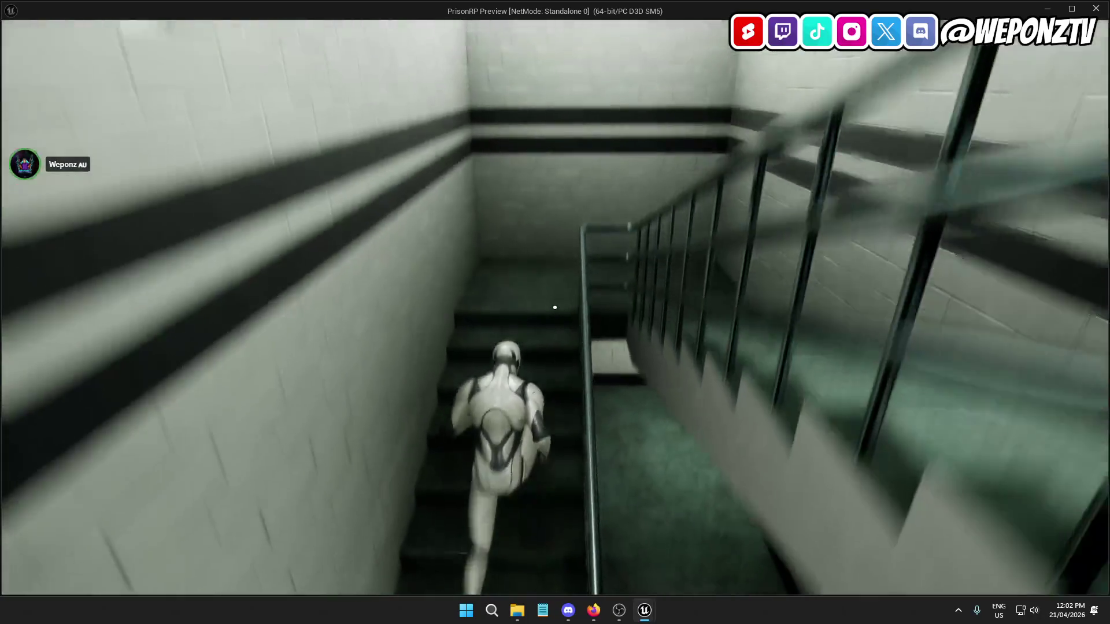
pyautogui.press('w')
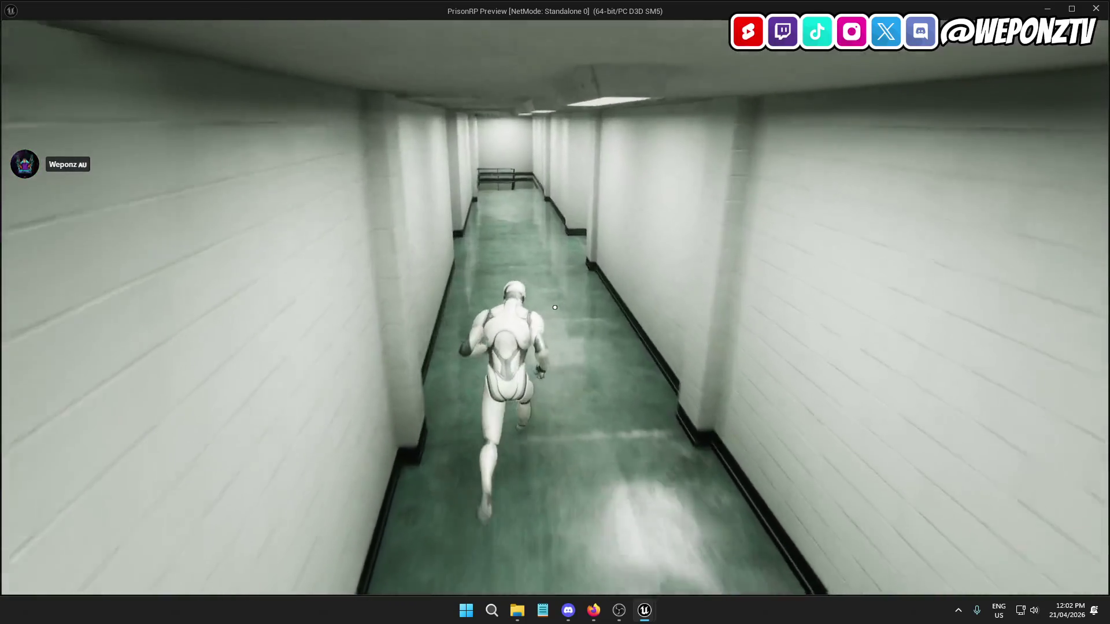
pyautogui.press('w')
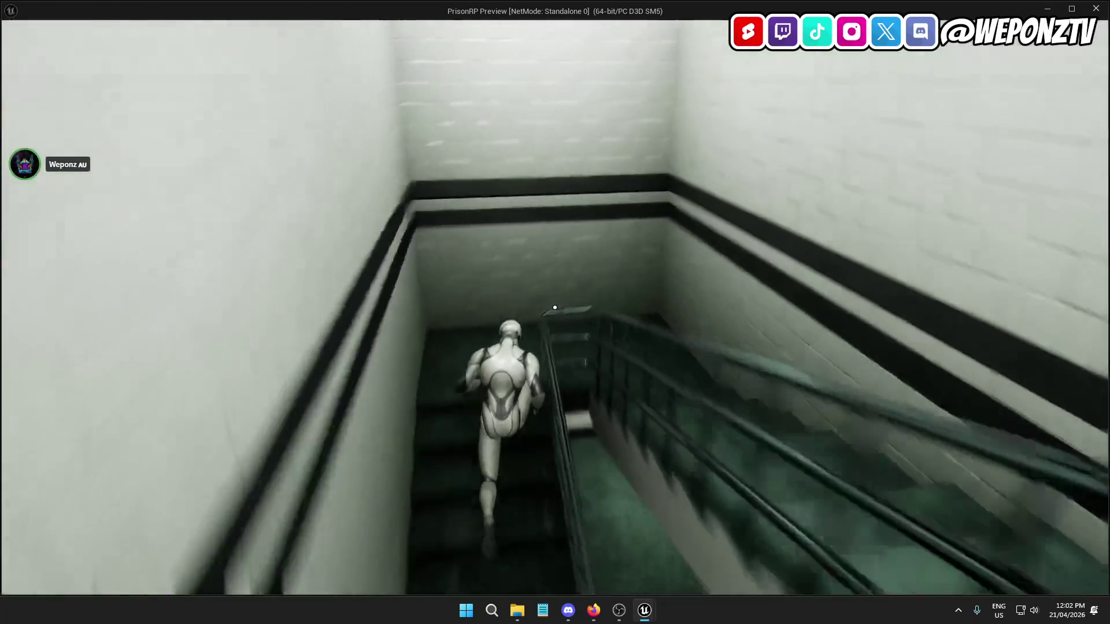
pyautogui.press('w')
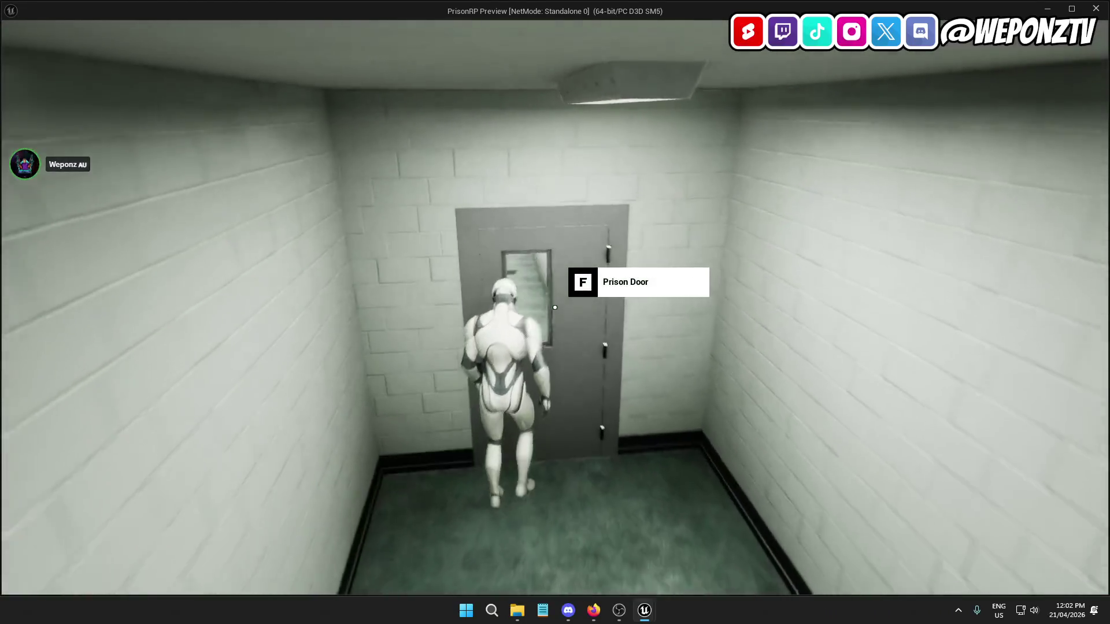
# Head back down into the long corridor, leave the preview and close Unreal Editor
pyautogui.press('w')
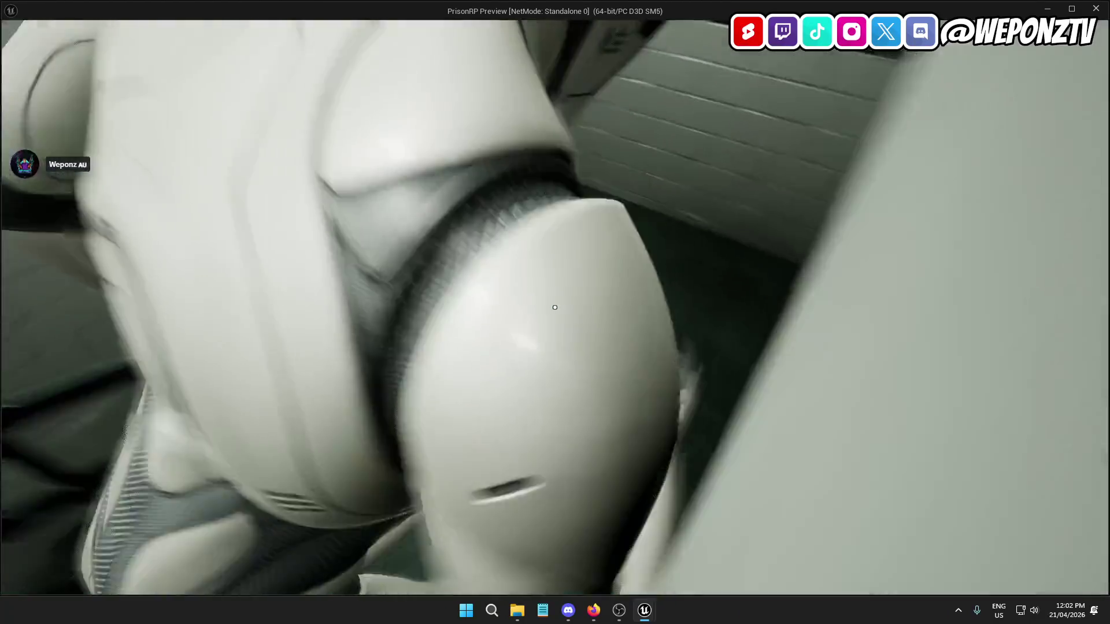
pyautogui.press('w')
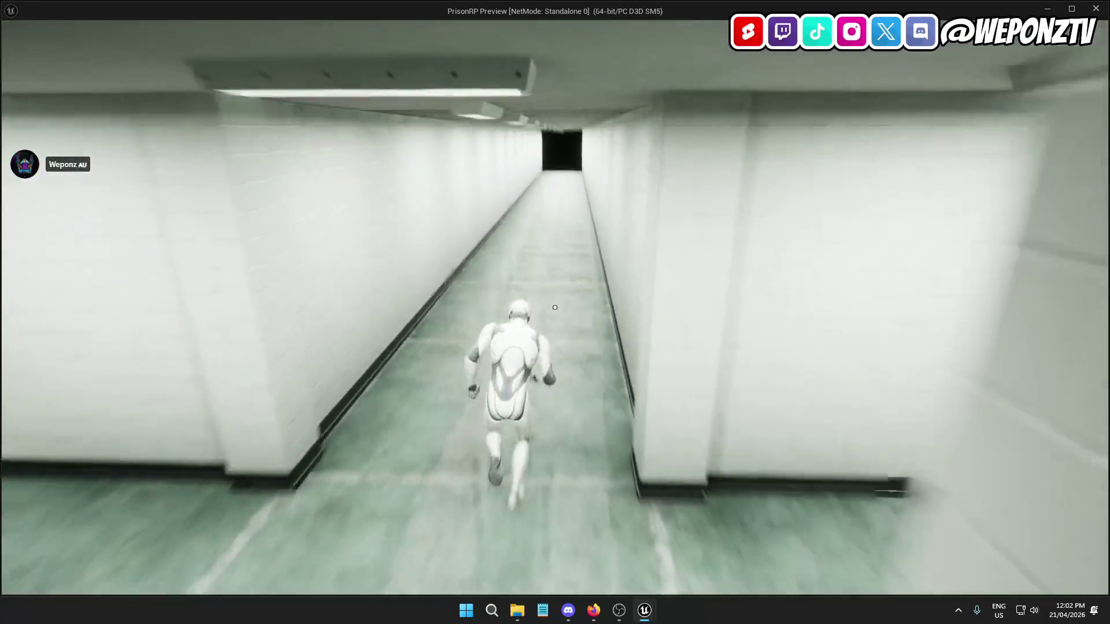
pyautogui.hotkey('alt', 'Tab')
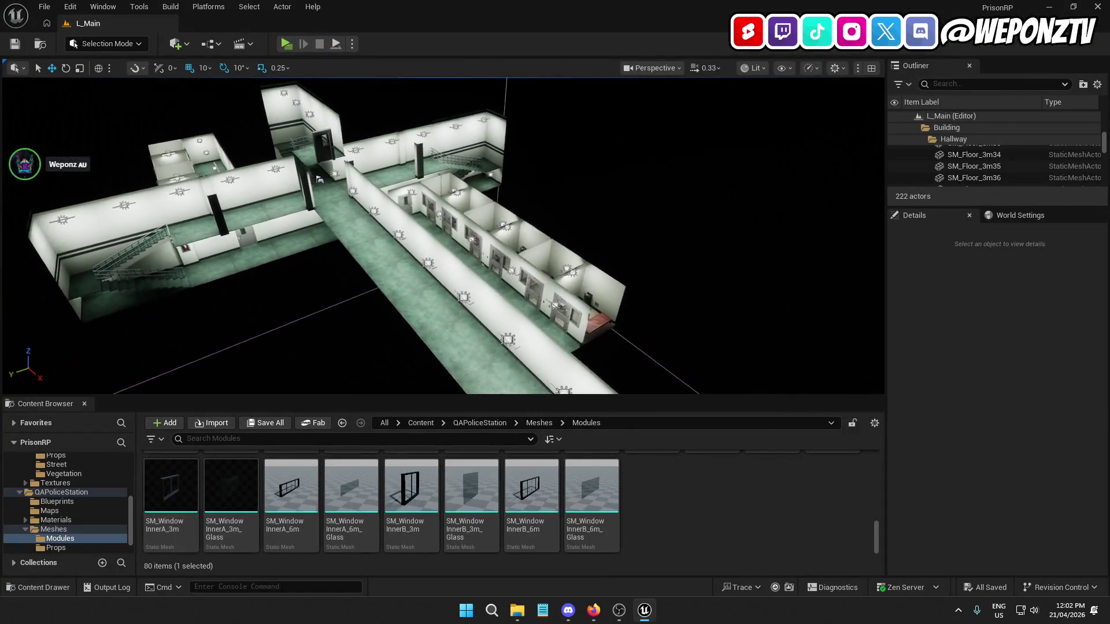
pyautogui.click(1093, 4)
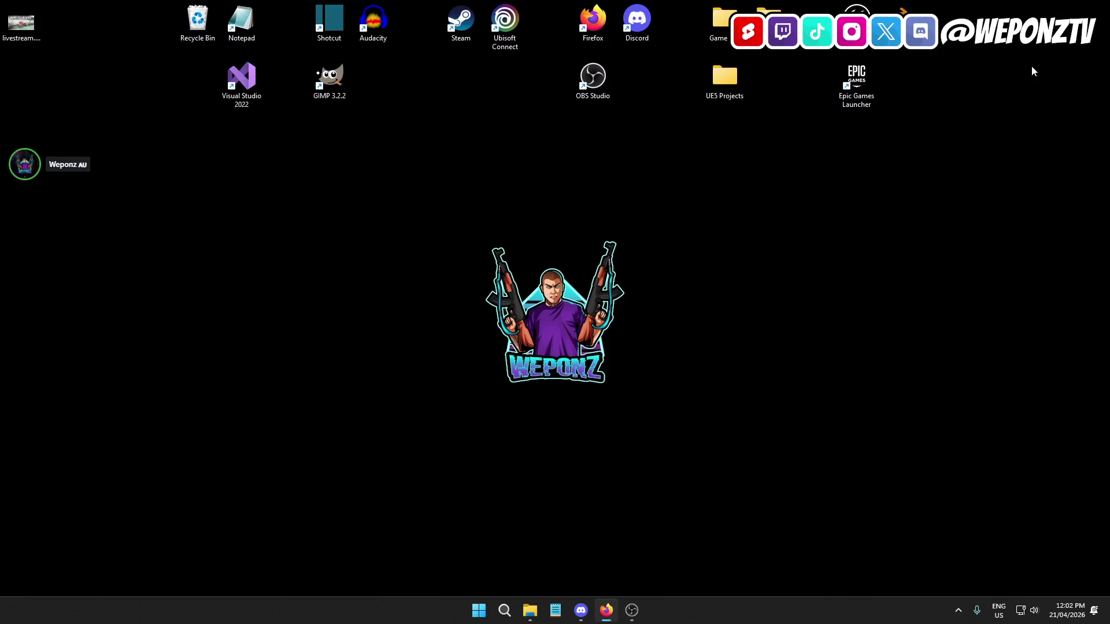
# Compress the PrisonRP folder in UE5 Projects into PrisonRP.zip using WinRAR
pyautogui.doubleClick(738, 80)
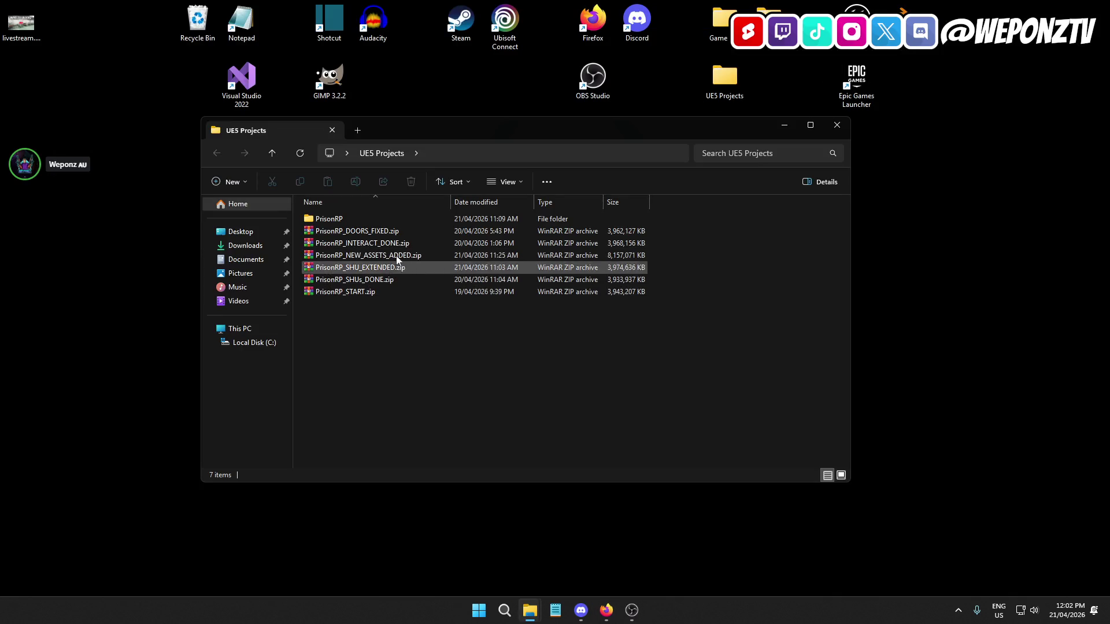
pyautogui.click(358, 217)
pyautogui.rightClick(358, 219)
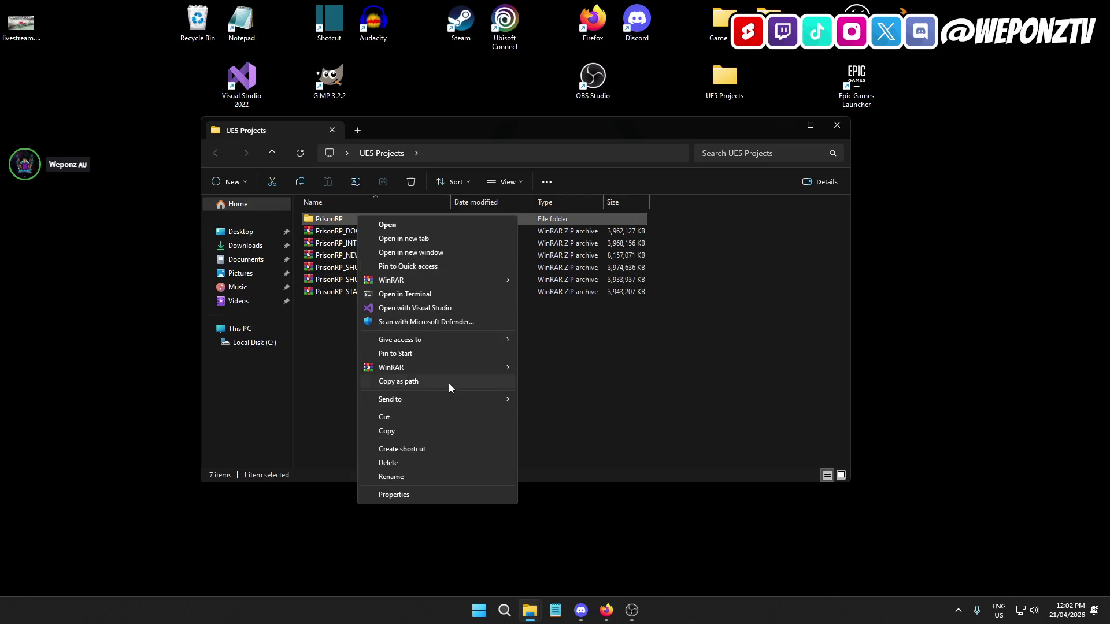
pyautogui.click(541, 369)
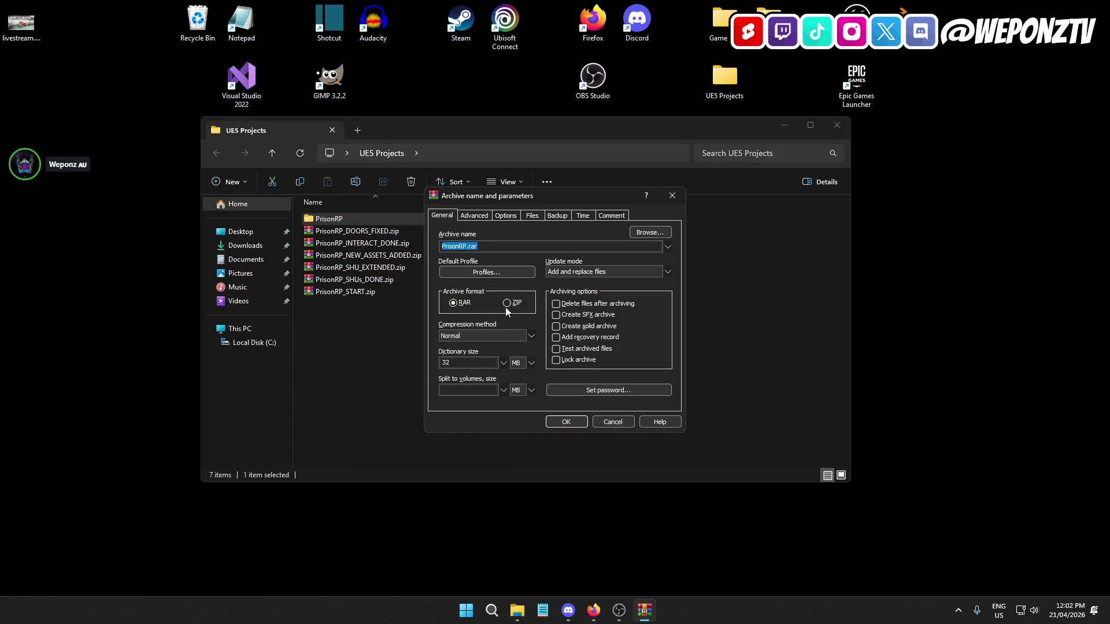
pyautogui.click(567, 422)
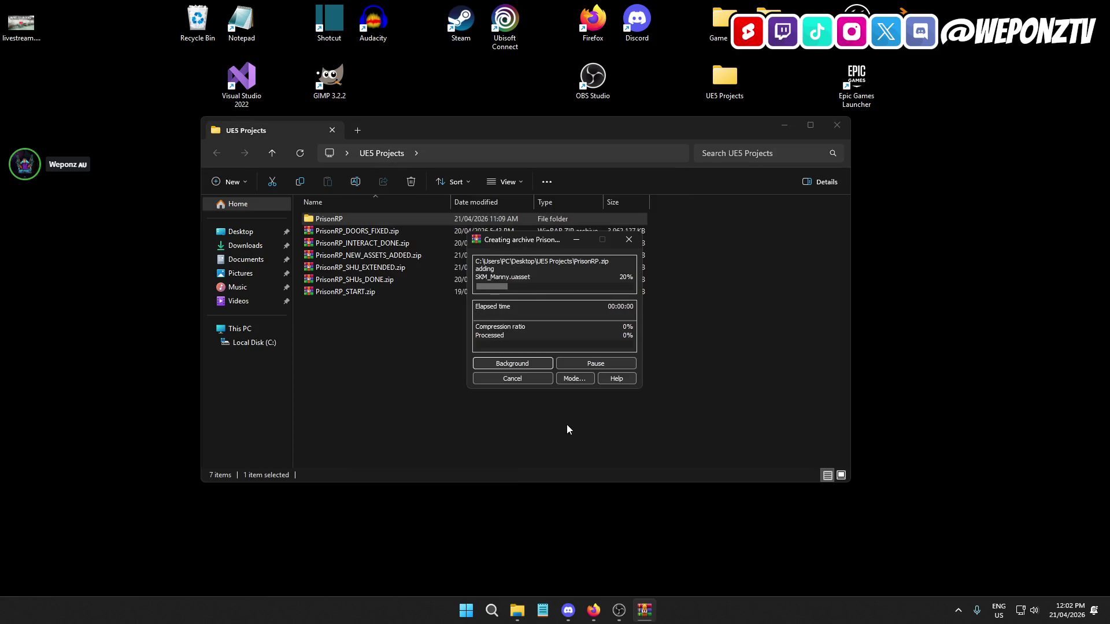